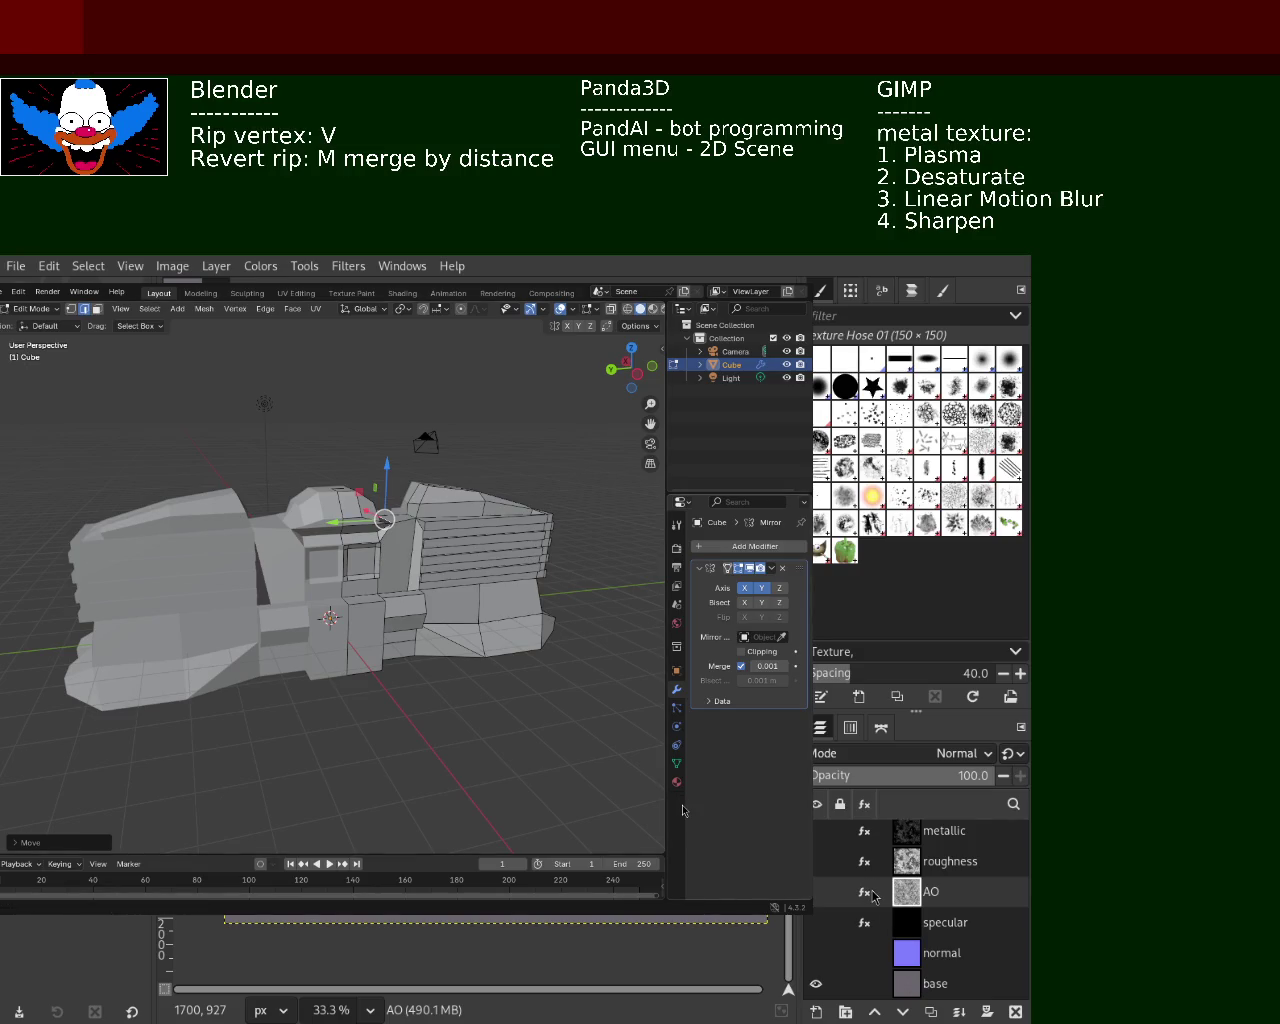
Save the file and slide a lower-front vertex of the computer mesh along the Y axis
key(ctrl+s)
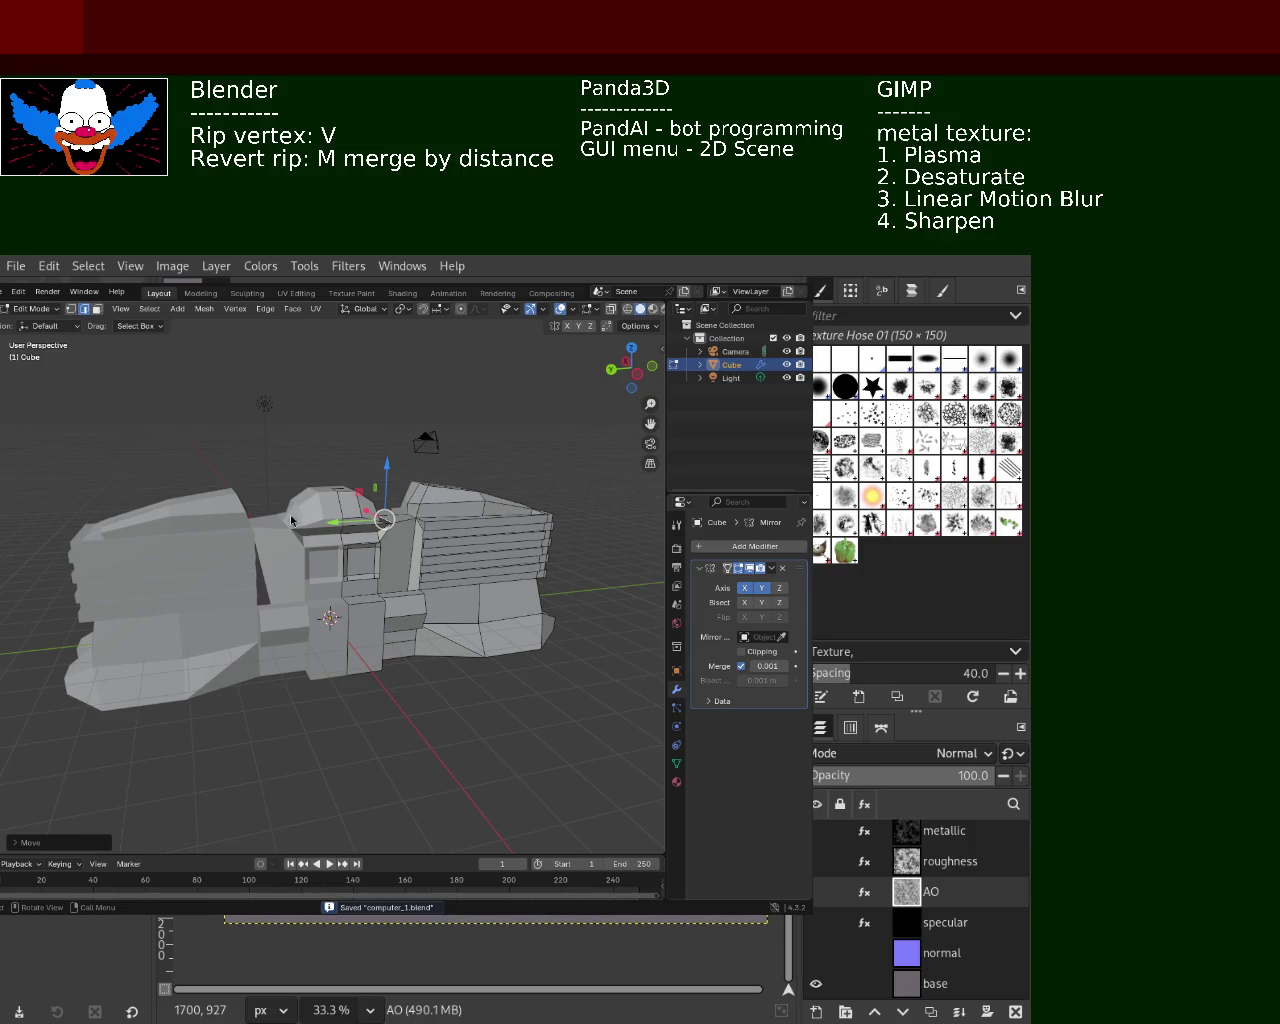
mouse_move(423, 569)
middle_down()
mouse_move(270, 622)
mouse_move(490, 561)
mouse_move(197, 628)
mouse_move(283, 605)
mouse_move(433, 605)
mouse_move(311, 632)
mouse_move(218, 588)
mouse_move(298, 705)
mouse_move(289, 677)
middle_up()
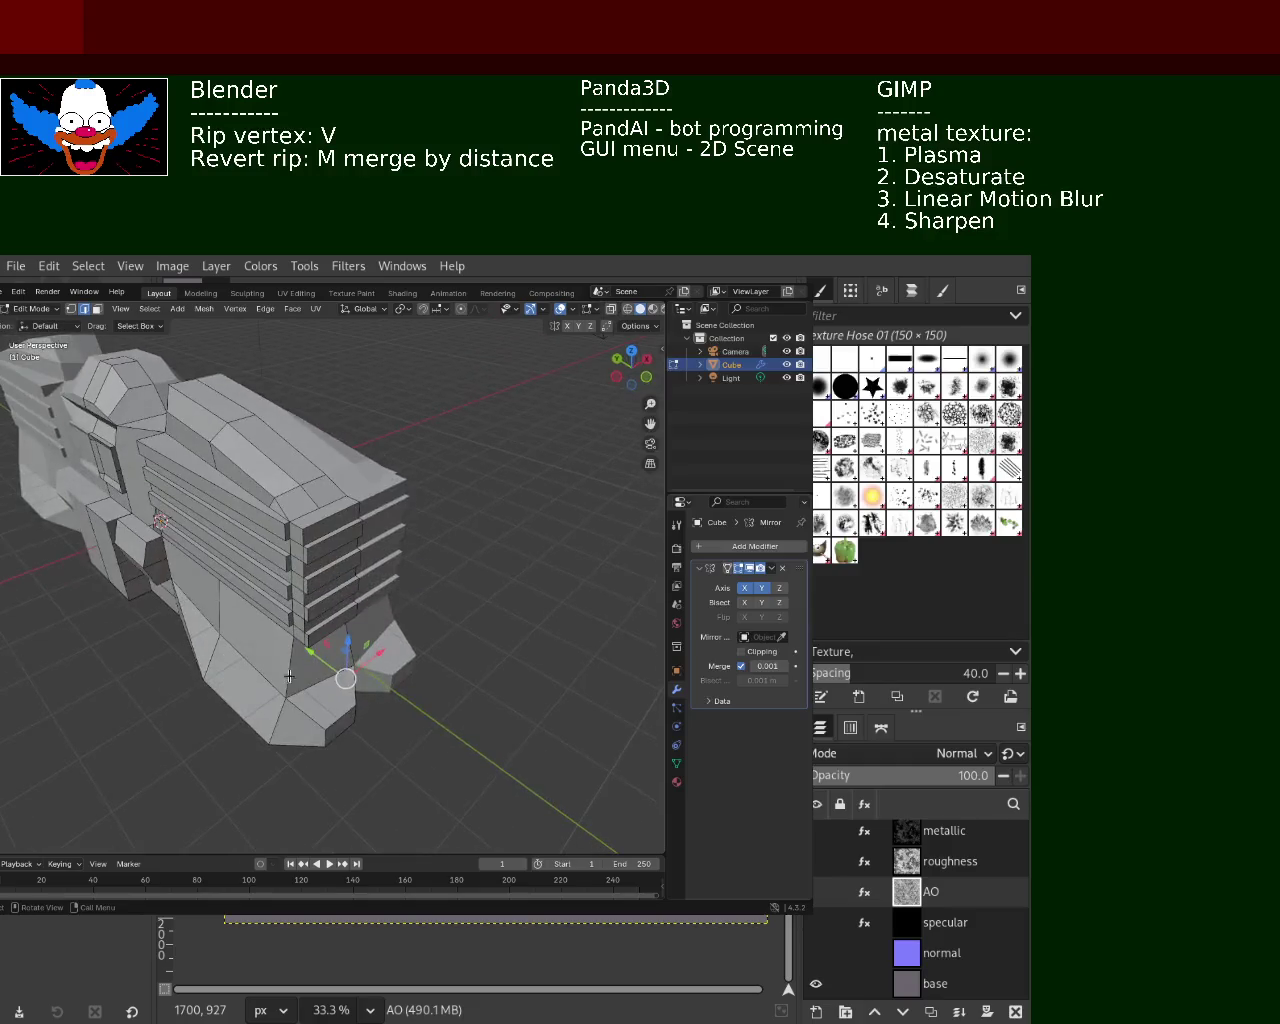
drag(312, 658, 325, 677)
Save the edited mesh again as computer_1.blend
mouse_move(325, 677)
middle_down()
mouse_move(366, 640)
mouse_move(297, 672)
mouse_move(276, 652)
mouse_move(186, 640)
mouse_move(186, 663)
mouse_move(259, 652)
mouse_move(374, 609)
mouse_move(397, 643)
mouse_move(297, 623)
mouse_move(334, 603)
mouse_move(362, 620)
mouse_move(318, 605)
mouse_move(252, 613)
middle_up()
key(ctrl+s)
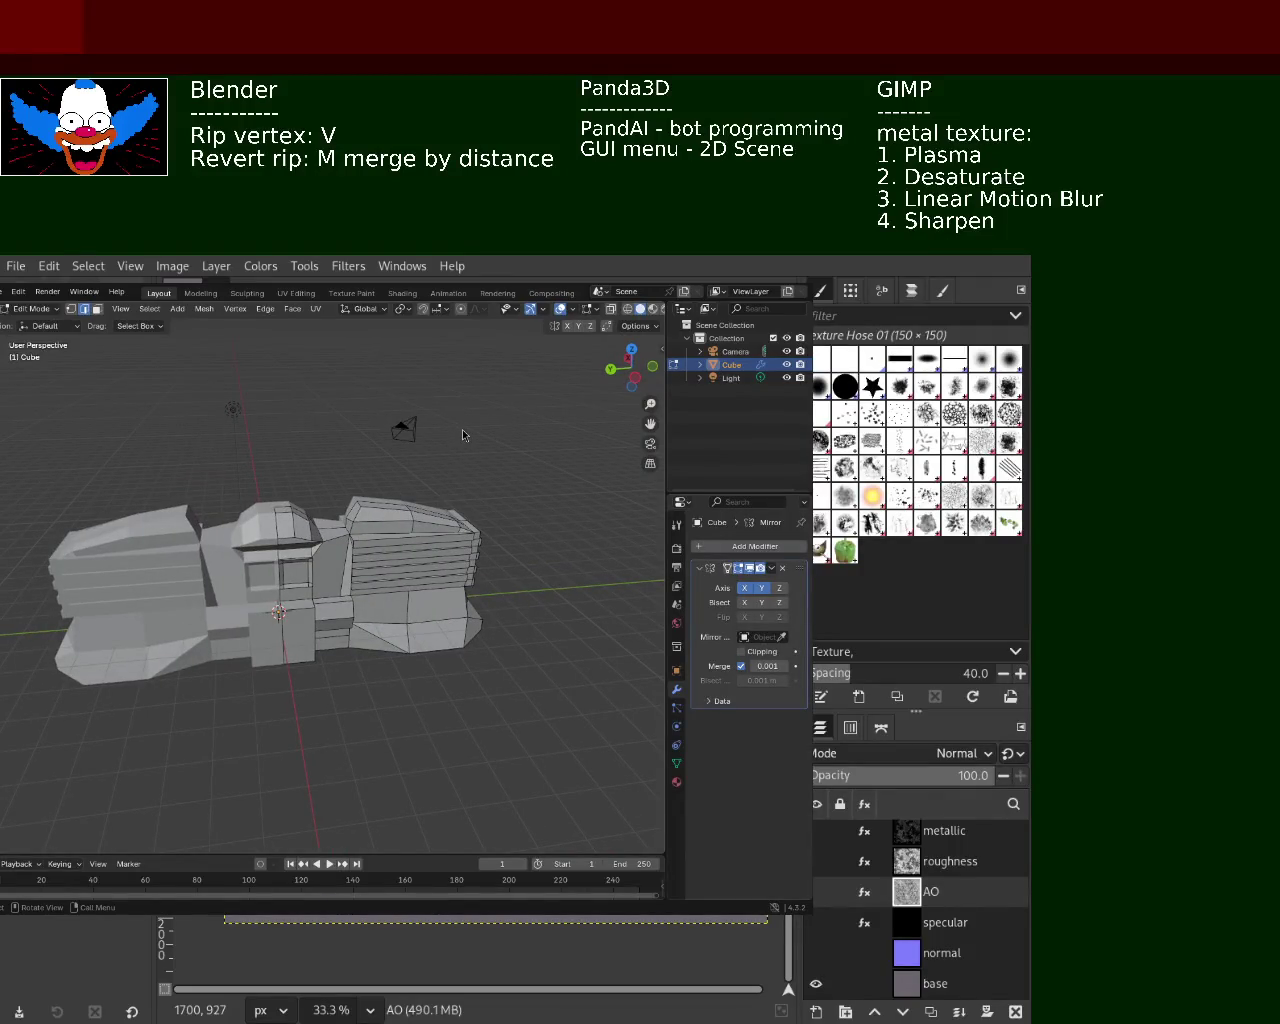
scroll(302, 586, up, 5)
Rip the corner vertex of the jutting block free and slide it along X
mouse_move(302, 586)
middle_down()
mouse_move(257, 529)
mouse_move(233, 540)
middle_up()
scroll(233, 540, up, 2)
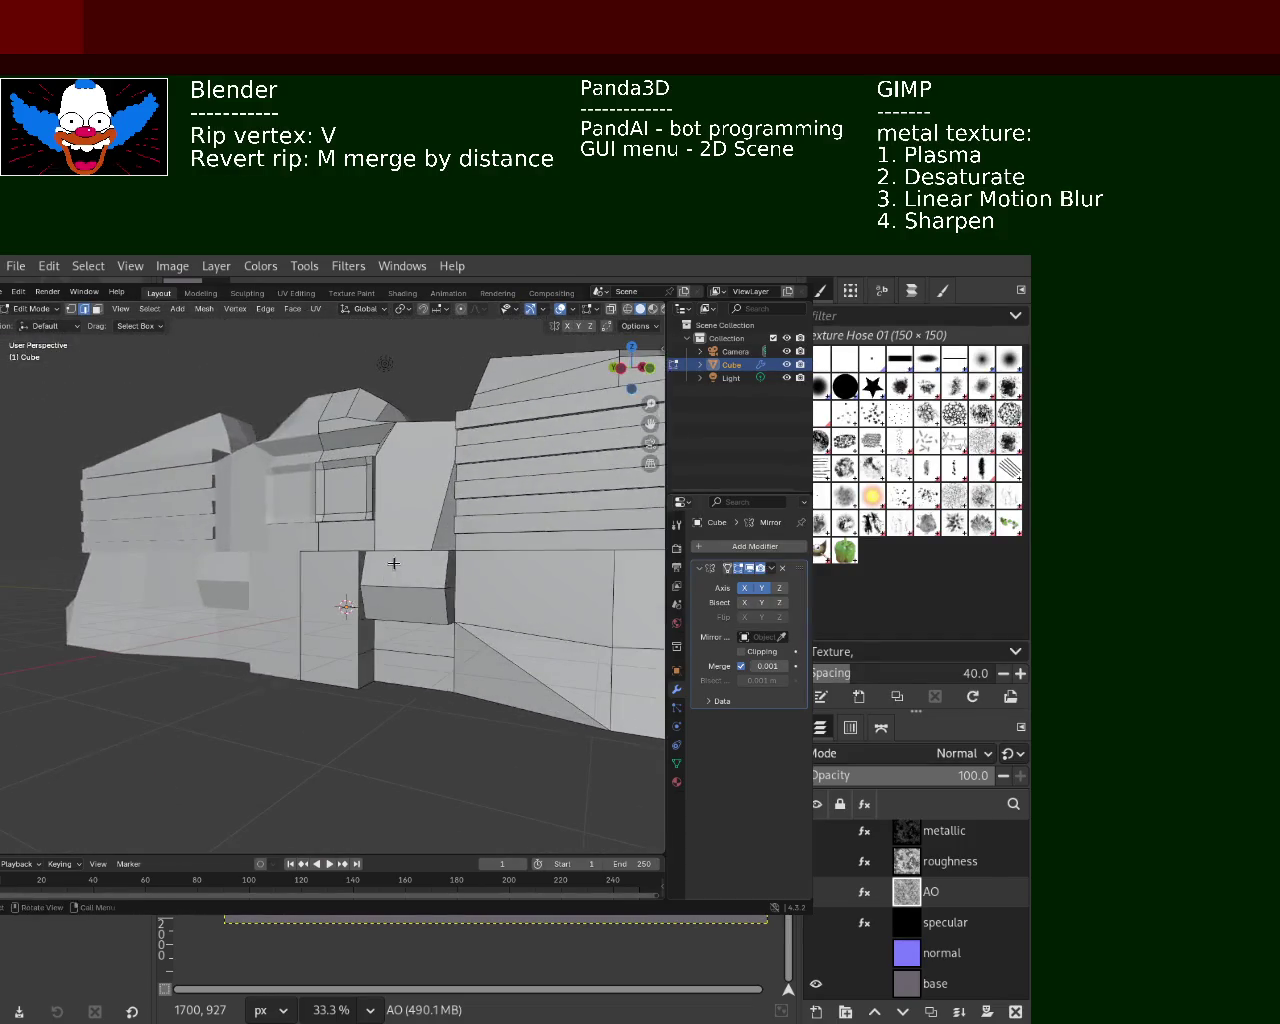
scroll(491, 577, up, 5)
middle_drag(457, 577, 101, 434)
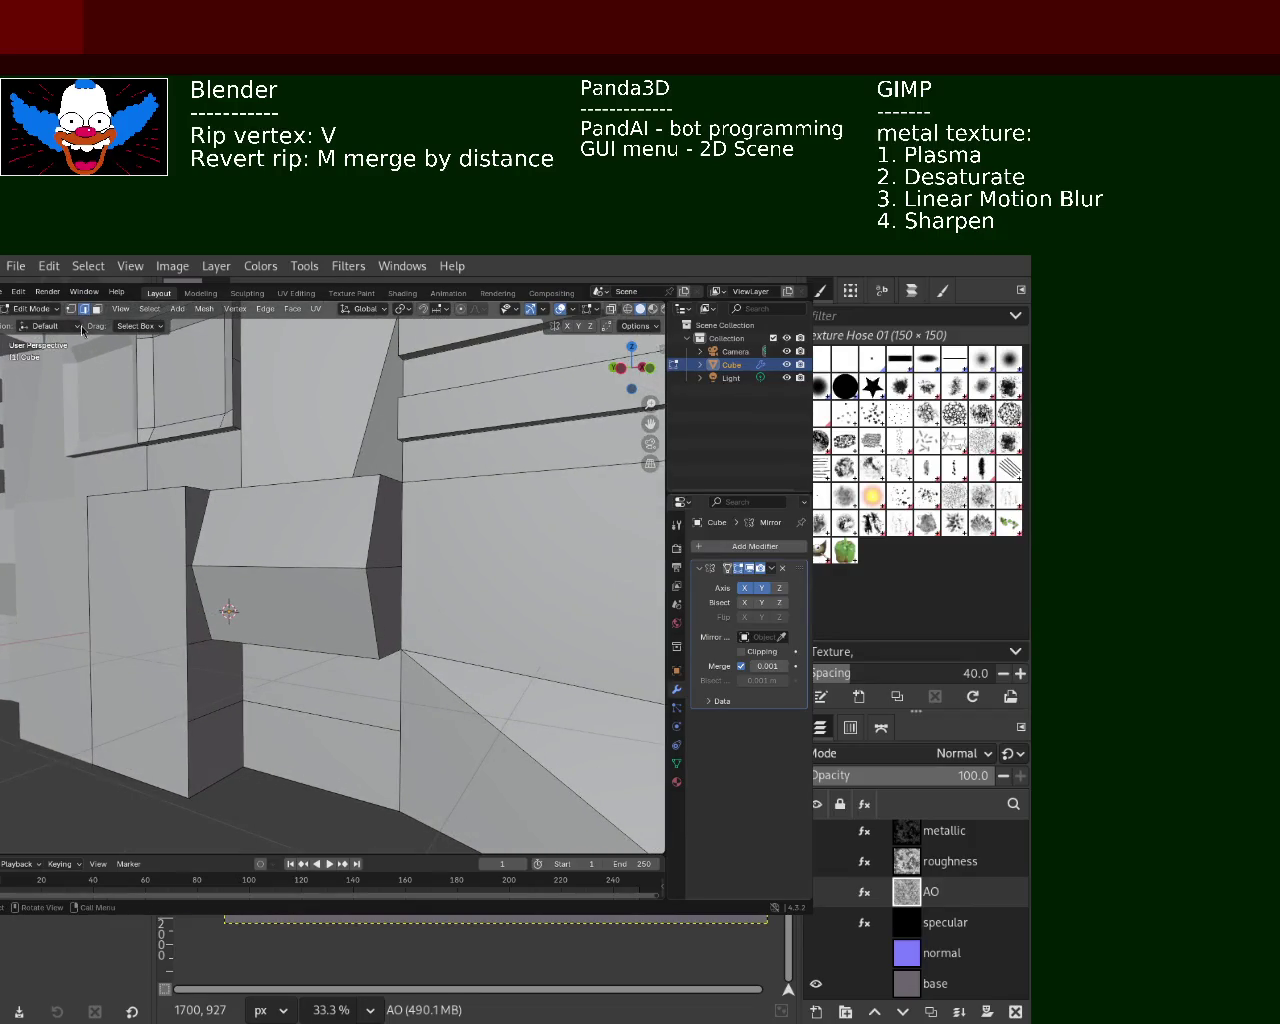
click(370, 568)
key(v)
key(x)
click(386, 578)
mouse_move(386, 578)
middle_down()
mouse_move(376, 624)
mouse_move(405, 600)
middle_up()
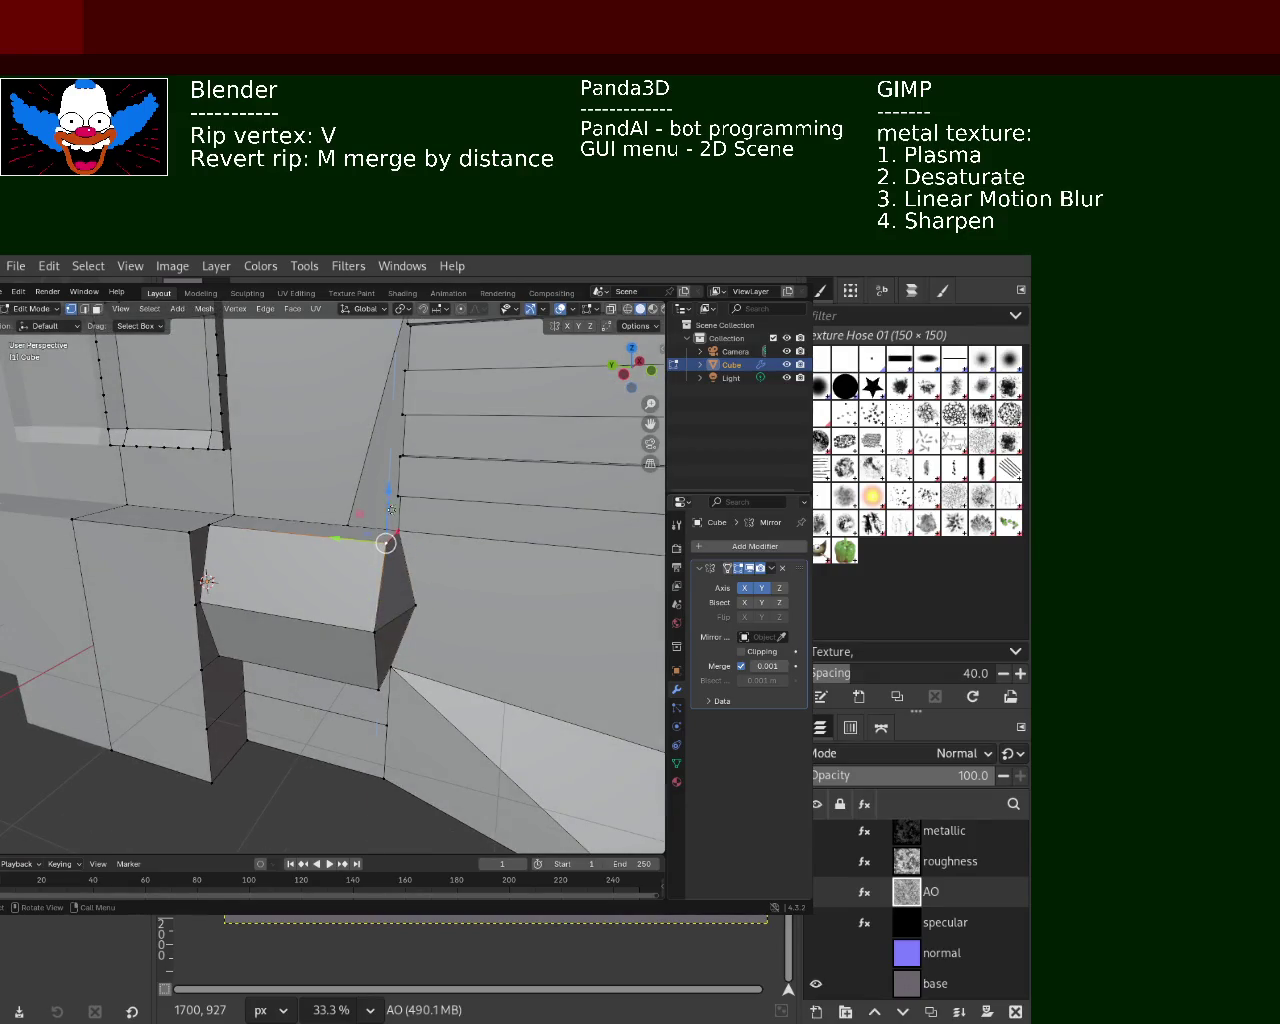
Reposition the ripped vertex along Z and Y, undoing the trial Y moves
key(g)
key(z)
click(389, 530)
middle_drag(389, 530, 316, 569)
drag(290, 567, 318, 568)
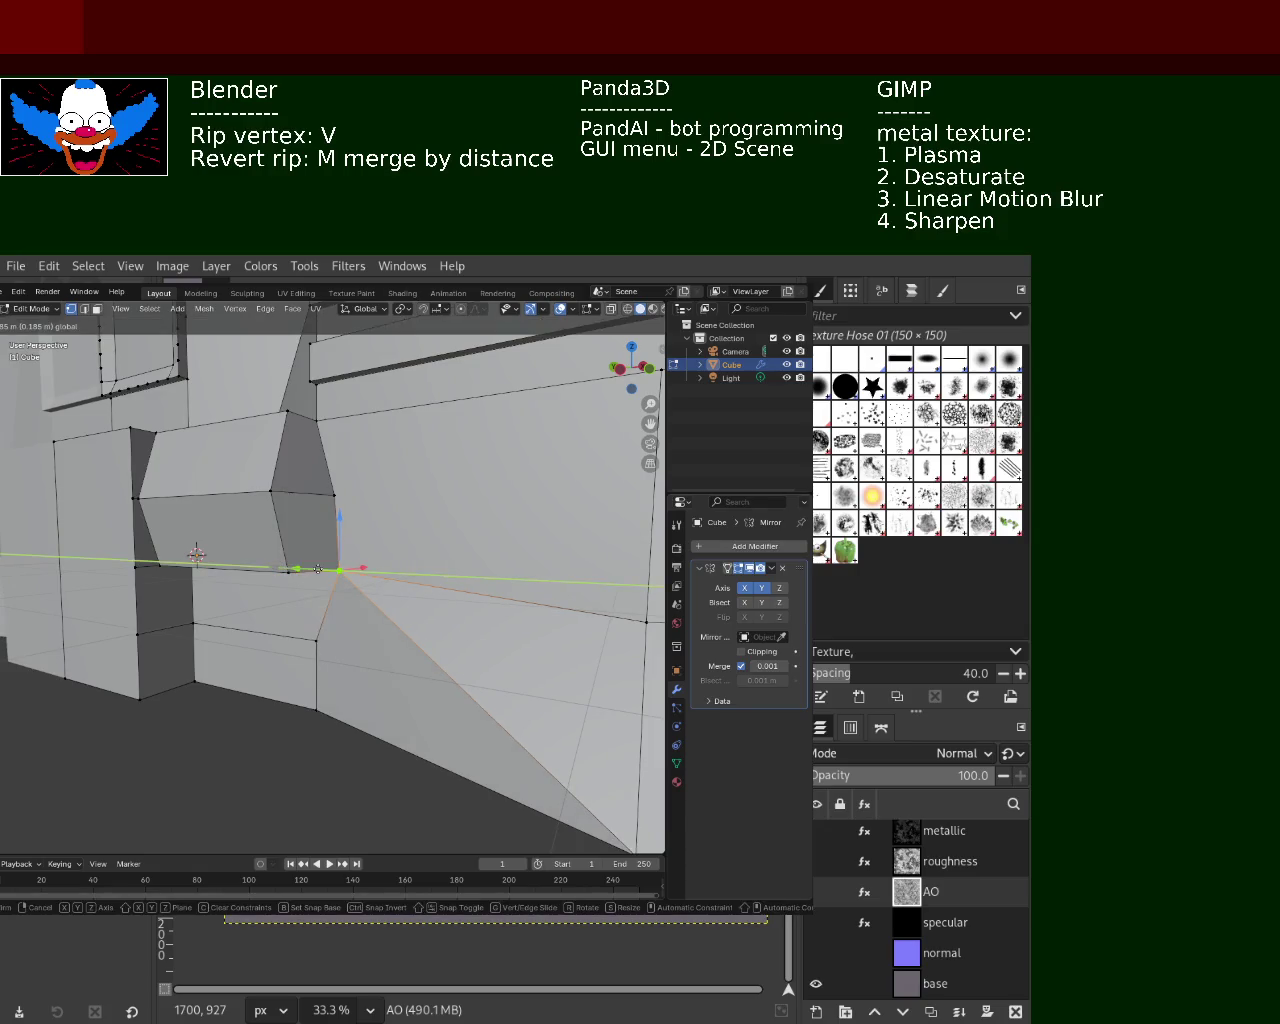
middle_drag(318, 568, 320, 572)
key(ctrl+z)
key(ctrl+z)
key(g)
key(y)
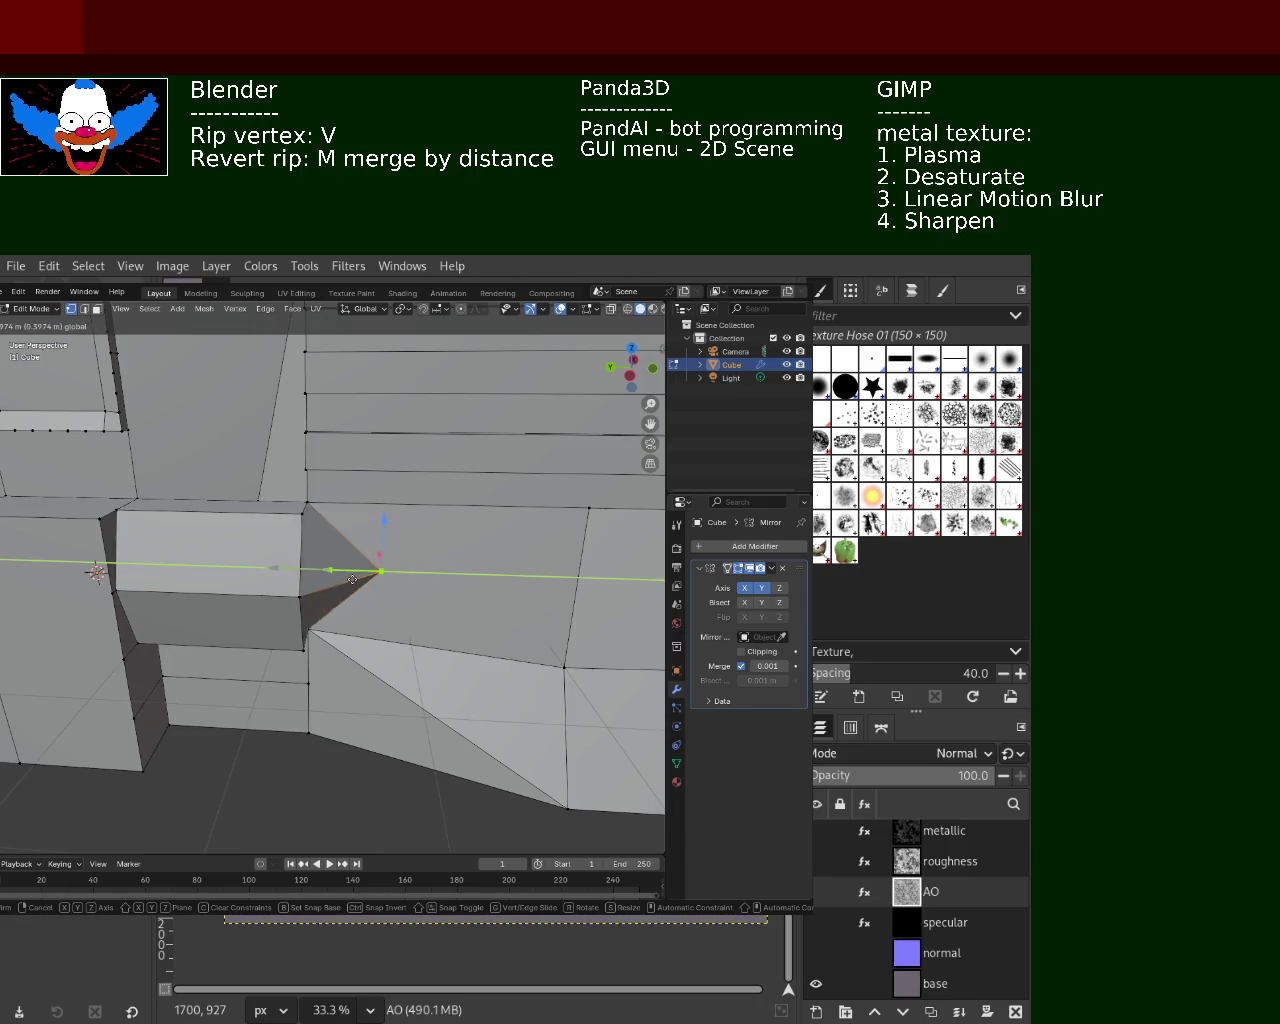
click(383, 582)
middle_drag(383, 582, 394, 690)
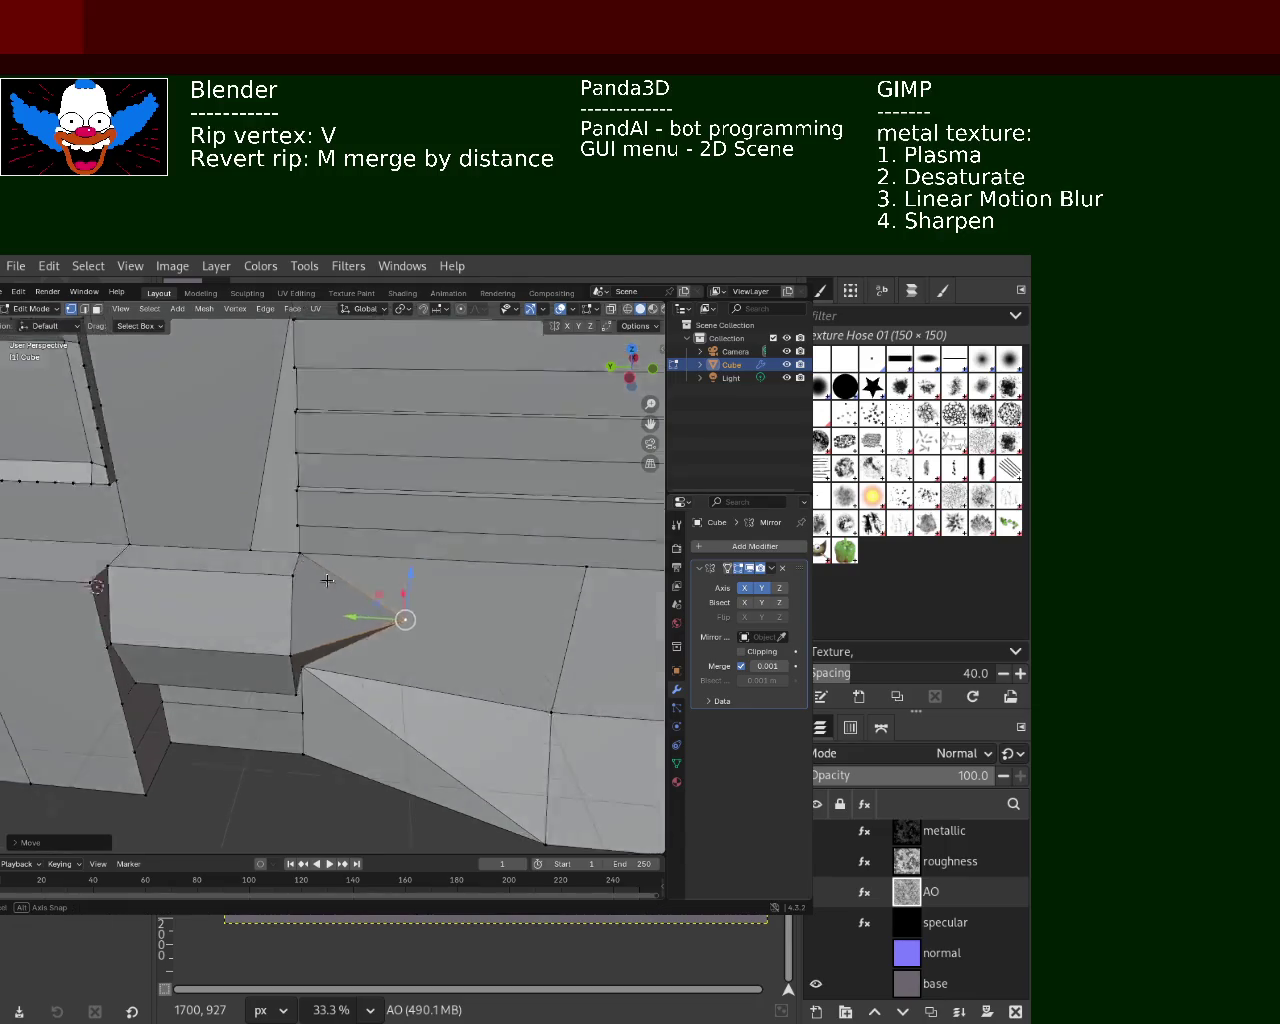
key(ctrl+z)
Subdivide the edge between the tip and bottom vertices and pull the new midpoint up-left
click(422, 690)
shift+click(324, 740)
right_click(377, 711)
click(377, 711)
key(g)
click(352, 689)
mouse_move(352, 689)
middle_down()
mouse_move(348, 642)
mouse_move(209, 597)
middle_up()
Move the tip vertex and the edge below it along the Y axis
click(242, 567)
mouse_move(213, 555)
middle_down()
mouse_move(262, 632)
mouse_move(224, 575)
middle_up()
key(g)
key(y)
click(257, 631)
click(153, 552)
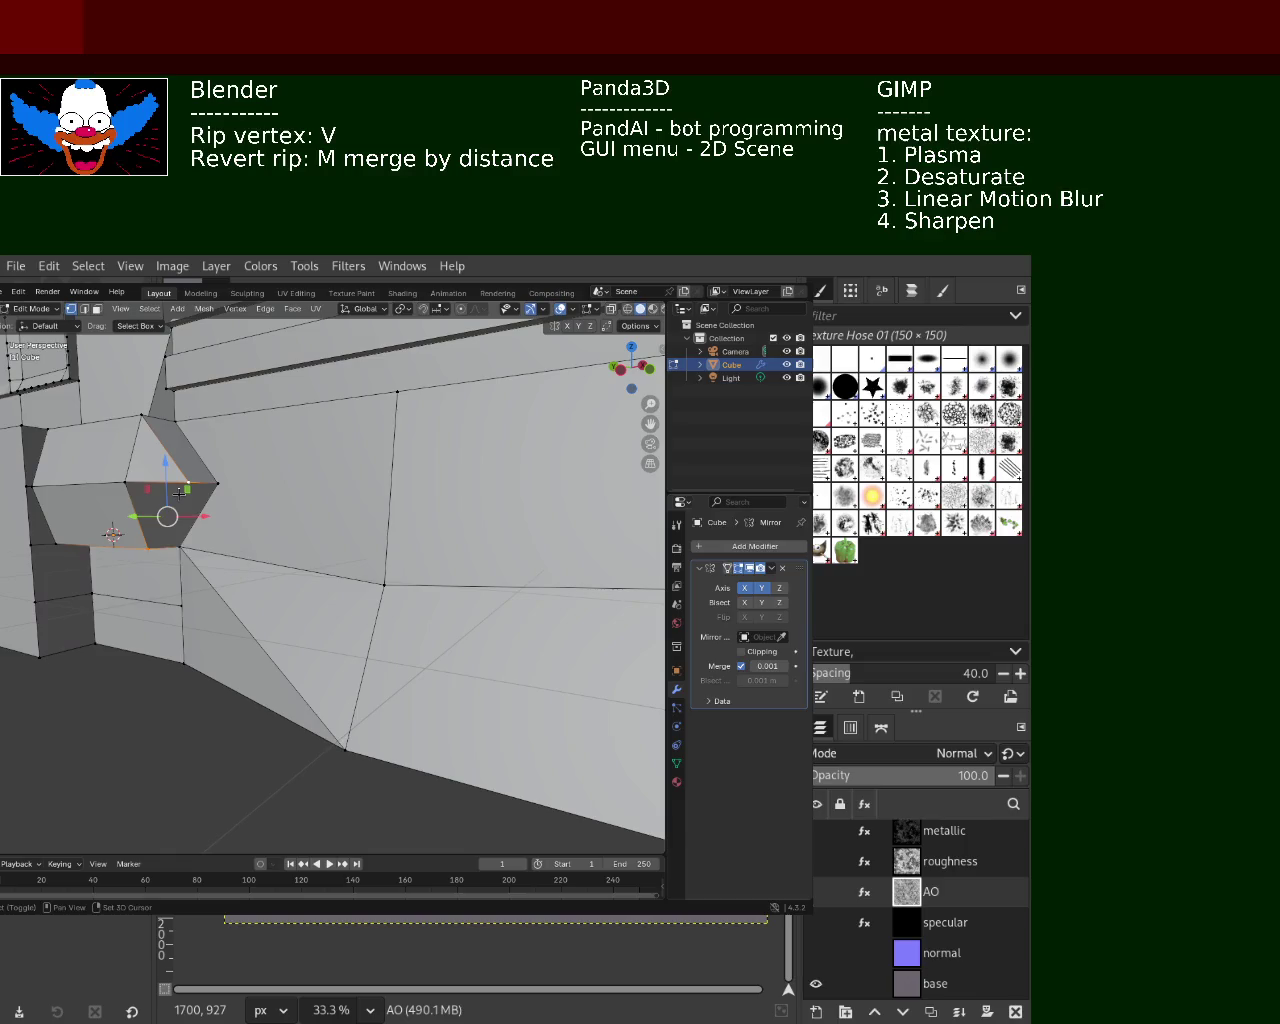
mouse_move(180, 492)
middle_down()
mouse_move(294, 591)
mouse_move(417, 585)
middle_up()
key(g)
key(y)
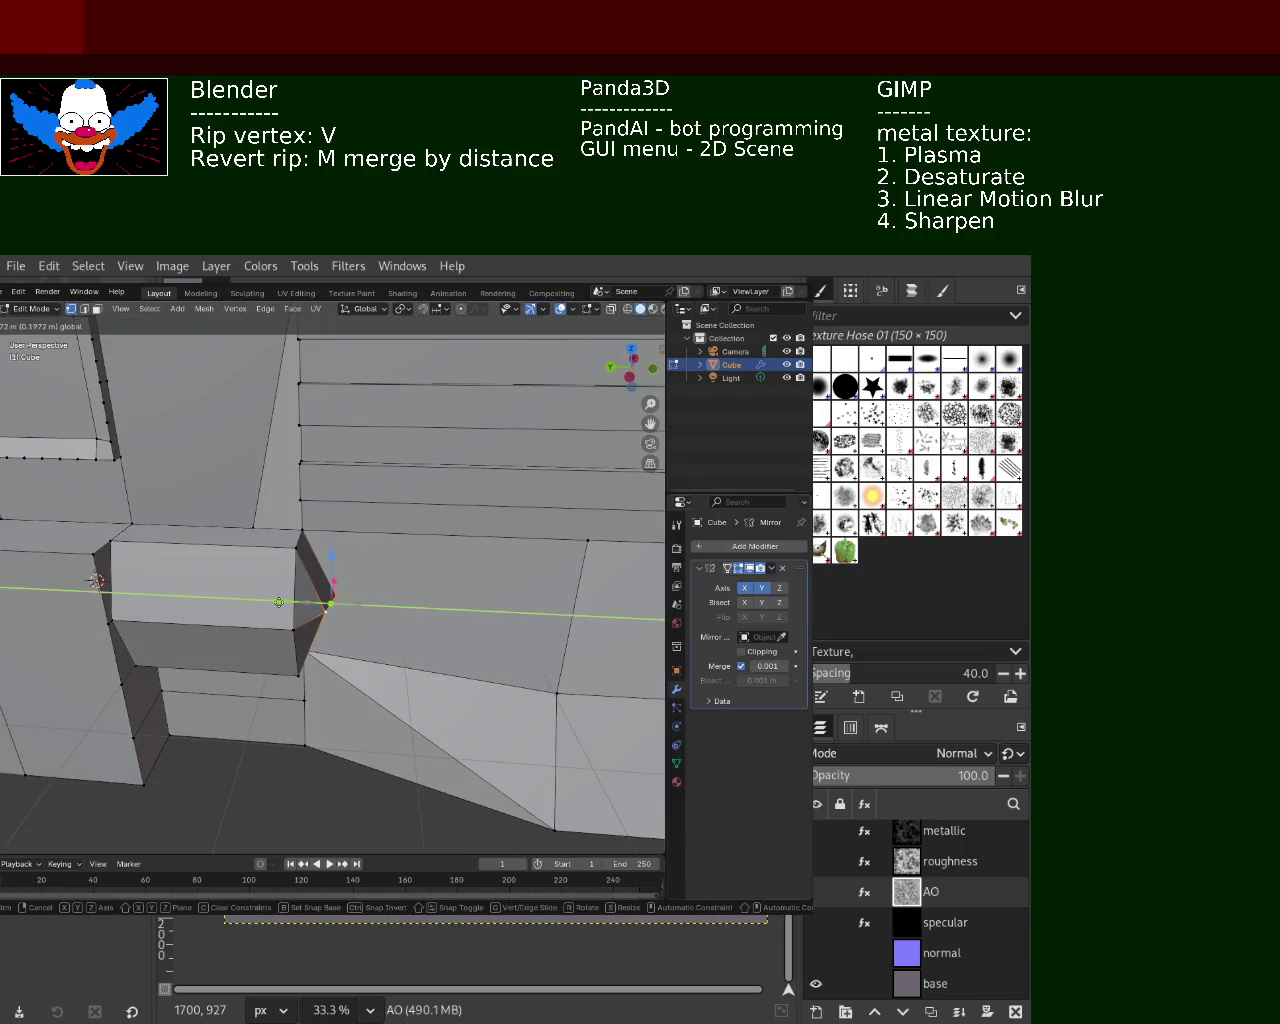
click(276, 603)
mouse_move(276, 603)
middle_down()
mouse_move(269, 568)
mouse_move(309, 557)
mouse_move(331, 591)
mouse_move(320, 600)
mouse_move(265, 555)
middle_up()
Move another block vertex along Y, then shift it right and down
click(289, 586)
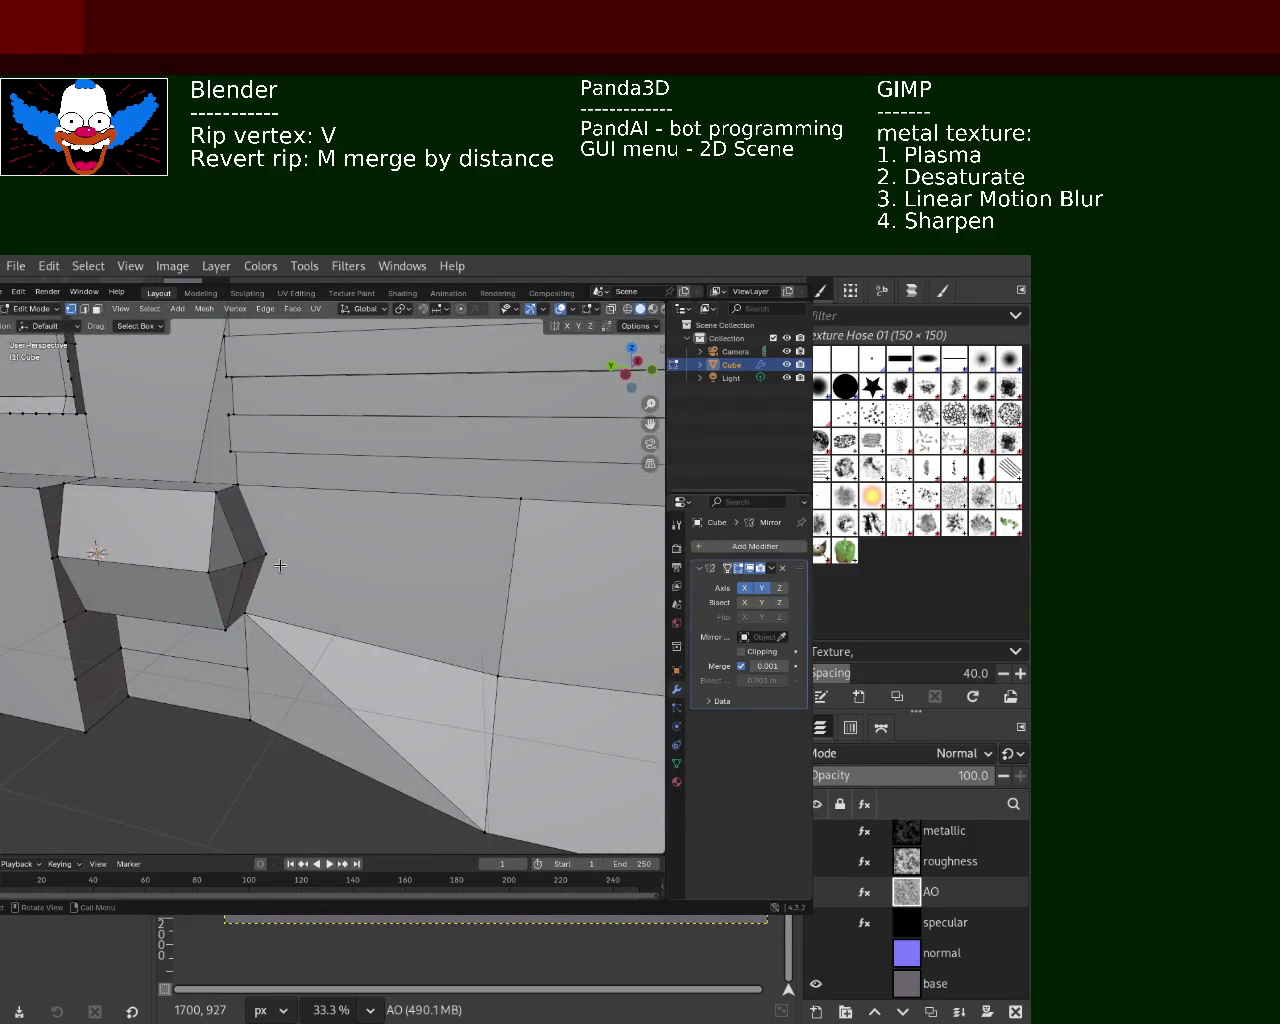
key(g)
key(y)
click(208, 553)
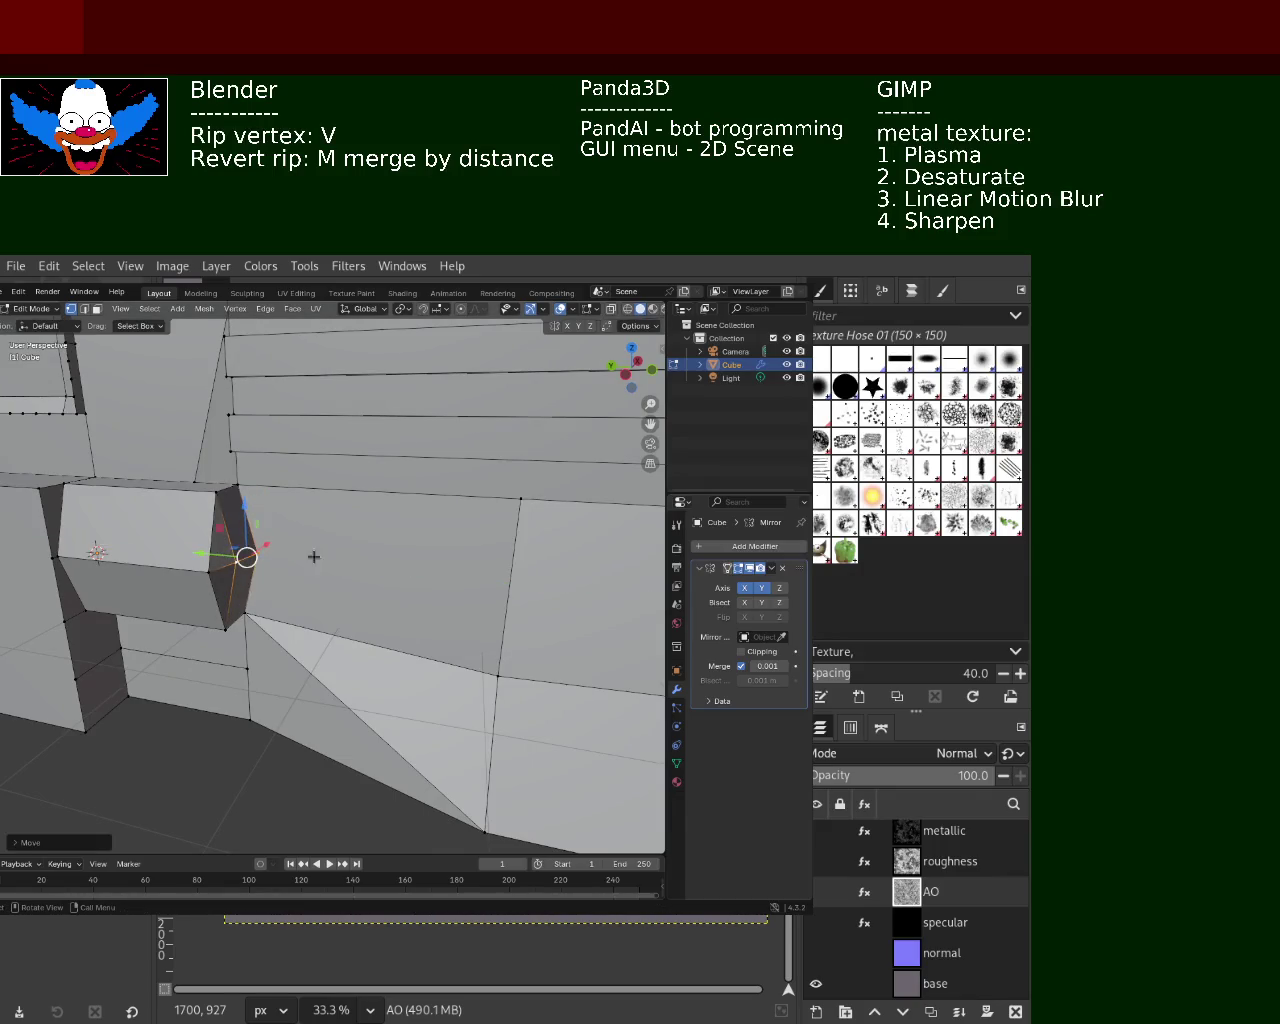
middle_drag(283, 534, 326, 657)
mouse_move(327, 657)
mouse_down()
mouse_move(331, 673)
mouse_move(296, 671)
mouse_up()
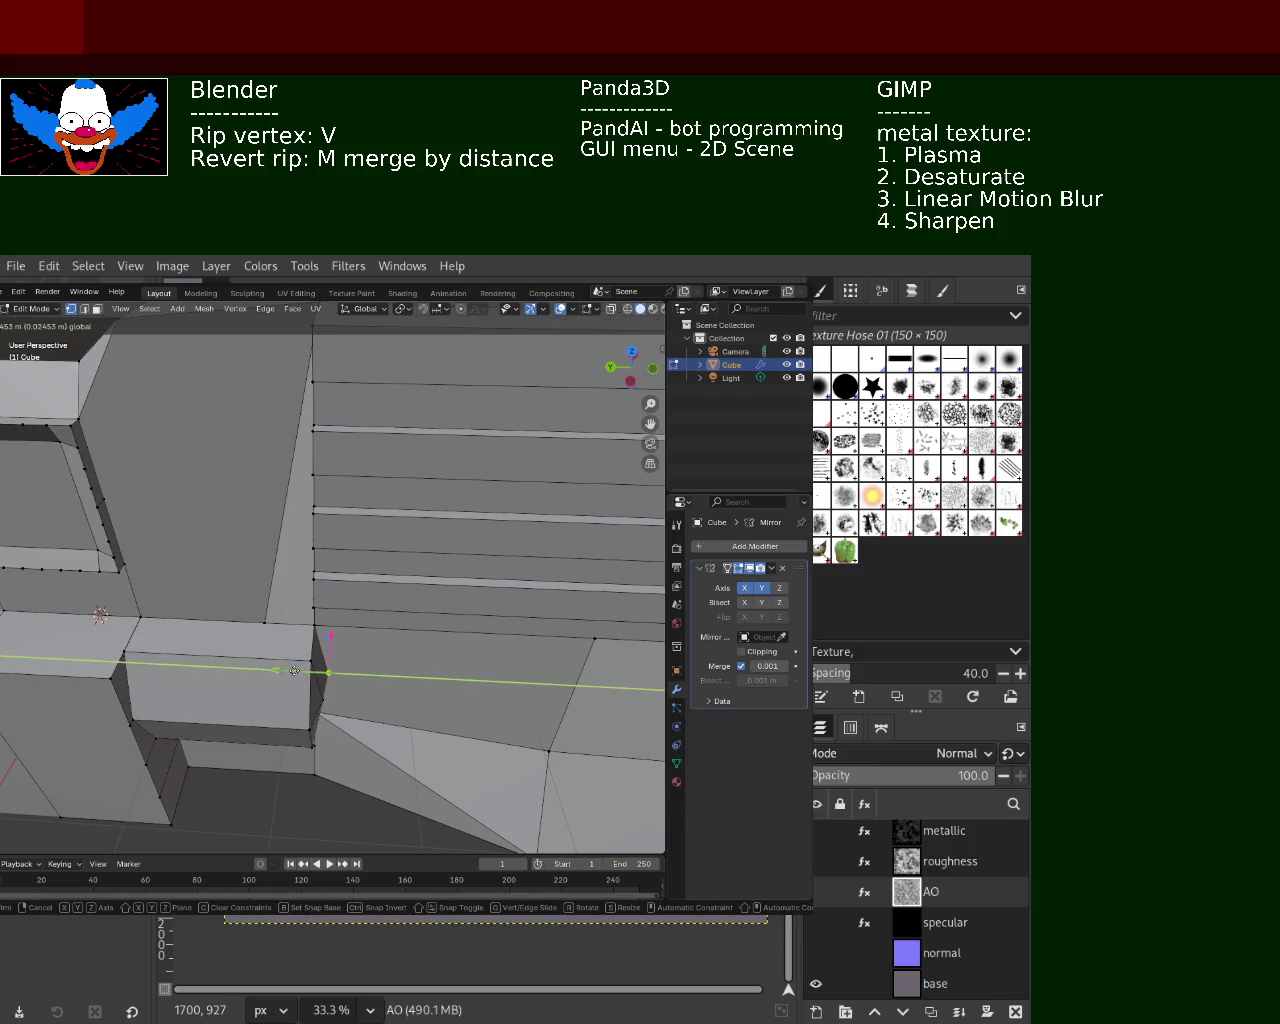
click(294, 670)
mouse_move(294, 670)
middle_down()
mouse_move(237, 569)
mouse_move(291, 551)
mouse_move(310, 498)
mouse_move(223, 588)
middle_up()
Box-select the ripped vertices at the block's corner
click(316, 483)
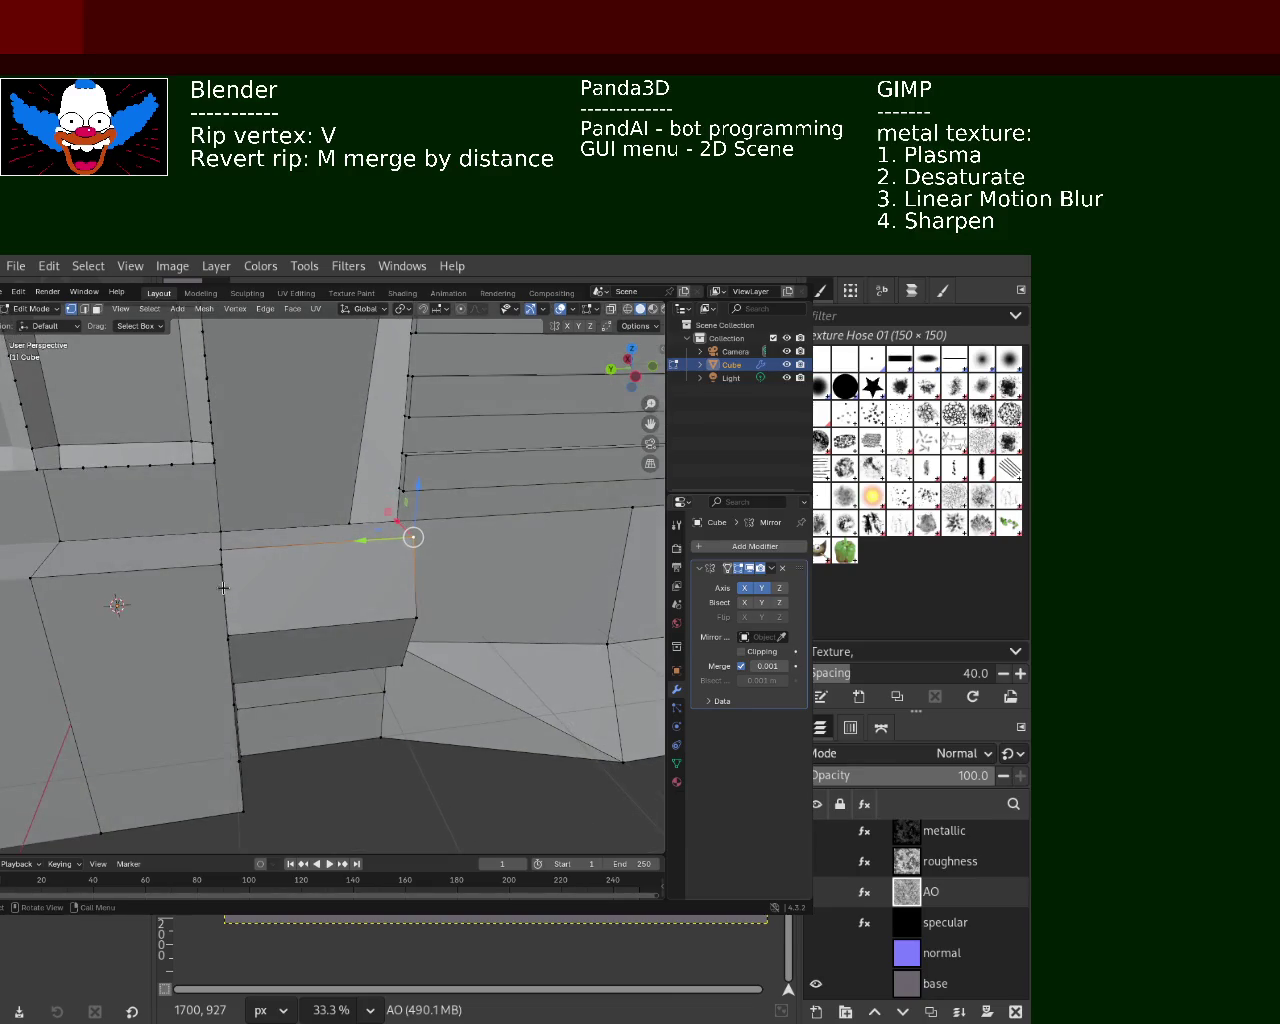
mouse_move(480, 603)
middle_down()
mouse_move(343, 609)
mouse_move(384, 612)
mouse_move(406, 591)
mouse_move(426, 594)
mouse_move(423, 620)
mouse_move(234, 634)
mouse_move(309, 647)
middle_up()
drag(254, 592, 228, 612)
Merge the overlapping corner vertices By Distance three times
key(m)
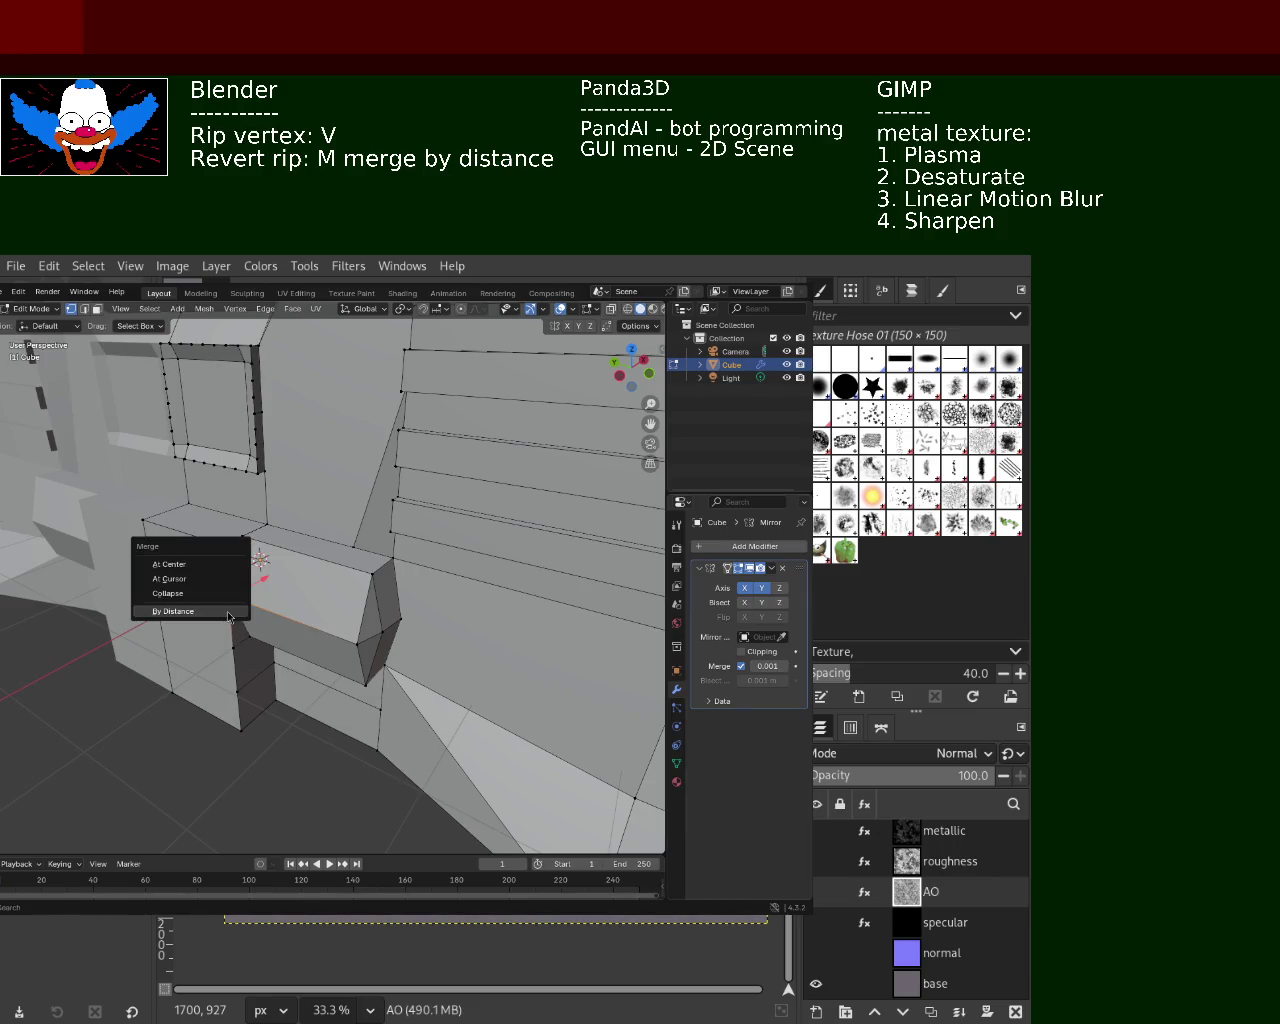
click(228, 609)
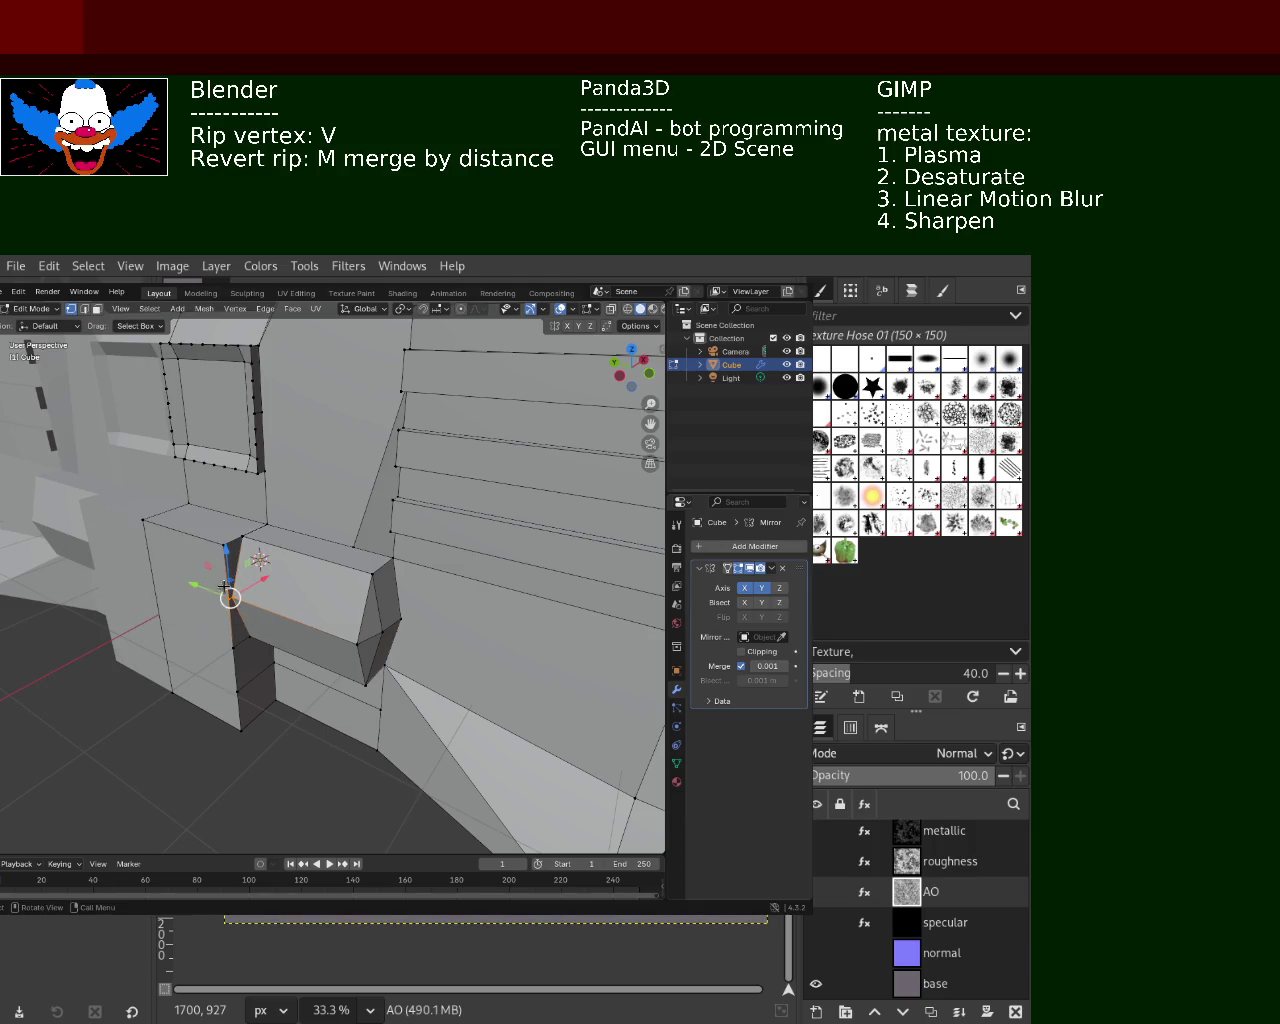
key(m)
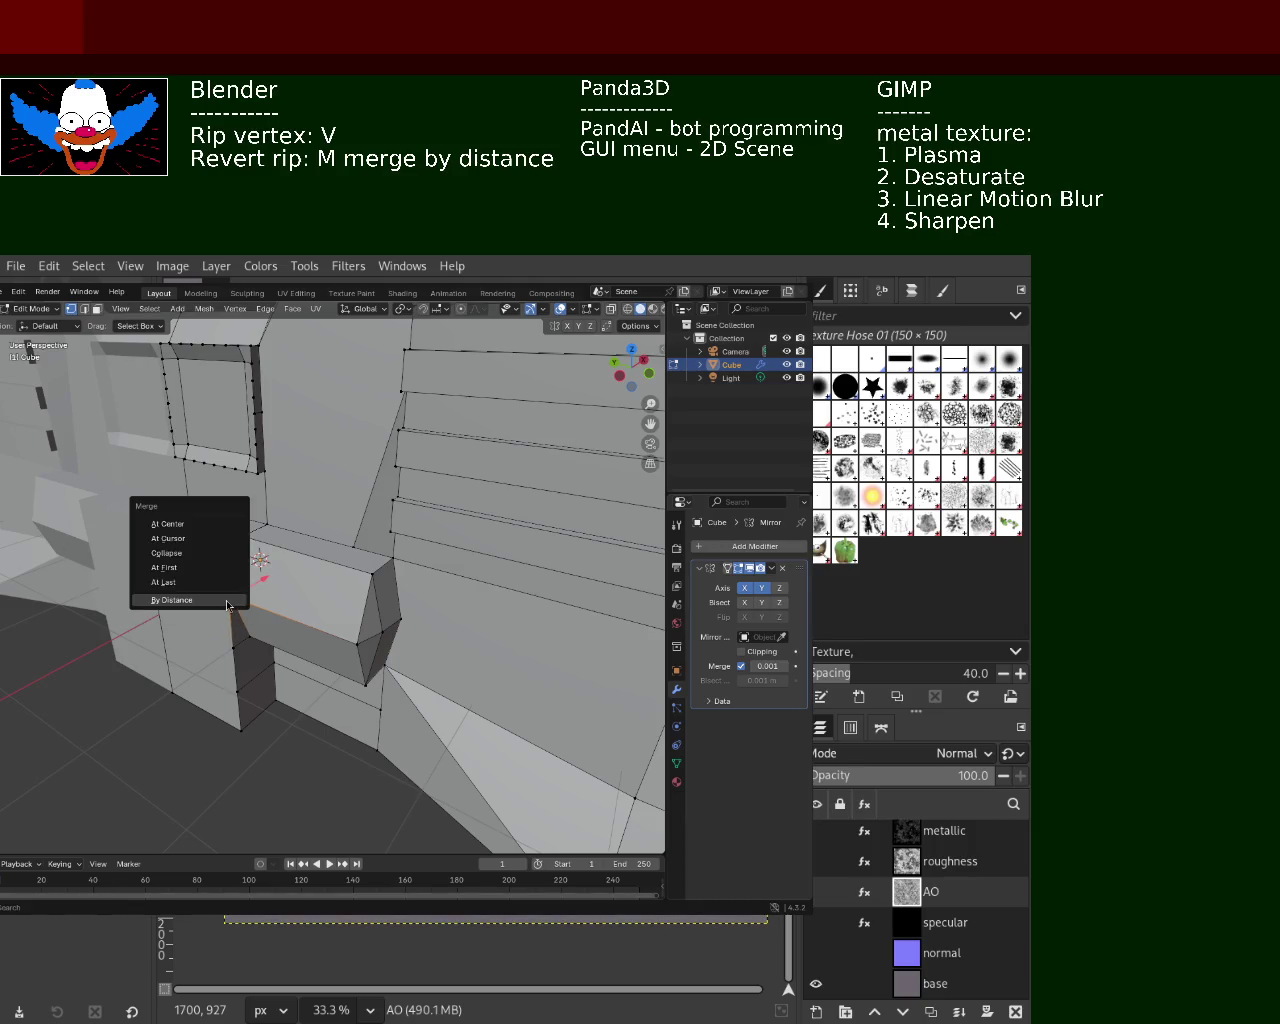
click(228, 597)
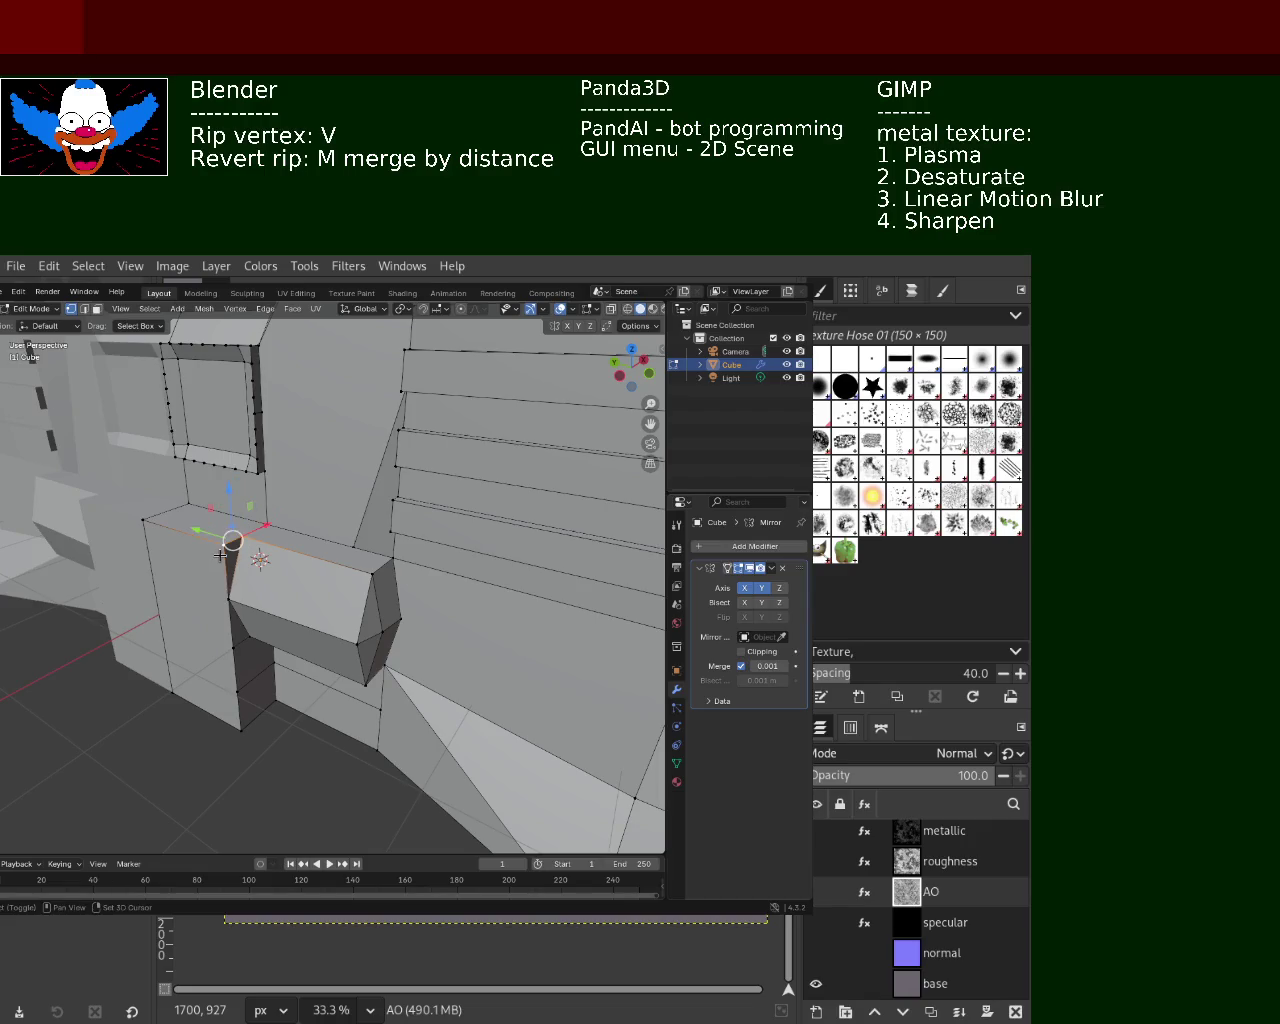
key(m)
click(219, 556)
mouse_move(220, 556)
middle_down()
mouse_move(312, 585)
mouse_move(290, 578)
middle_up()
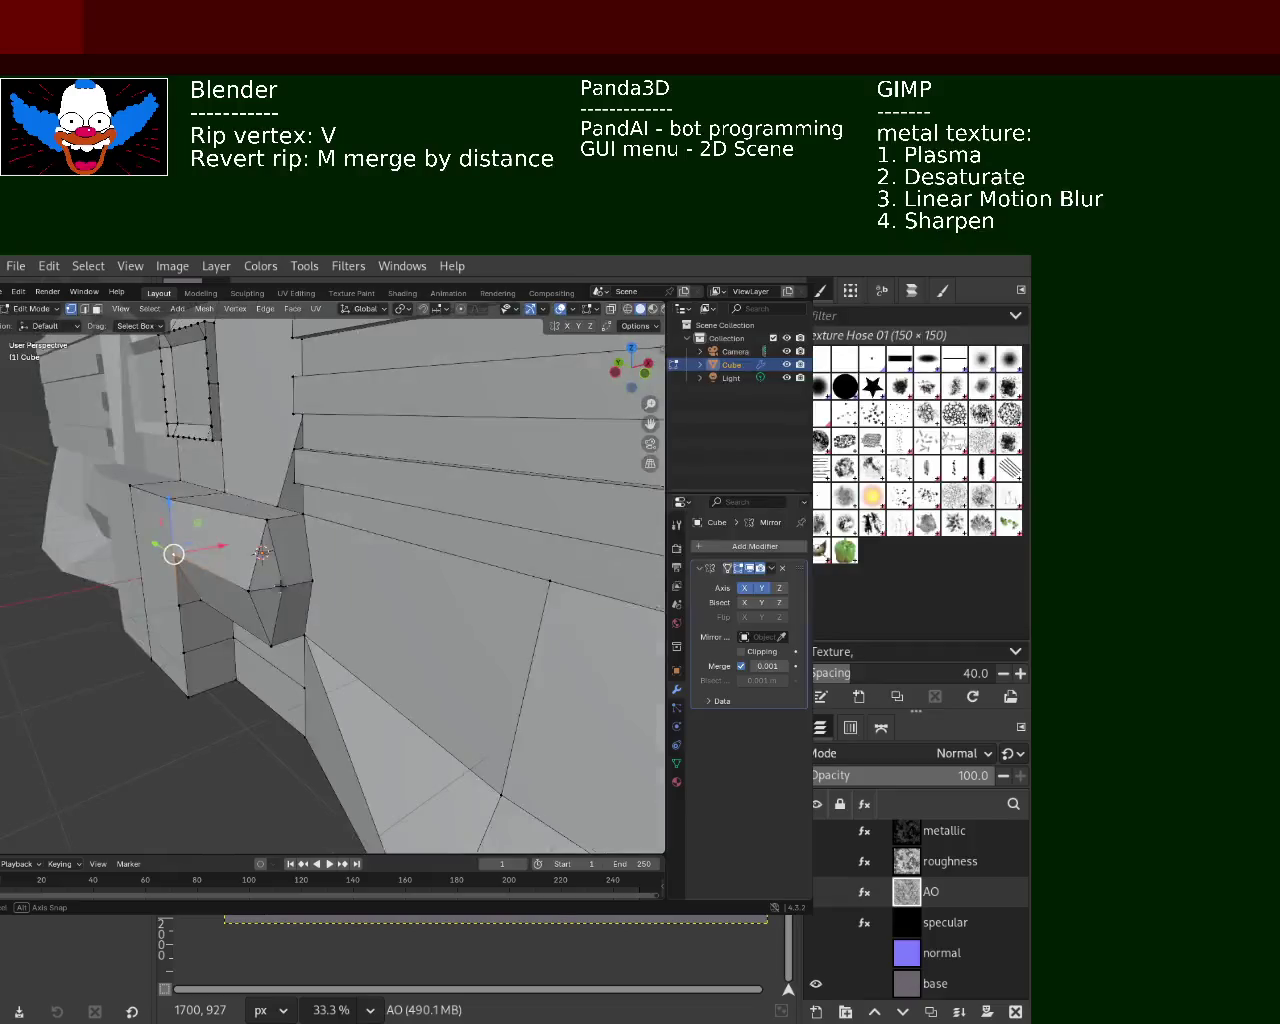
Check the lower corner vertex's position in the N sidebar (X −1.4364 m, Y −1 m, Z 0)
click(207, 590)
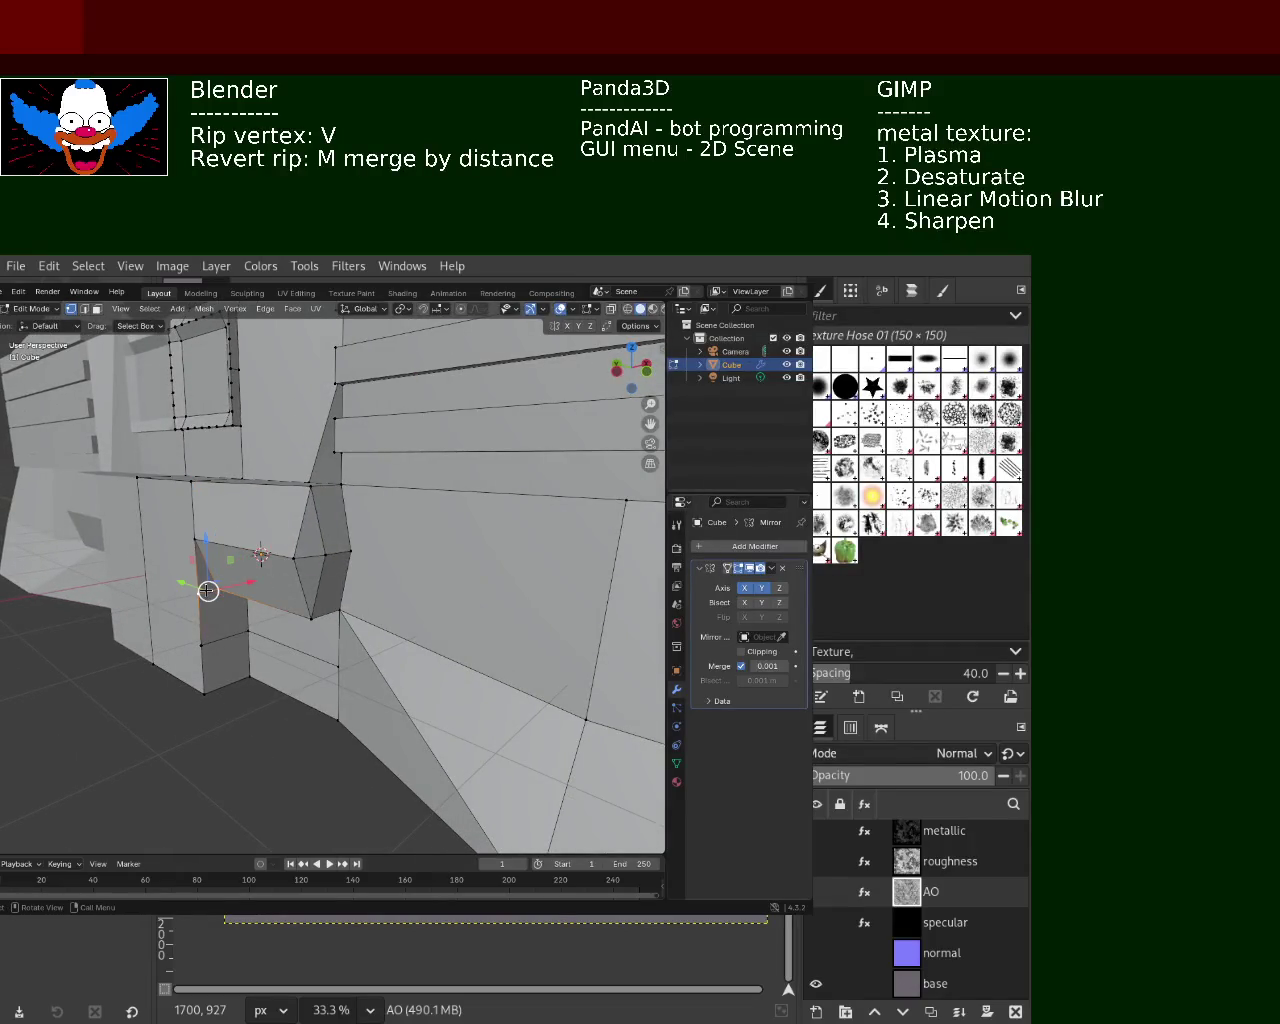
key(n)
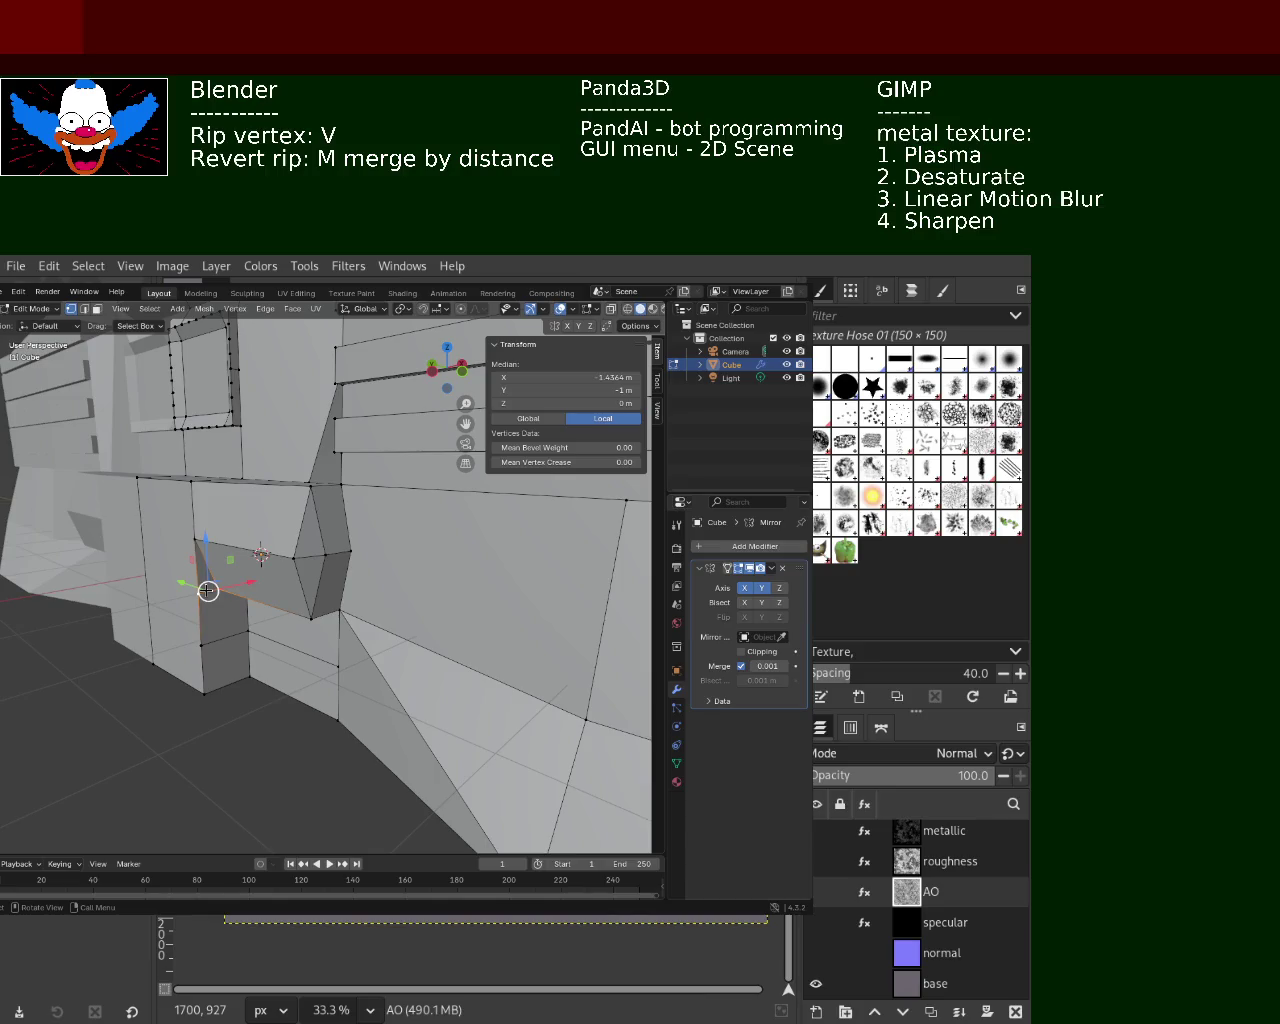
key(n)
right_click(207, 590)
key(Escape)
mouse_move(305, 605)
middle_down()
mouse_move(345, 627)
mouse_move(410, 574)
mouse_move(296, 668)
middle_up()
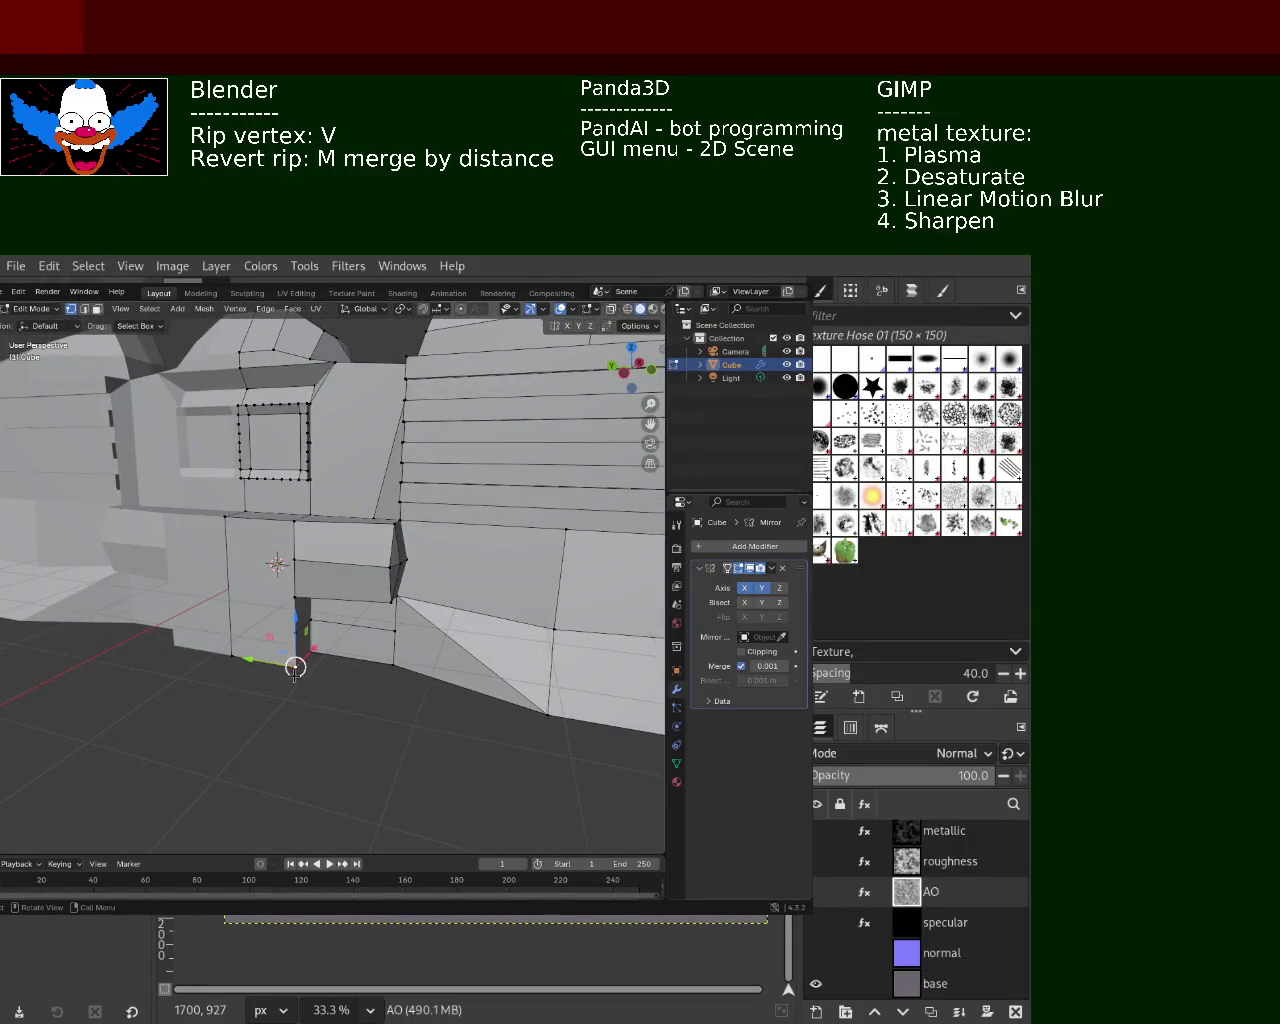
Rip the bottom corner vertices of the front block and slide them along X
shift+click(276, 662)
key(v)
key(x)
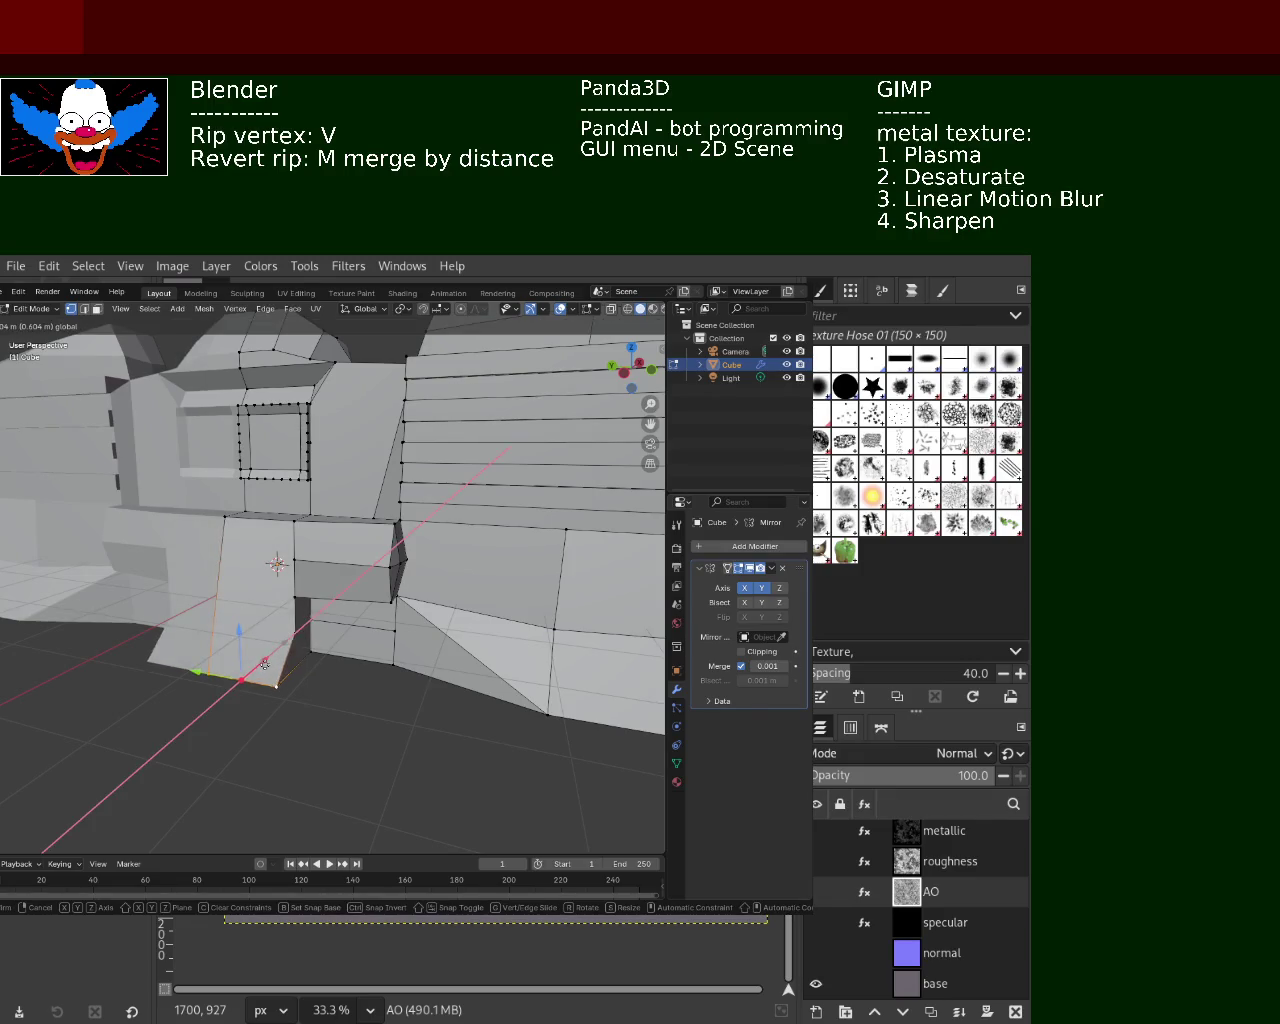
click(267, 665)
mouse_move(271, 652)
middle_down()
mouse_move(310, 722)
mouse_move(250, 638)
middle_up()
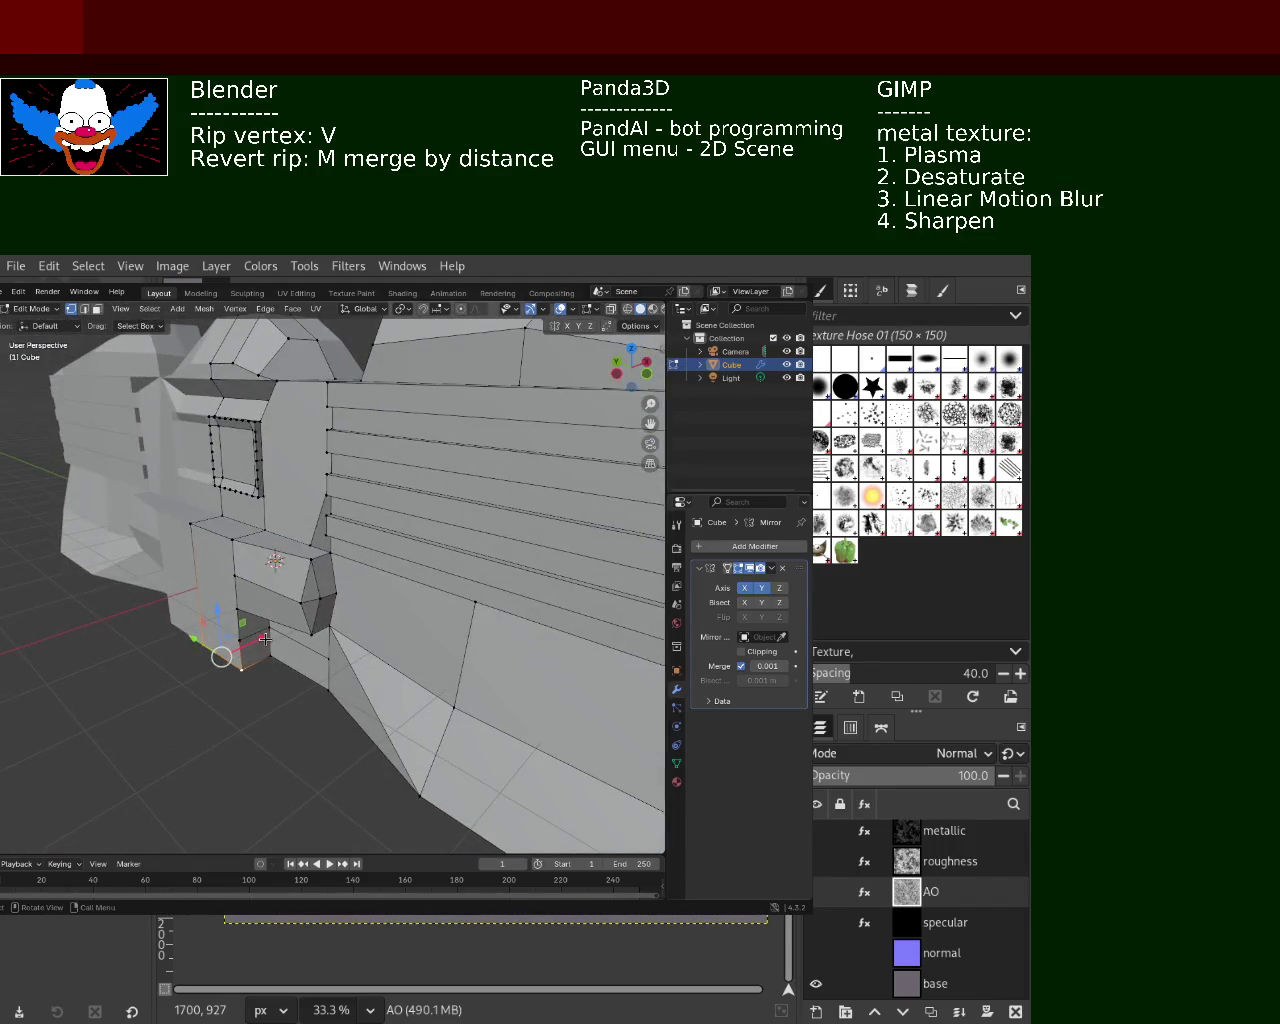
key(v)
key(x)
click(279, 634)
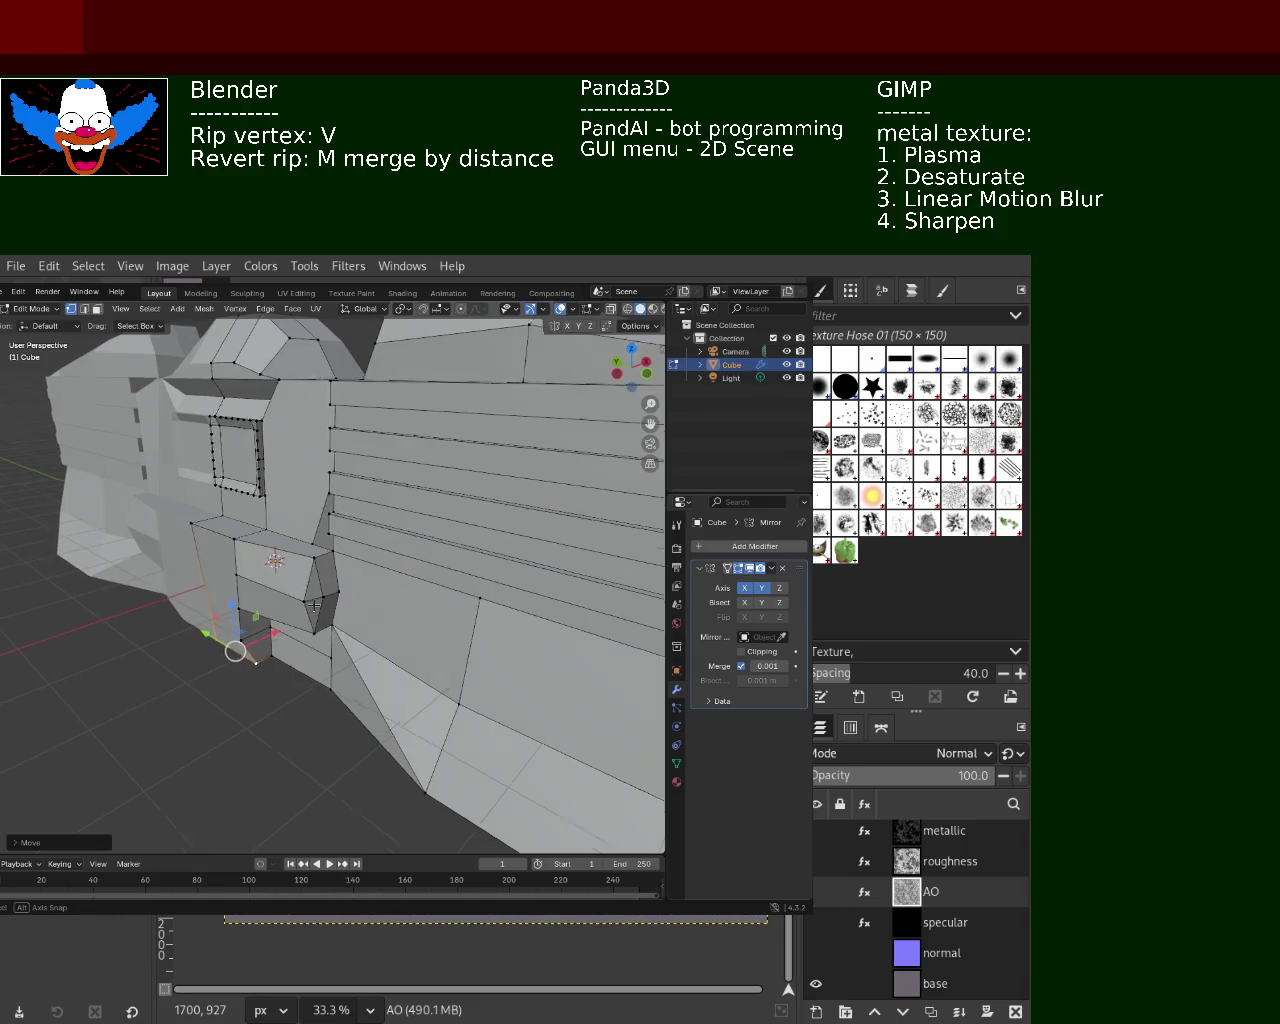
Undo and redo the rip, then slide the vertex along its edge
middle_drag(279, 634, 355, 600)
key(ctrl+z)
key(ctrl+z)
key(ctrl+shift+z)
key(shift+v)
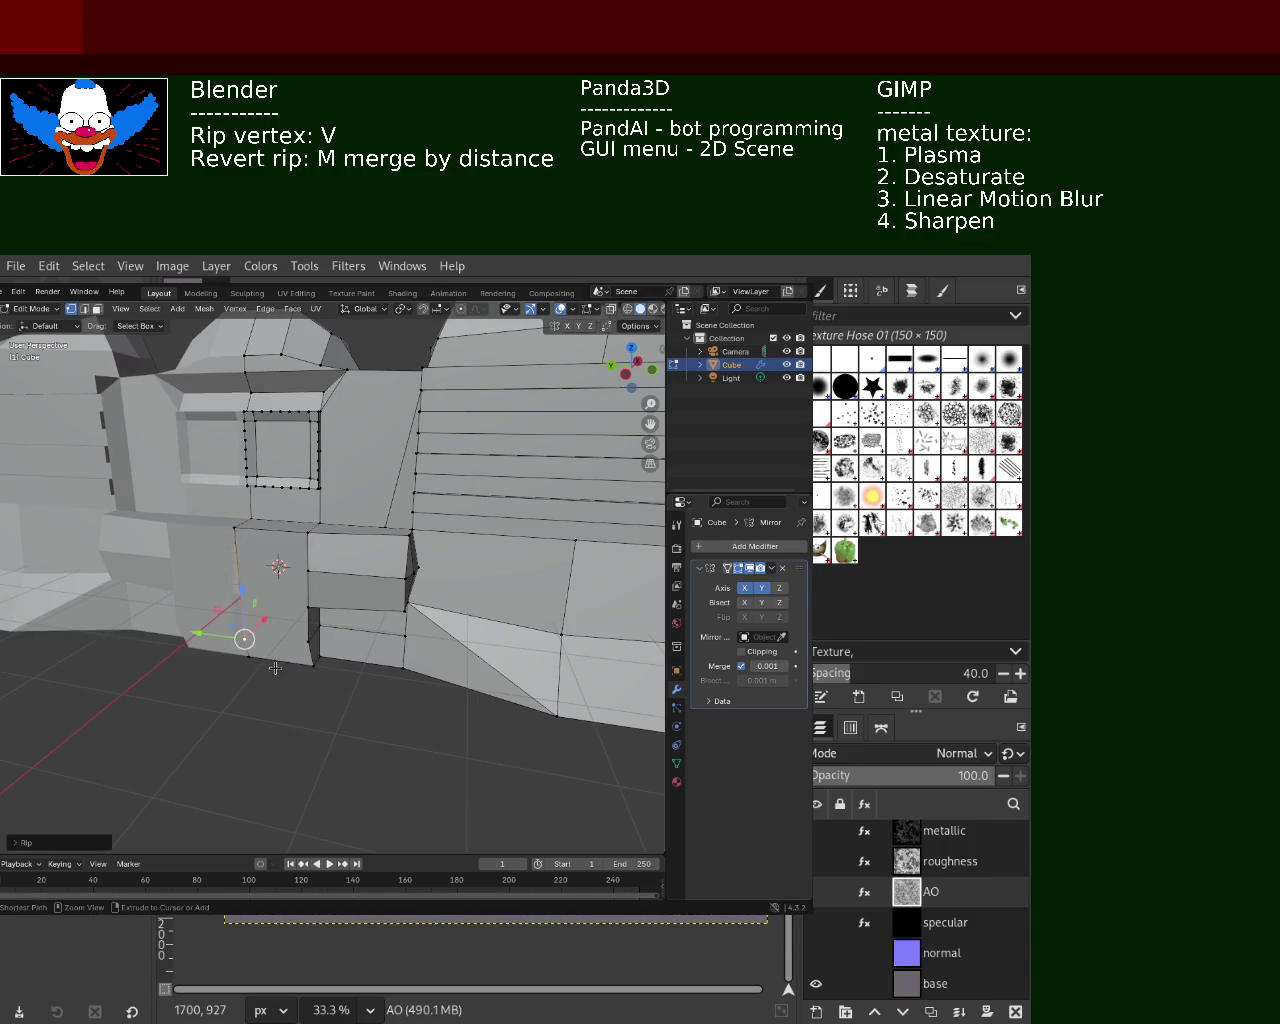
click(277, 662)
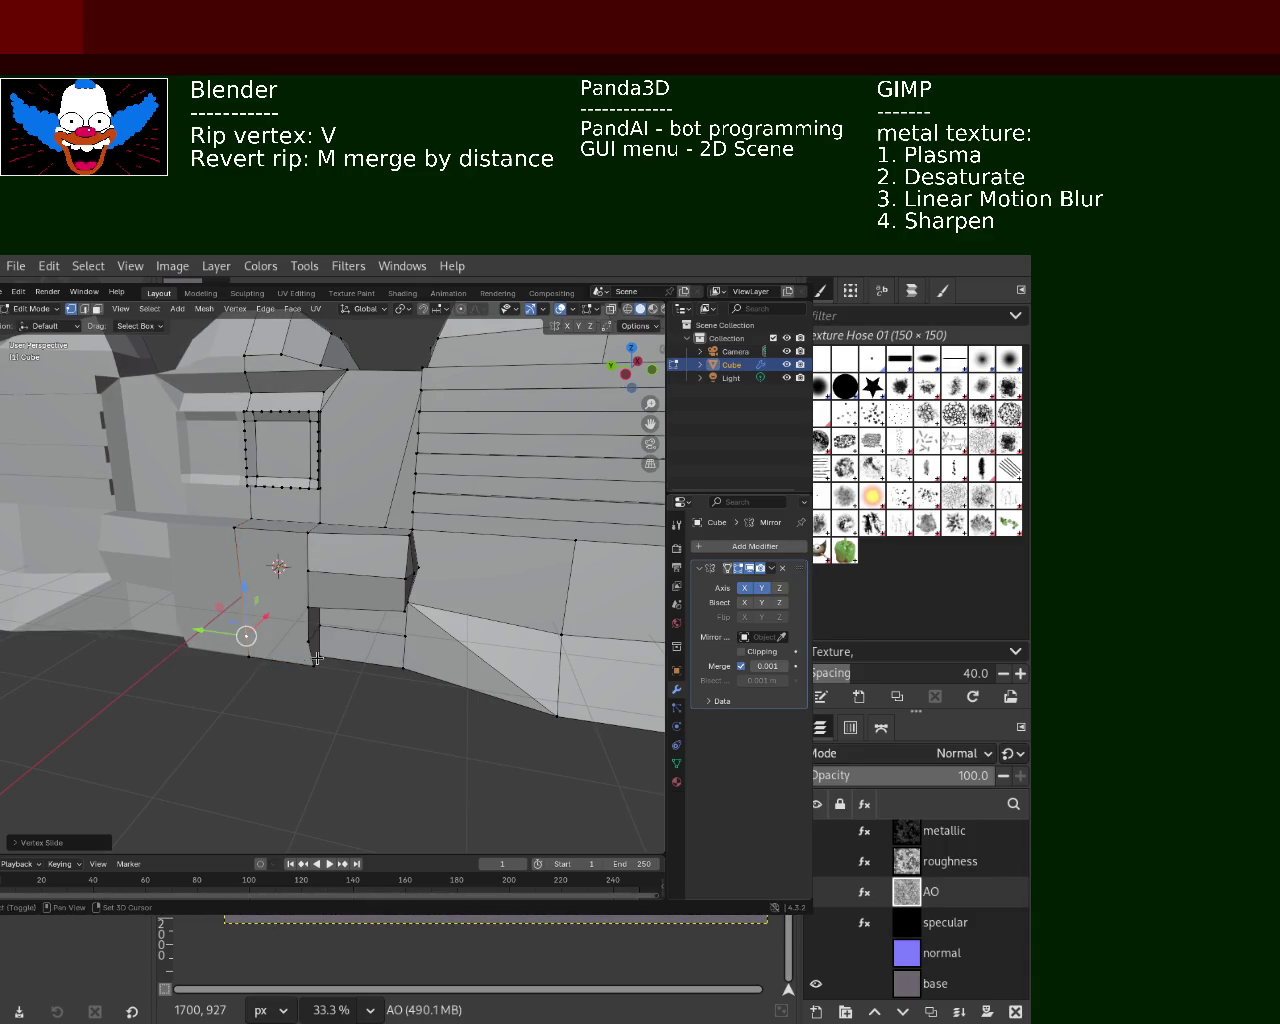
Move the vertex at the block's base vertically along Z
click(311, 646)
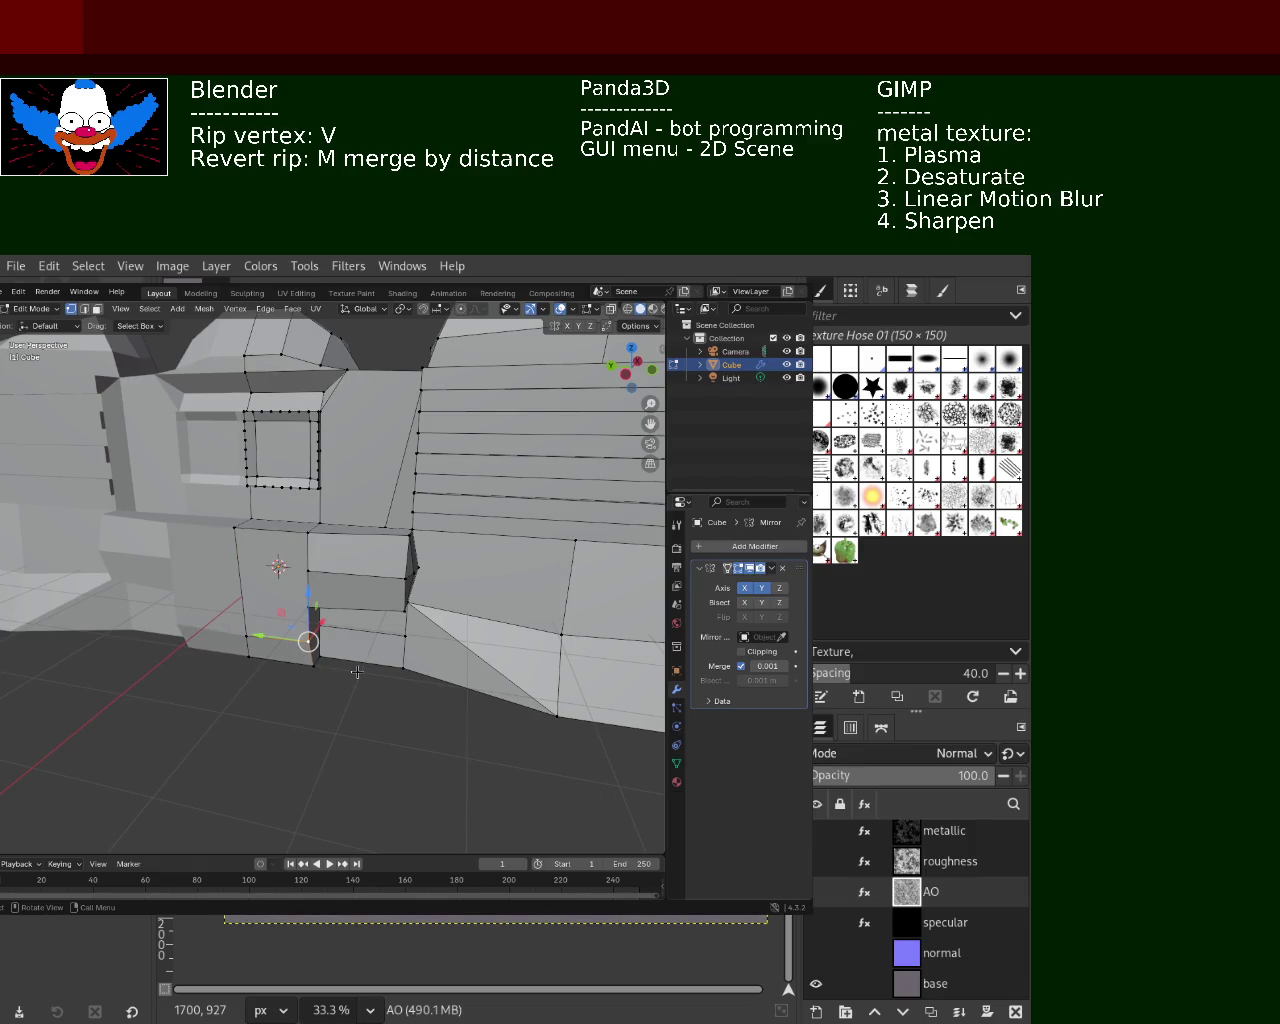
middle_drag(264, 695, 276, 645)
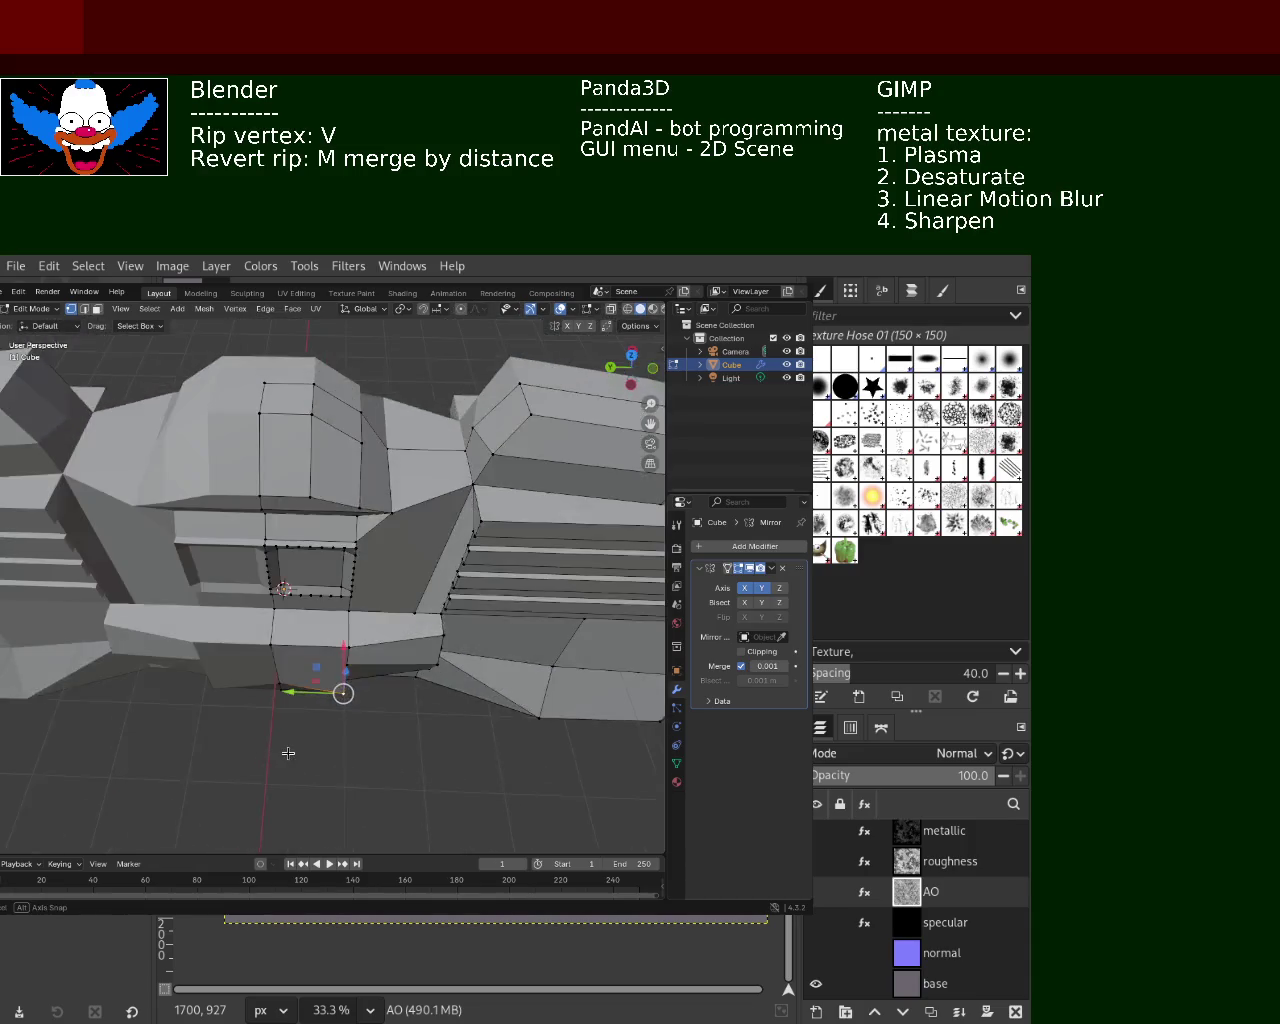
drag(276, 645, 292, 627)
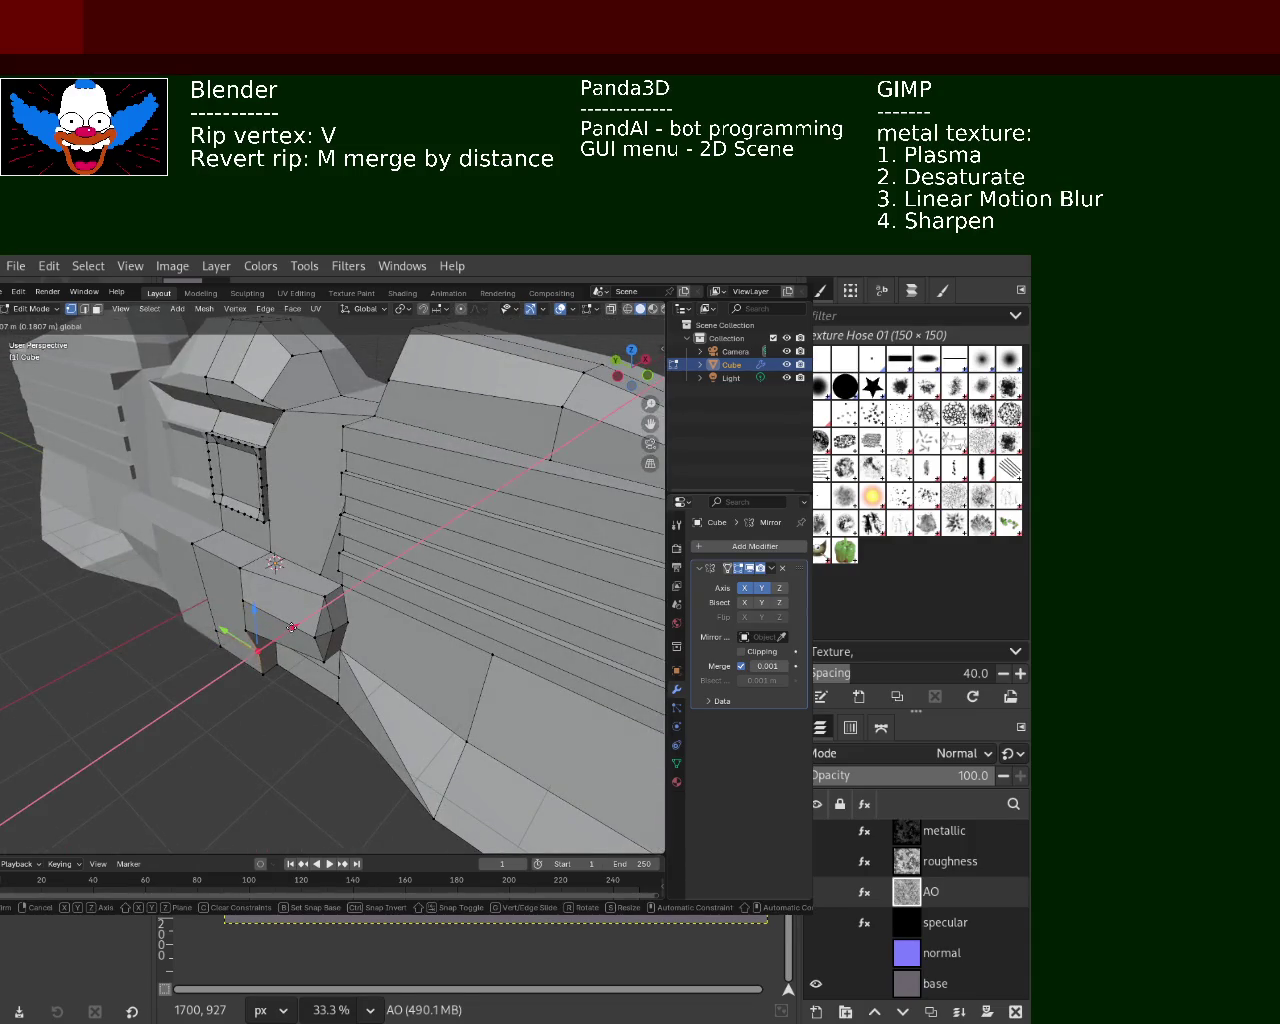
middle_drag(292, 627, 282, 583)
key(z)
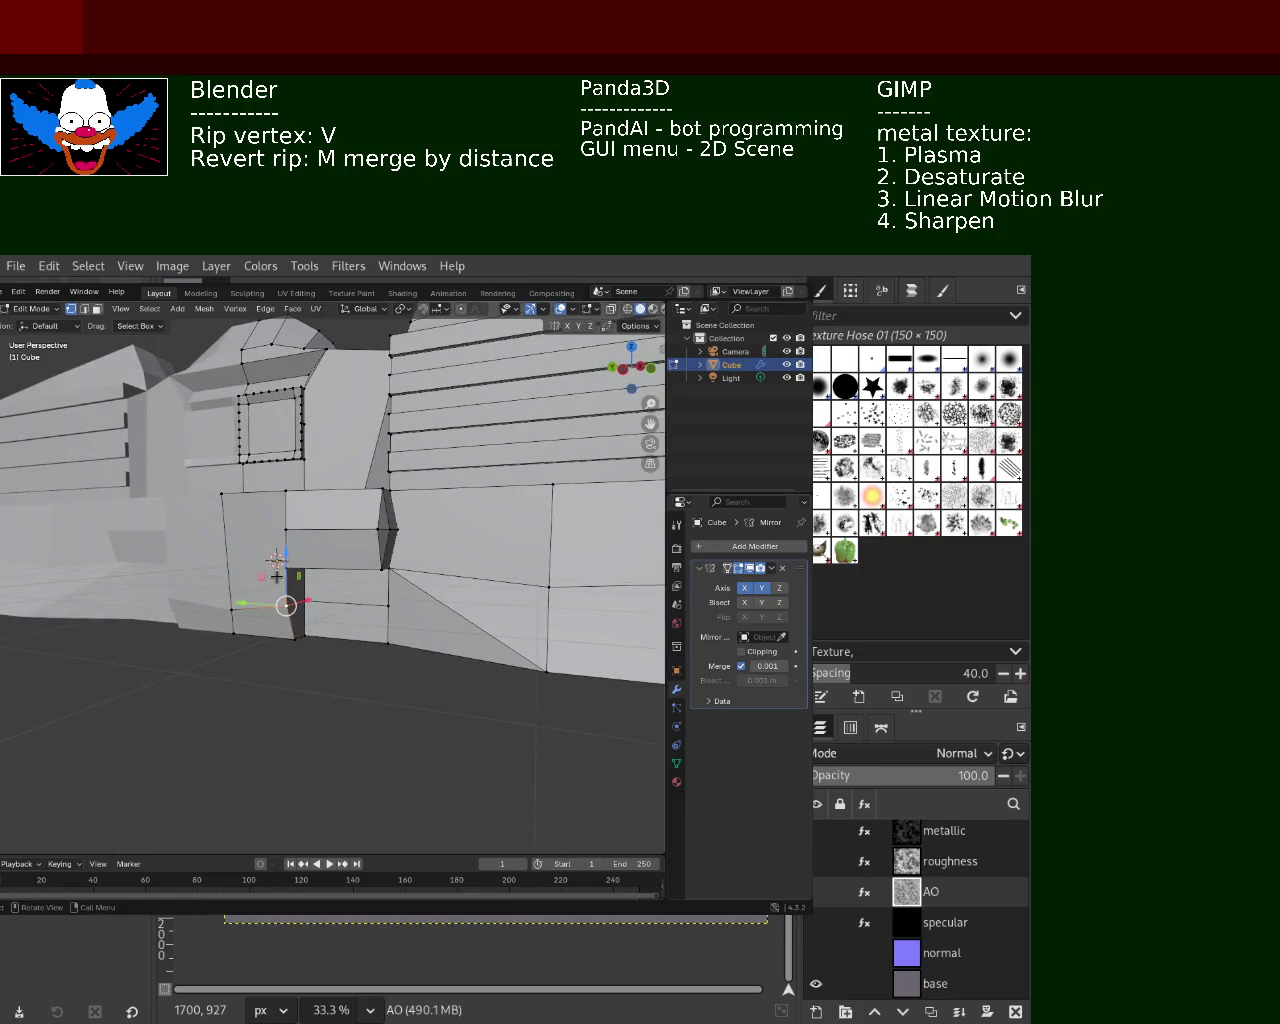
click(283, 590)
mouse_move(290, 625)
middle_down()
mouse_move(284, 702)
mouse_move(300, 640)
middle_up()
right_click(290, 565)
key(Escape)
Add the neighbouring edge and raise the selection along Z
shift+click(368, 618)
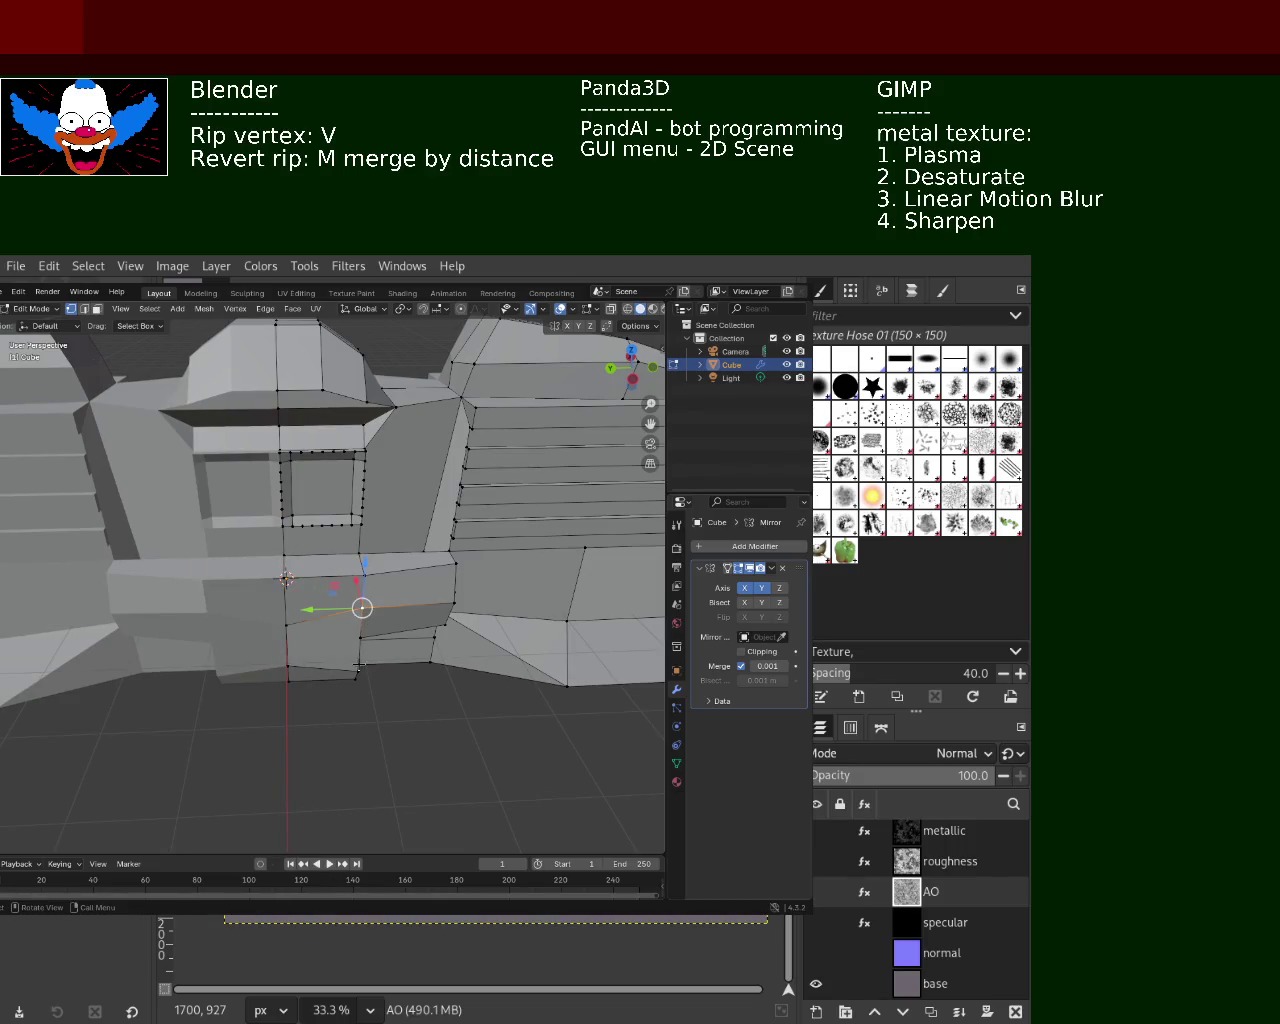
middle_drag(359, 666, 198, 663)
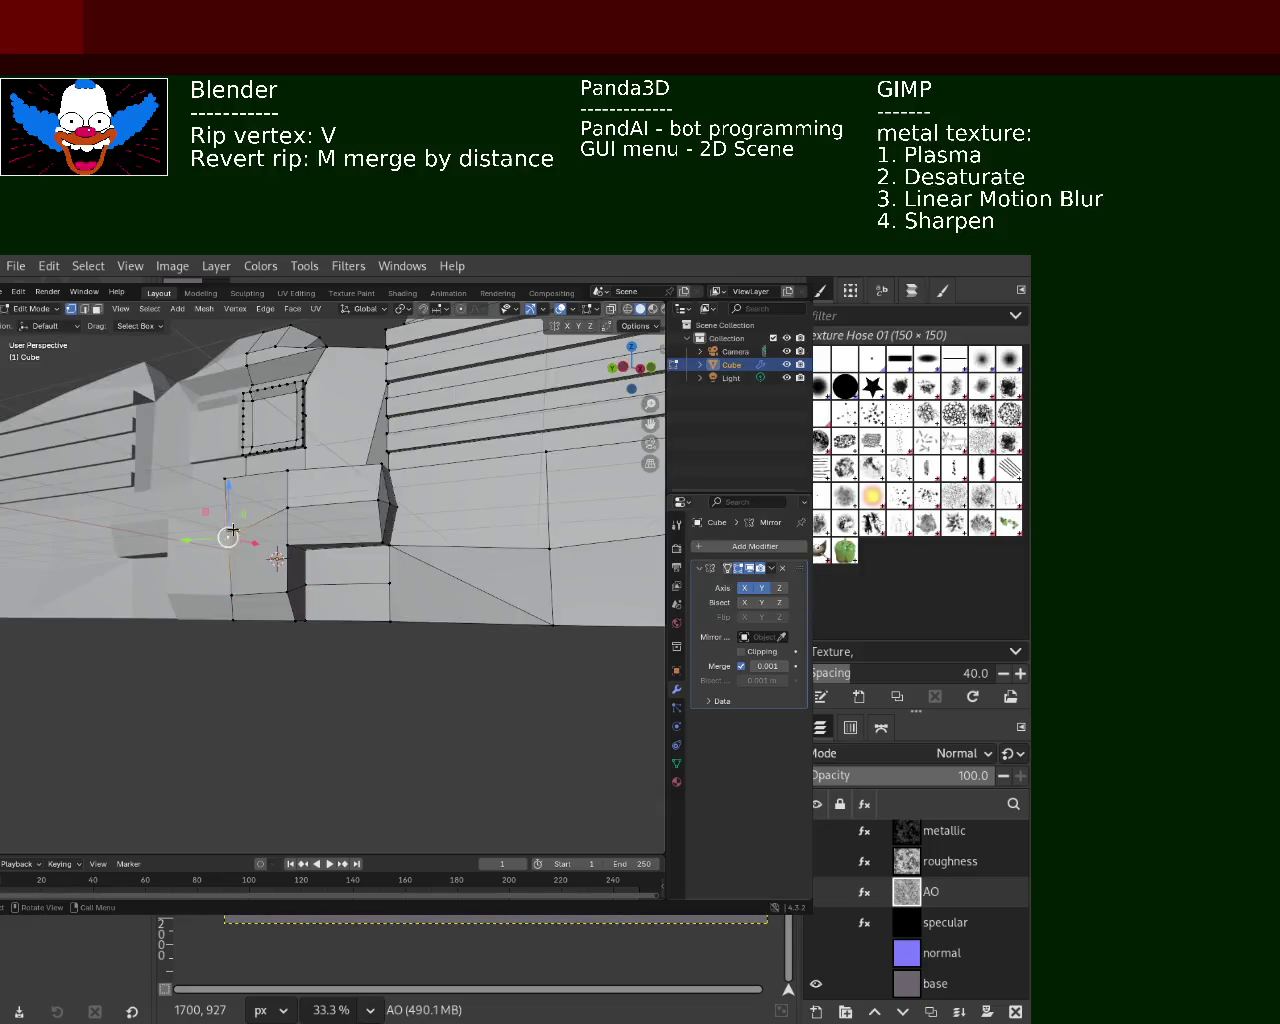
key(g)
key(z)
click(238, 460)
Add a second vertex and lower both vertices along Z
mouse_move(290, 560)
middle_down()
mouse_move(357, 629)
mouse_move(347, 676)
mouse_move(321, 568)
middle_up()
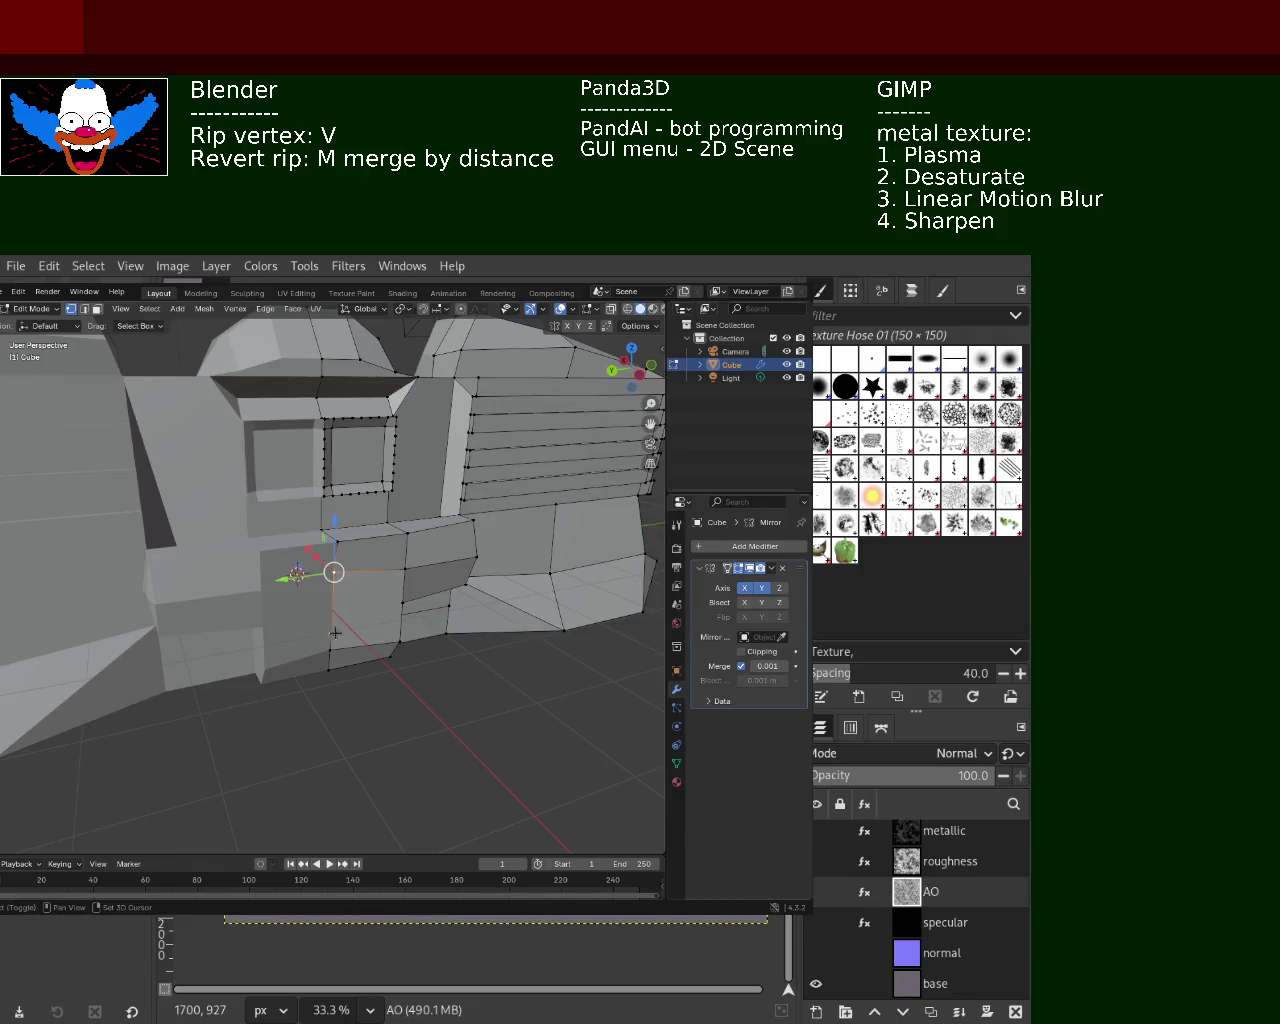
shift+click(396, 607)
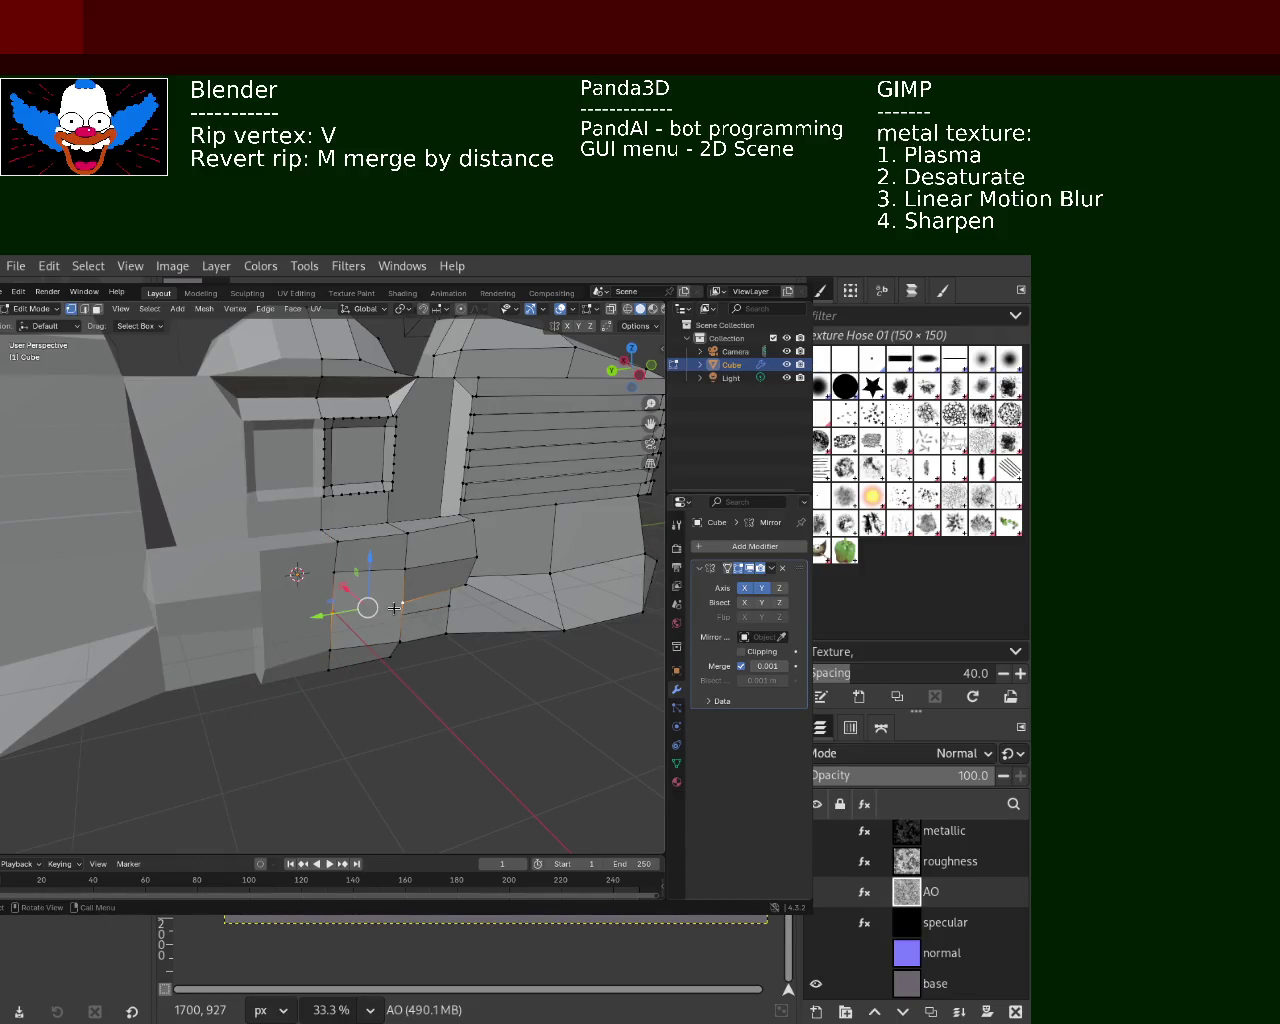
middle_drag(395, 608, 300, 654)
key(g)
key(z)
click(235, 581)
mouse_move(235, 581)
middle_down()
mouse_move(364, 582)
mouse_move(427, 631)
mouse_move(407, 673)
mouse_move(480, 432)
middle_up()
scroll(322, 463, up, 4)
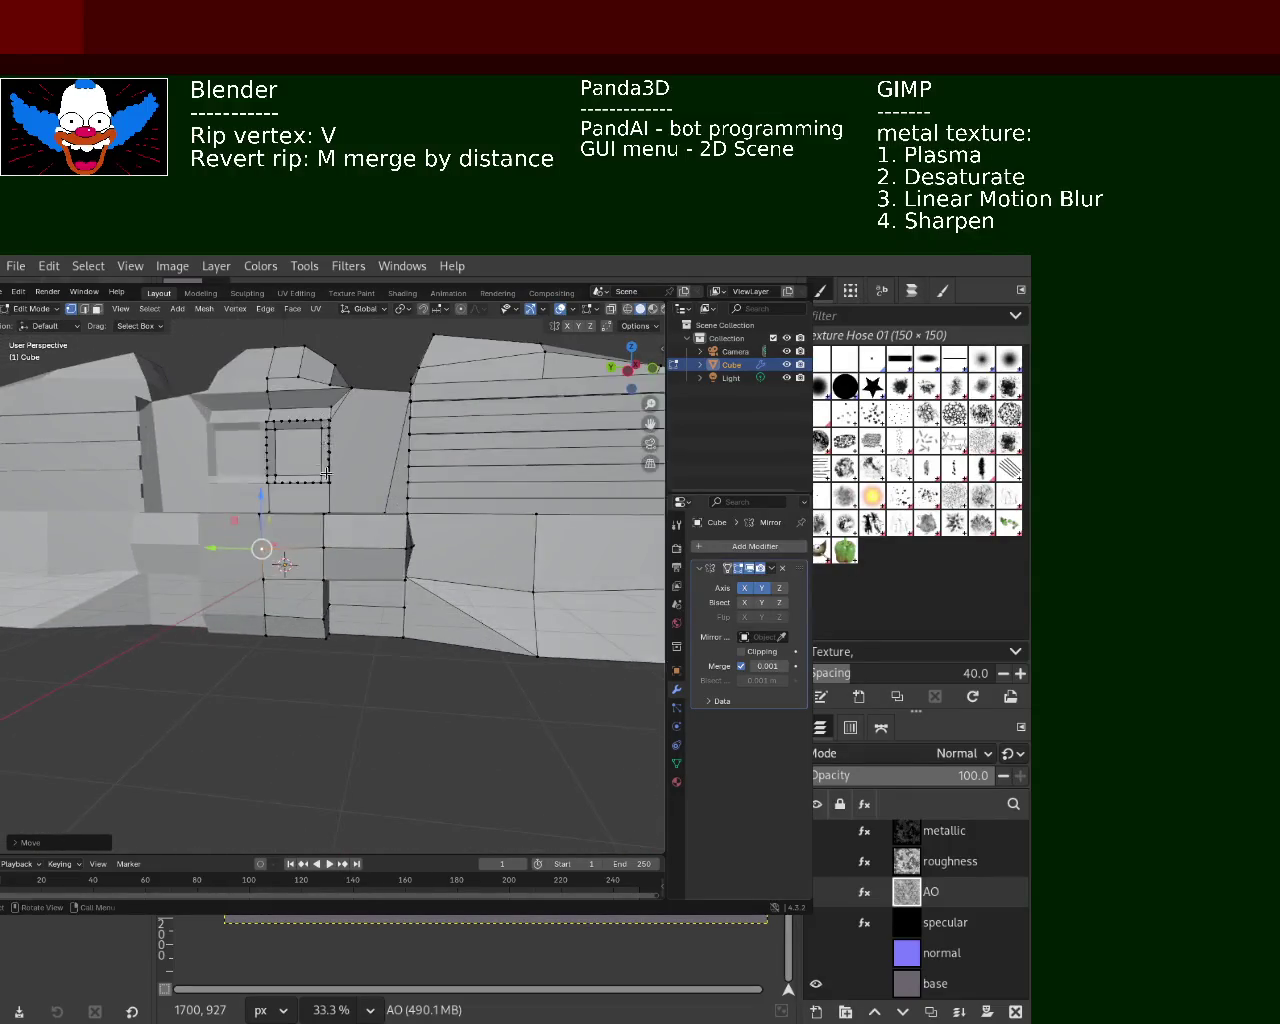
Delete the face inside the recessed square panel to open a hole
middle_drag(322, 463, 374, 624)
scroll(374, 624, up, 3)
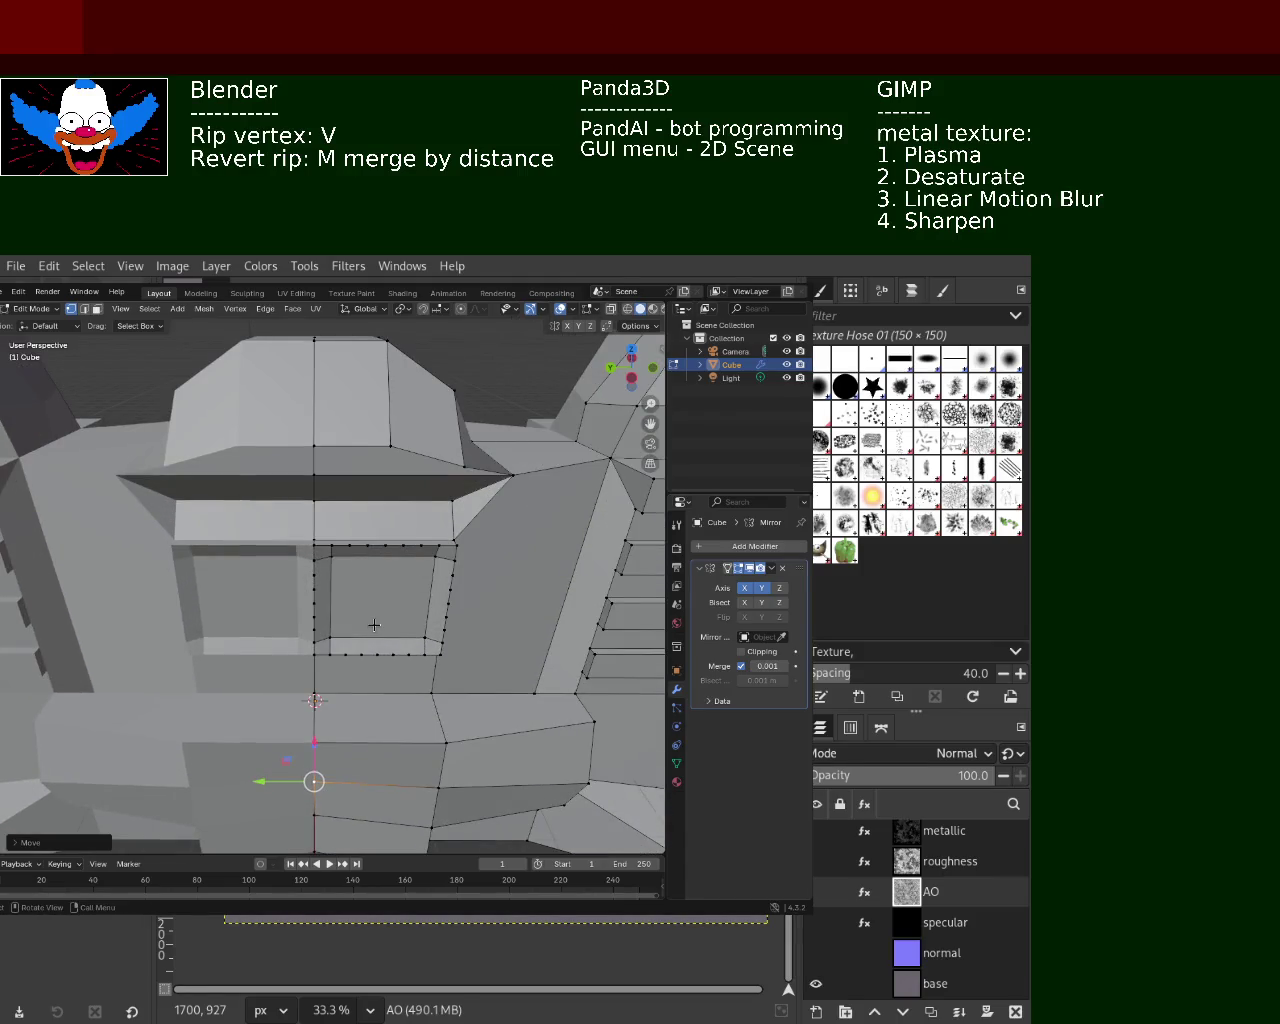
click(98, 309)
click(325, 572)
key(x)
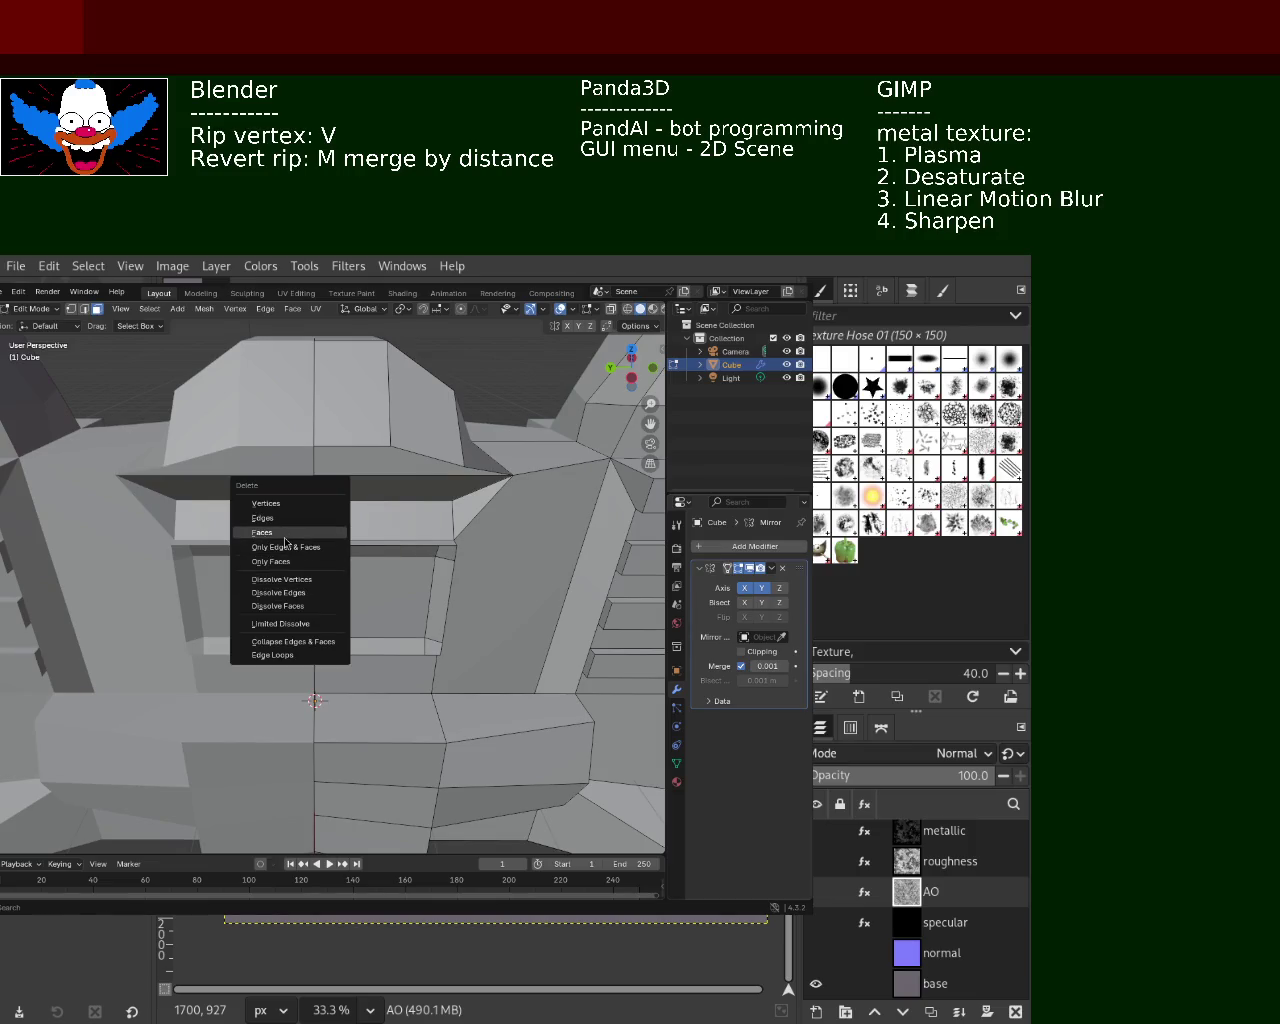
click(285, 545)
middle_drag(315, 621, 360, 535)
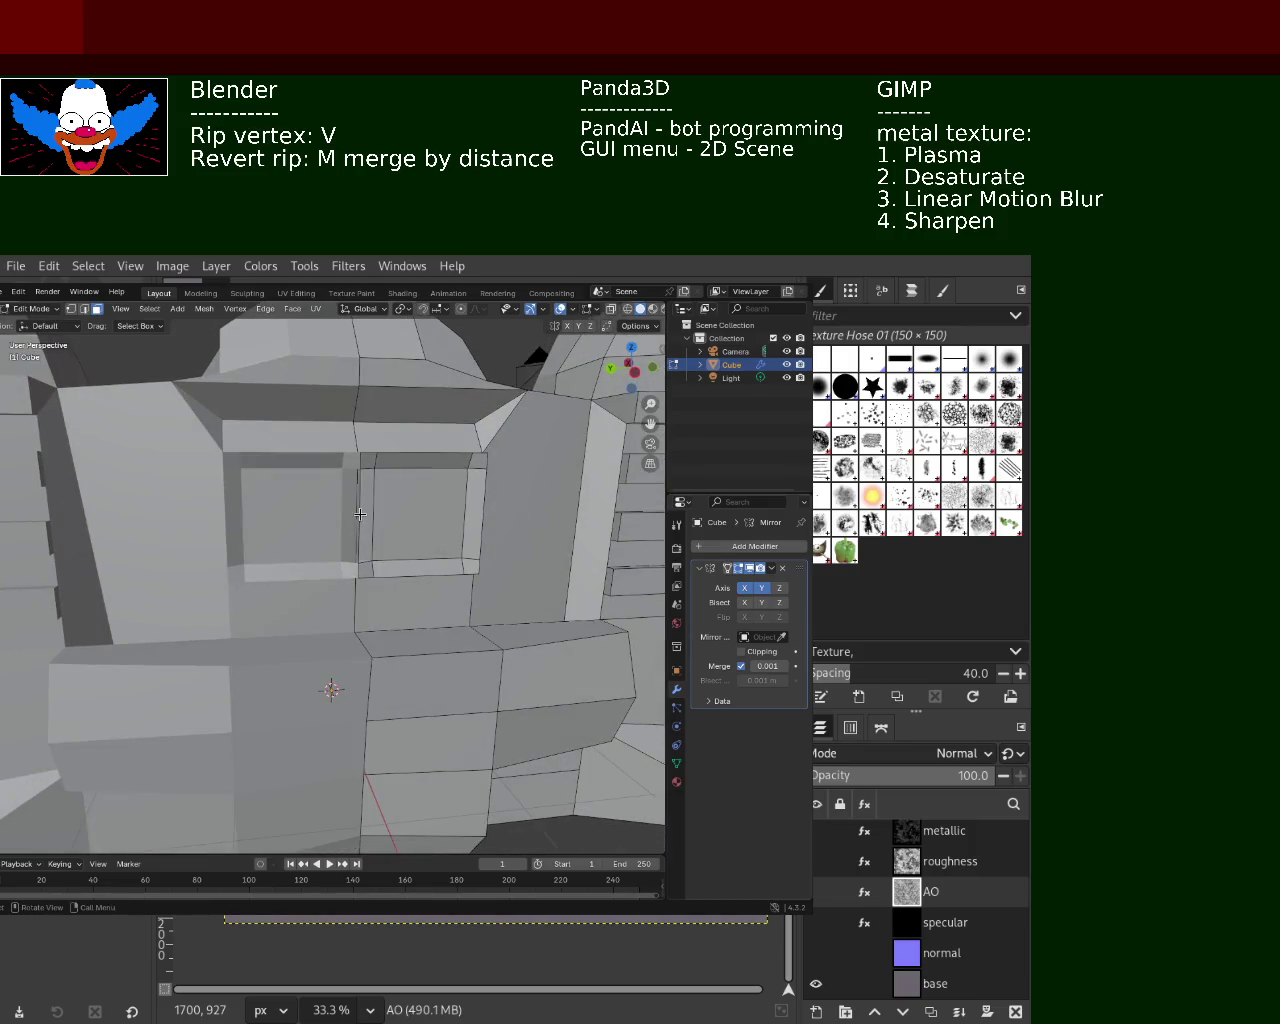
Dissolve the extra vertices along the opening's vertical side edge
click(357, 515)
click(357, 546)
key(a)
click(363, 557)
click(72, 310)
click(361, 484)
shift+click(359, 502)
shift+click(358, 530)
shift+click(355, 550)
key(x)
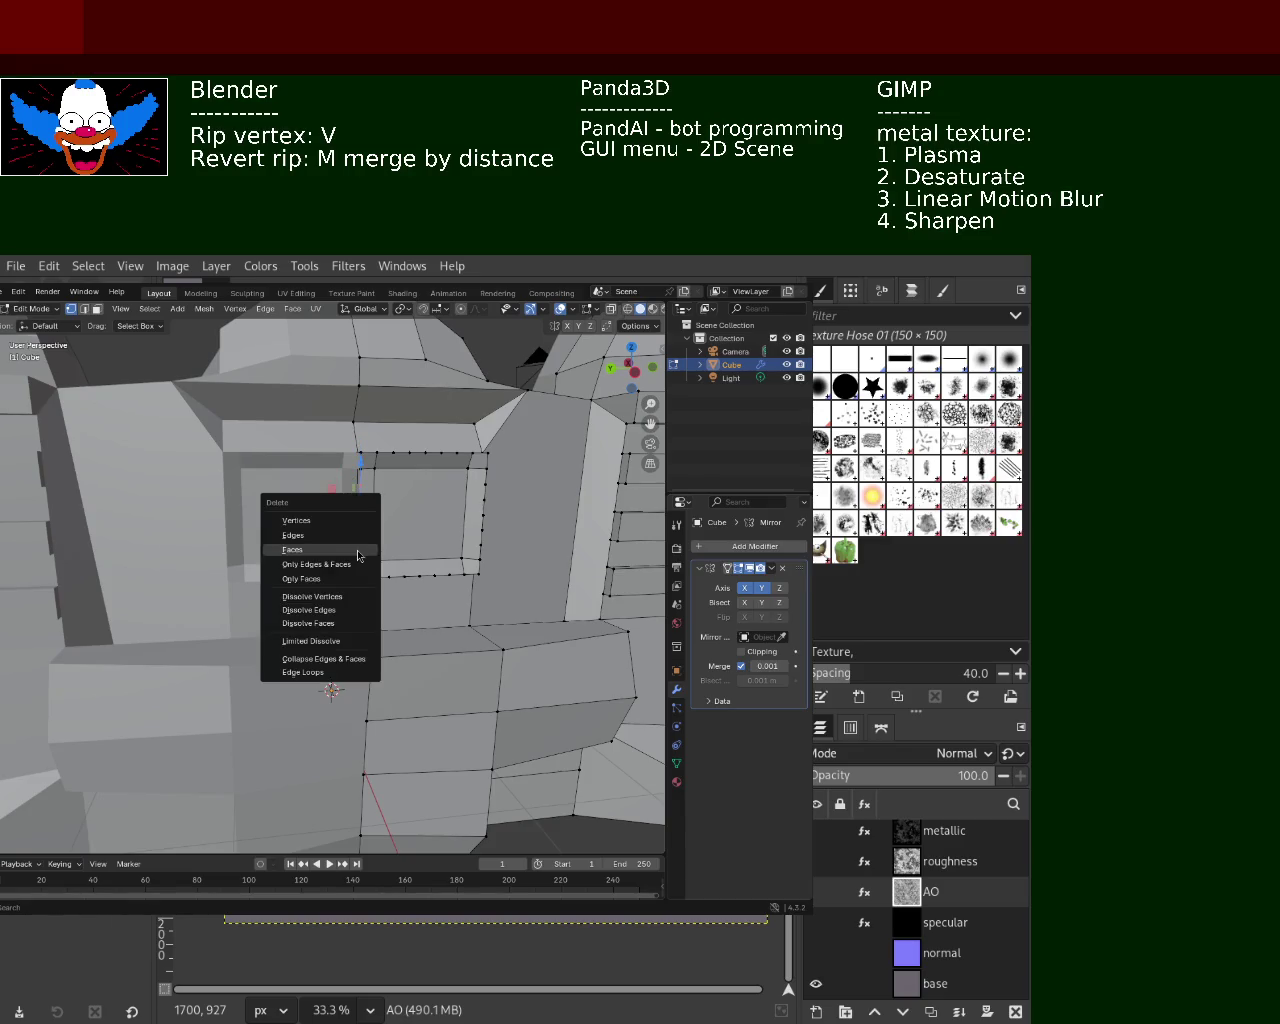
click(325, 596)
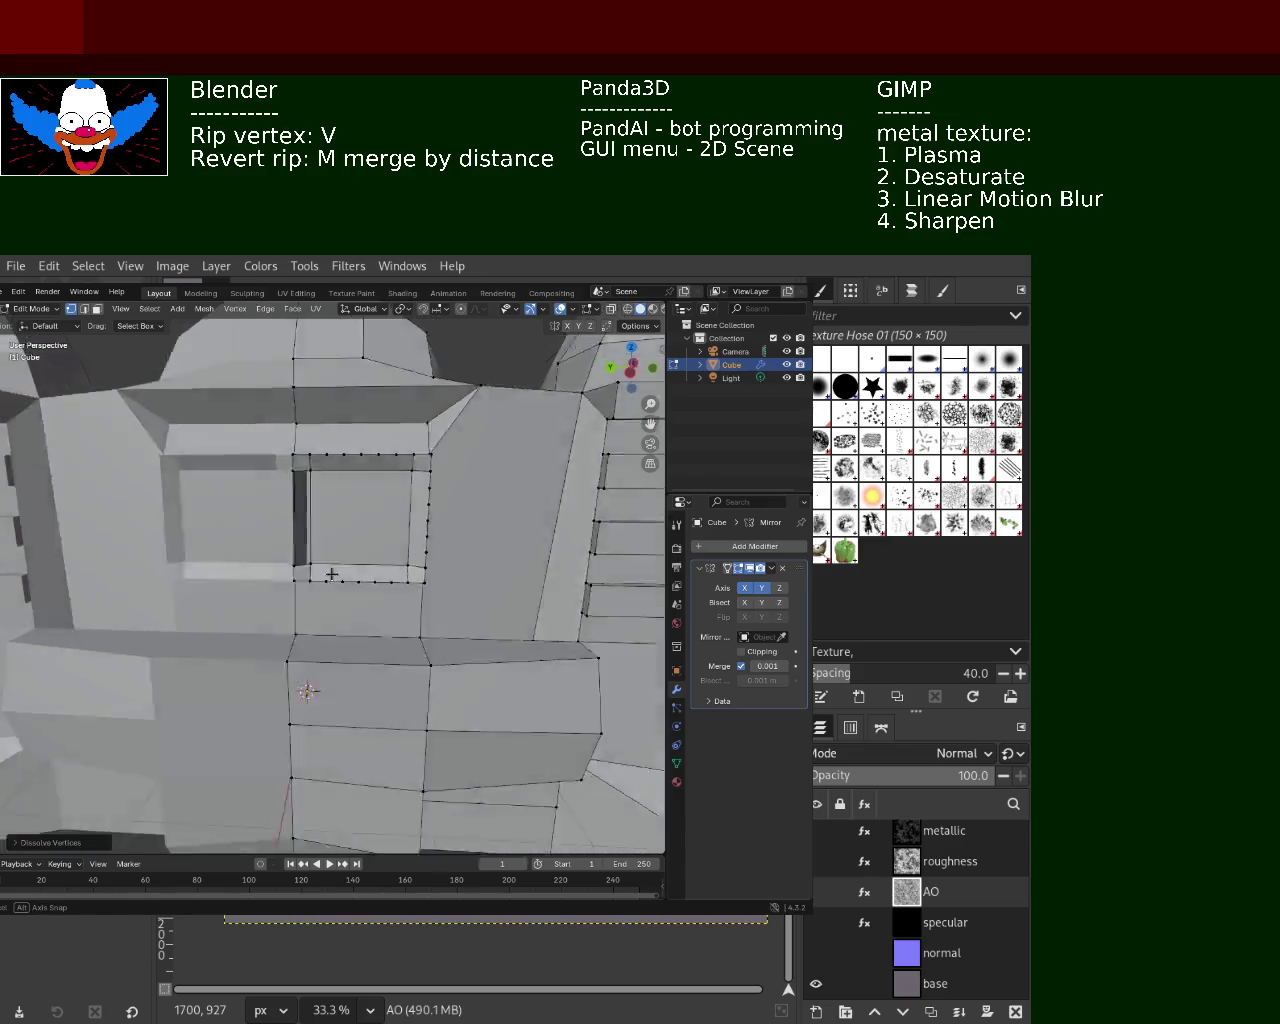
mouse_move(331, 574)
middle_down()
mouse_move(386, 622)
mouse_move(354, 597)
middle_up()
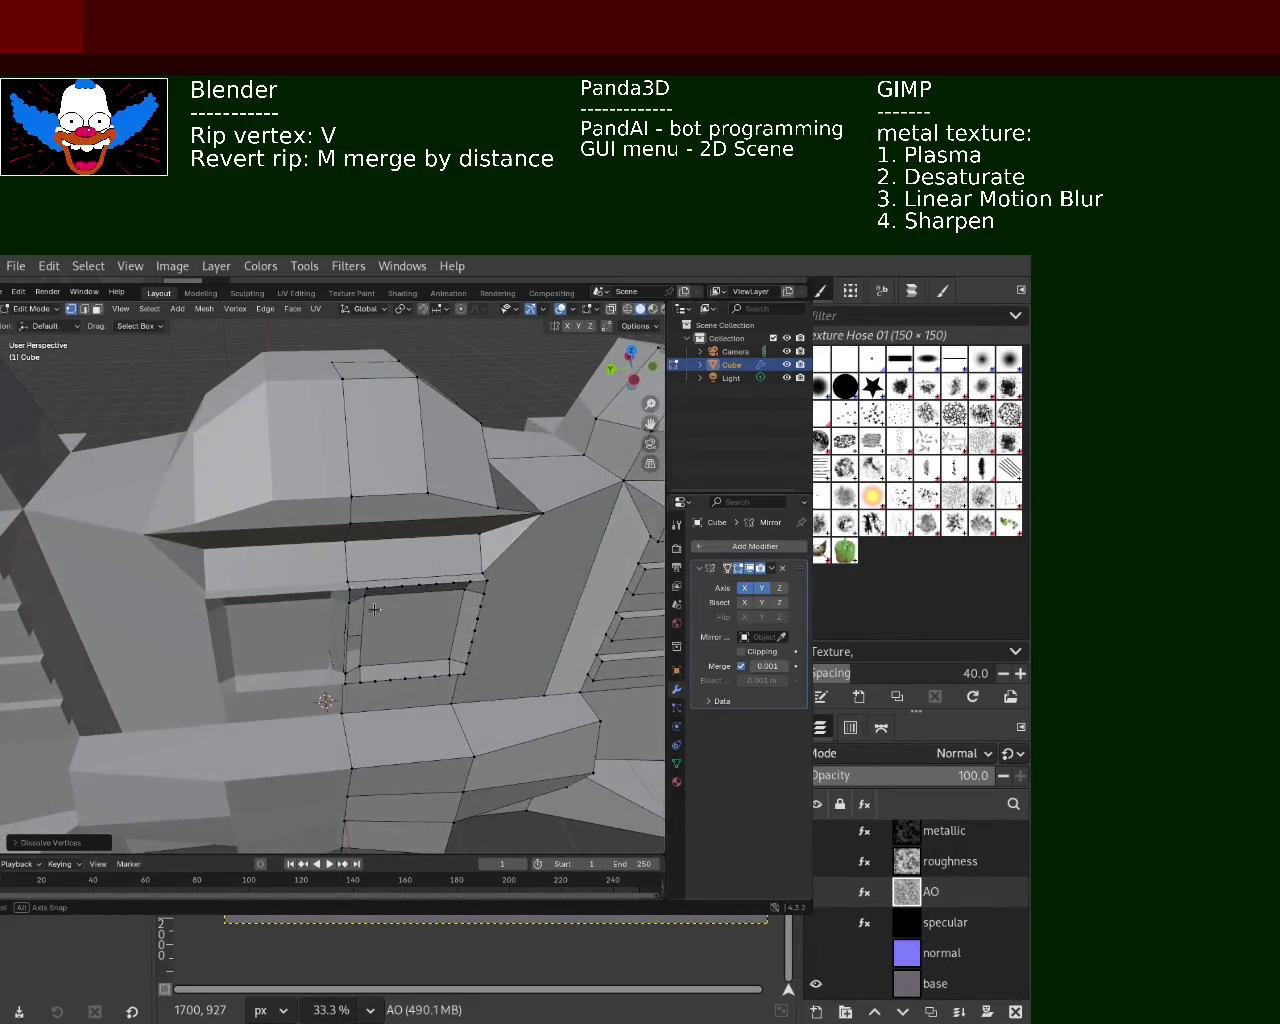
In edge select mode, dissolve the middle vertical edge splitting the recessed opening
click(354, 597)
right_click(350, 598)
click(84, 309)
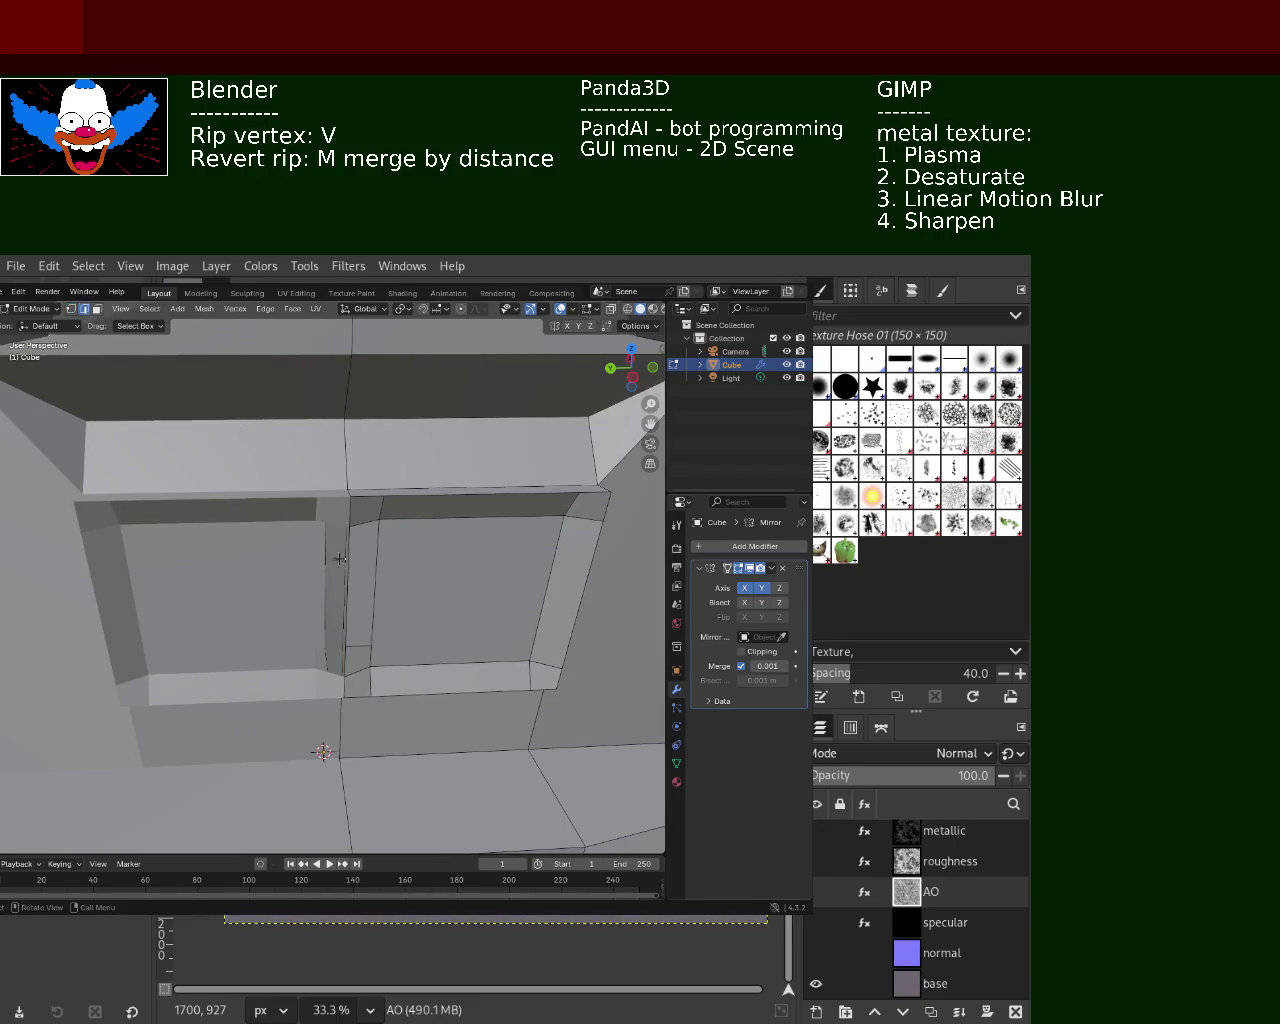
key(x)
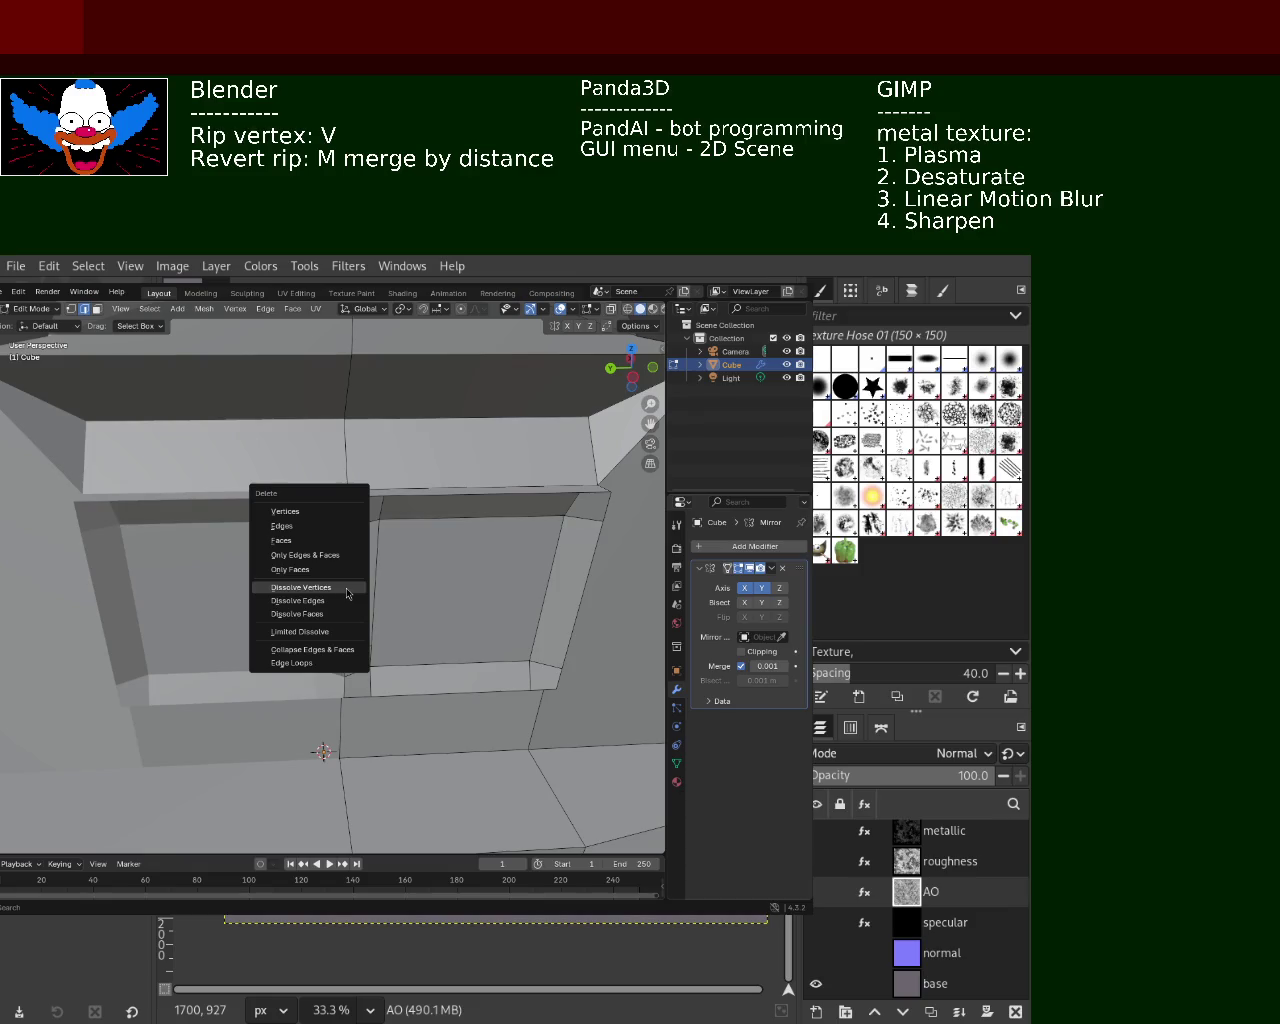
click(336, 599)
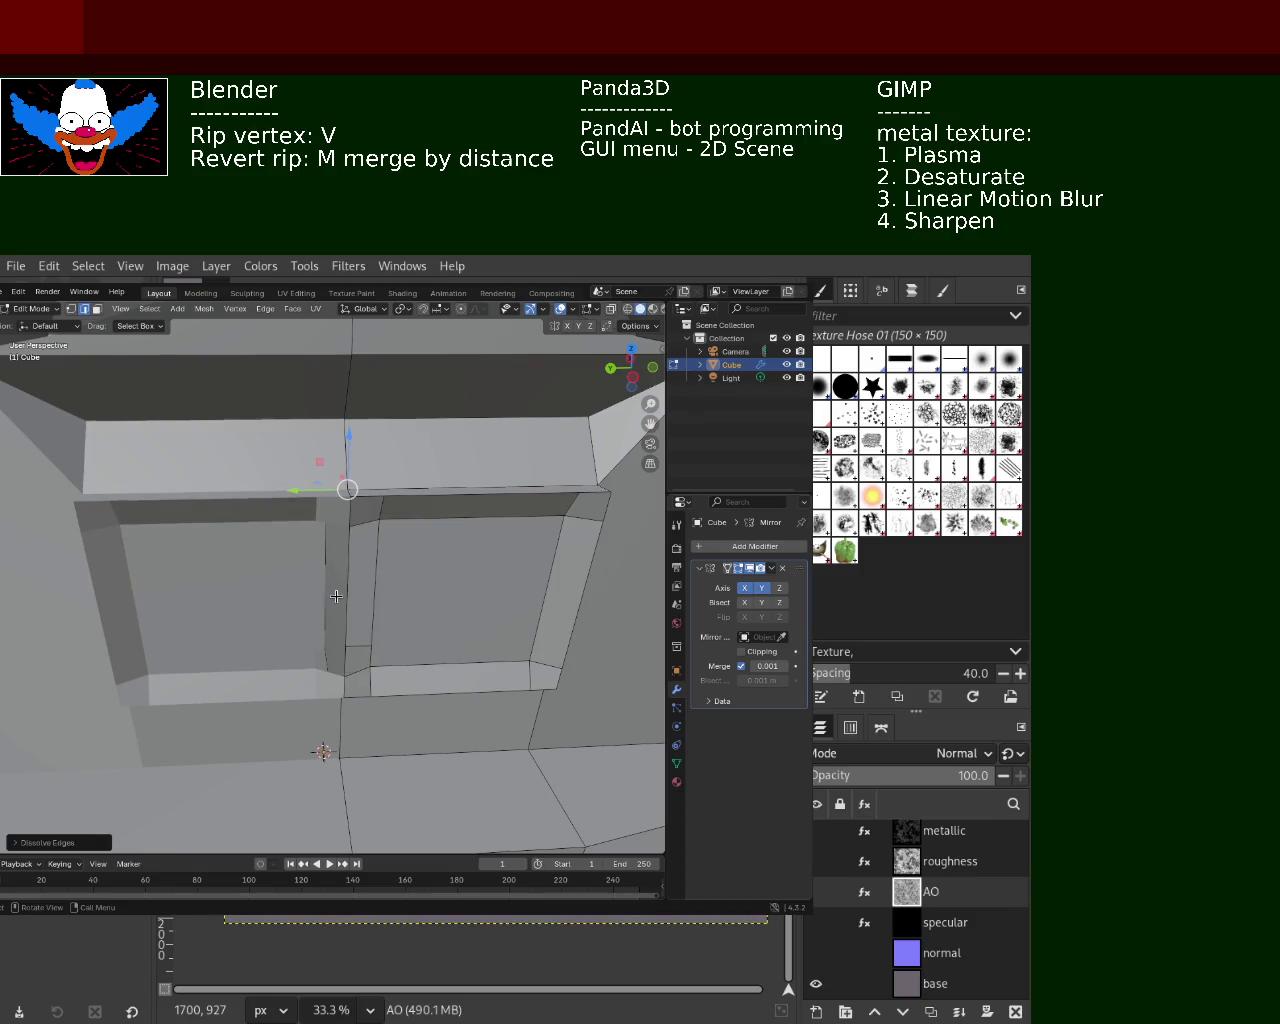
key(x)
click(343, 611)
key(x)
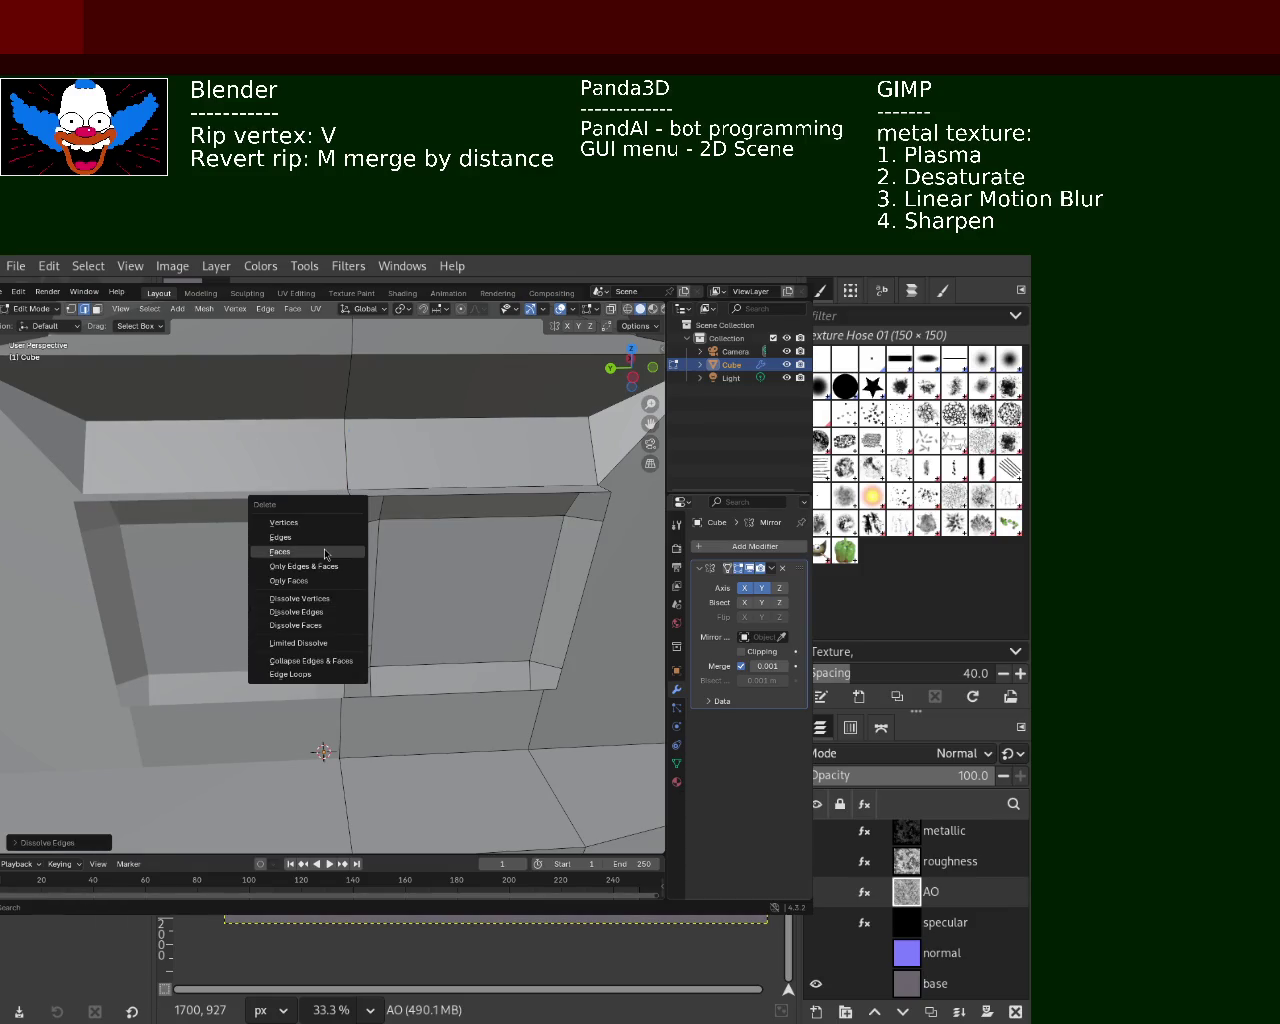
Undo the accidental deletion of the dark face strip under the ledge
mouse_move(300, 560)
middle_down()
mouse_move(291, 571)
mouse_move(311, 551)
mouse_move(317, 564)
middle_up()
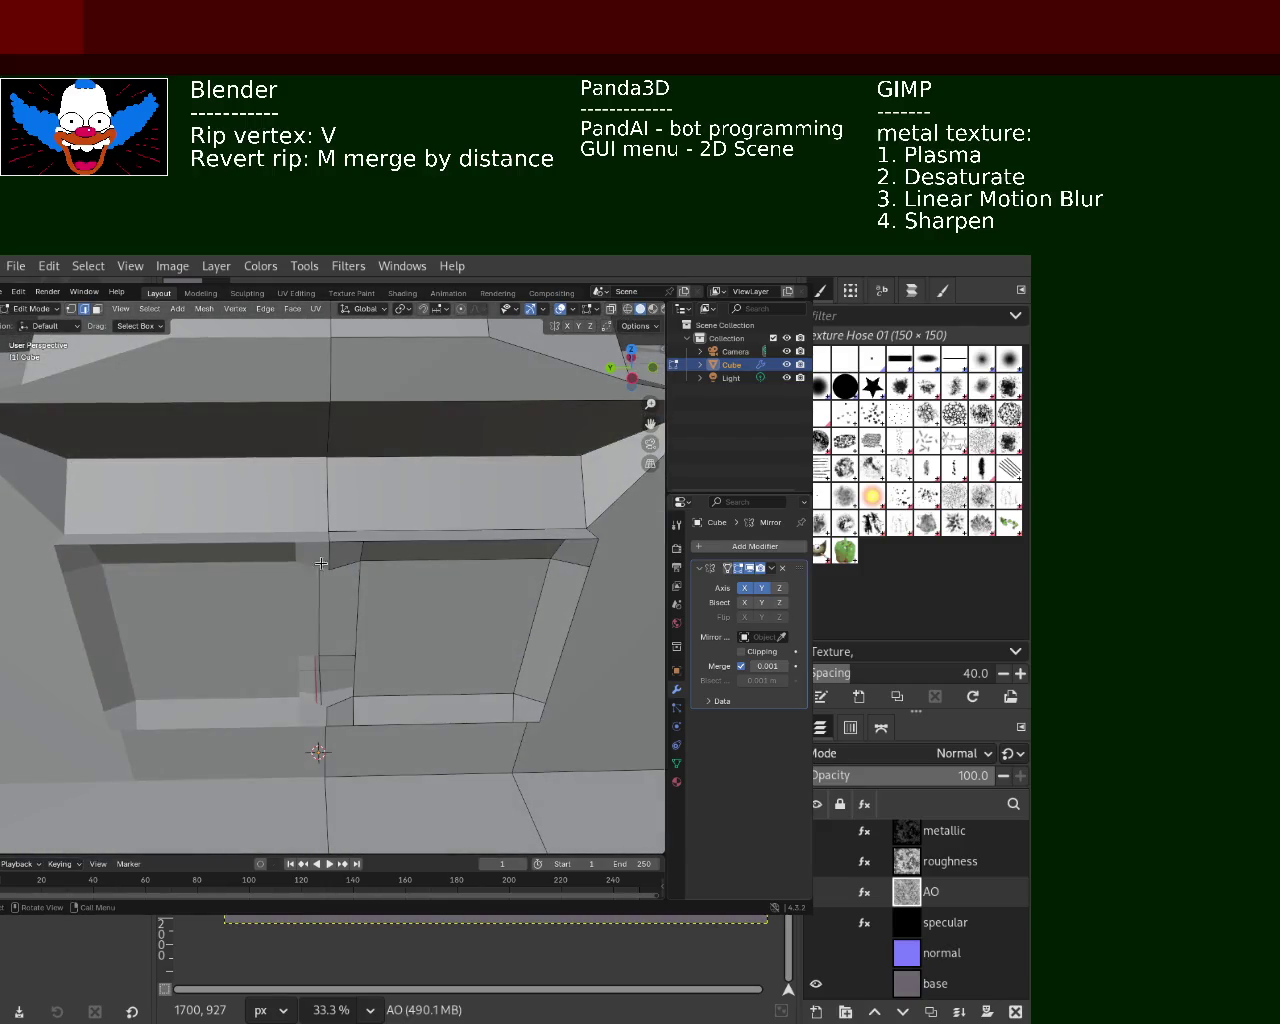
key(x)
click(343, 557)
key(ctrl+z)
key(x)
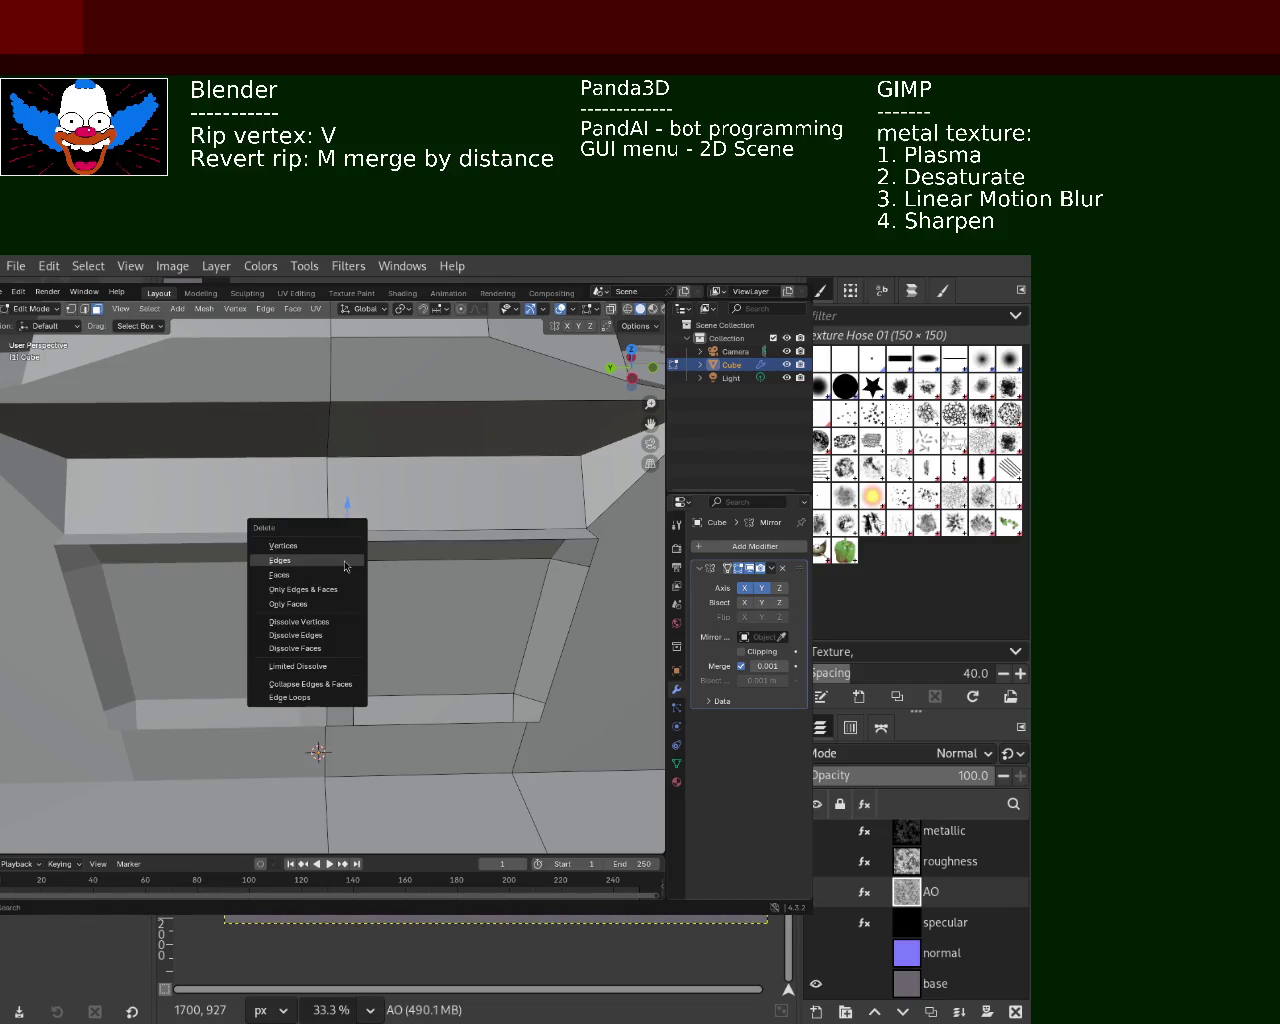
click(336, 568)
Switch to vertex select mode and orbit around to the side panel
middle_drag(336, 568, 393, 557)
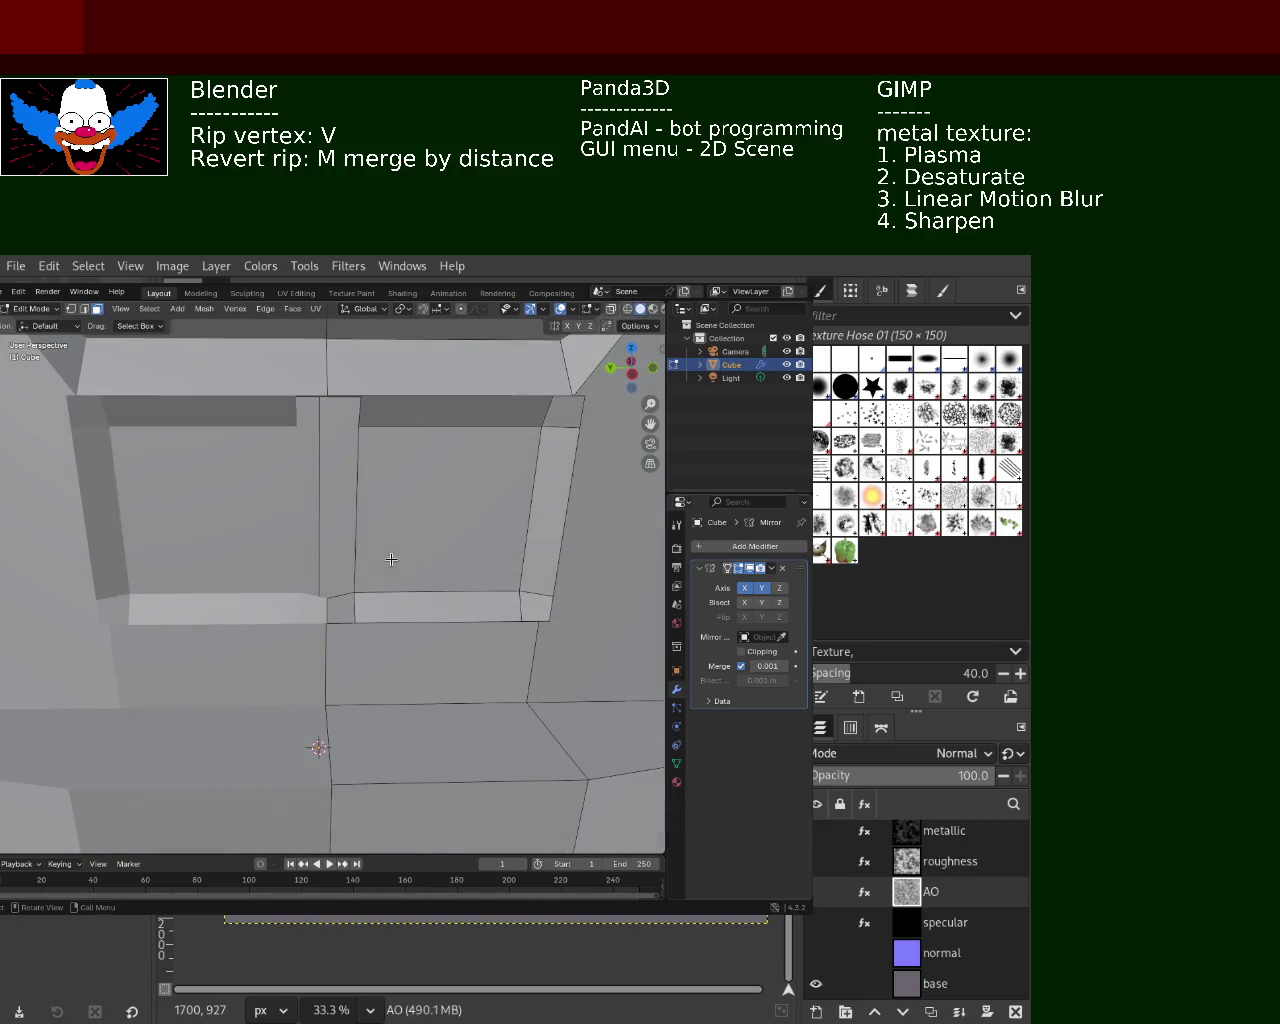
middle_drag(323, 604, 318, 638)
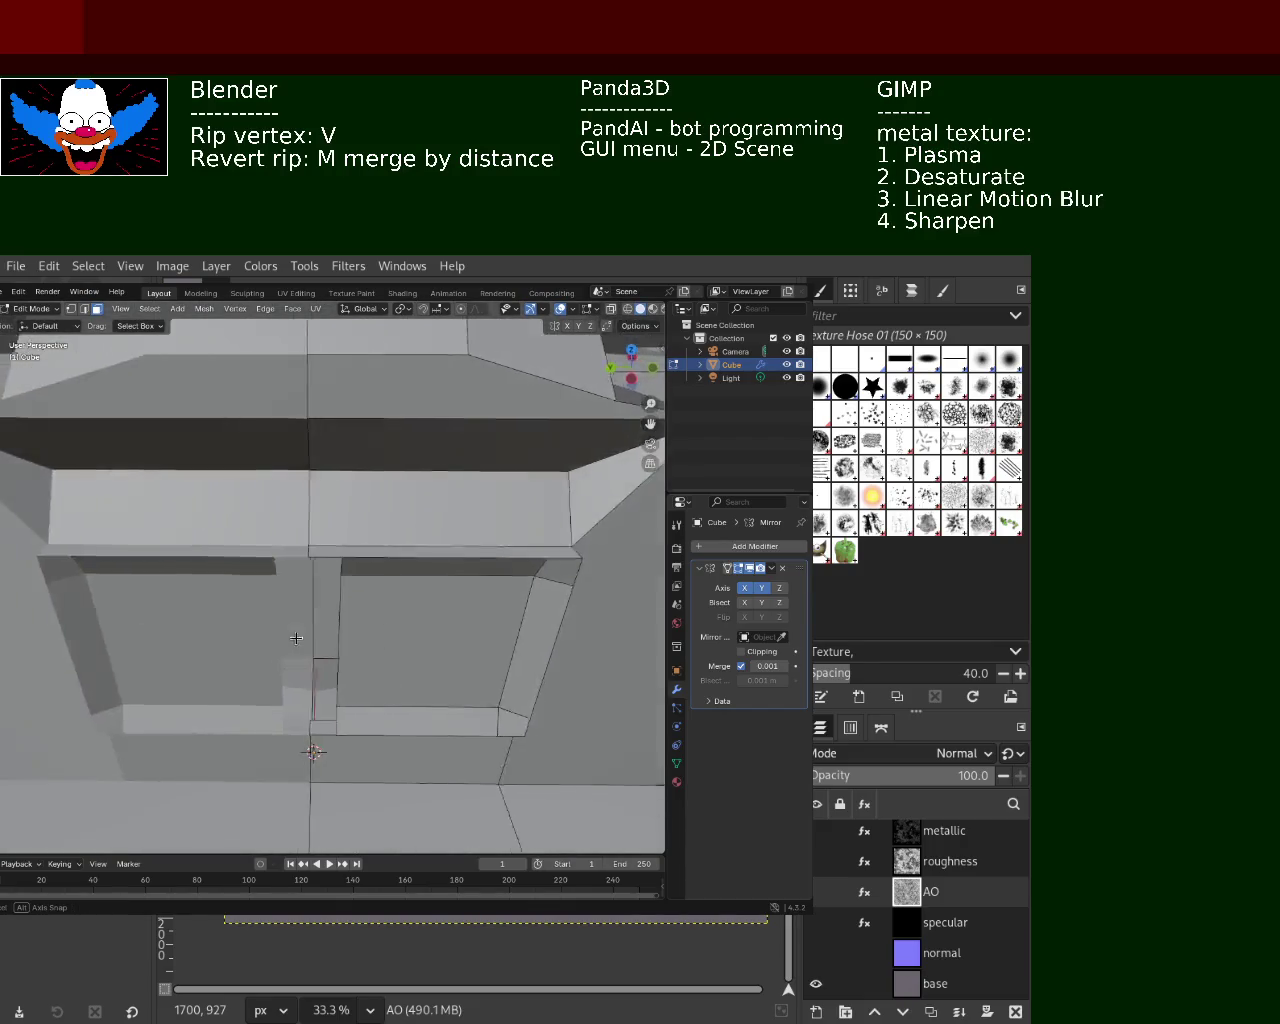
click(70, 309)
mouse_move(386, 563)
middle_down()
mouse_move(341, 591)
mouse_move(562, 686)
mouse_move(447, 576)
mouse_move(332, 562)
mouse_move(198, 576)
mouse_move(359, 558)
mouse_move(357, 543)
mouse_move(326, 574)
mouse_move(349, 572)
middle_up()
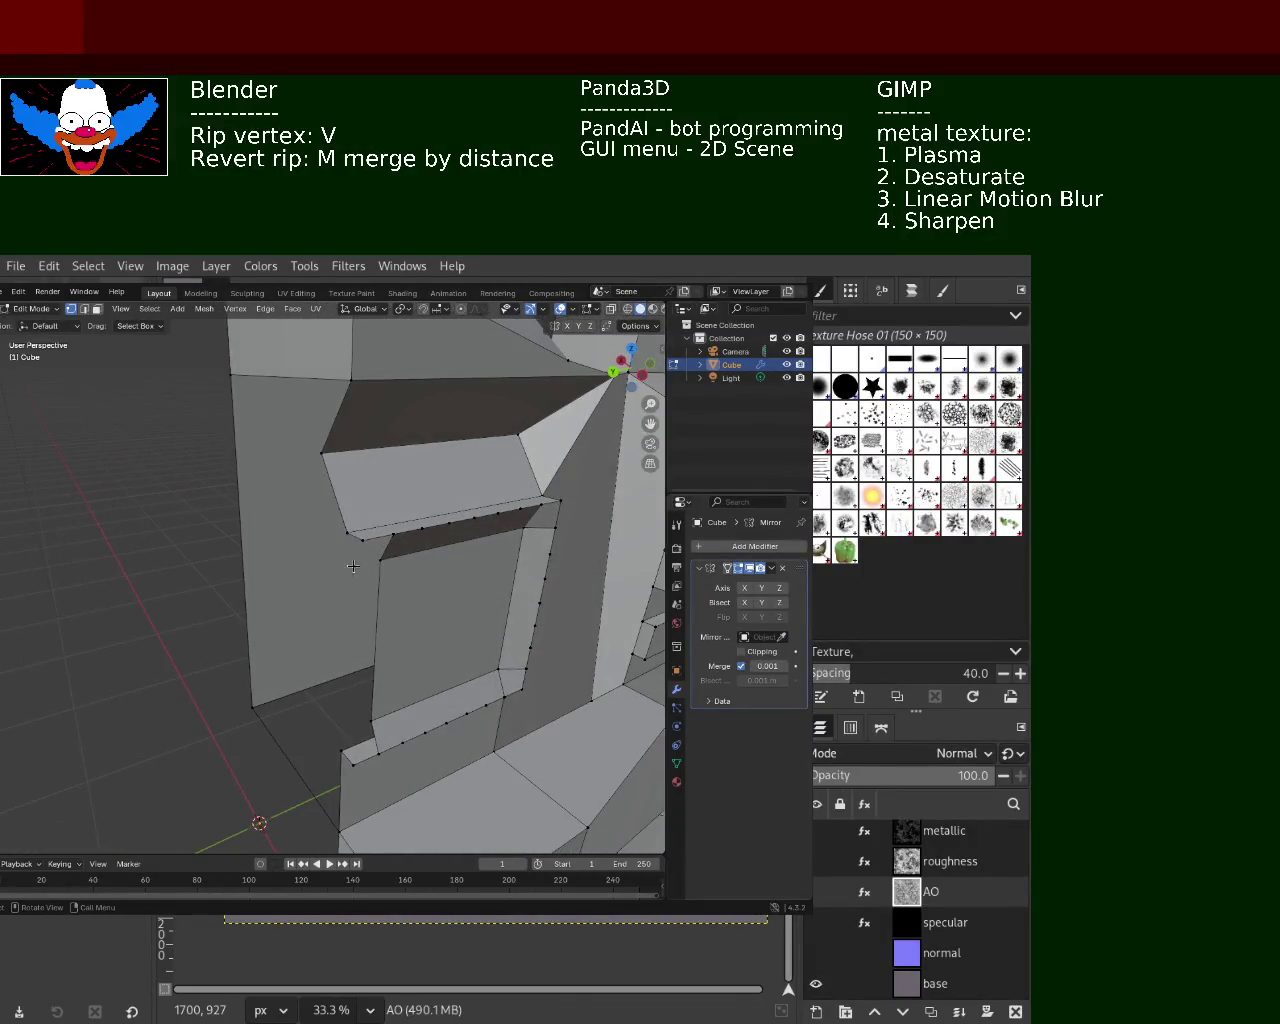
Subdivide the side panel's left vertical edge
click(359, 541)
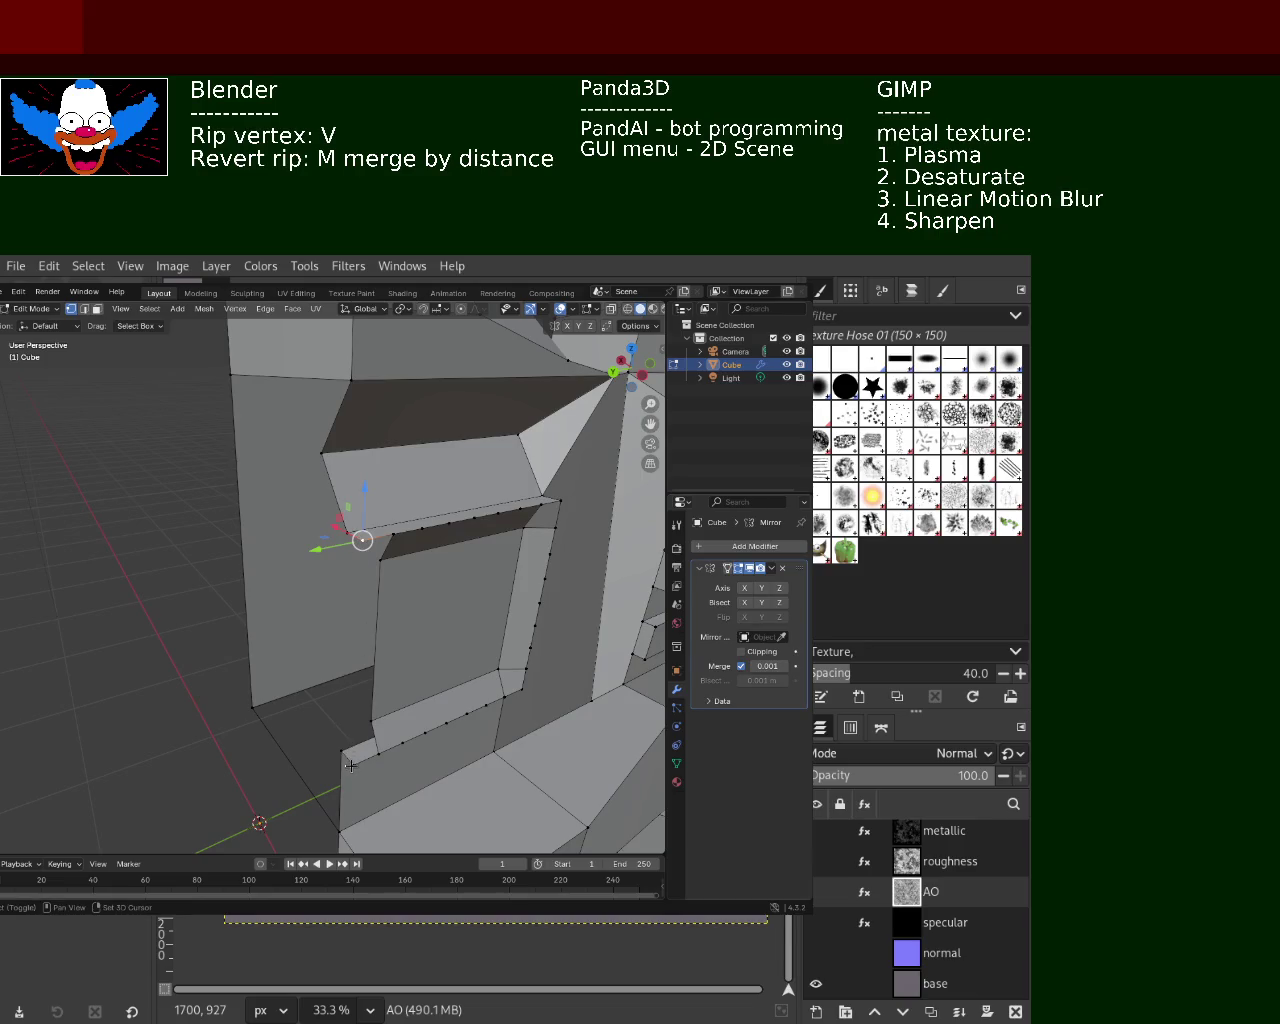
alt+click(377, 641)
alt+shift+click(384, 567)
click(361, 540)
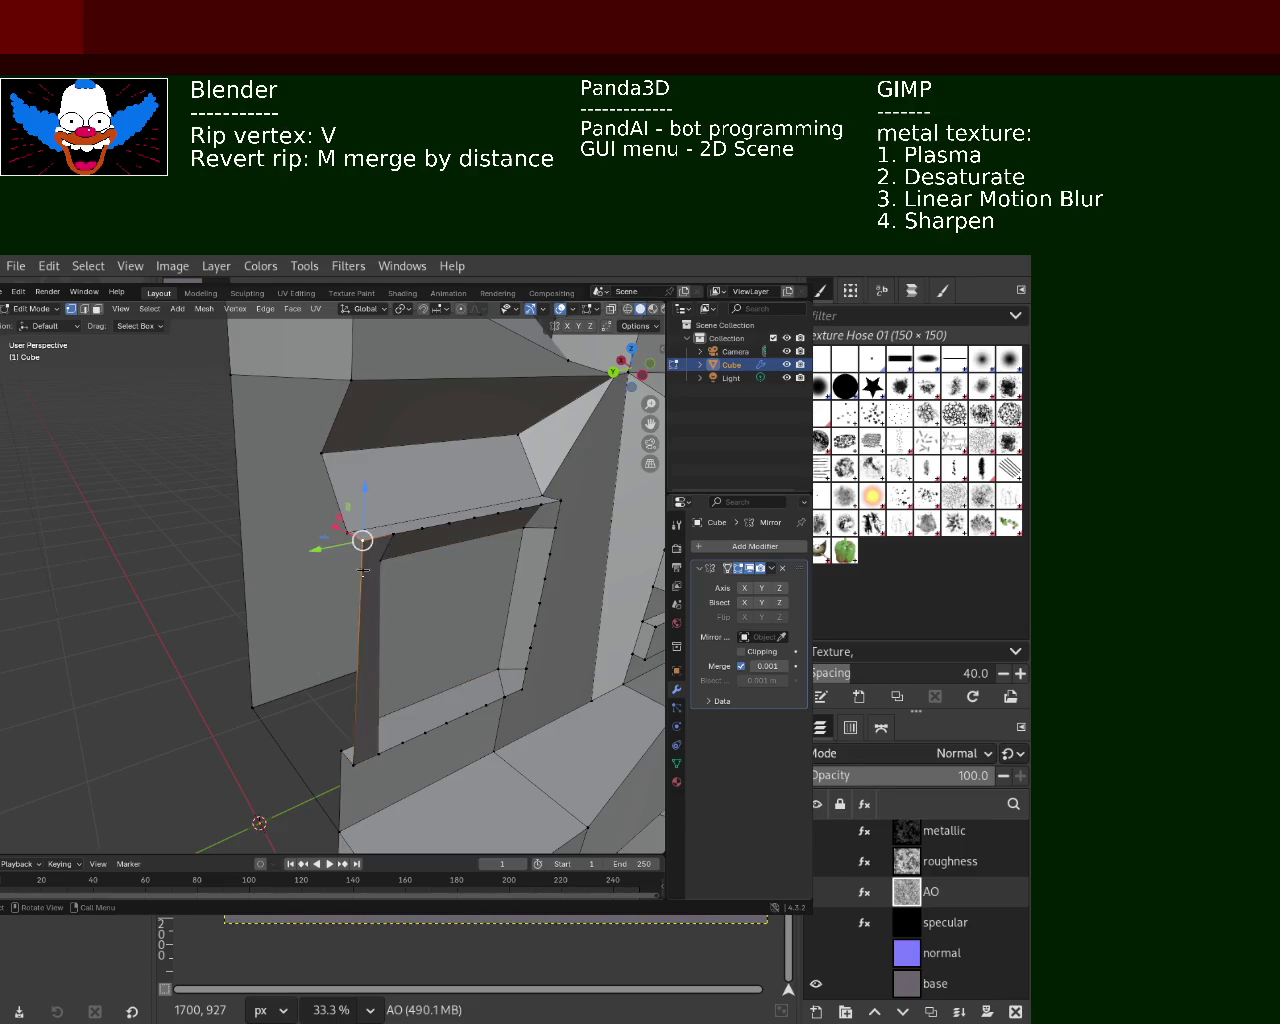
ctrl+click(352, 762)
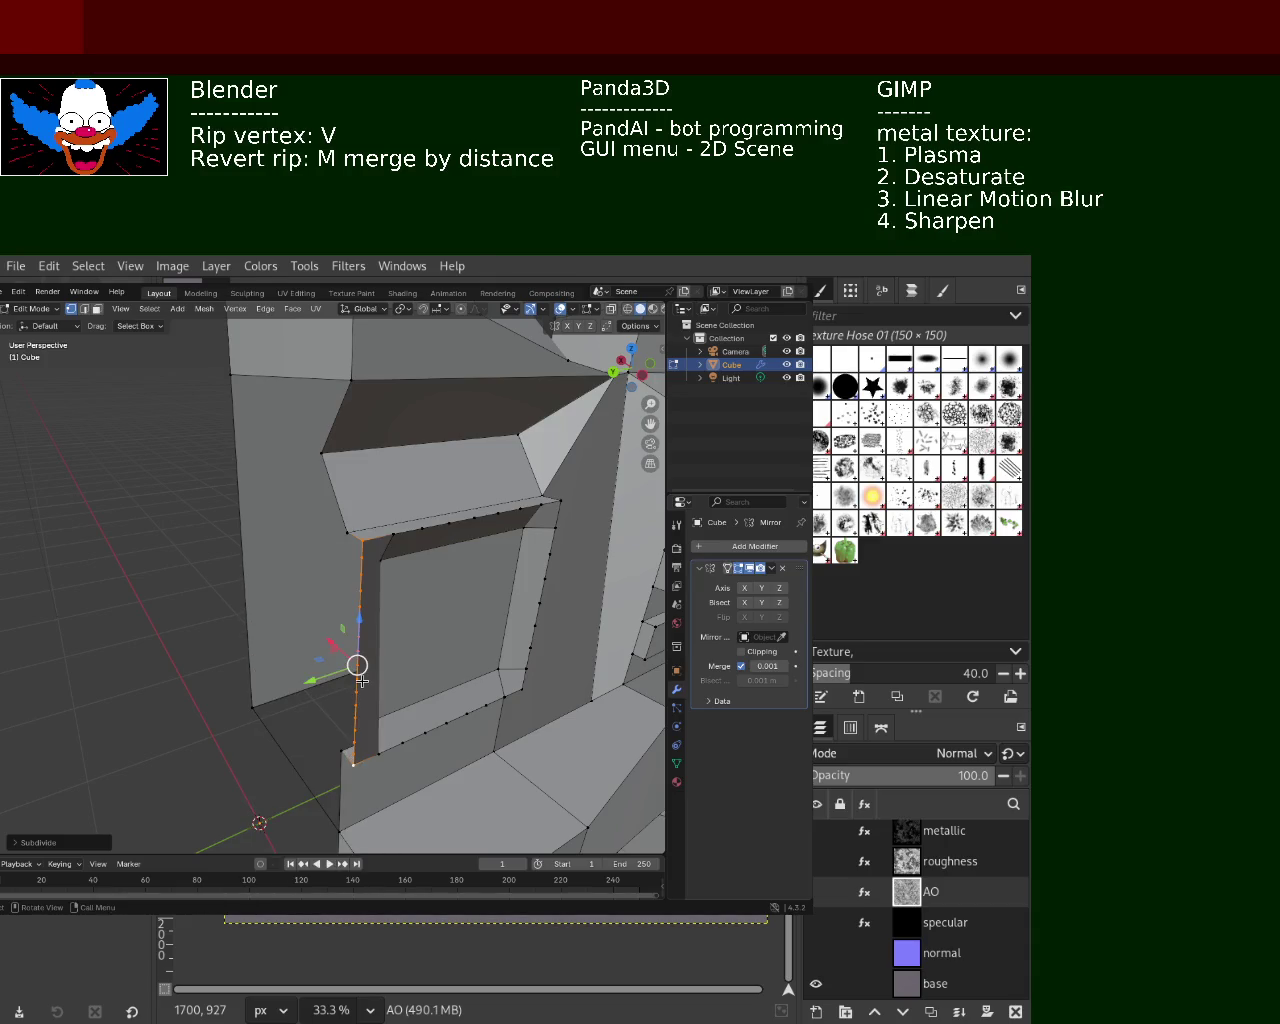
Delete the panel's right, top, left strip and inner faces to open a hole
click(362, 555)
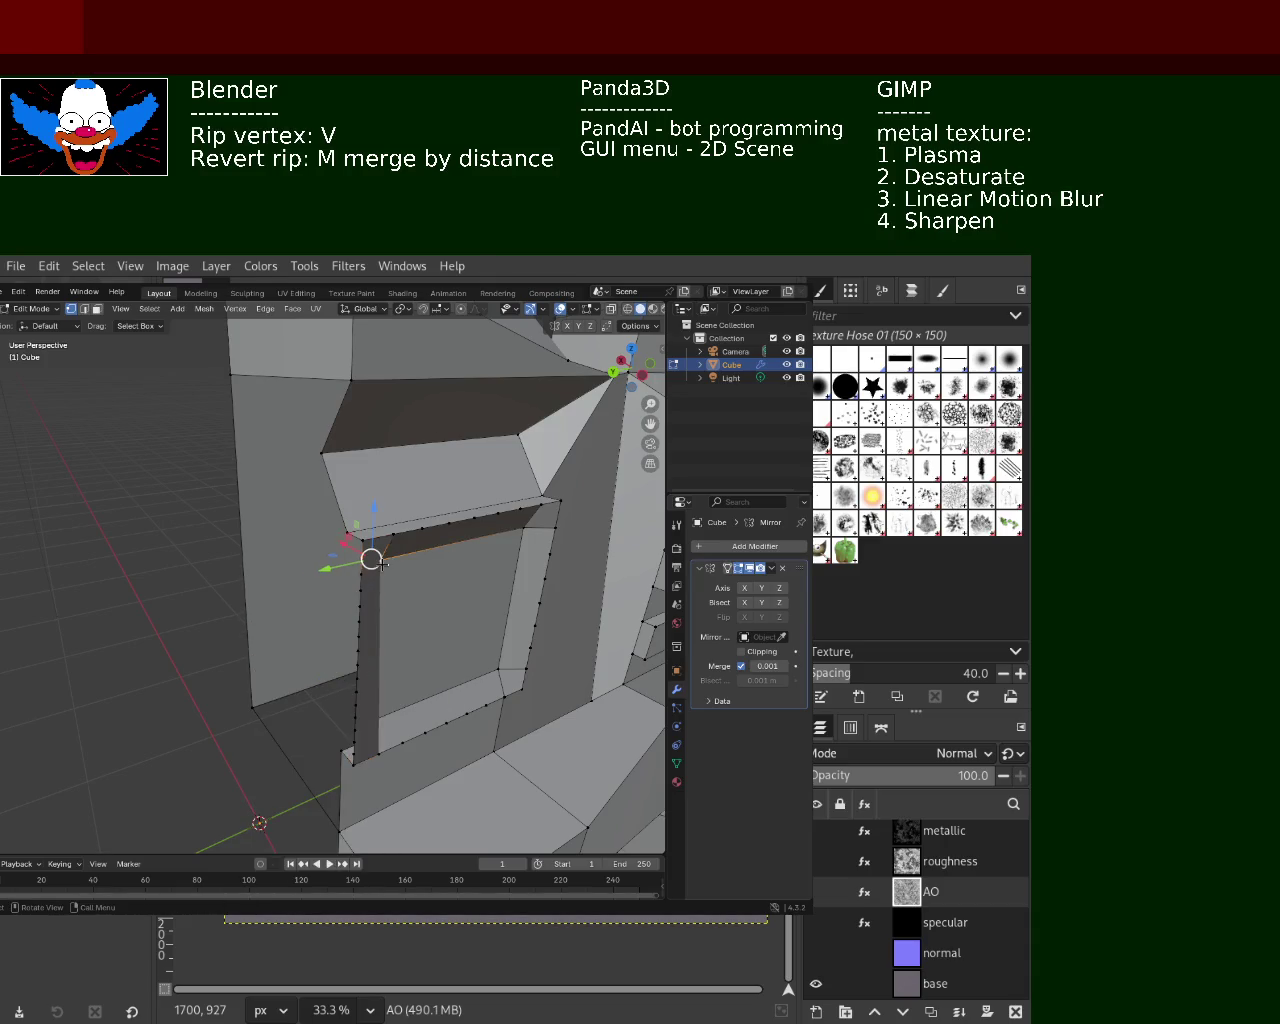
mouse_move(463, 630)
middle_down()
mouse_move(417, 594)
mouse_move(429, 628)
mouse_move(222, 371)
middle_up()
key(3)
click(424, 605)
shift+click(267, 537)
shift+click(262, 650)
shift+click(386, 689)
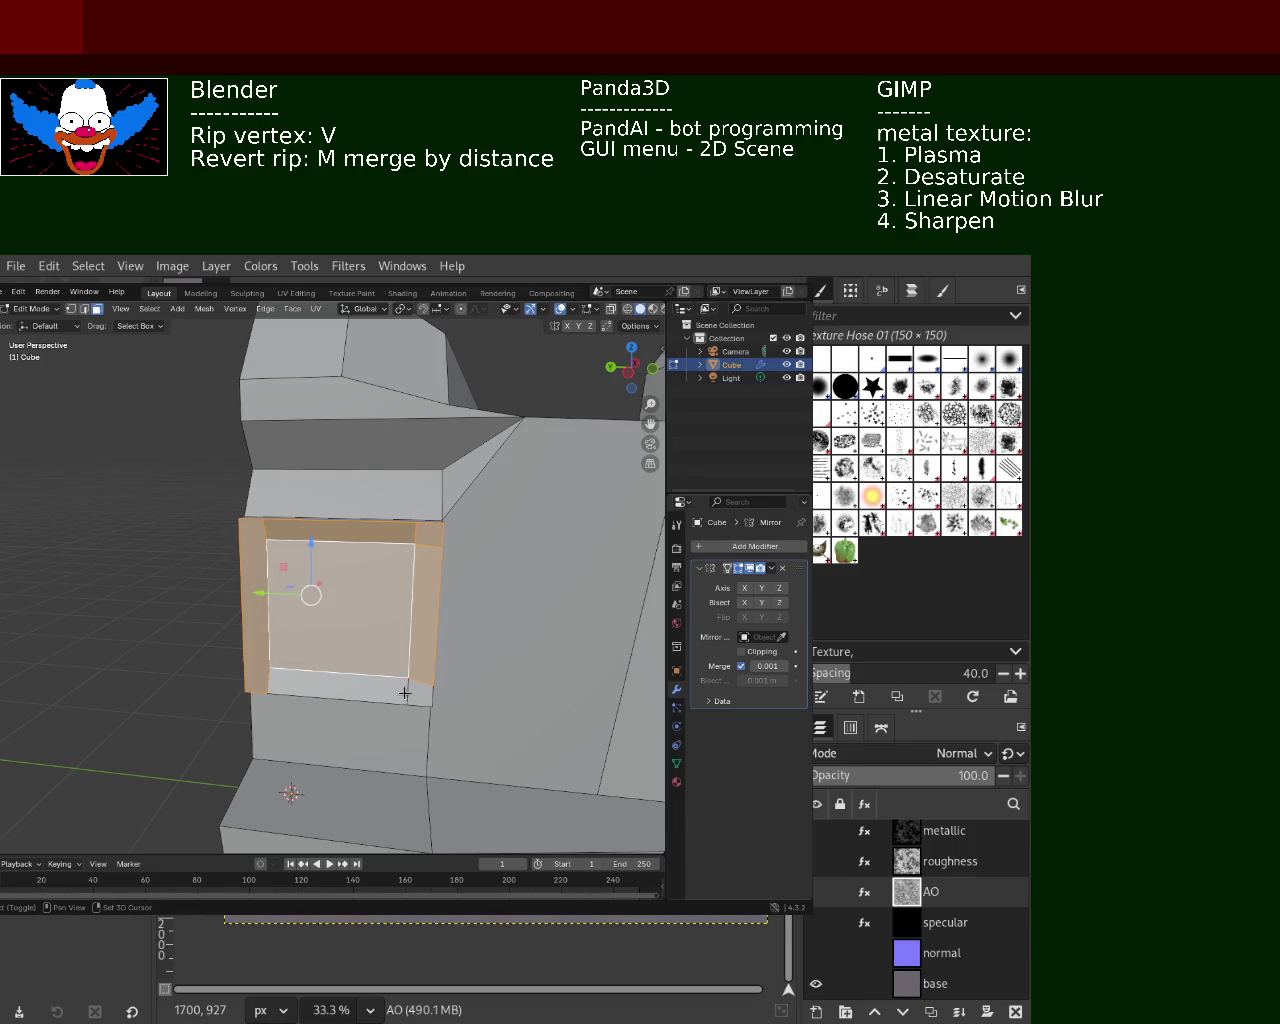
key(x)
click(371, 694)
mouse_move(371, 694)
middle_down()
mouse_move(437, 562)
mouse_move(435, 520)
mouse_move(366, 546)
mouse_move(408, 551)
mouse_move(475, 521)
mouse_move(415, 530)
middle_up()
Select the opening's full border vertex loop and fill it with a new face
click(330, 511)
middle_drag(330, 511, 319, 722)
shift+click(318, 715)
shift+click(339, 710)
shift+click(358, 707)
shift+click(377, 703)
shift+click(398, 698)
shift+click(416, 693)
shift+click(432, 688)
shift+click(448, 683)
shift+click(464, 672)
shift+click(468, 659)
shift+click(471, 647)
shift+click(474, 635)
shift+click(478, 623)
shift+click(479, 609)
shift+click(483, 591)
shift+click(487, 572)
shift+click(491, 552)
shift+click(470, 557)
shift+click(448, 562)
shift+click(430, 565)
shift+click(411, 569)
shift+click(389, 572)
shift+click(343, 580)
key(f)
key(KP_Decimal)
key(alt+a)
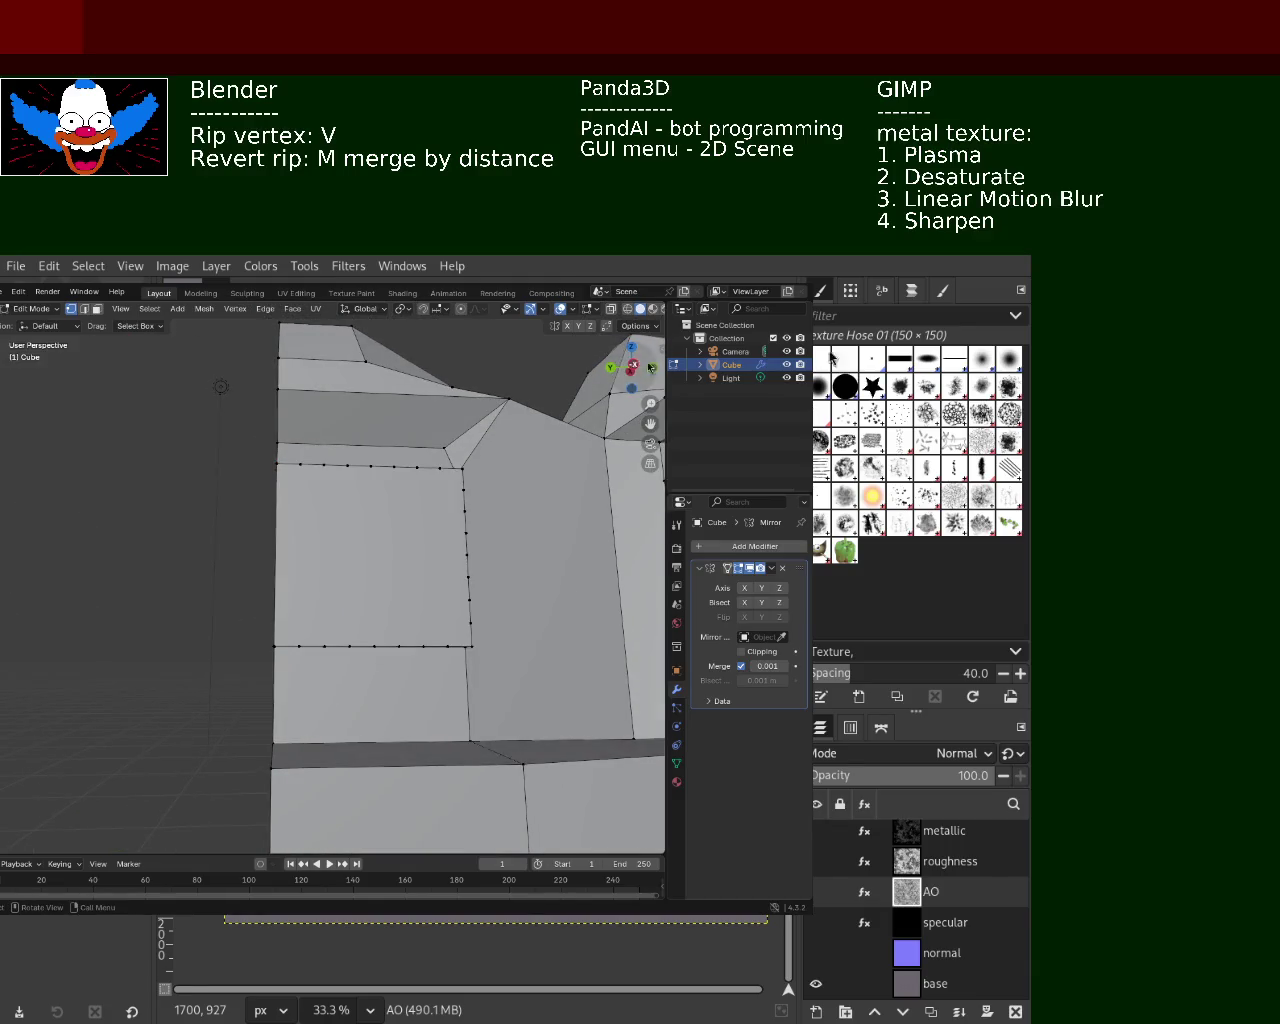
Mirror the mesh across the X and Y axes
click(761, 588)
click(744, 588)
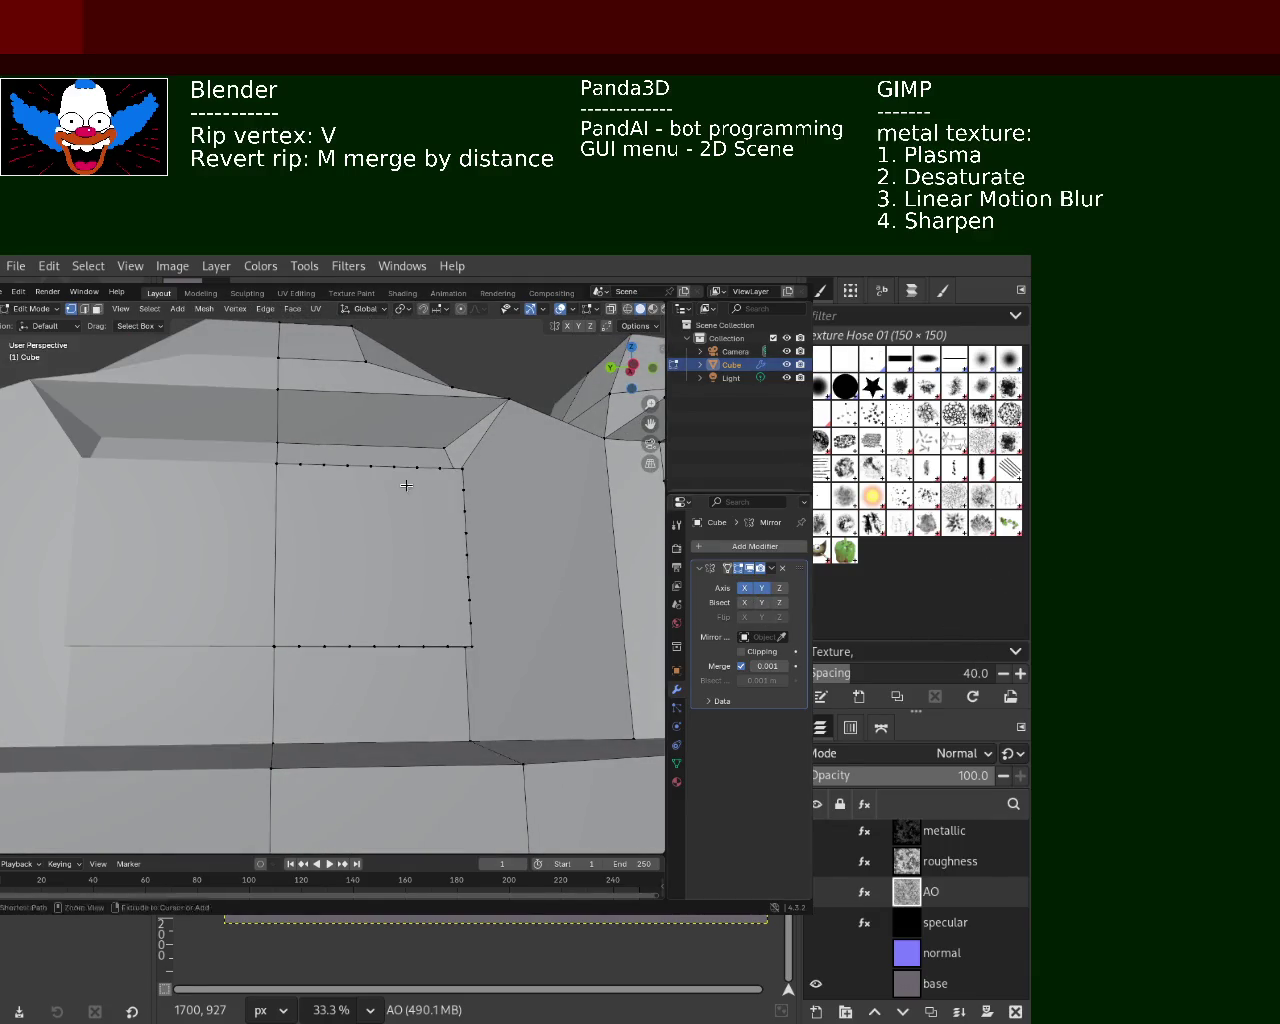
scroll(425, 473, down, 3)
middle_drag(425, 473, 371, 608)
scroll(393, 534, up, 3)
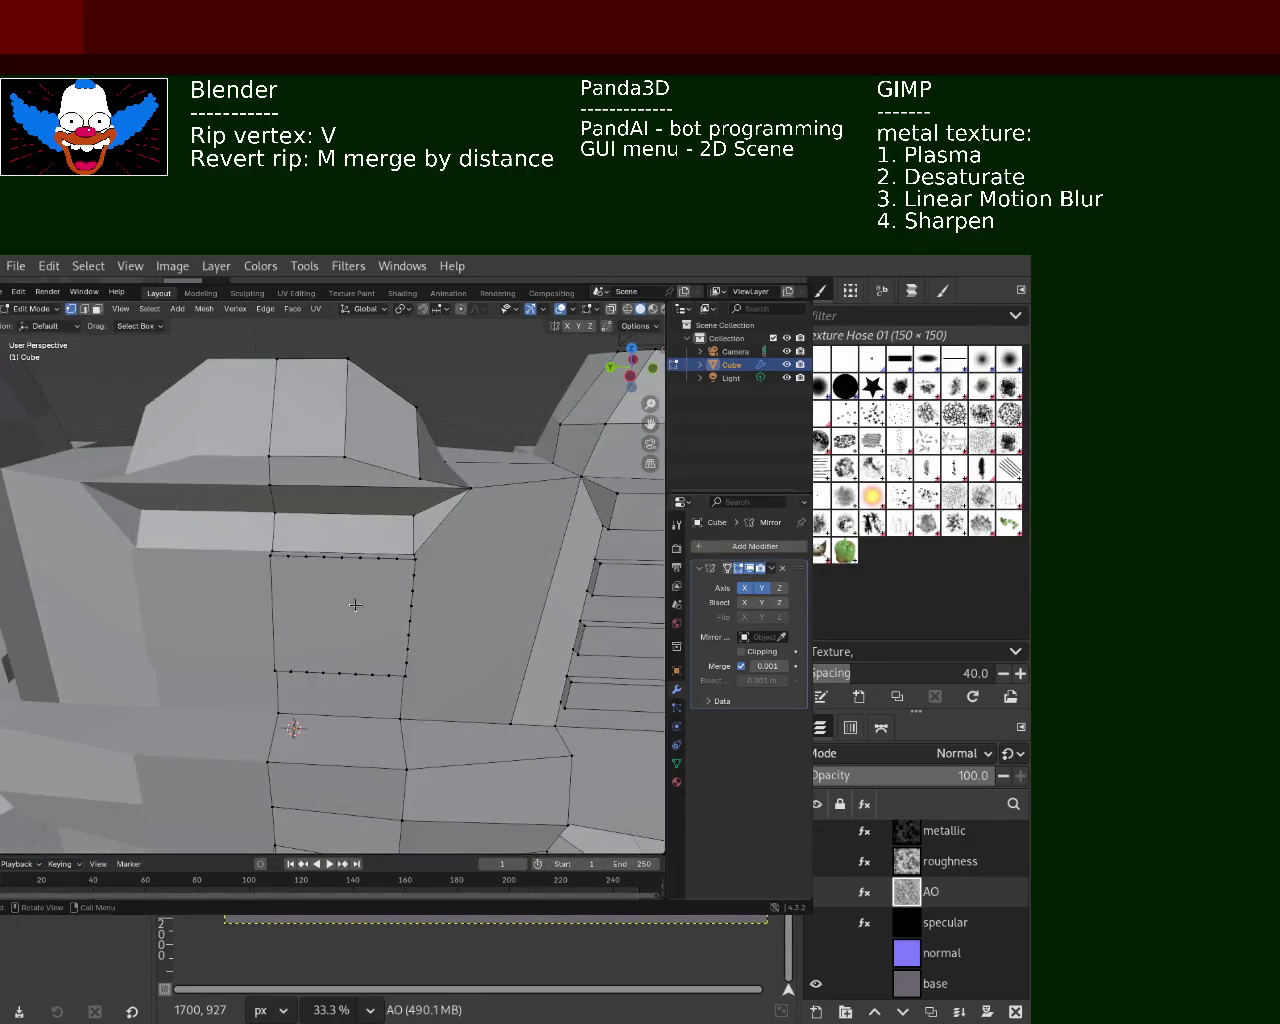
Dissolve the seven extra vertices along the new face's top edge
click(278, 558)
shift+click(308, 557)
shift+click(334, 557)
shift+click(346, 557)
shift+click(368, 558)
shift+click(380, 558)
shift+click(397, 558)
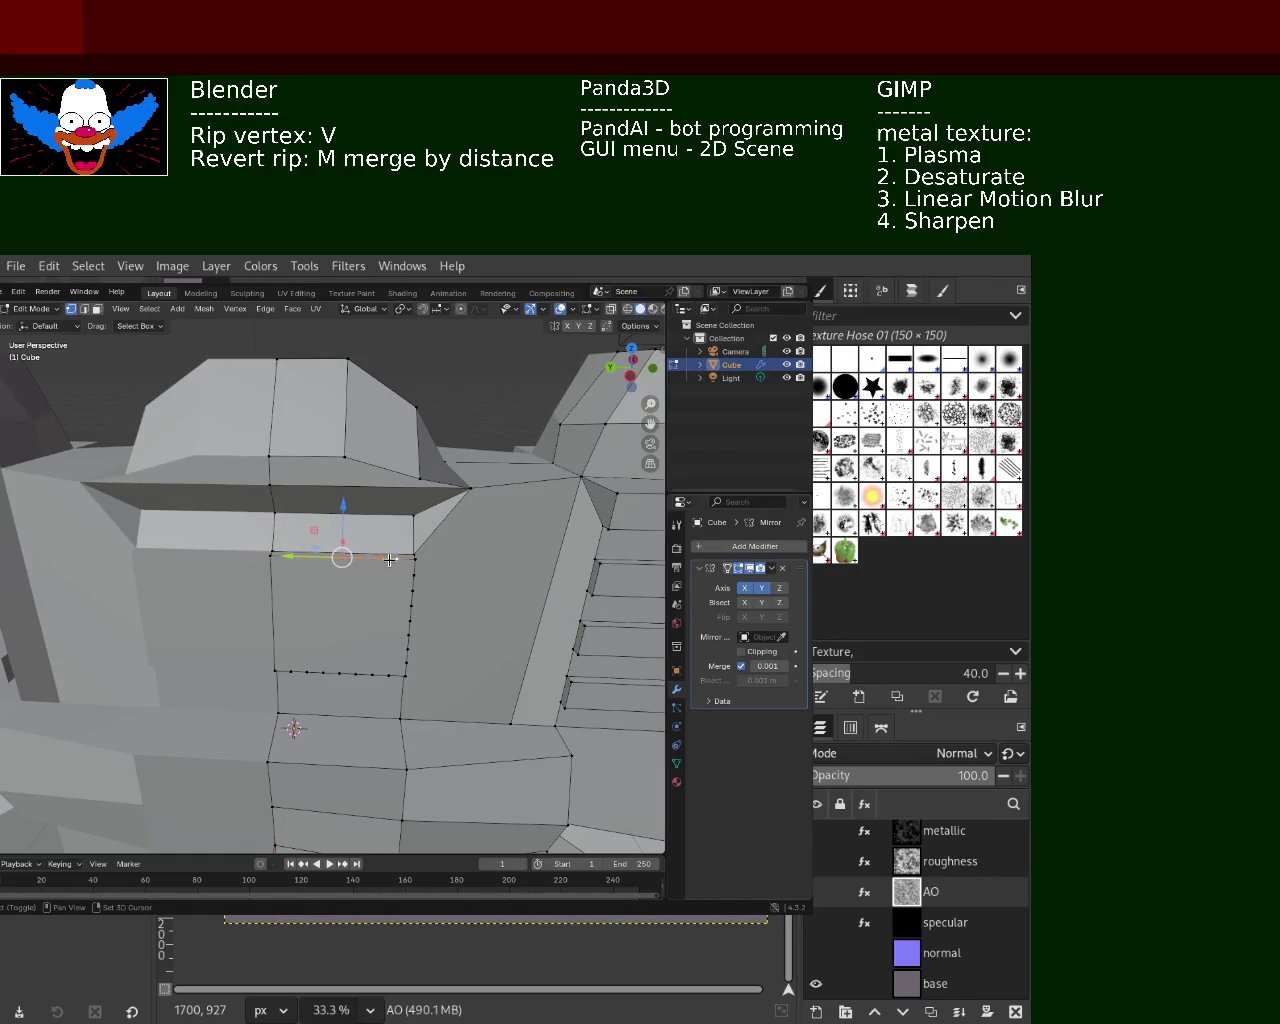
key(x)
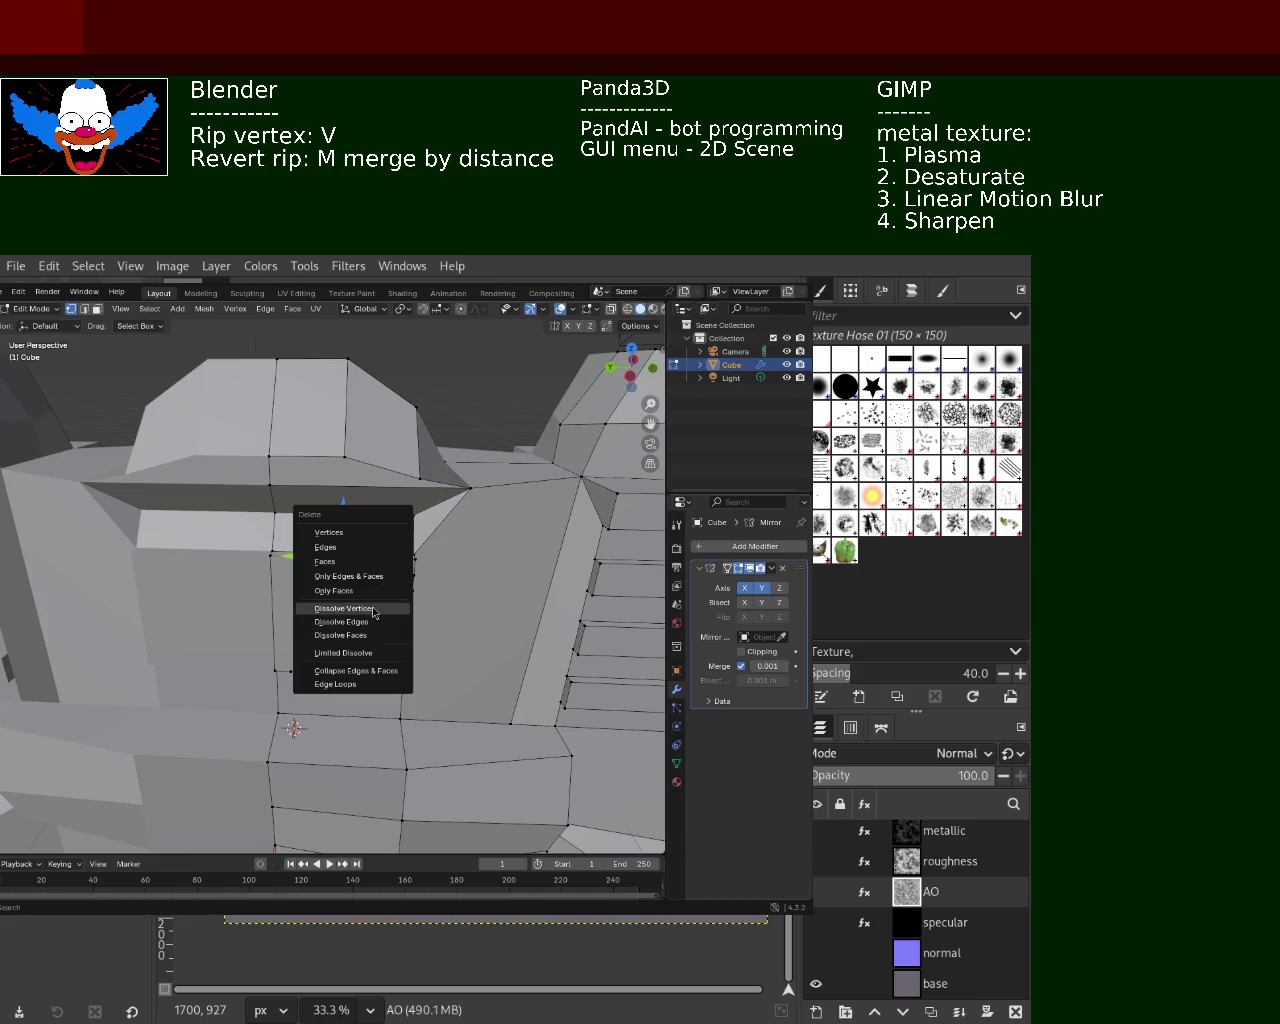
click(376, 608)
Dissolve the five extra vertices along the face's right edge
click(410, 572)
shift+click(410, 588)
shift+click(409, 620)
shift+click(409, 637)
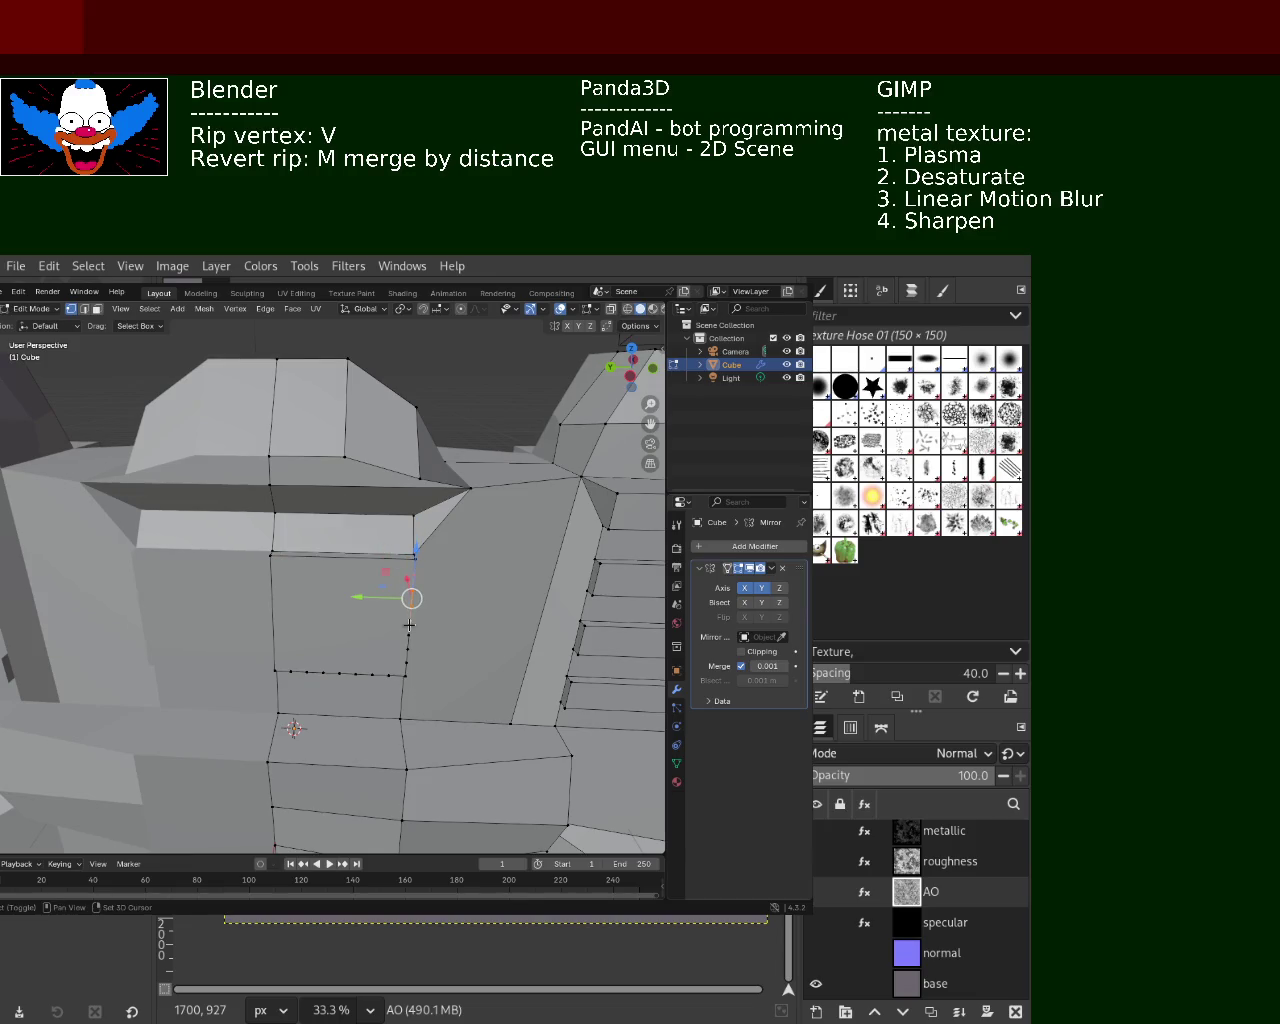
shift+click(407, 655)
key(x)
click(403, 665)
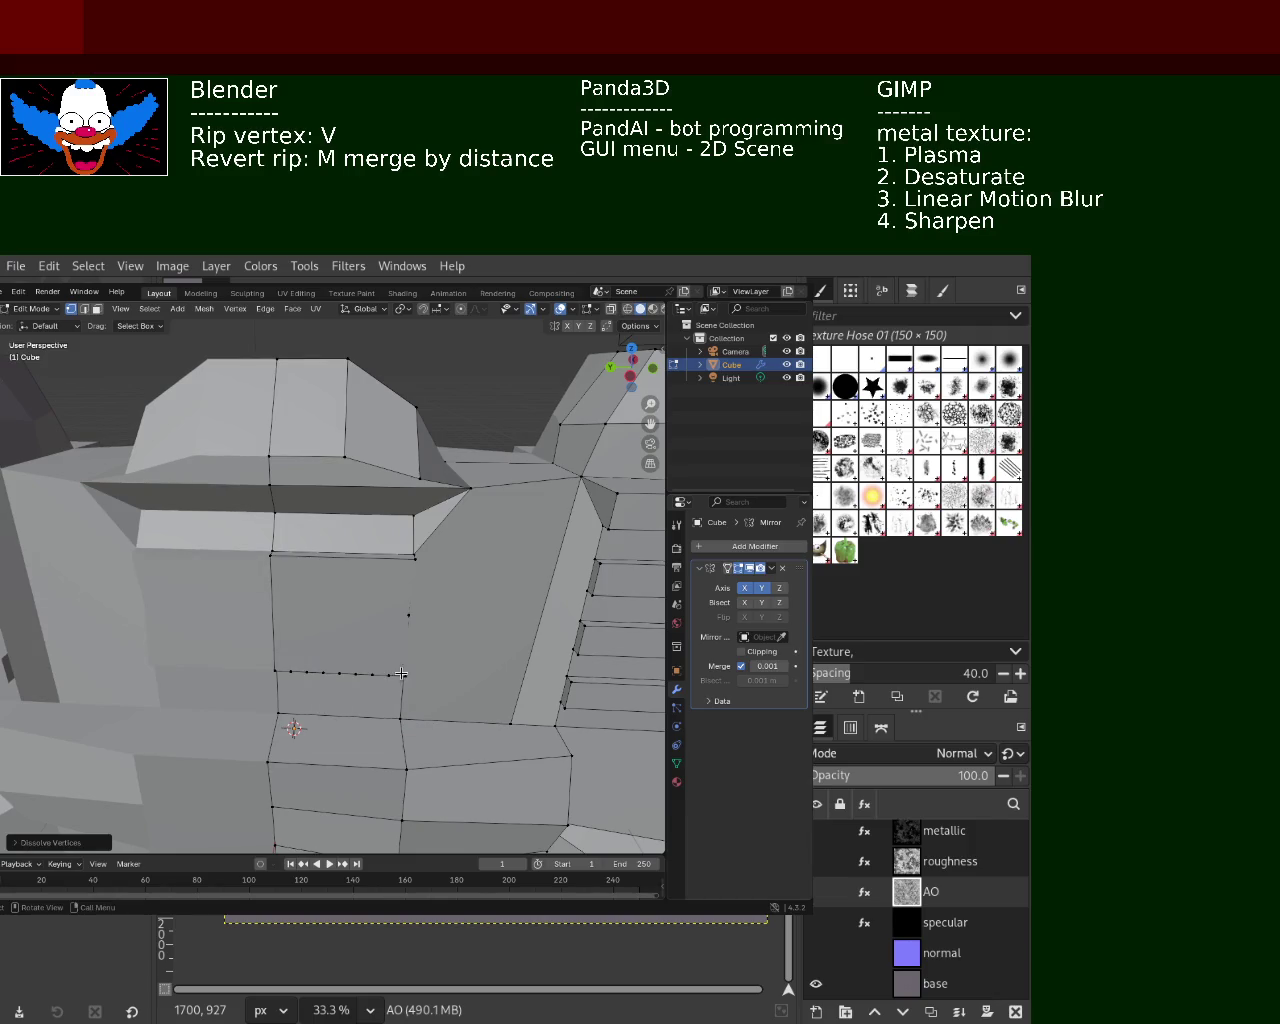
Rip the bottom vertex off the panel's right vertical edge and dissolve it
mouse_move(398, 657)
middle_down()
mouse_move(330, 648)
mouse_move(352, 600)
mouse_move(343, 630)
middle_up()
click(325, 650)
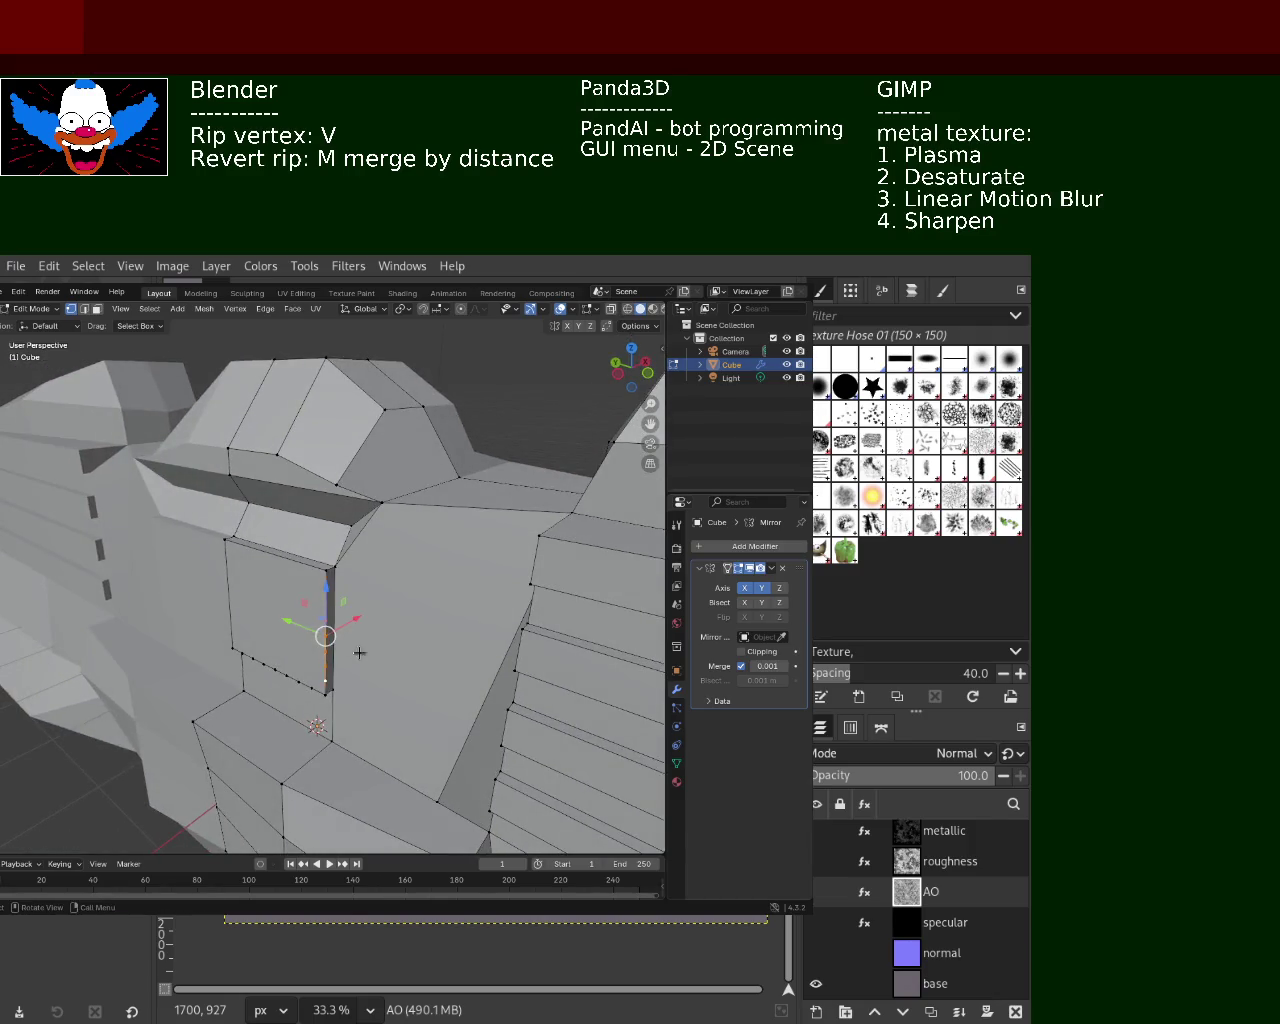
click(394, 580)
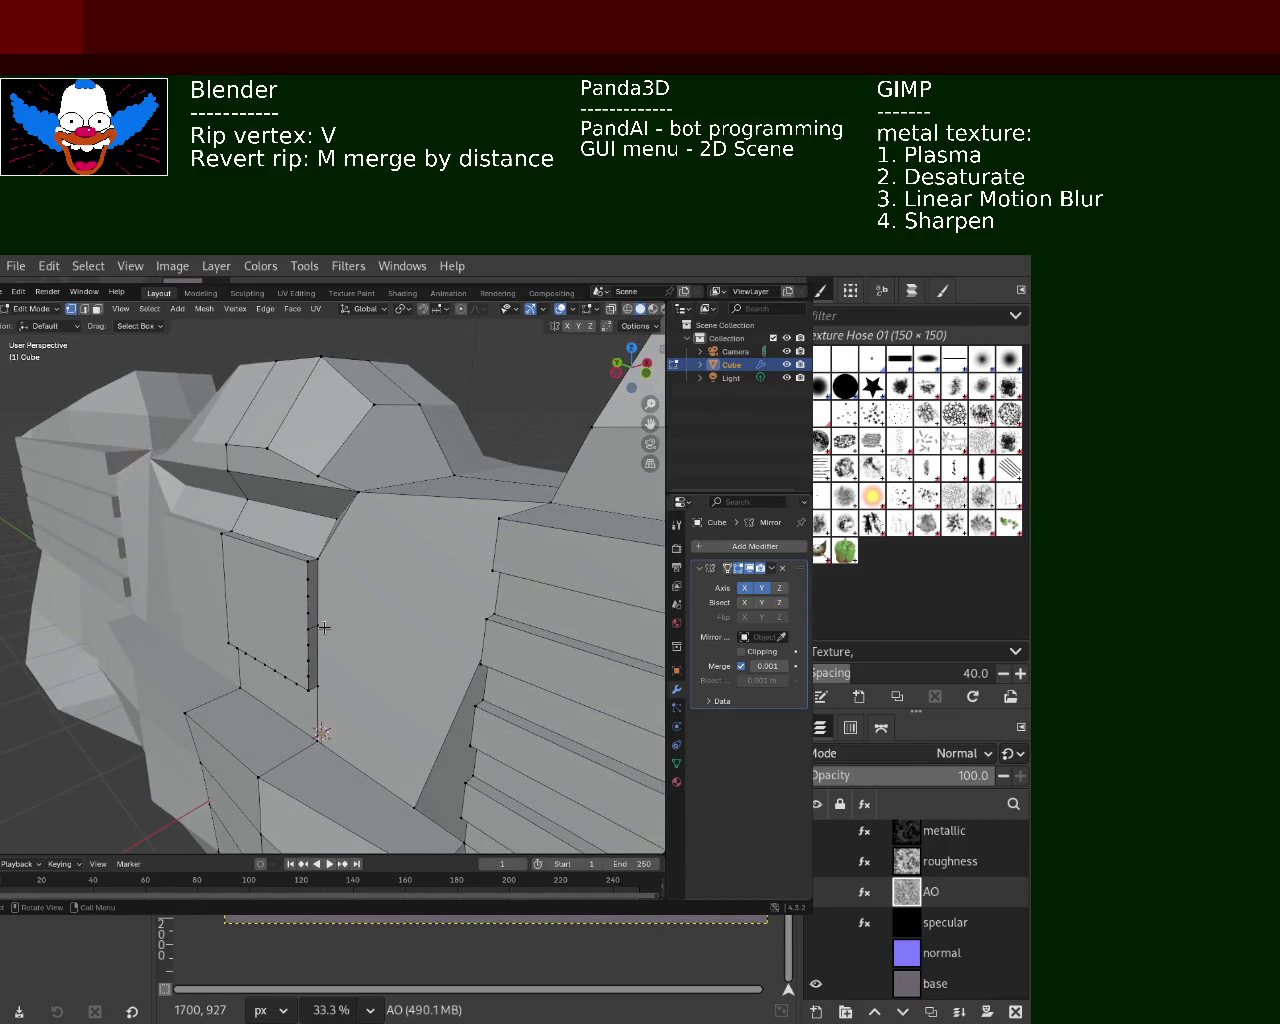
click(328, 584)
shift+click(318, 684)
click(318, 684)
key(v)
click(311, 575)
key(x)
click(309, 577)
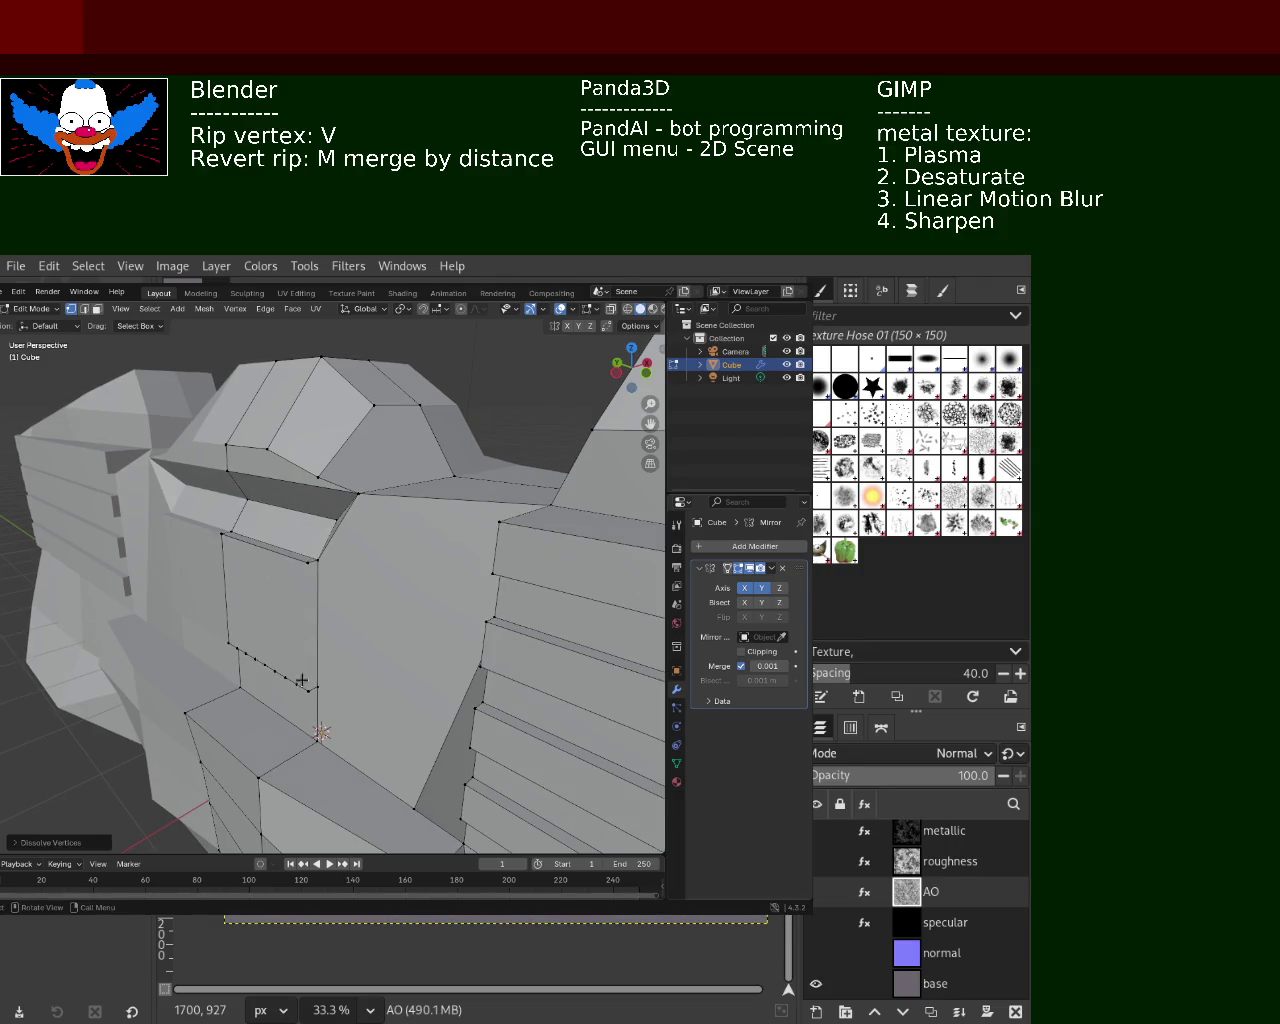
Slide the cut's vertex left, dissolve both vertices, and save as computer_1.blend
click(305, 686)
shift+click(309, 568)
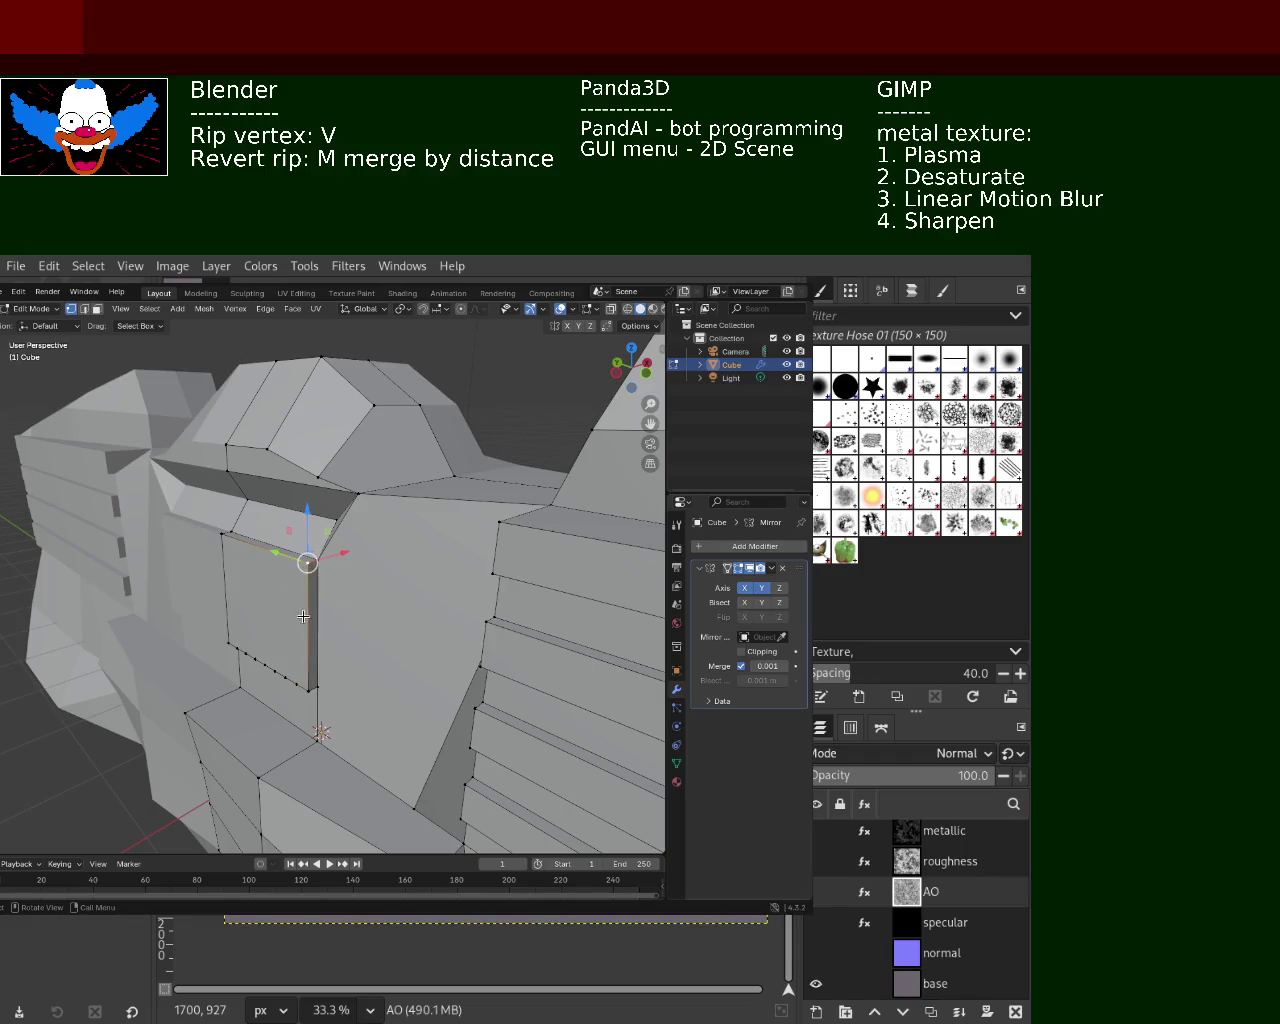
middle_drag(309, 568, 337, 632)
mouse_move(342, 659)
mouse_down()
mouse_move(295, 651)
mouse_move(345, 656)
mouse_up()
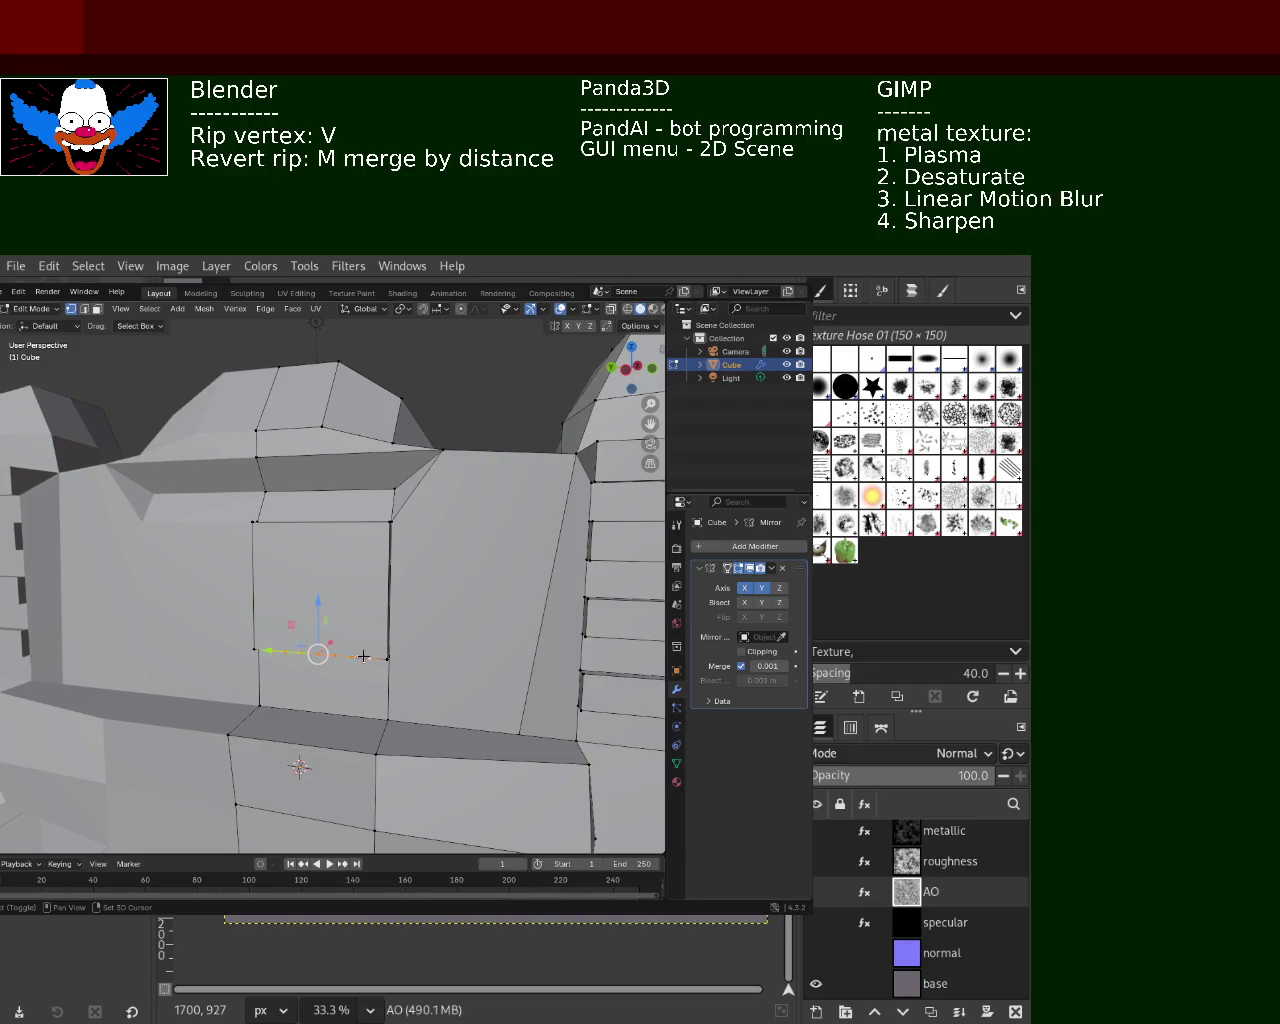
key(x)
click(363, 656)
mouse_move(363, 656)
middle_down()
mouse_move(337, 697)
mouse_move(280, 674)
mouse_move(337, 614)
mouse_move(390, 633)
mouse_move(480, 428)
mouse_move(430, 700)
mouse_move(409, 729)
middle_up()
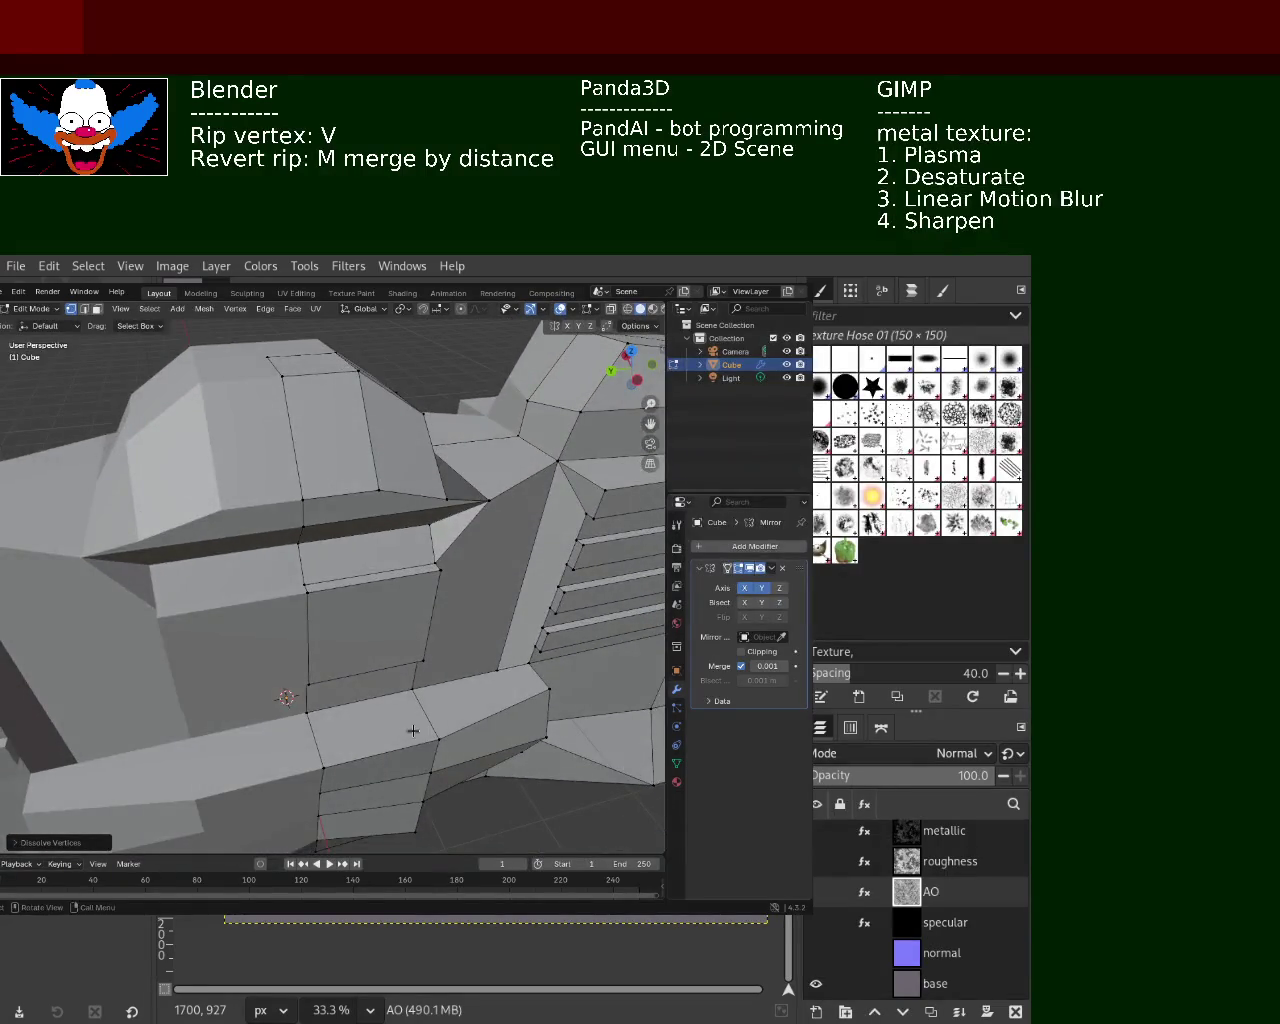
key(ctrl+s)
Rip the hood seam corner vertex and move it along Z to open a gap
middle_drag(307, 531, 292, 506)
click(462, 494)
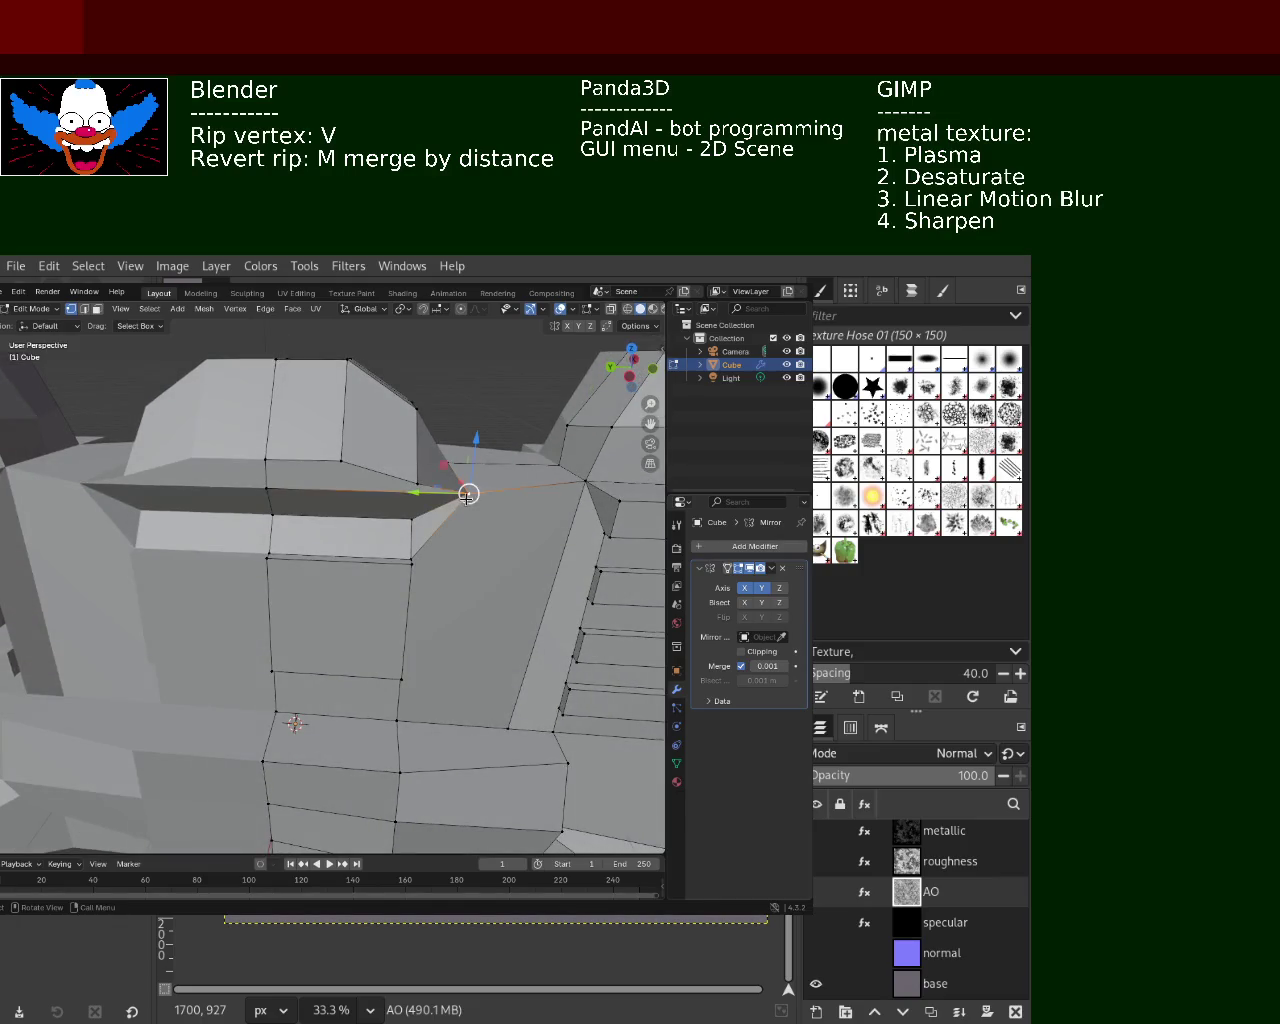
key(v)
click(414, 486)
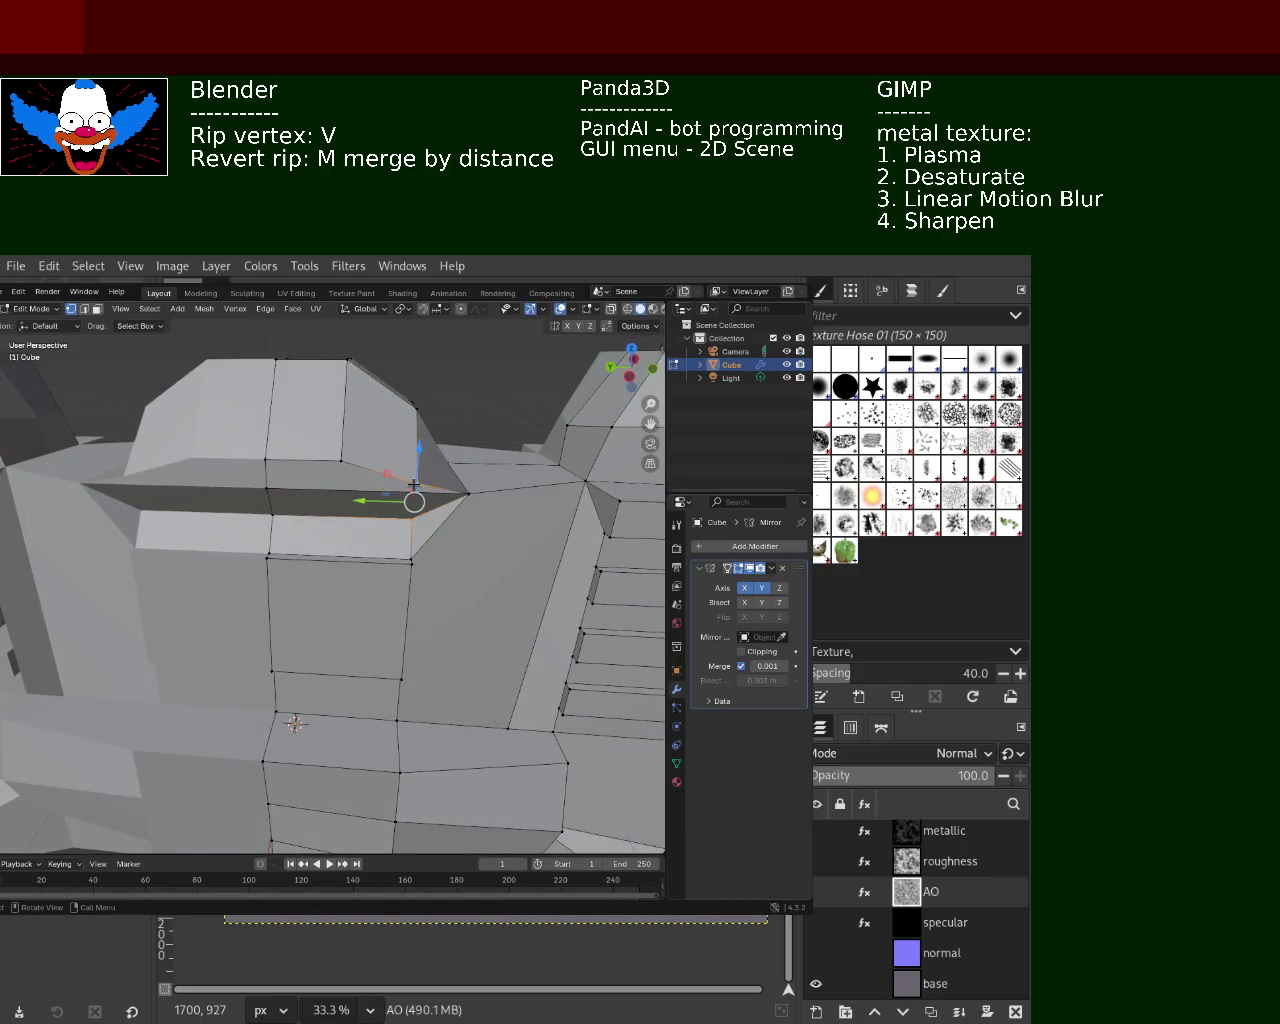
mouse_move(414, 482)
middle_down()
mouse_move(420, 576)
mouse_move(457, 480)
middle_up()
key(g)
key(z)
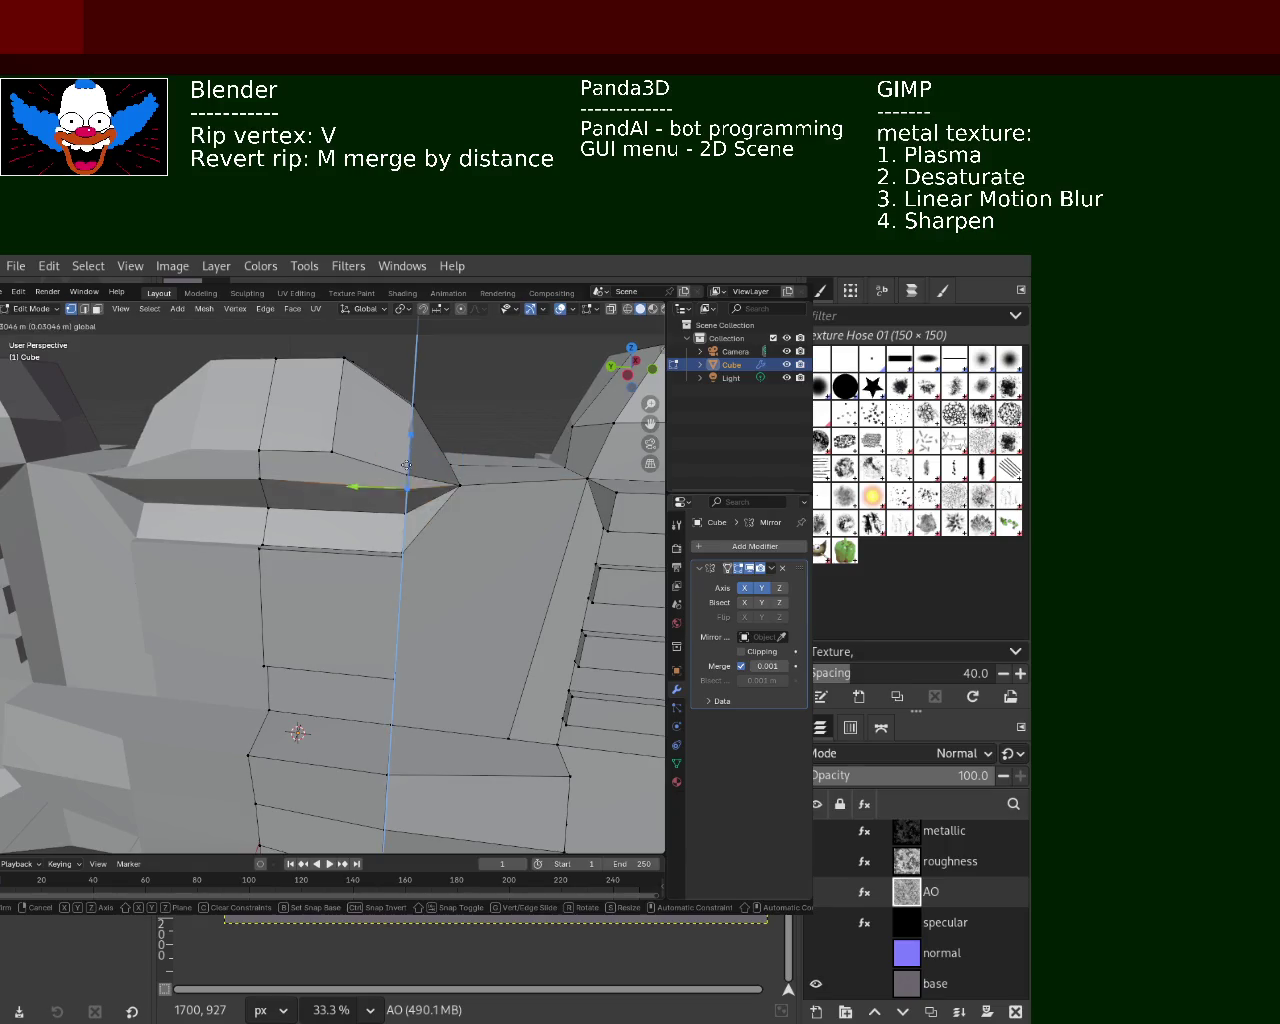
click(408, 461)
Move the next seam vertex vertically to extend the vent gap
click(260, 452)
key(g)
key(z)
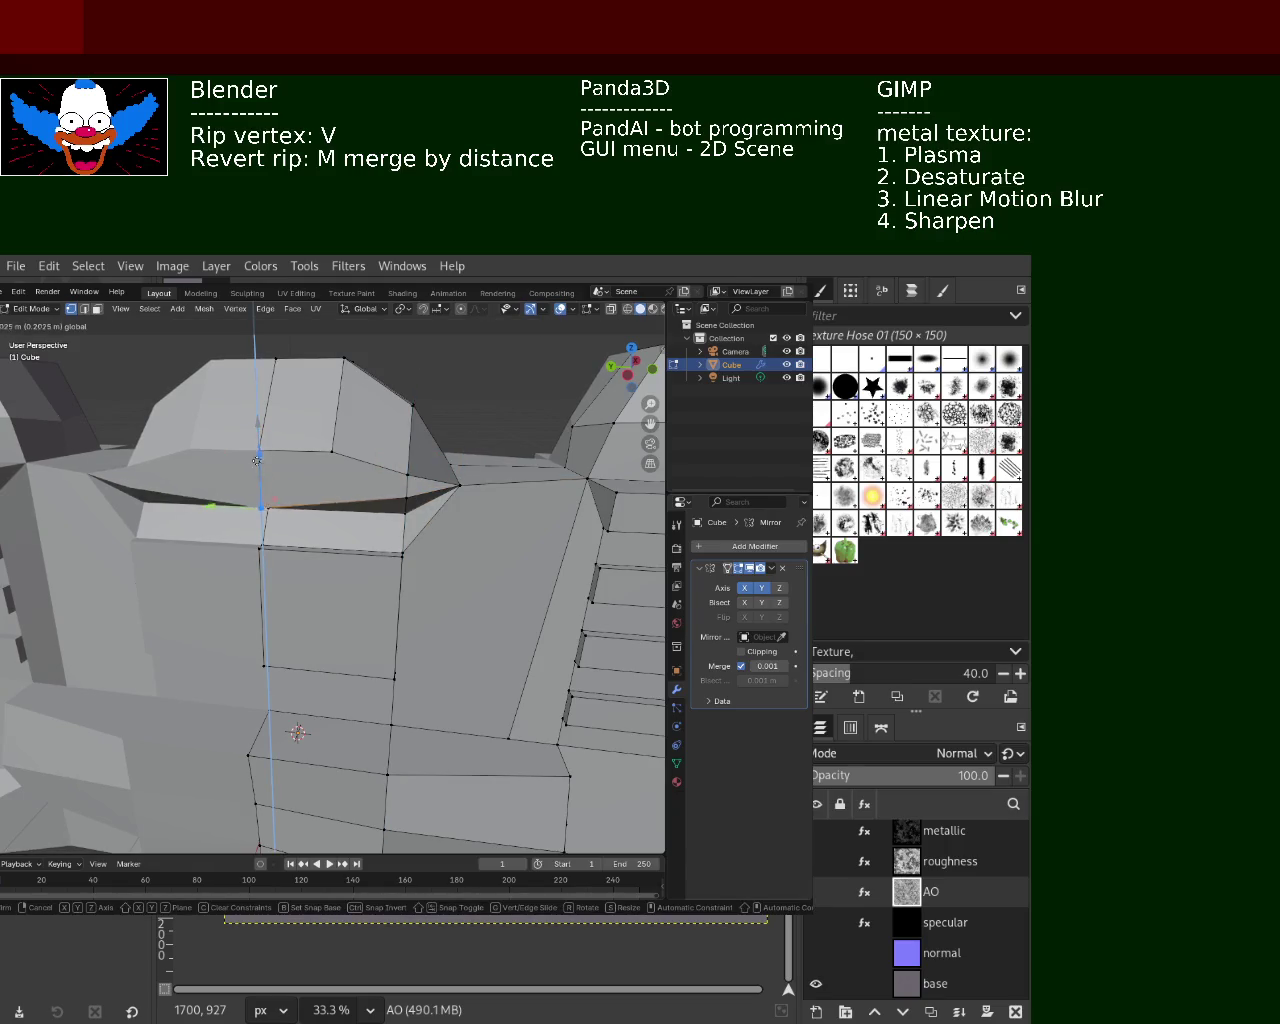
click(256, 462)
middle_drag(256, 462, 351, 488)
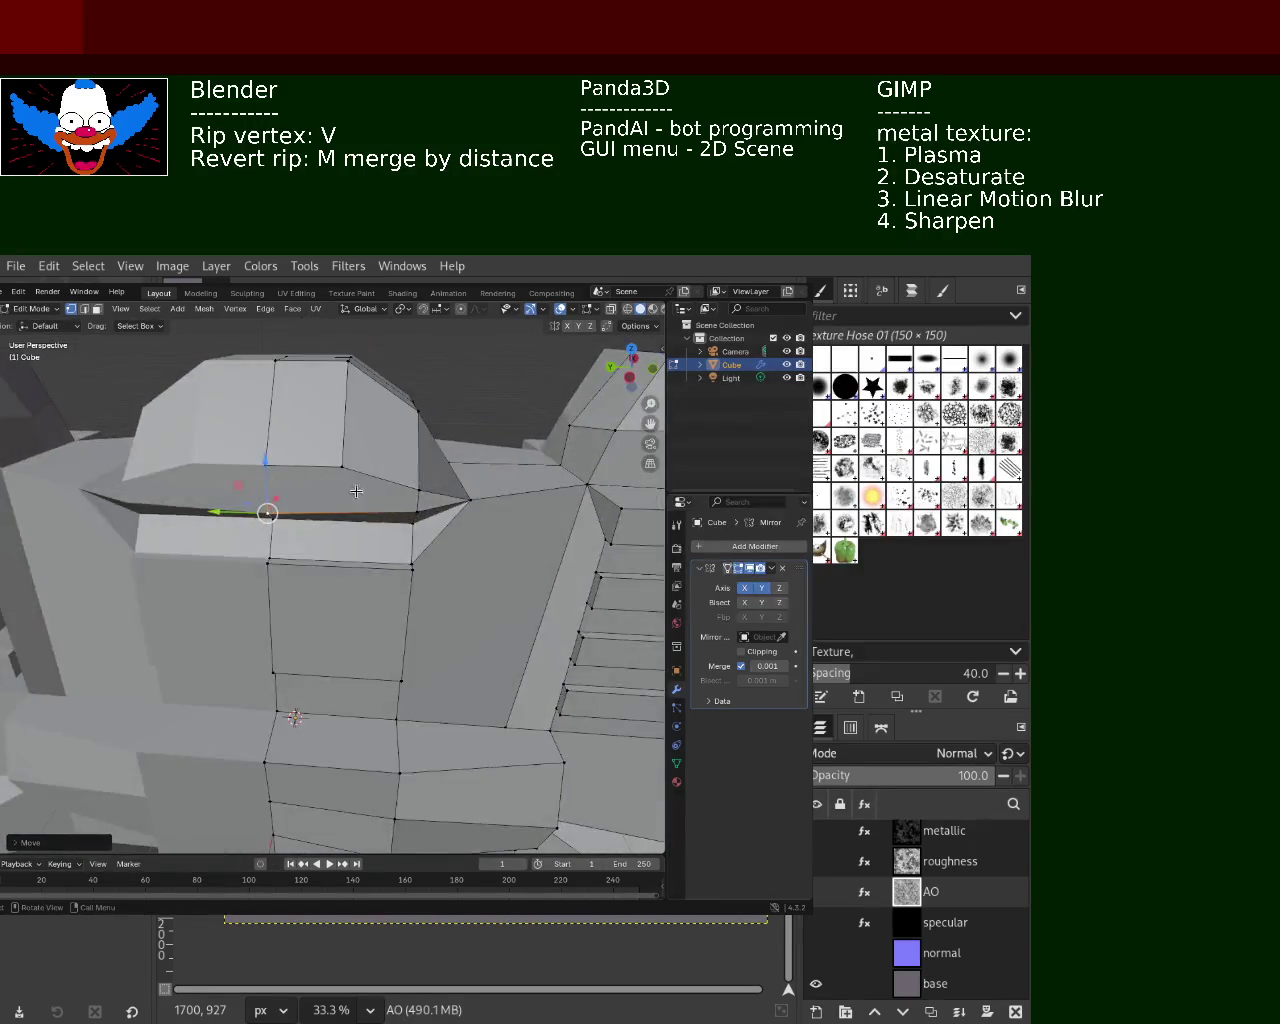
middle_drag(195, 458, 215, 449)
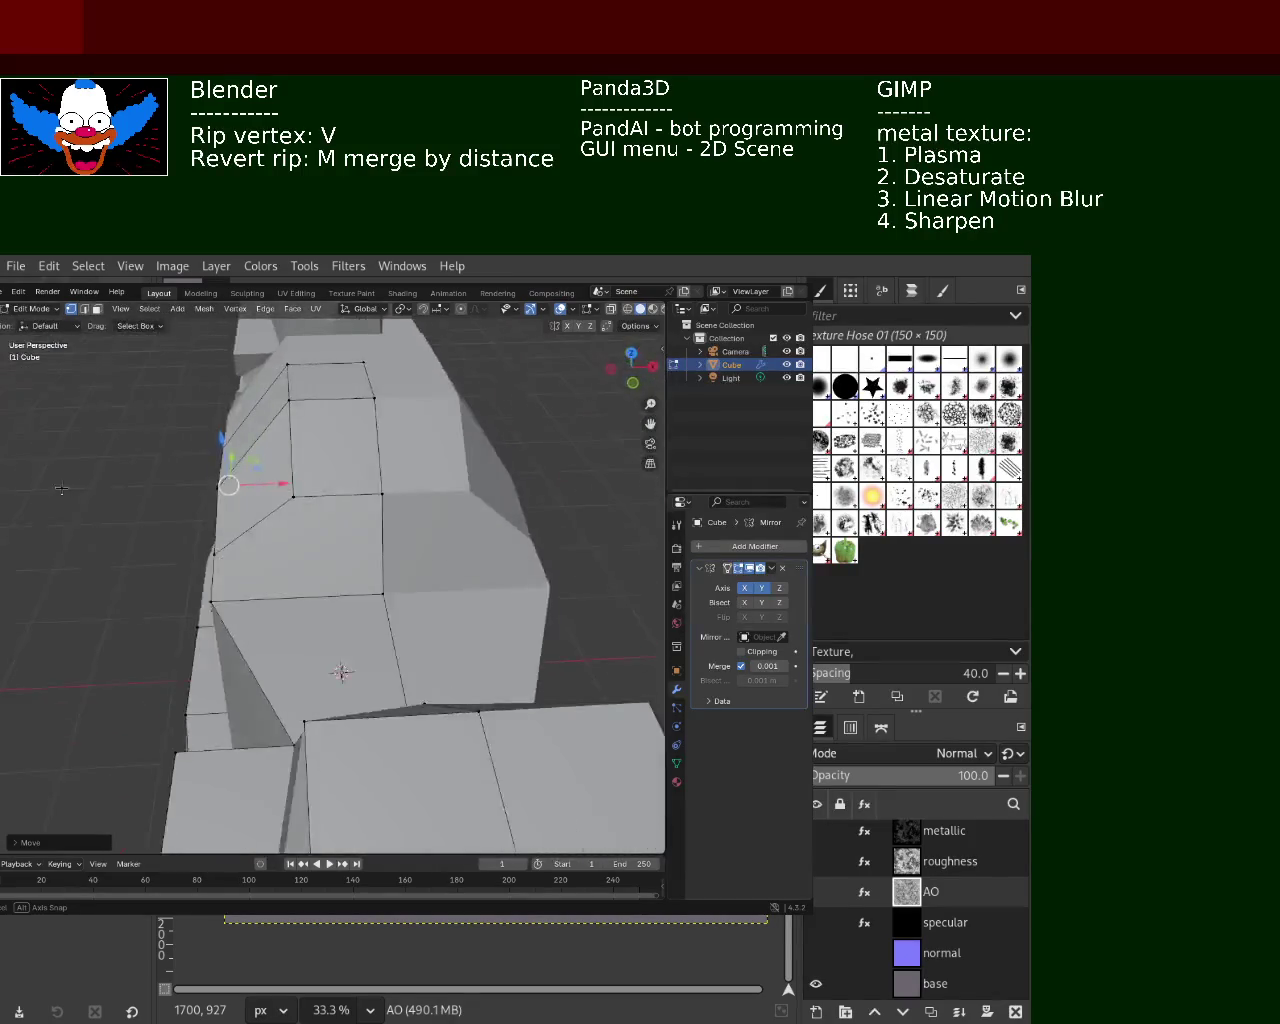
Delete the two small faces at the ends of the vent slit
click(431, 500)
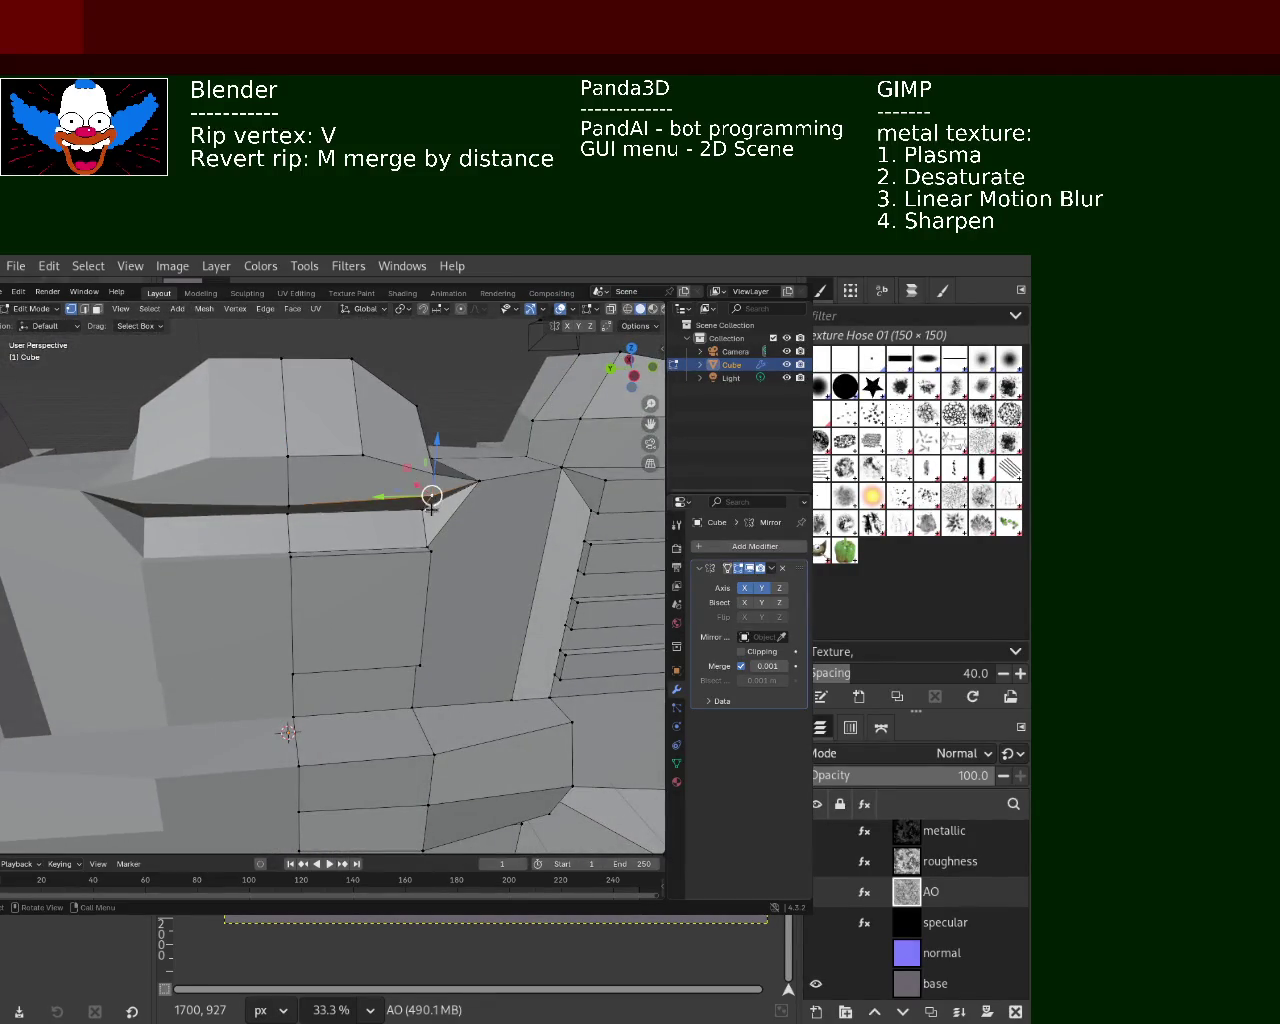
click(95, 311)
click(445, 500)
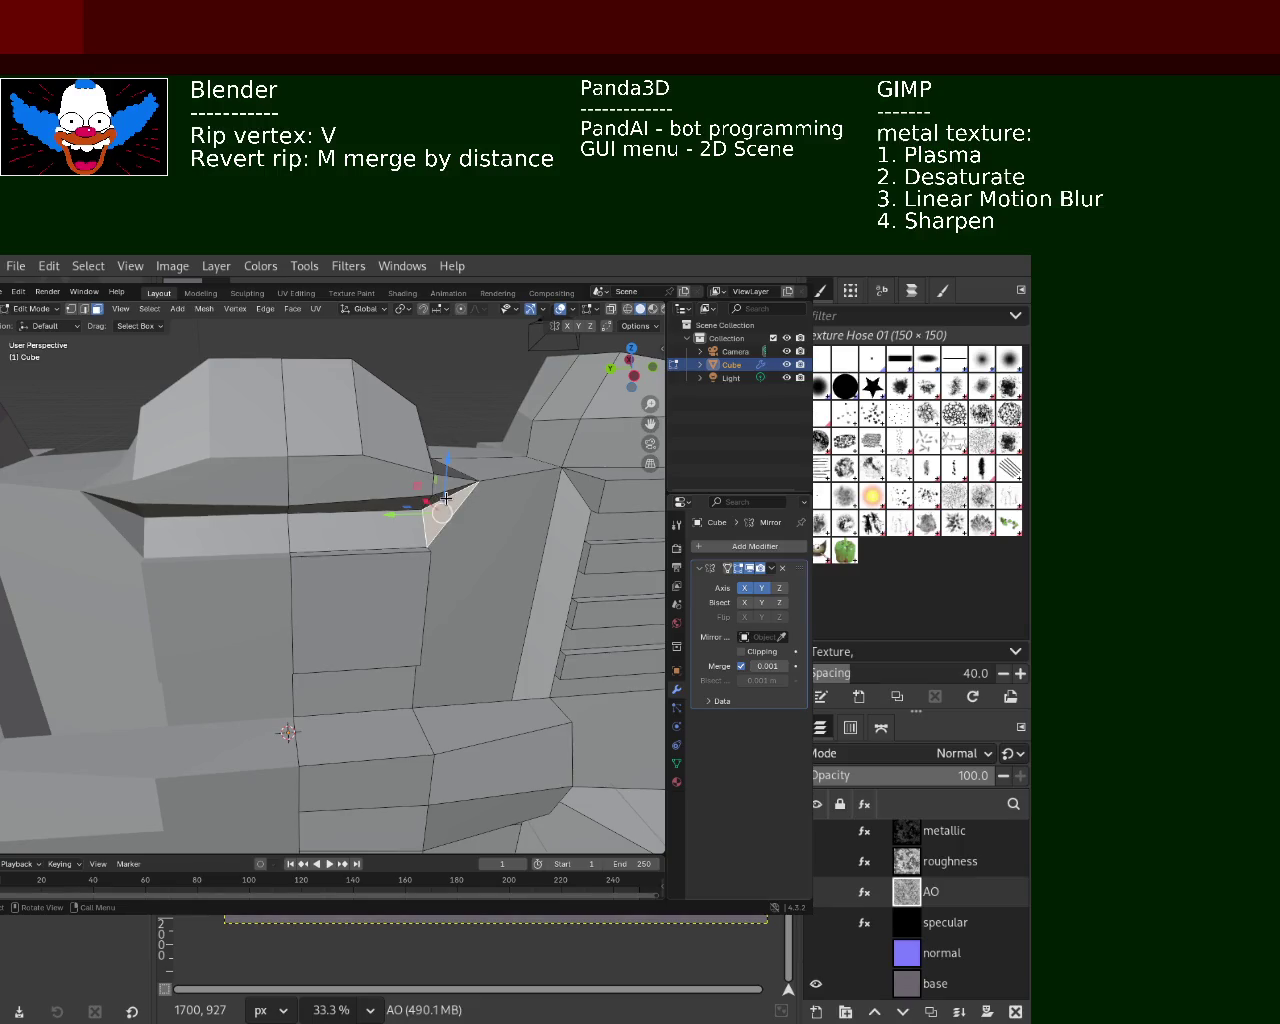
shift+click(445, 497)
click(445, 497)
key(x)
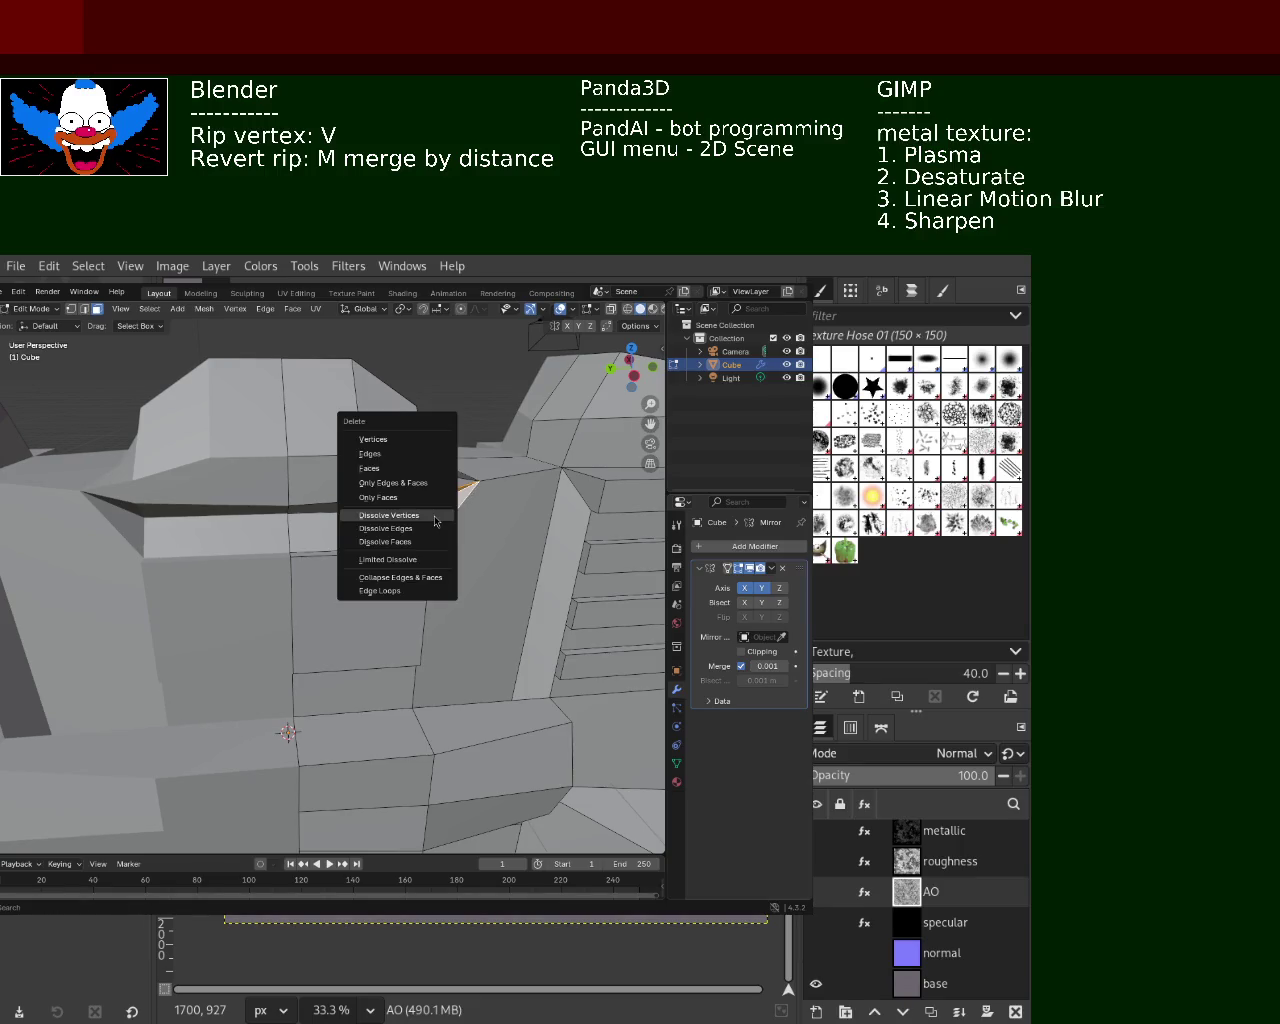
click(400, 469)
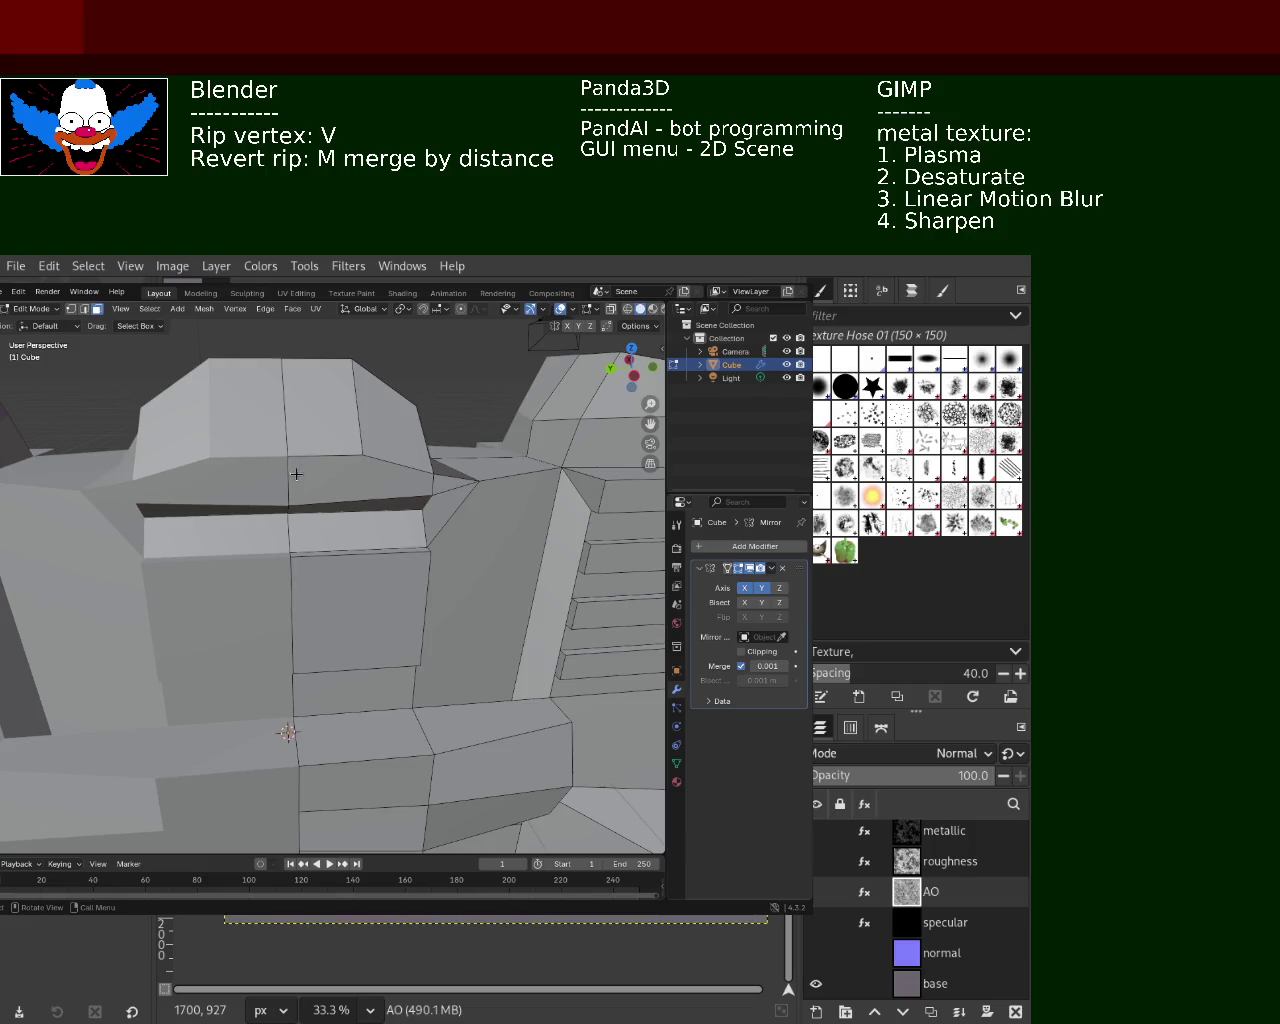
middle_drag(296, 473, 290, 500)
click(313, 510)
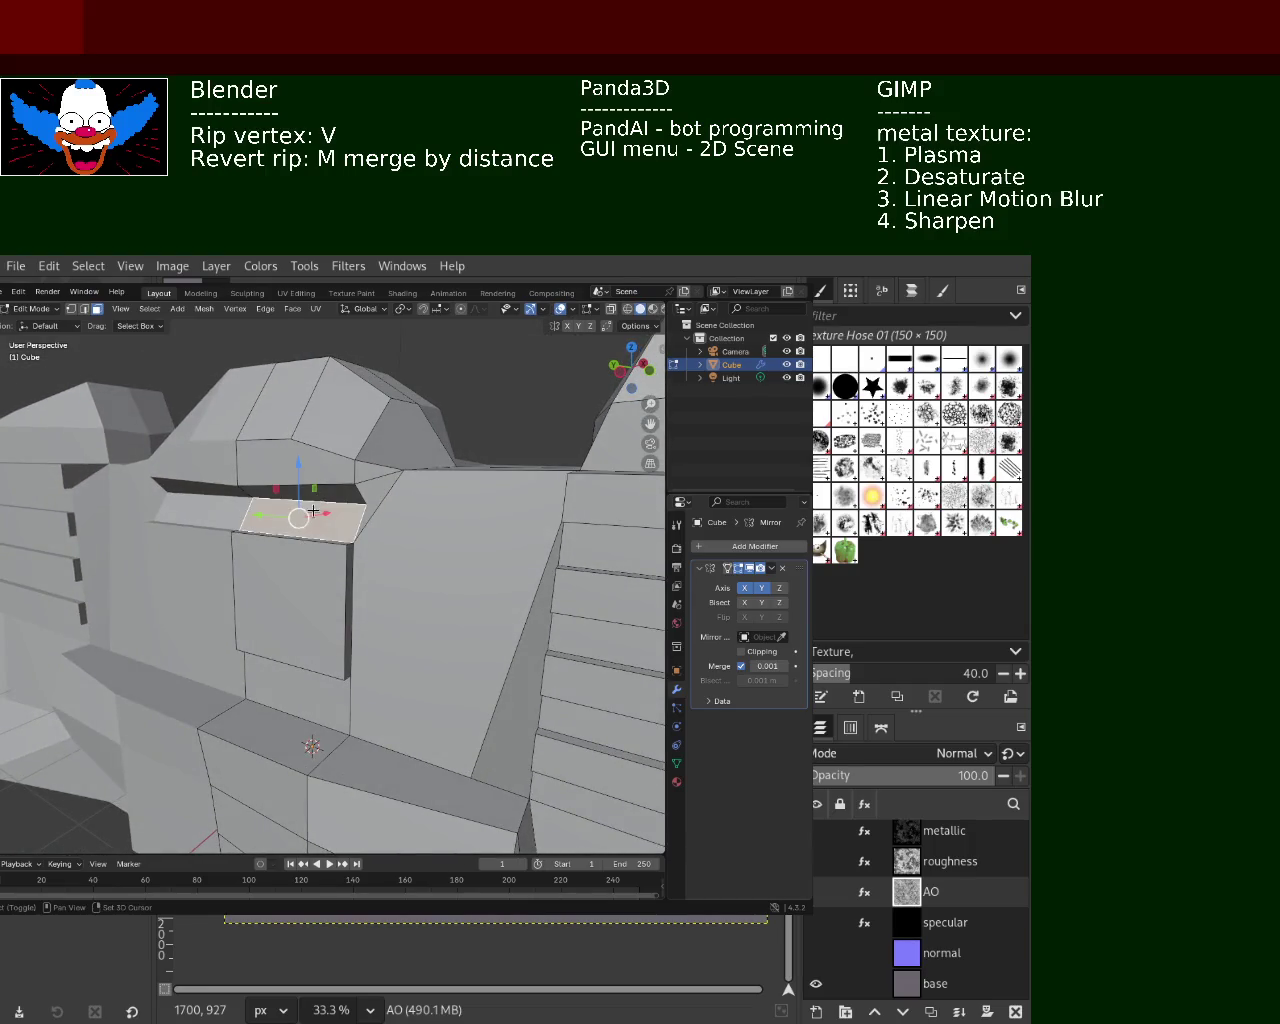
middle_drag(372, 512, 423, 513)
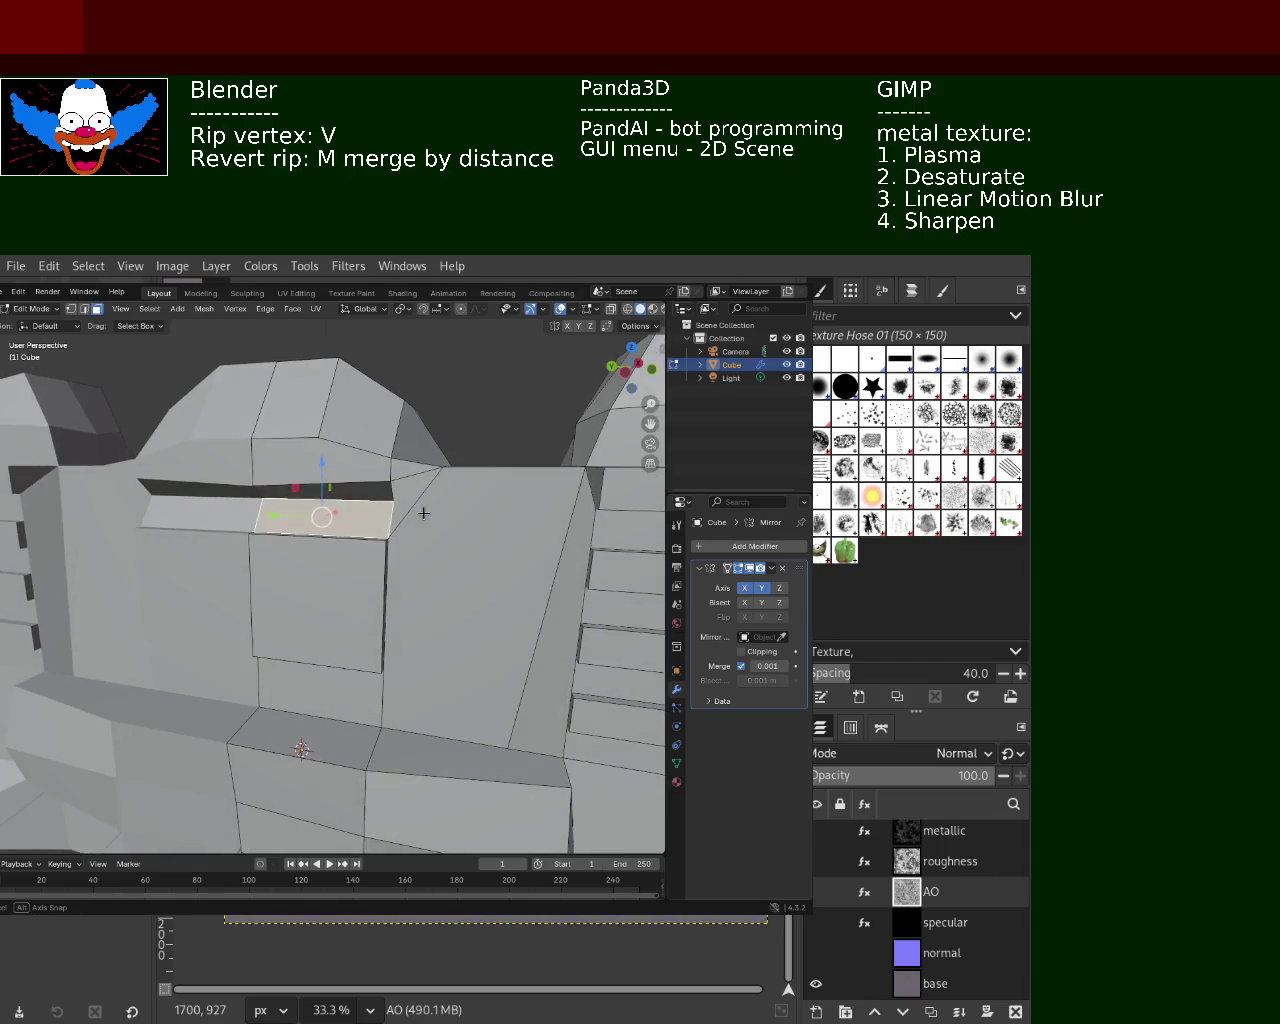
key(x)
click(300, 496)
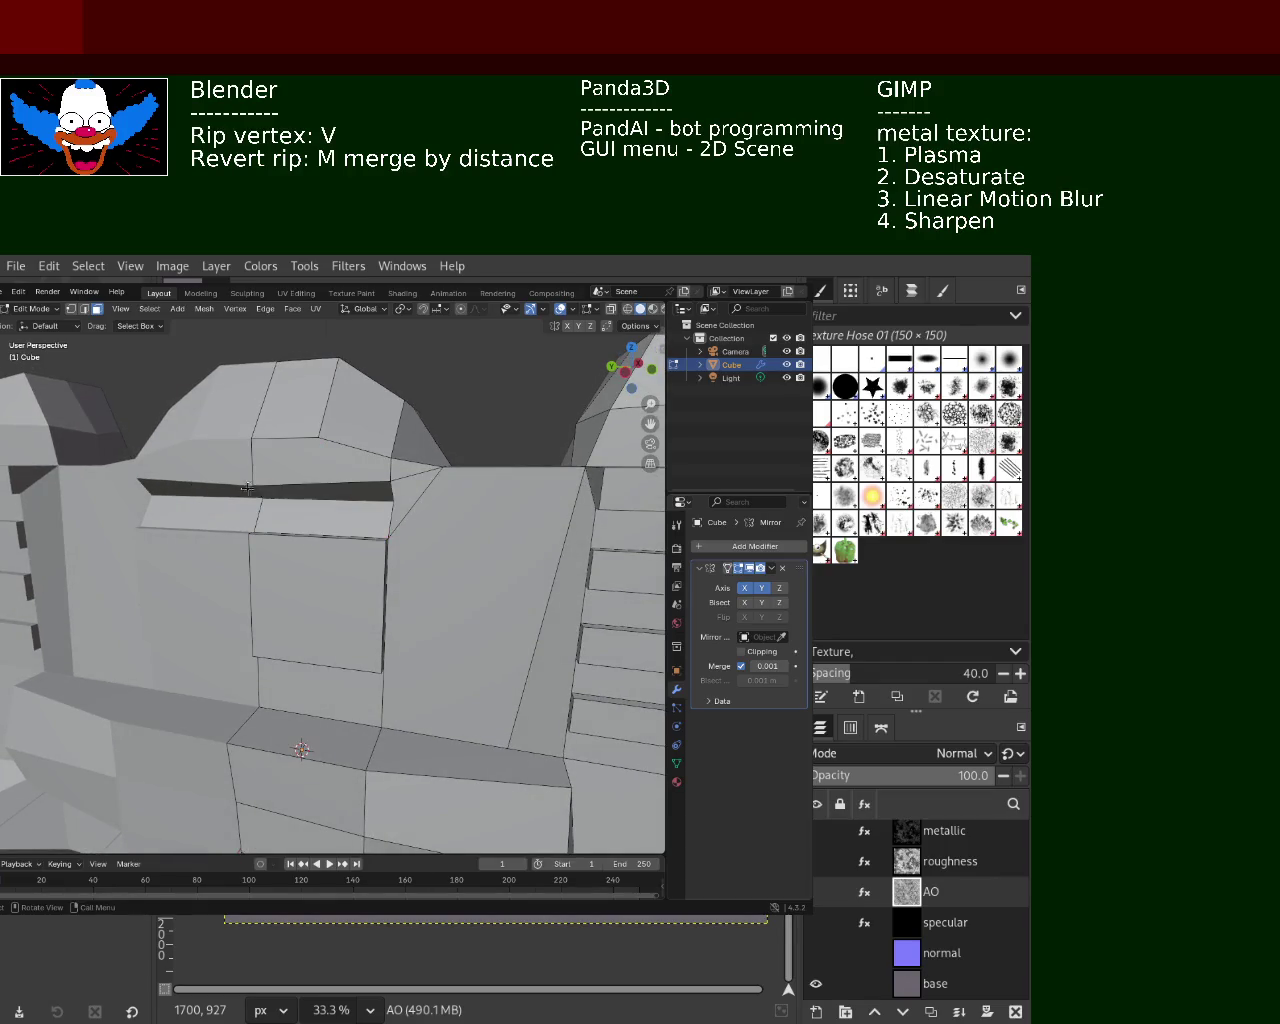
Rip another seam vertex and reposition it to widen the slit
middle_drag(407, 449, 411, 518)
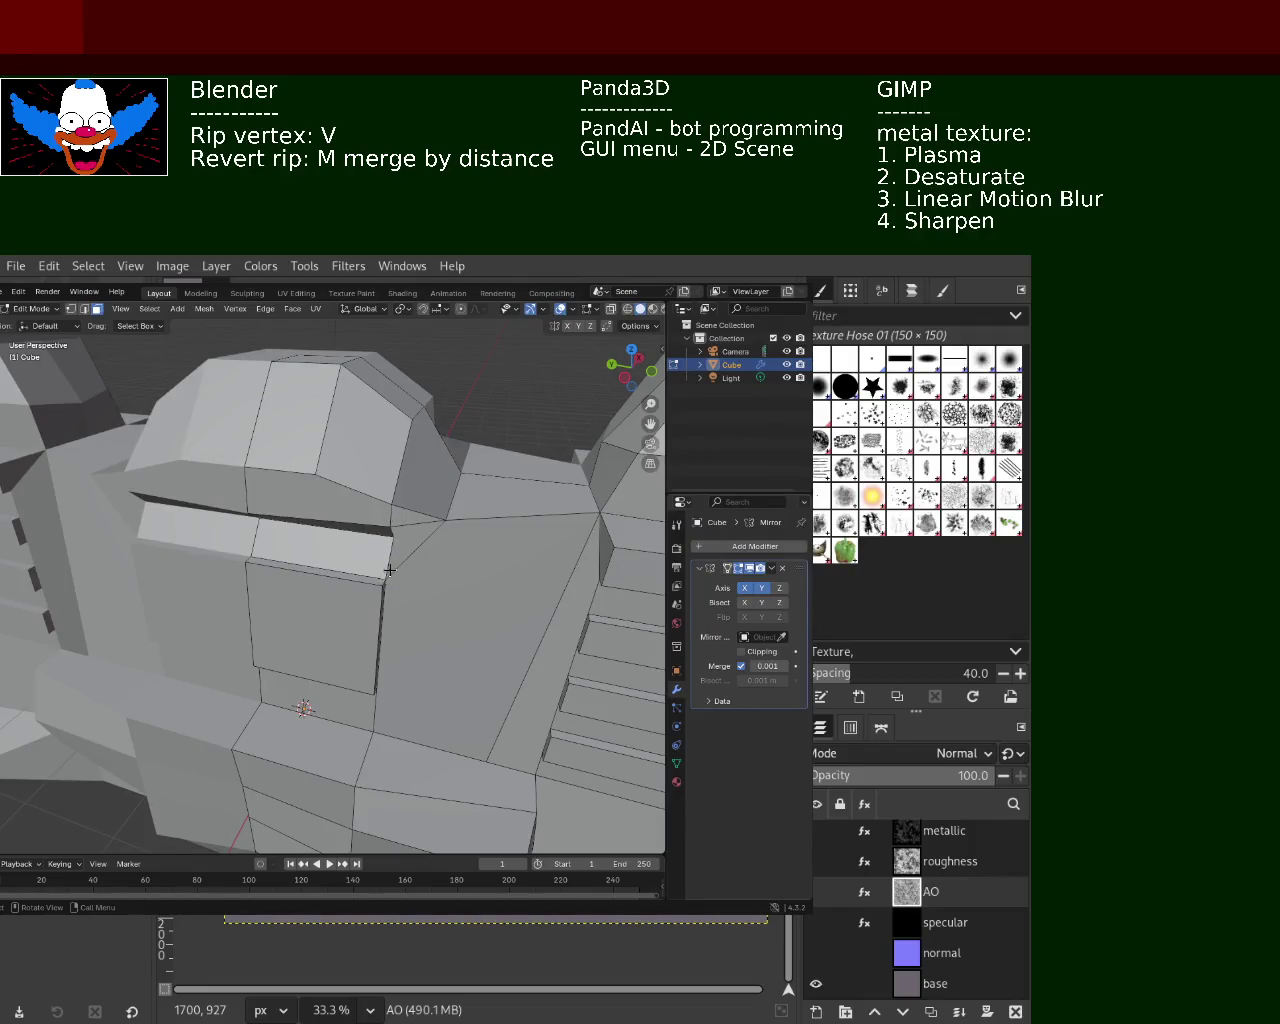
middle_drag(388, 571, 350, 491)
click(71, 311)
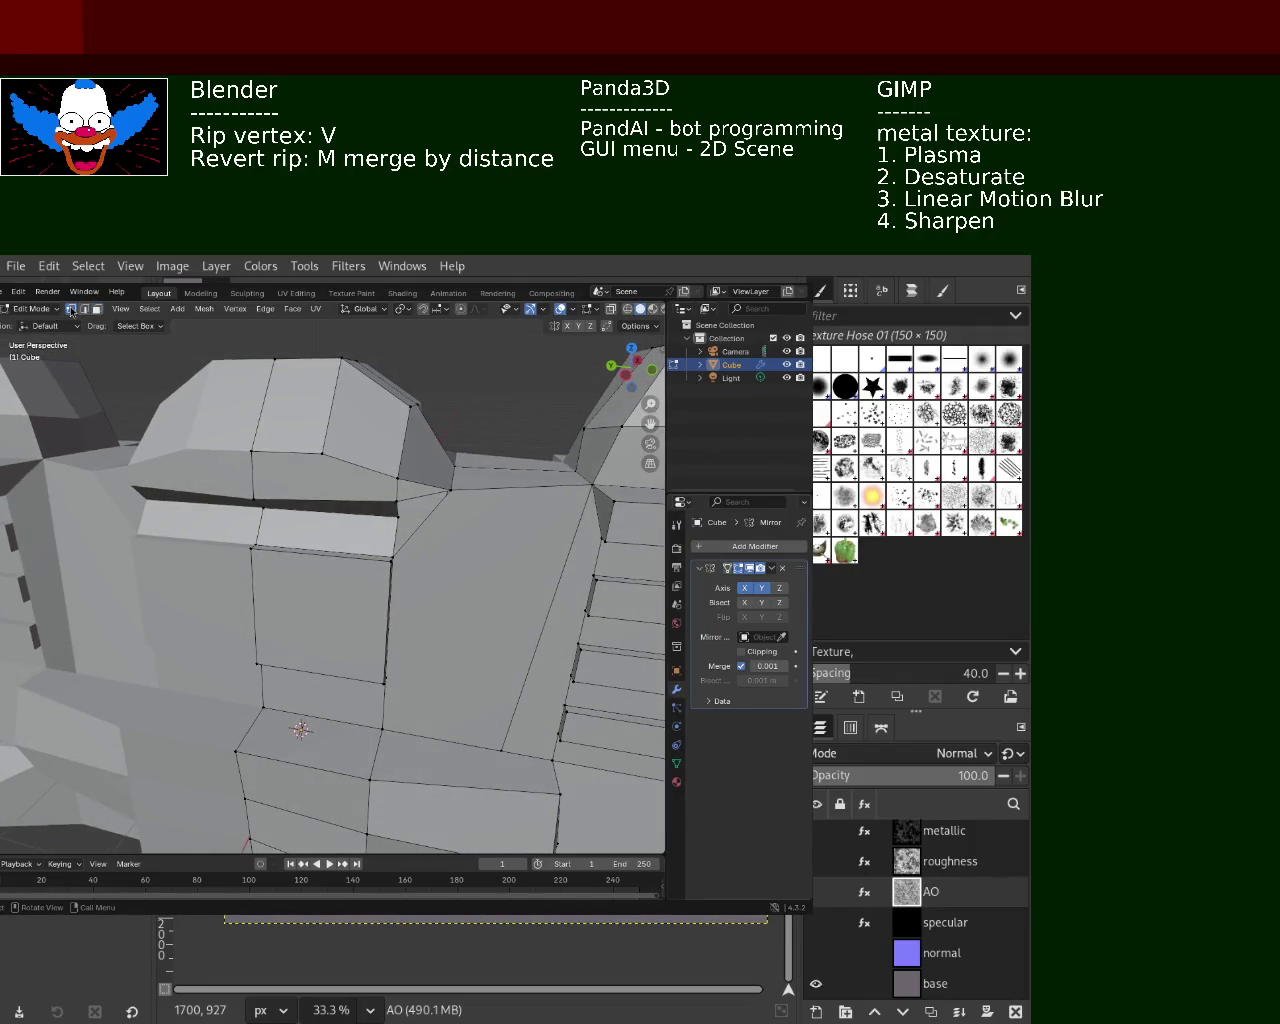
key(v)
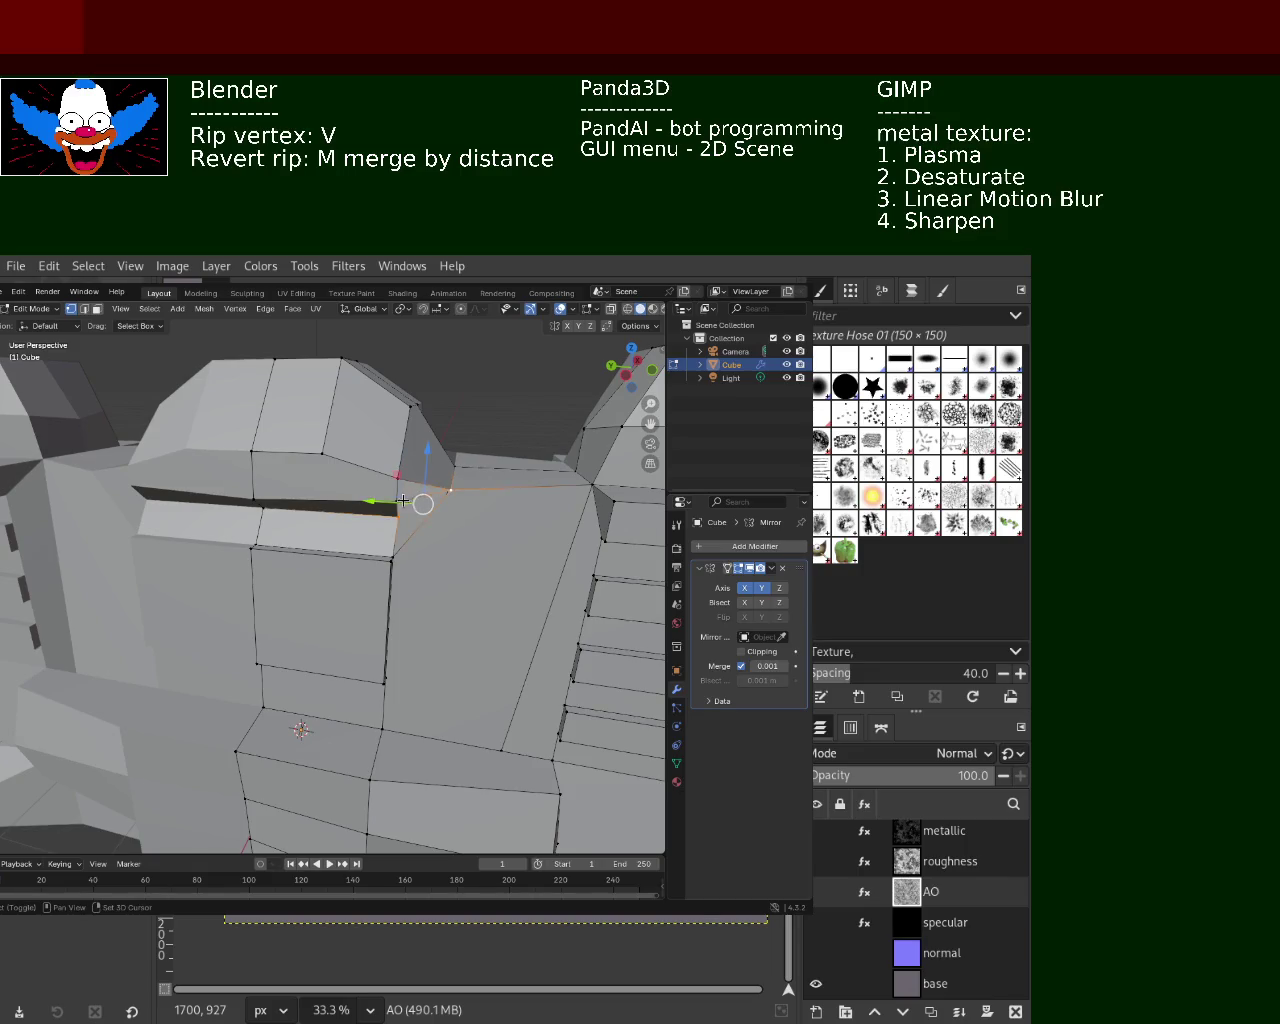
click(395, 521)
key(g)
click(498, 543)
mouse_move(498, 543)
middle_down()
mouse_move(428, 521)
mouse_move(368, 528)
mouse_move(414, 514)
middle_up()
Reposition a seam vertex within the X–Z plane, then move it vertically
key(g)
key(z)
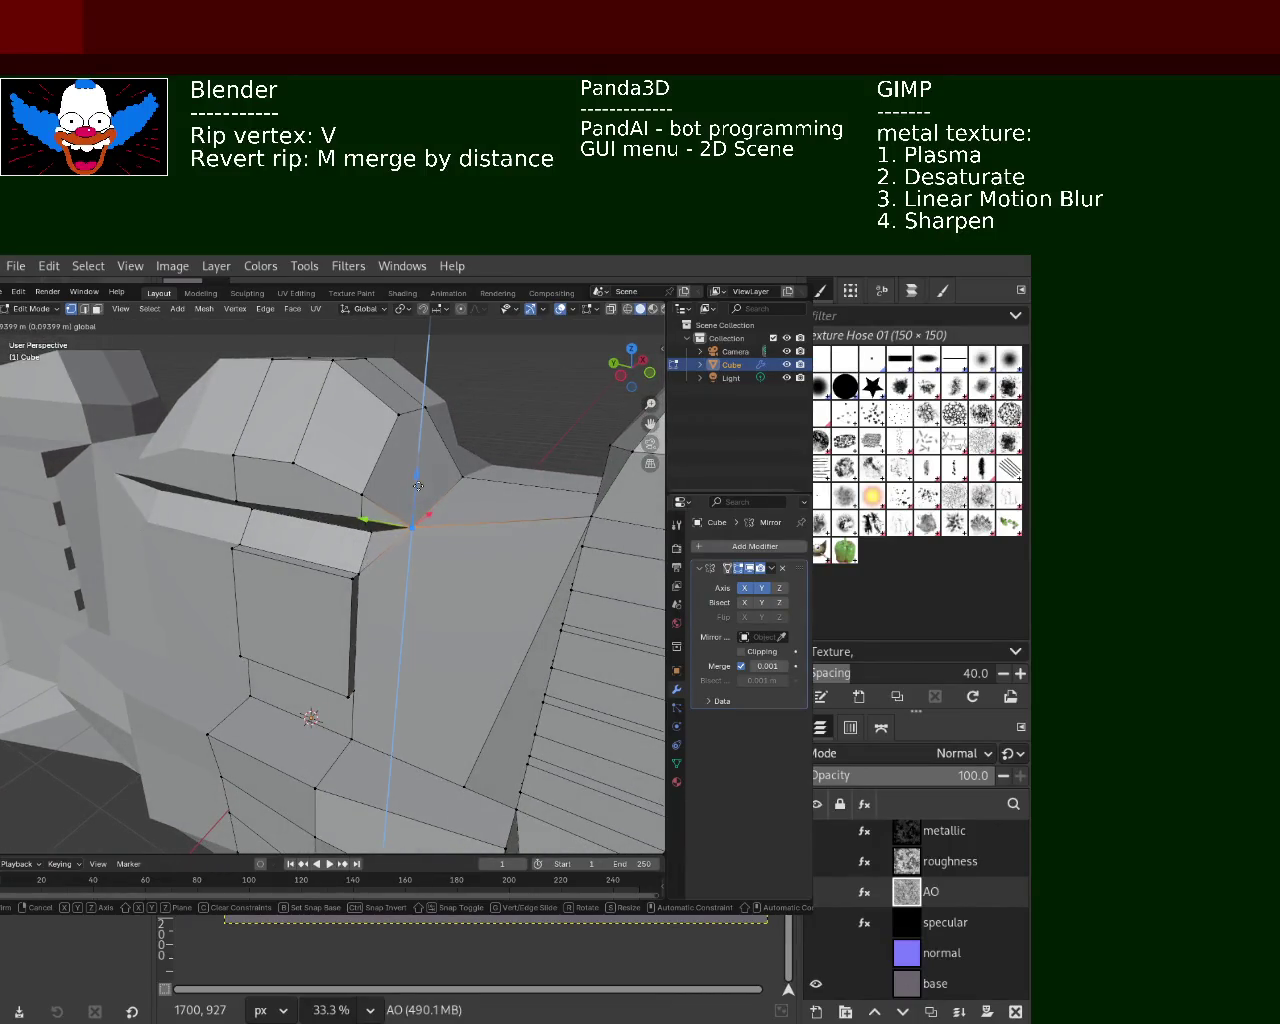
key(shift+y)
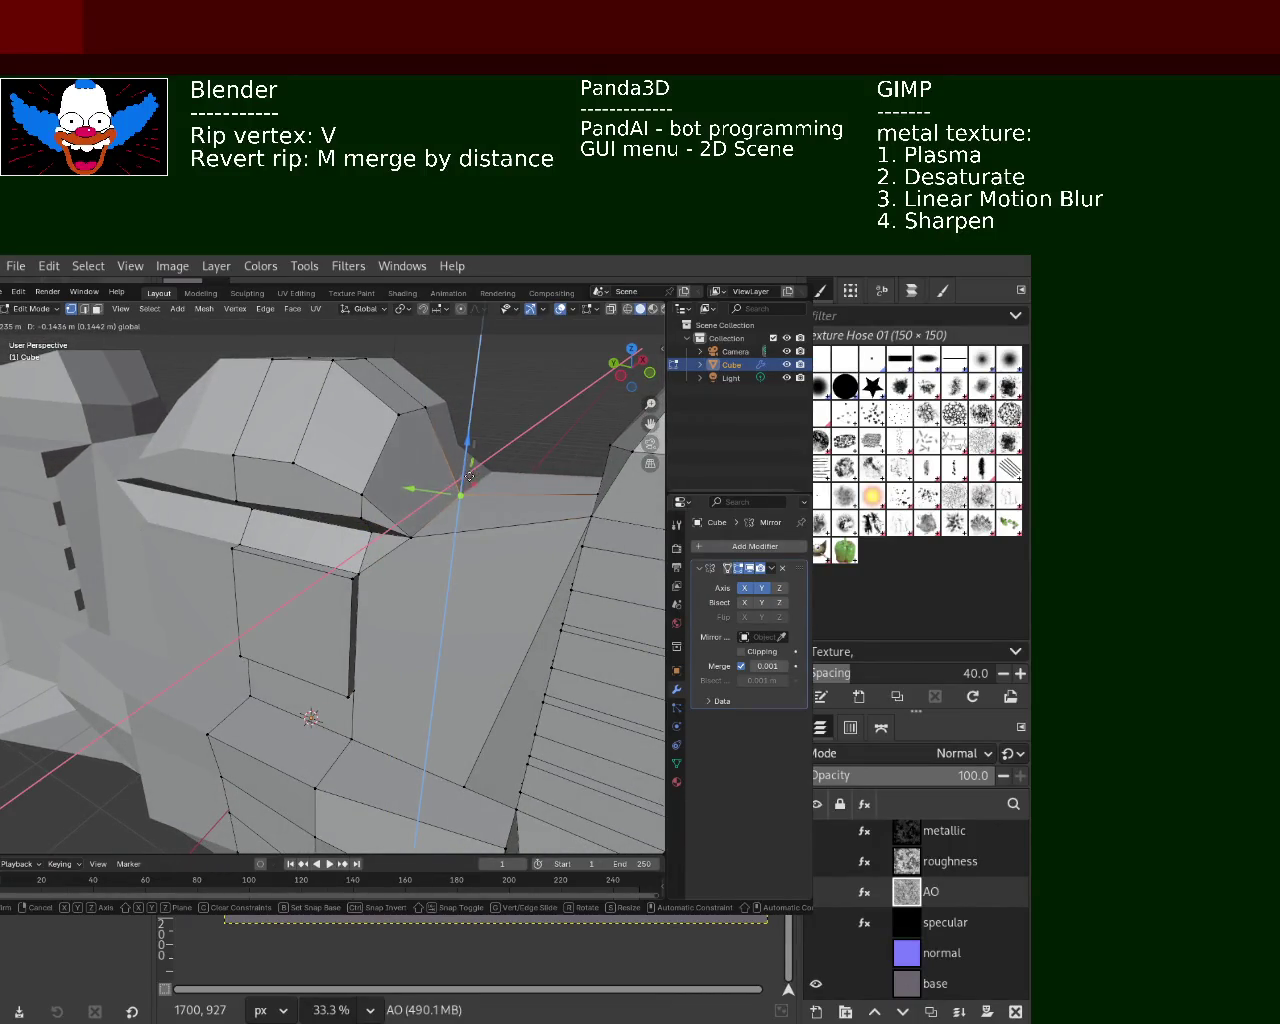
click(469, 453)
mouse_move(469, 453)
middle_down()
mouse_move(260, 508)
mouse_move(470, 532)
mouse_move(416, 446)
middle_up()
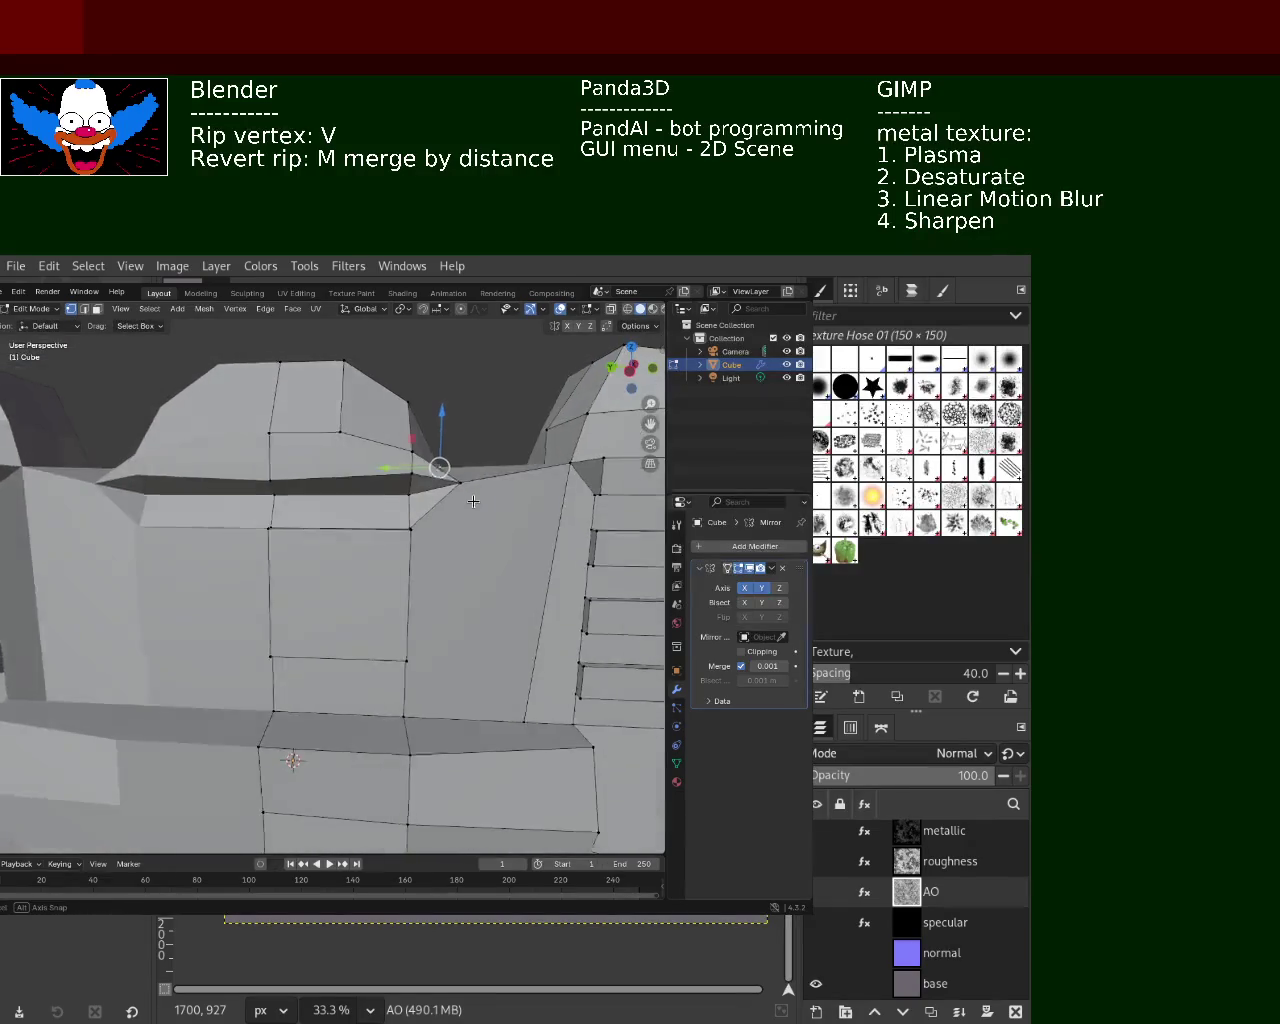
mouse_move(416, 446)
mouse_down()
mouse_move(413, 457)
mouse_move(275, 469)
mouse_up()
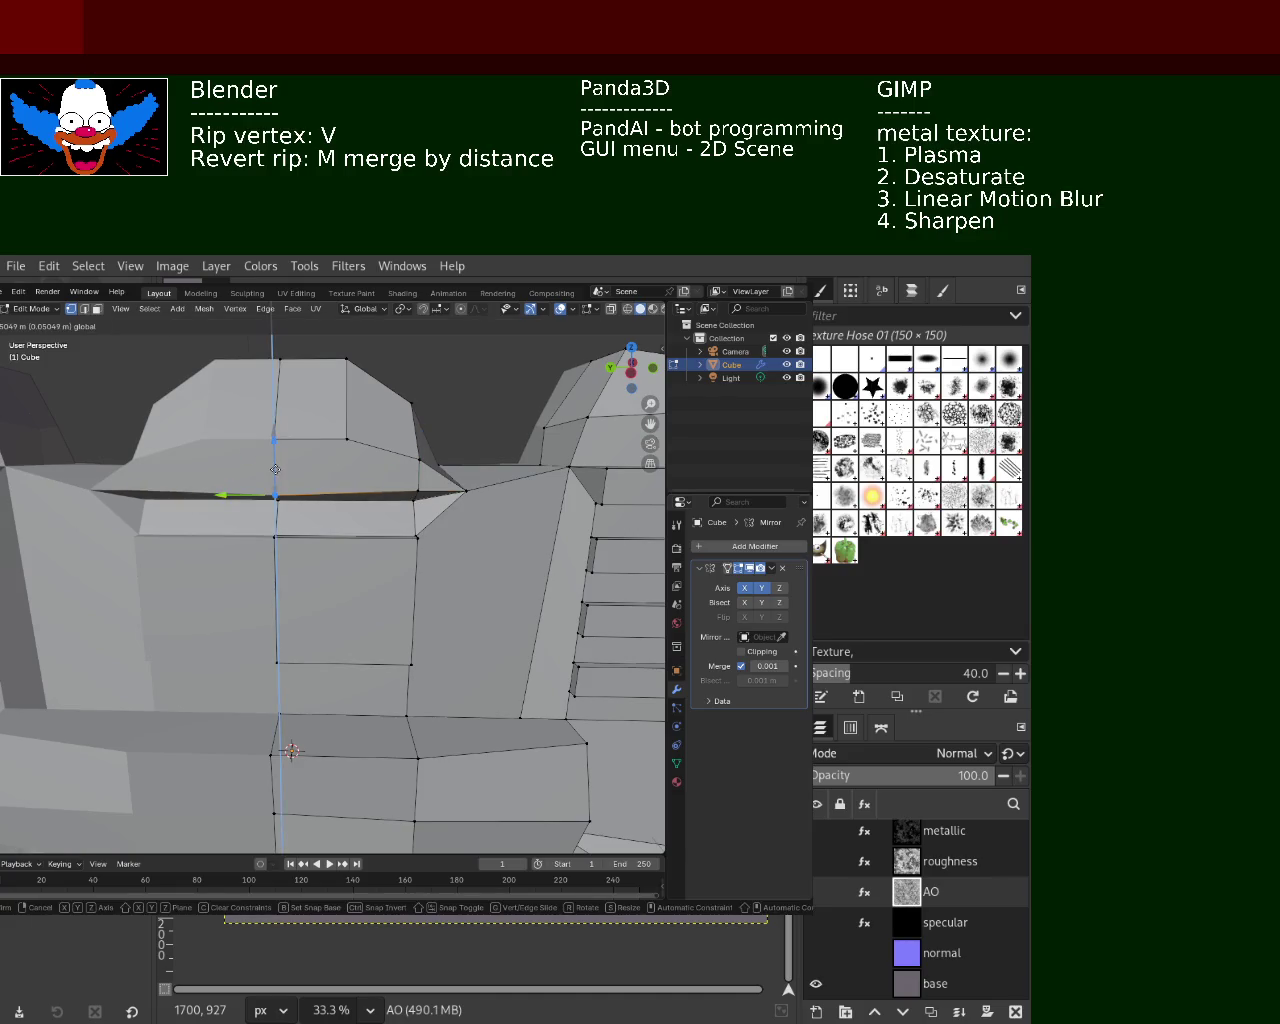
click(275, 469)
Lower pairs of hood-top vertices to reshape the top profile
click(345, 438)
shift+click(275, 438)
drag(300, 395, 304, 436)
mouse_move(304, 436)
middle_down()
mouse_move(355, 548)
mouse_move(330, 530)
middle_up()
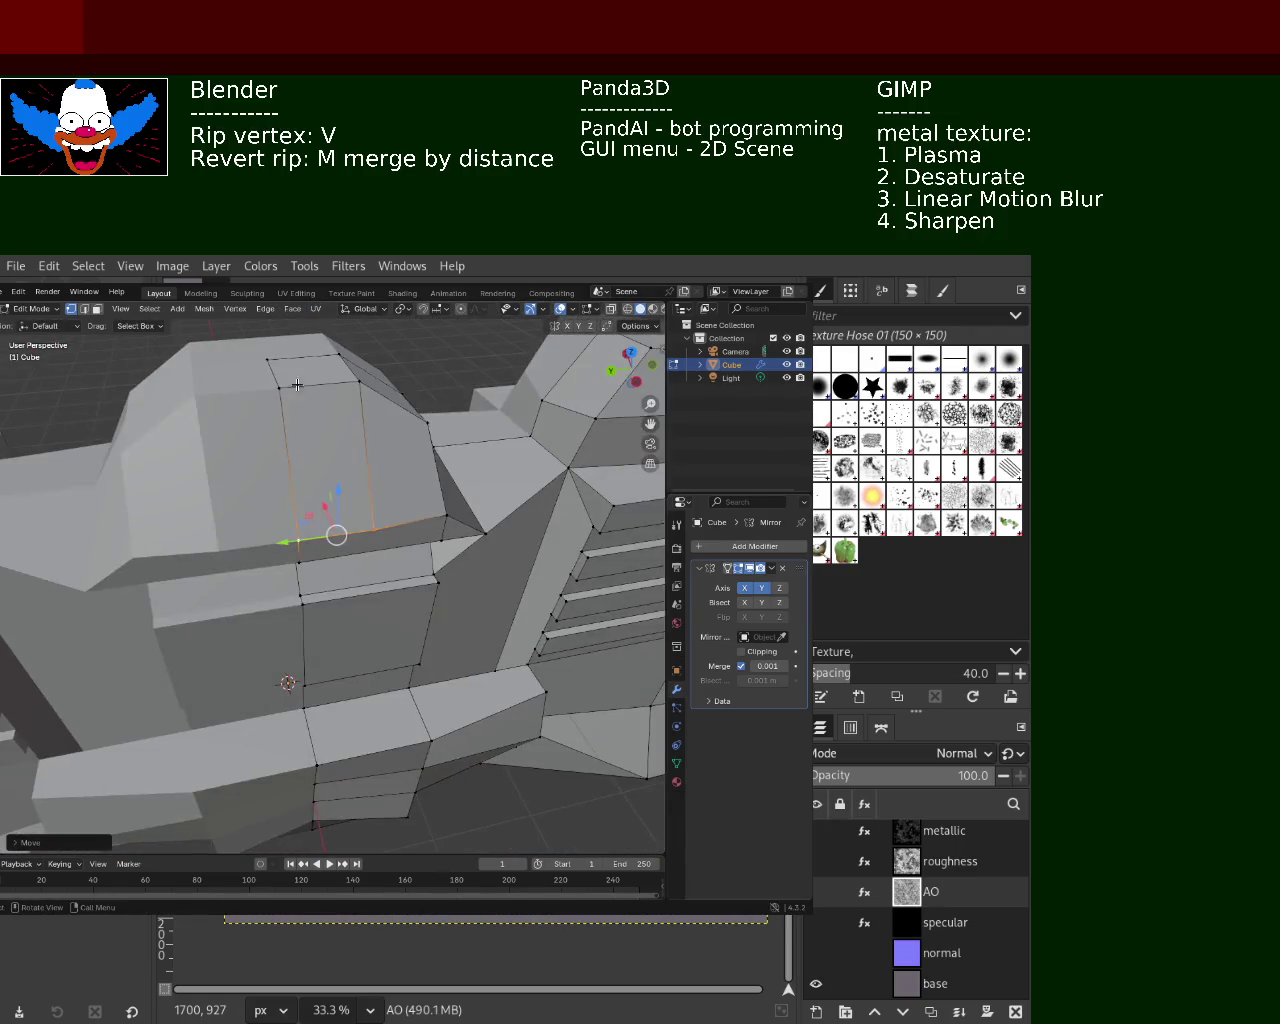
click(268, 360)
shift+click(333, 383)
shift+click(279, 388)
drag(321, 360, 321, 376)
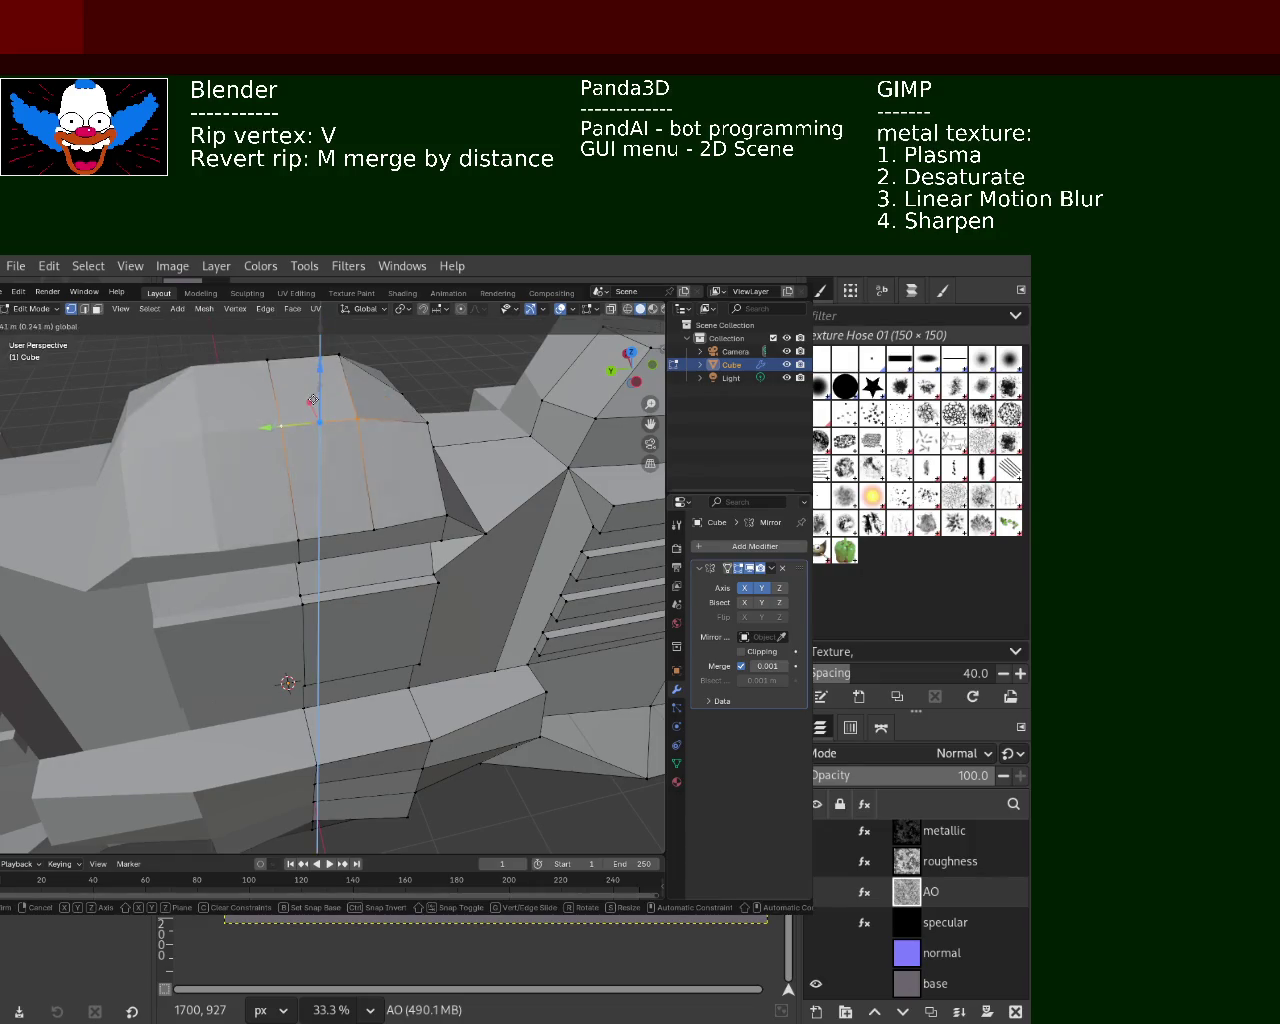
click(321, 376)
Move a hood vertex vertically along Z to finish the top section
middle_drag(321, 376, 278, 424)
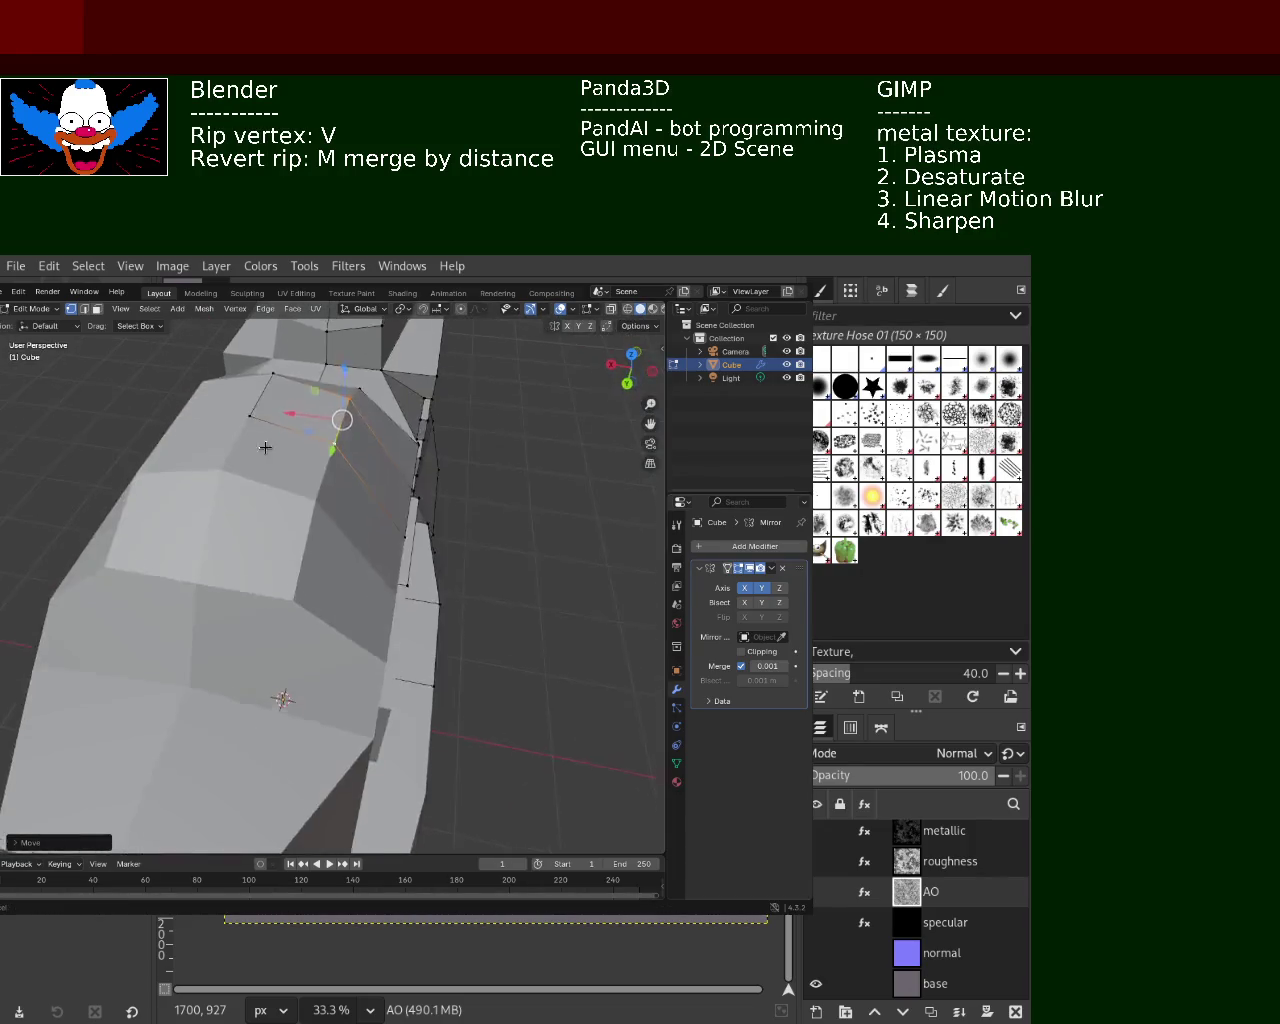
key(g)
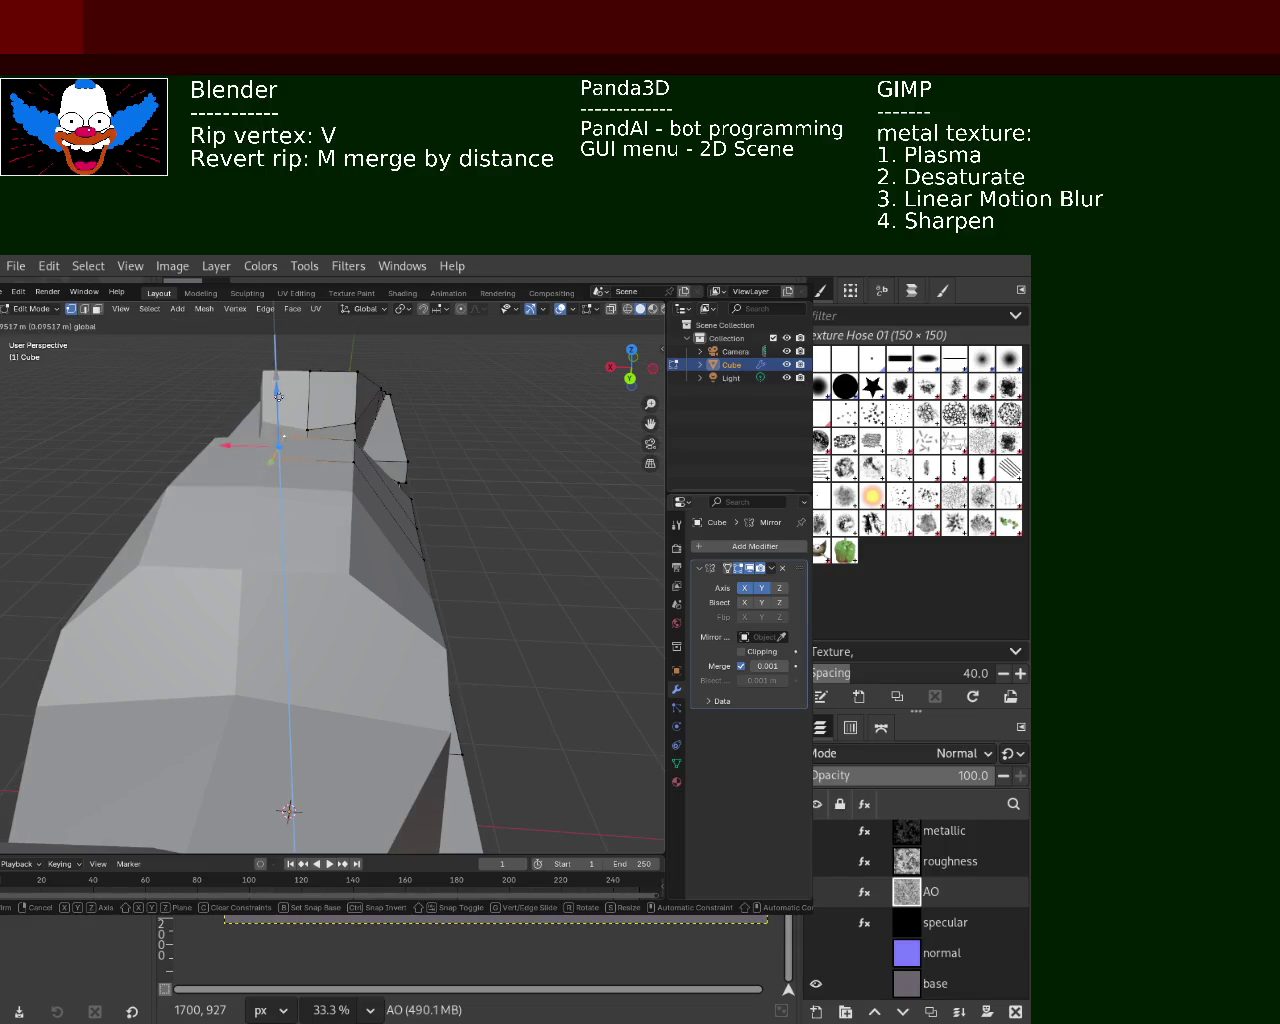
click(278, 405)
key(g)
key(z)
click(278, 387)
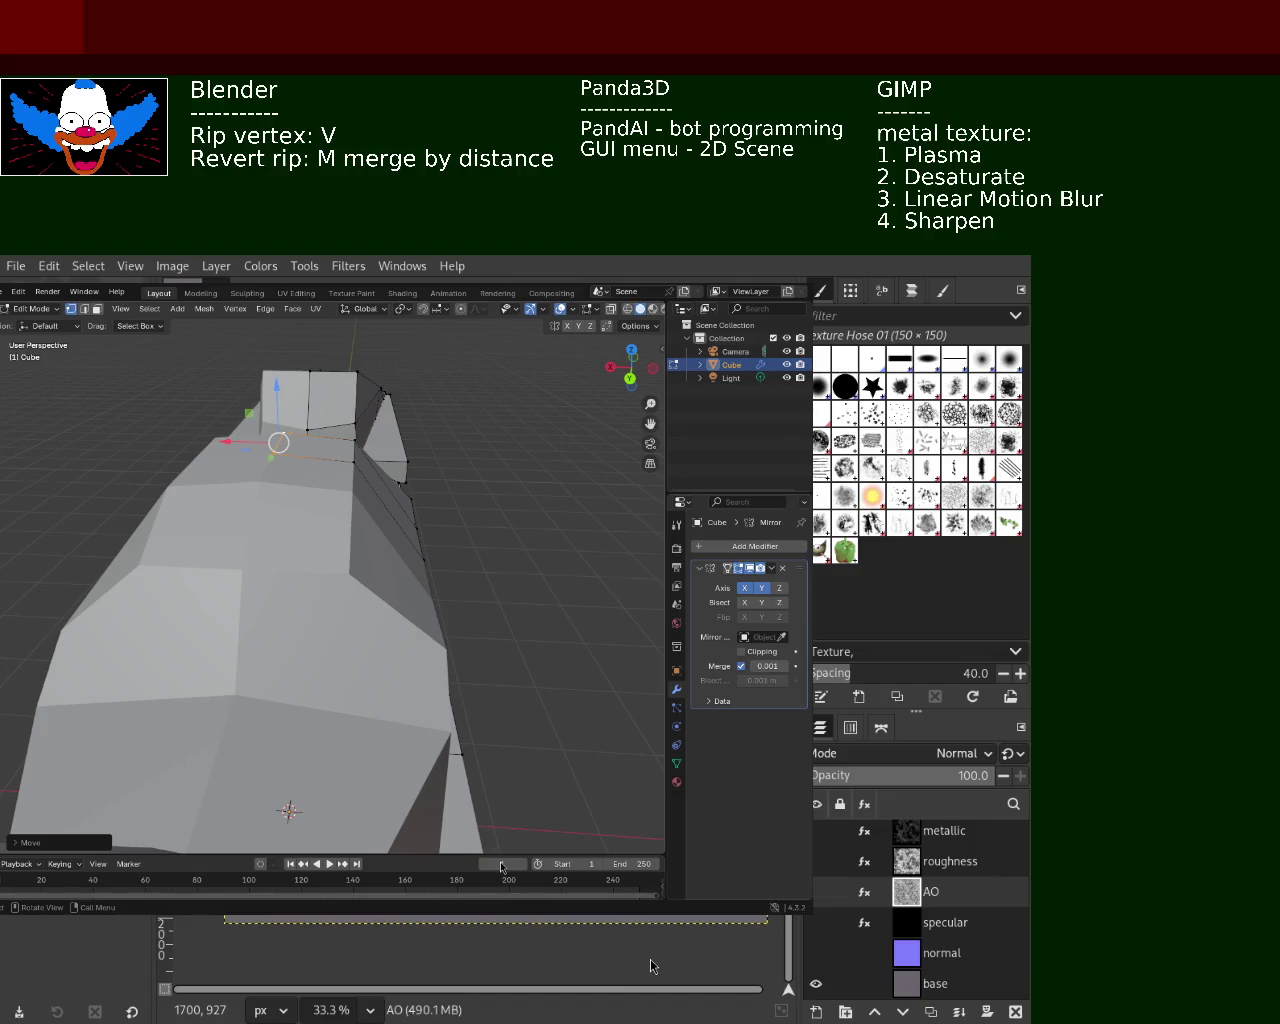
middle_drag(448, 578, 296, 488)
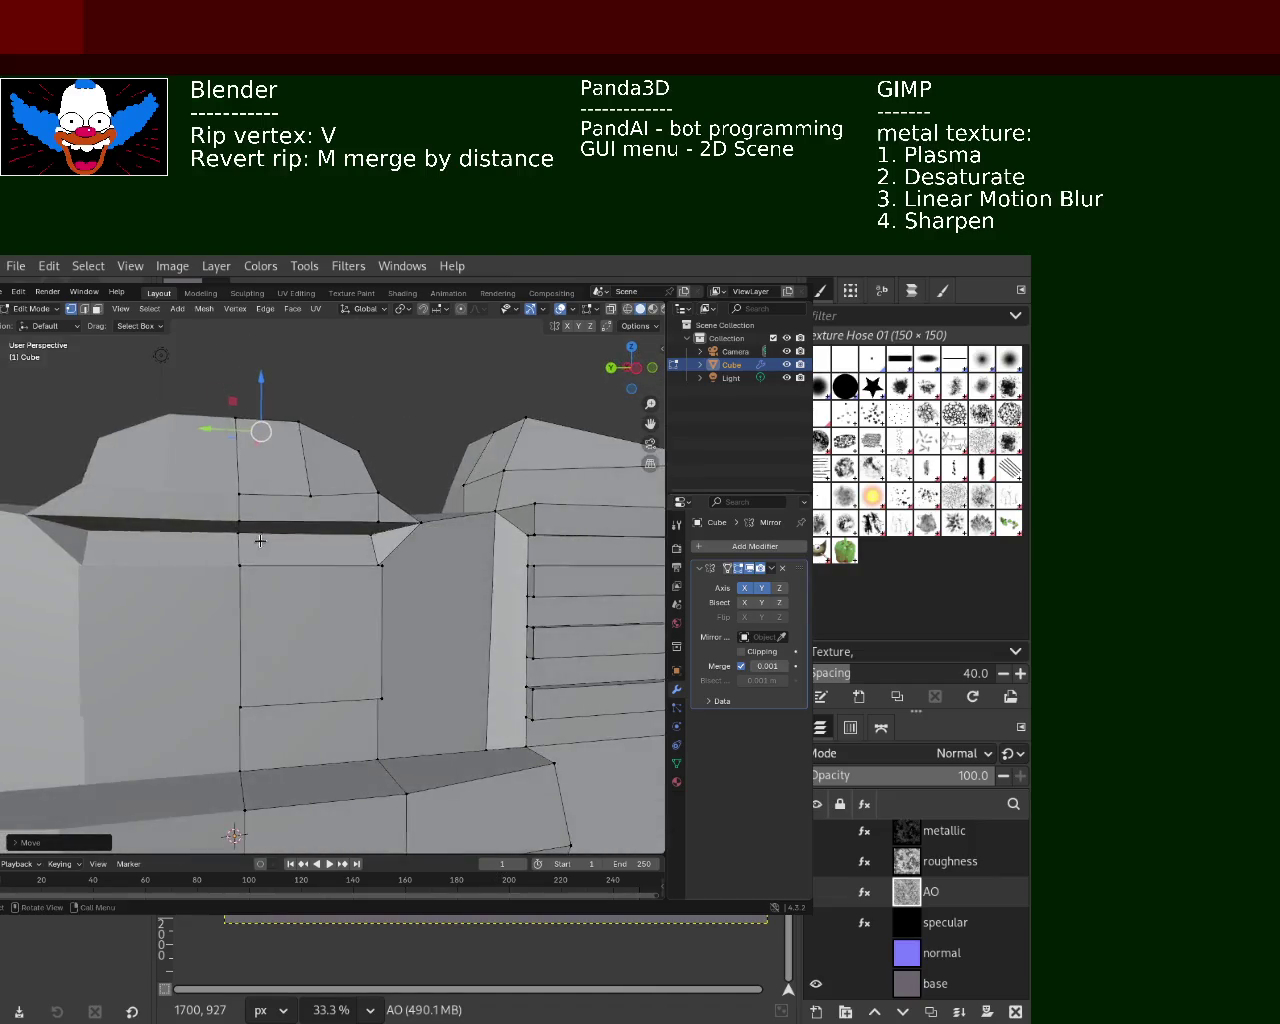
Move a hood-top vertex vertically along Z
click(291, 520)
key(g)
key(z)
click(296, 476)
mouse_move(330, 539)
middle_down()
mouse_move(264, 562)
mouse_move(329, 481)
middle_up()
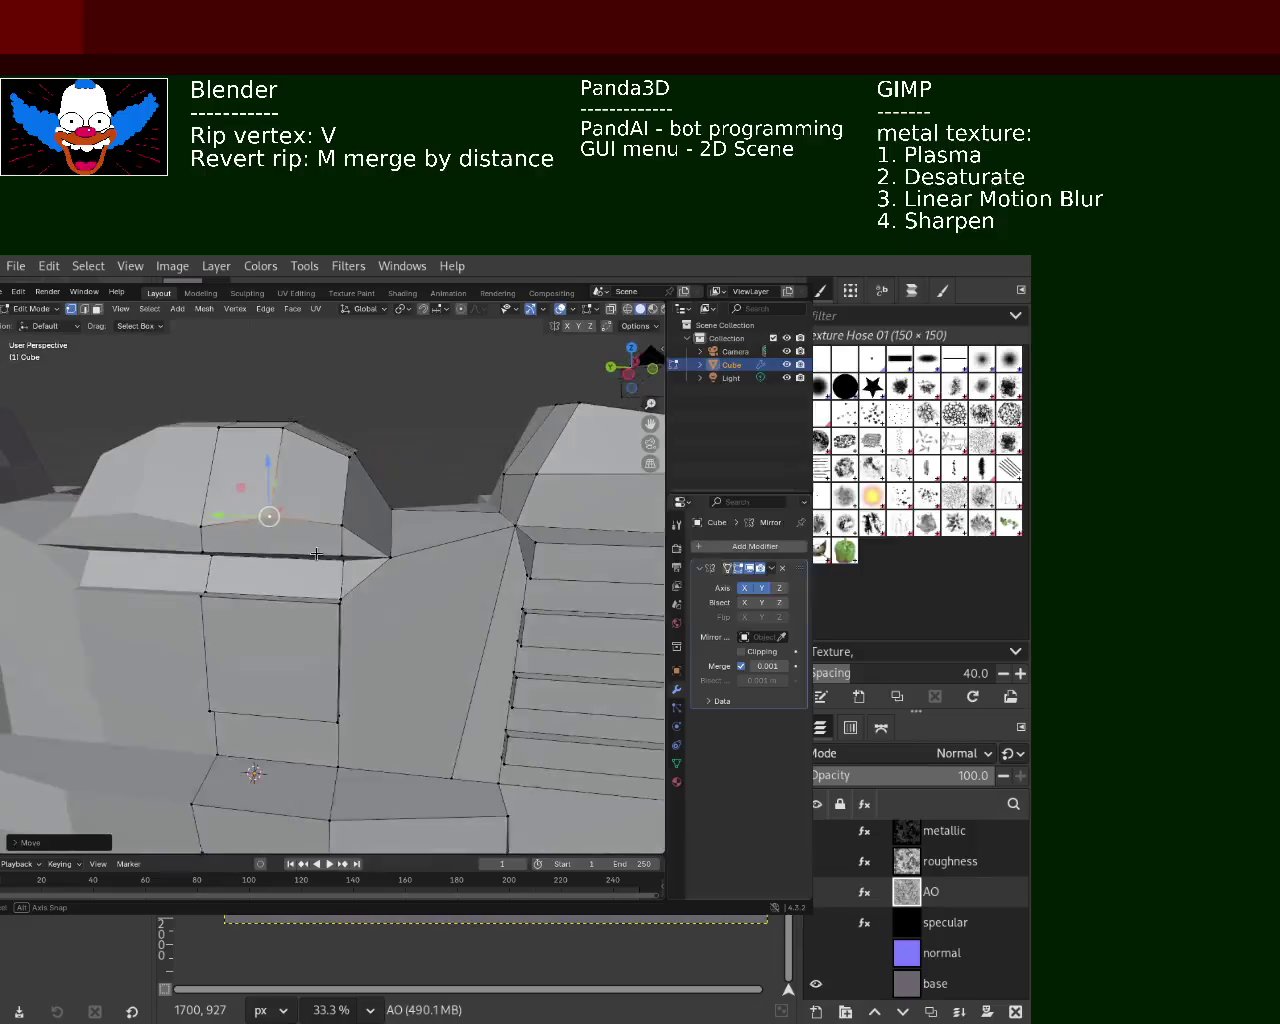
Delete the faces along the gap strip in Face mode
click(97, 310)
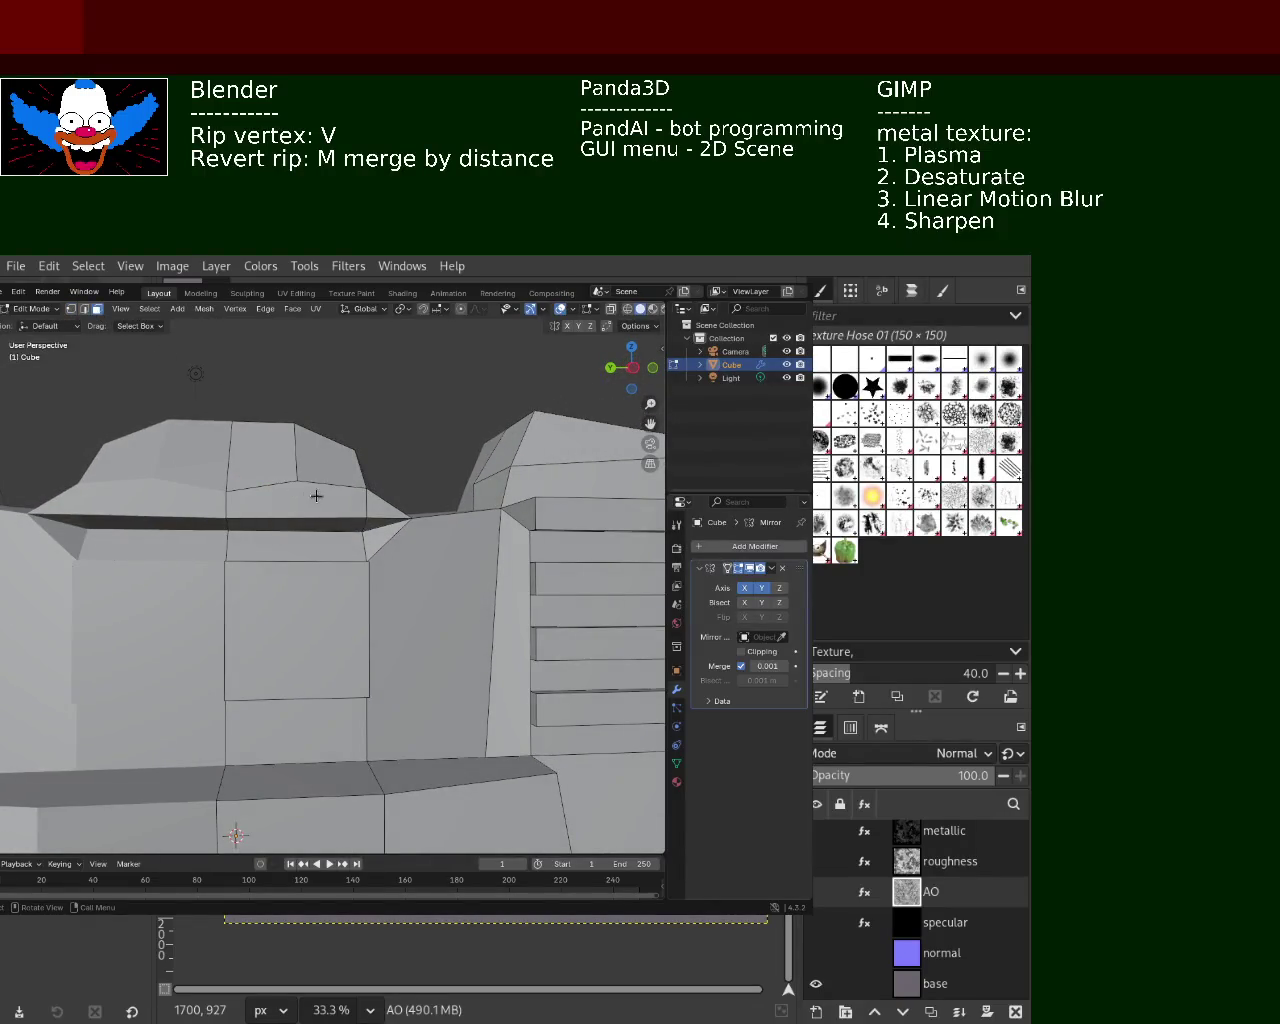
click(372, 532)
shift+click(337, 538)
key(x)
click(339, 549)
Fill the opening's border edges with a new face, then select the face between the lower edges
middle_drag(314, 580, 107, 407)
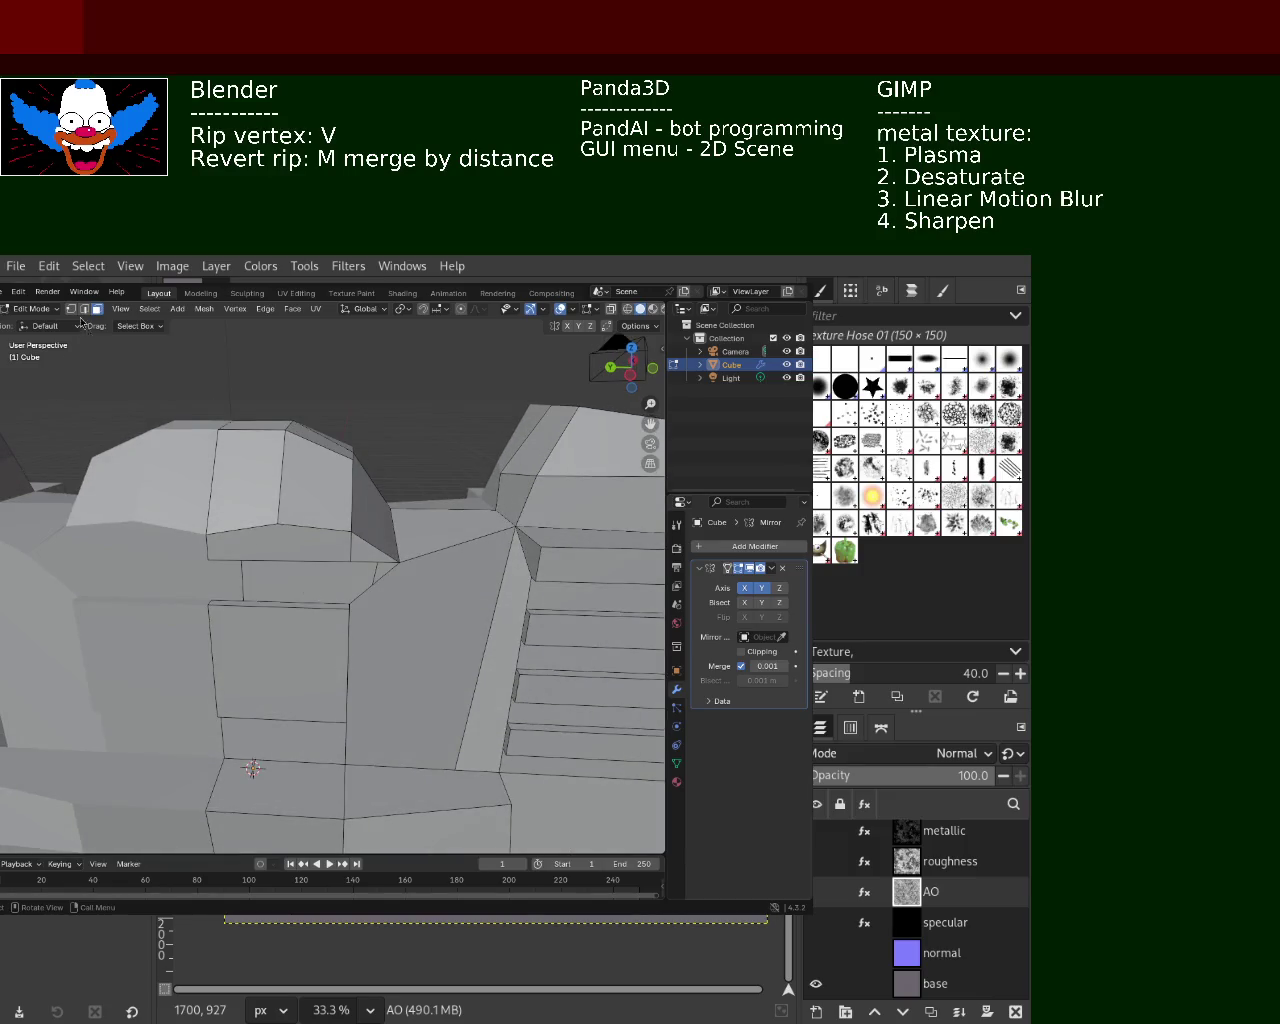
click(215, 601)
shift+click(294, 561)
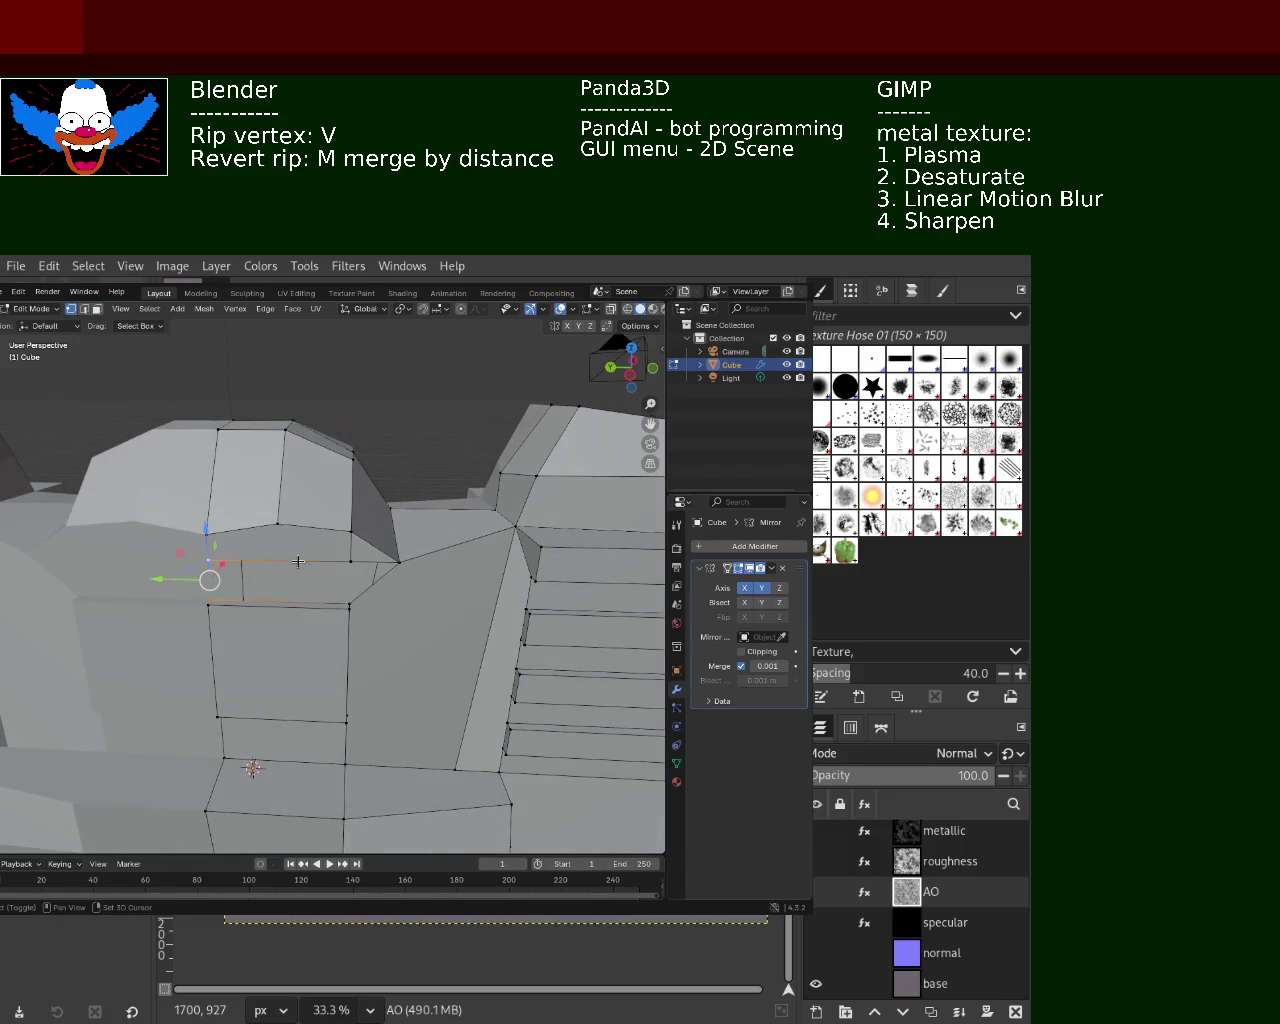
shift+click(389, 572)
key(f)
mouse_move(351, 601)
middle_down()
mouse_move(451, 590)
mouse_move(398, 590)
middle_up()
key(alt+a)
click(368, 613)
Rip a corner vertex outward along X and save the file
middle_drag(372, 581, 164, 559)
click(232, 549)
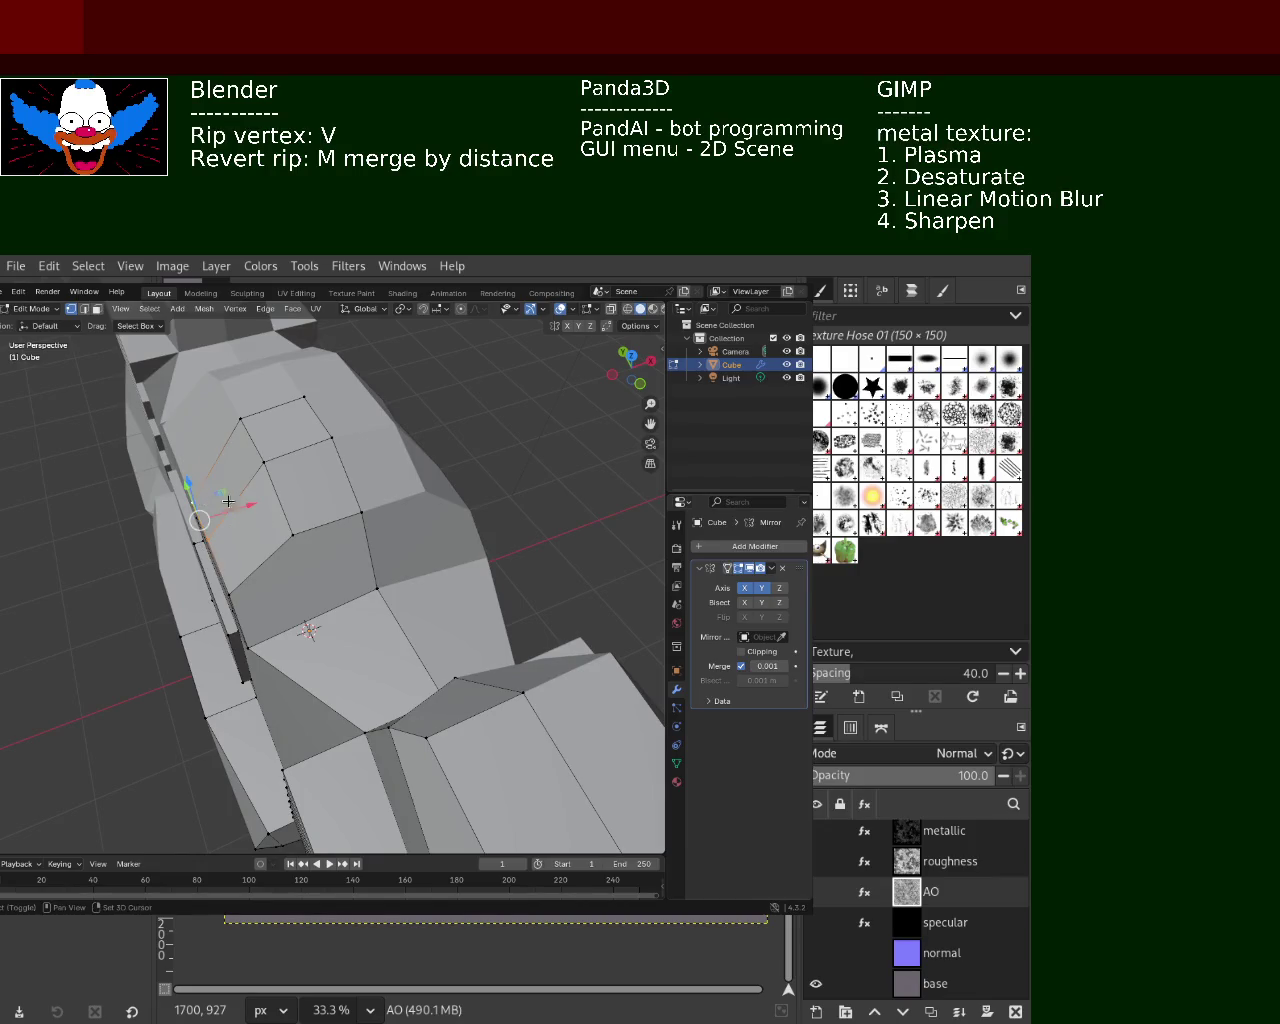
key(v)
key(x)
click(265, 505)
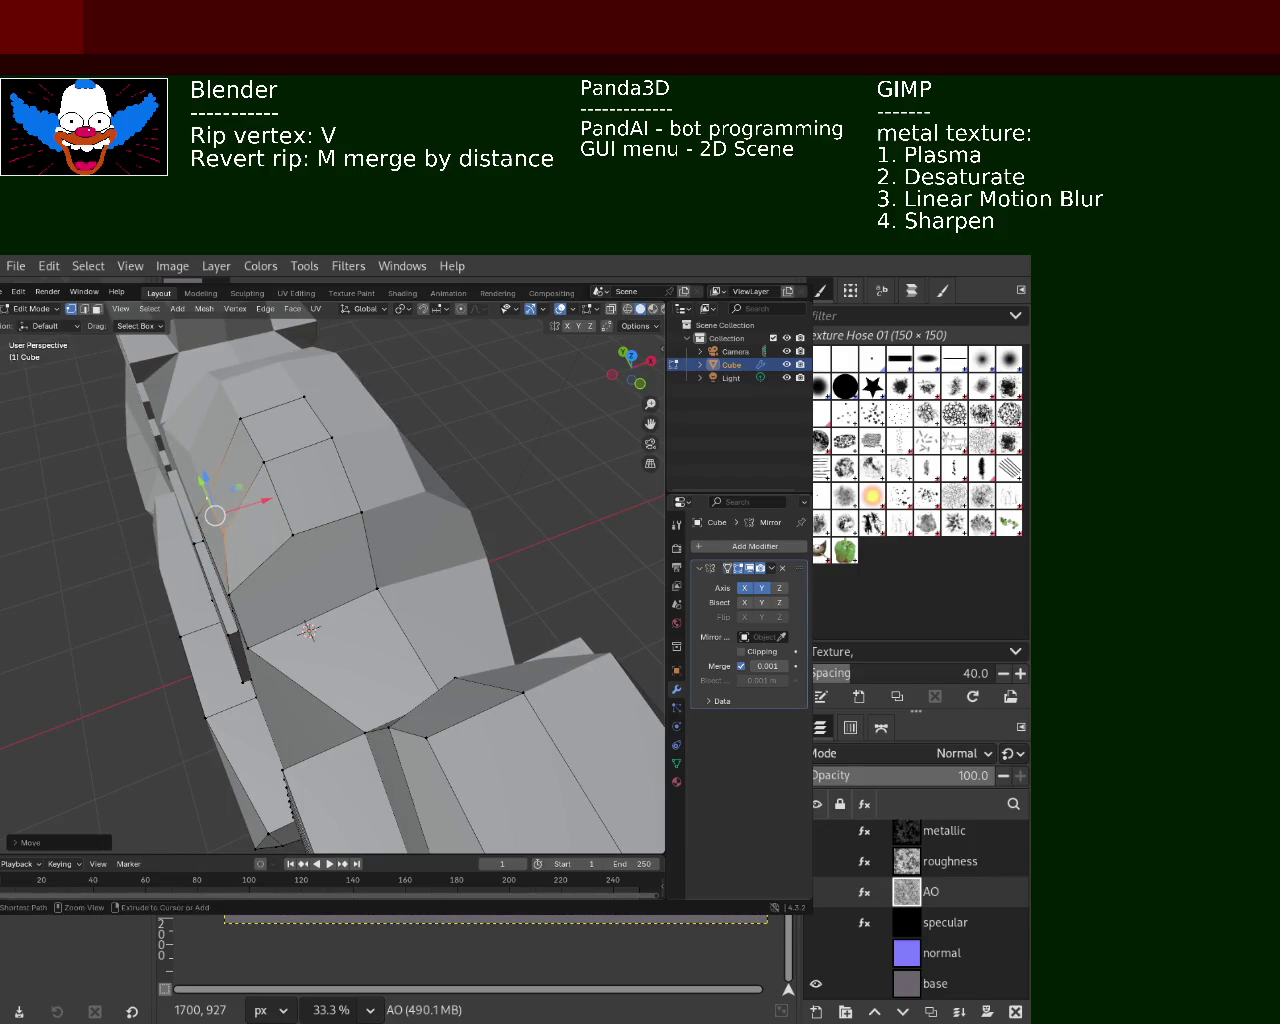
key(ctrl+s)
middle_drag(306, 543, 406, 615)
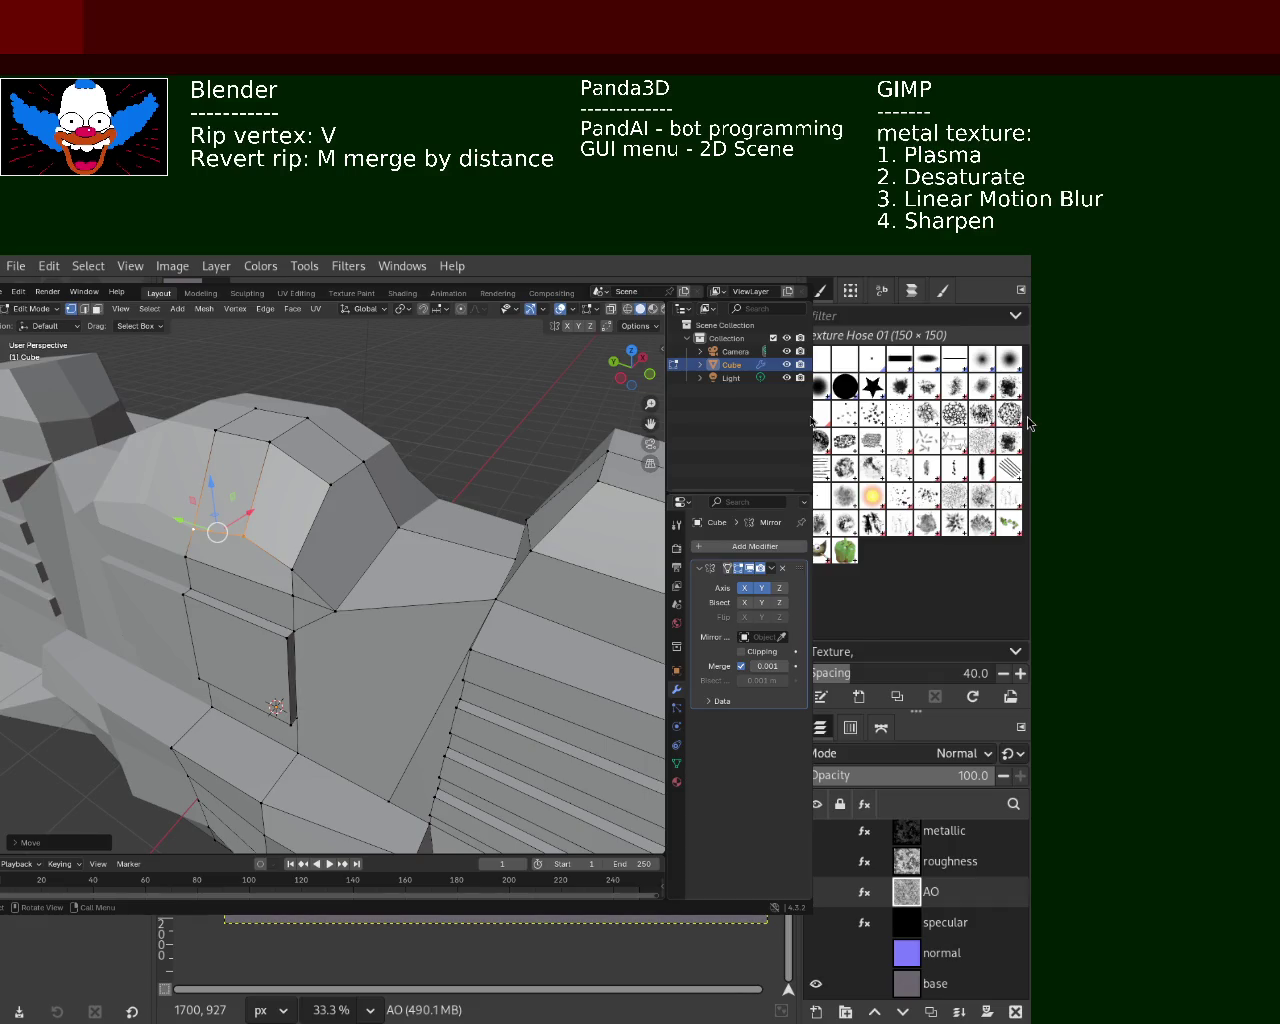
Move the selected vertex vertically along Z
mouse_move(301, 603)
middle_down()
mouse_move(296, 465)
mouse_move(249, 623)
mouse_move(264, 576)
mouse_move(337, 566)
mouse_move(244, 632)
mouse_move(317, 587)
middle_up()
key(g)
key(z)
click(296, 462)
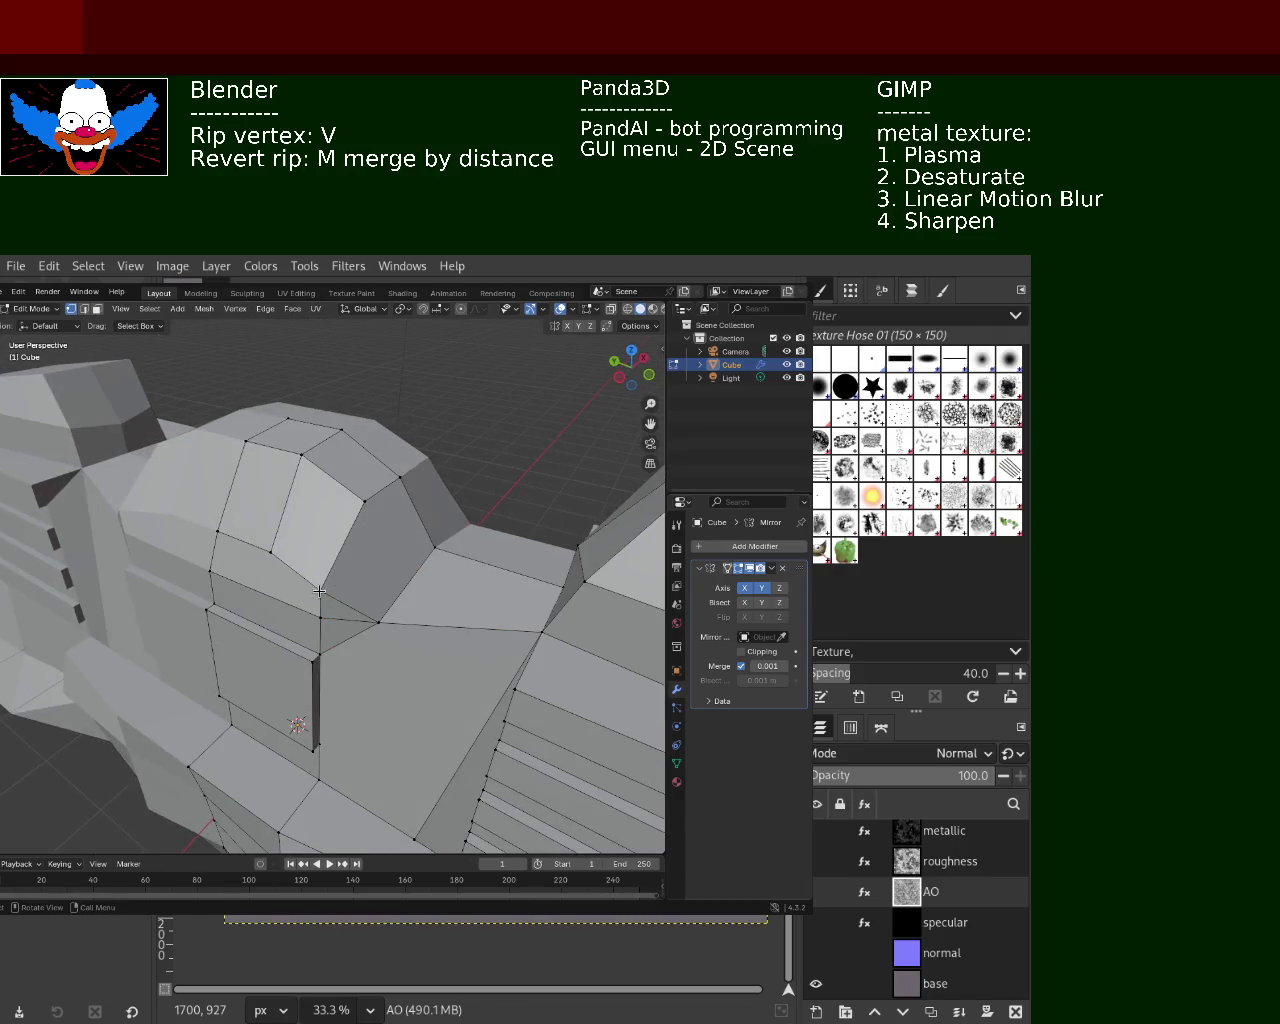
Rip two upper-edge vertices apart and shift them along X
click(210, 571)
shift+click(320, 652)
key(v)
click(320, 607)
key(g)
key(x)
click(381, 601)
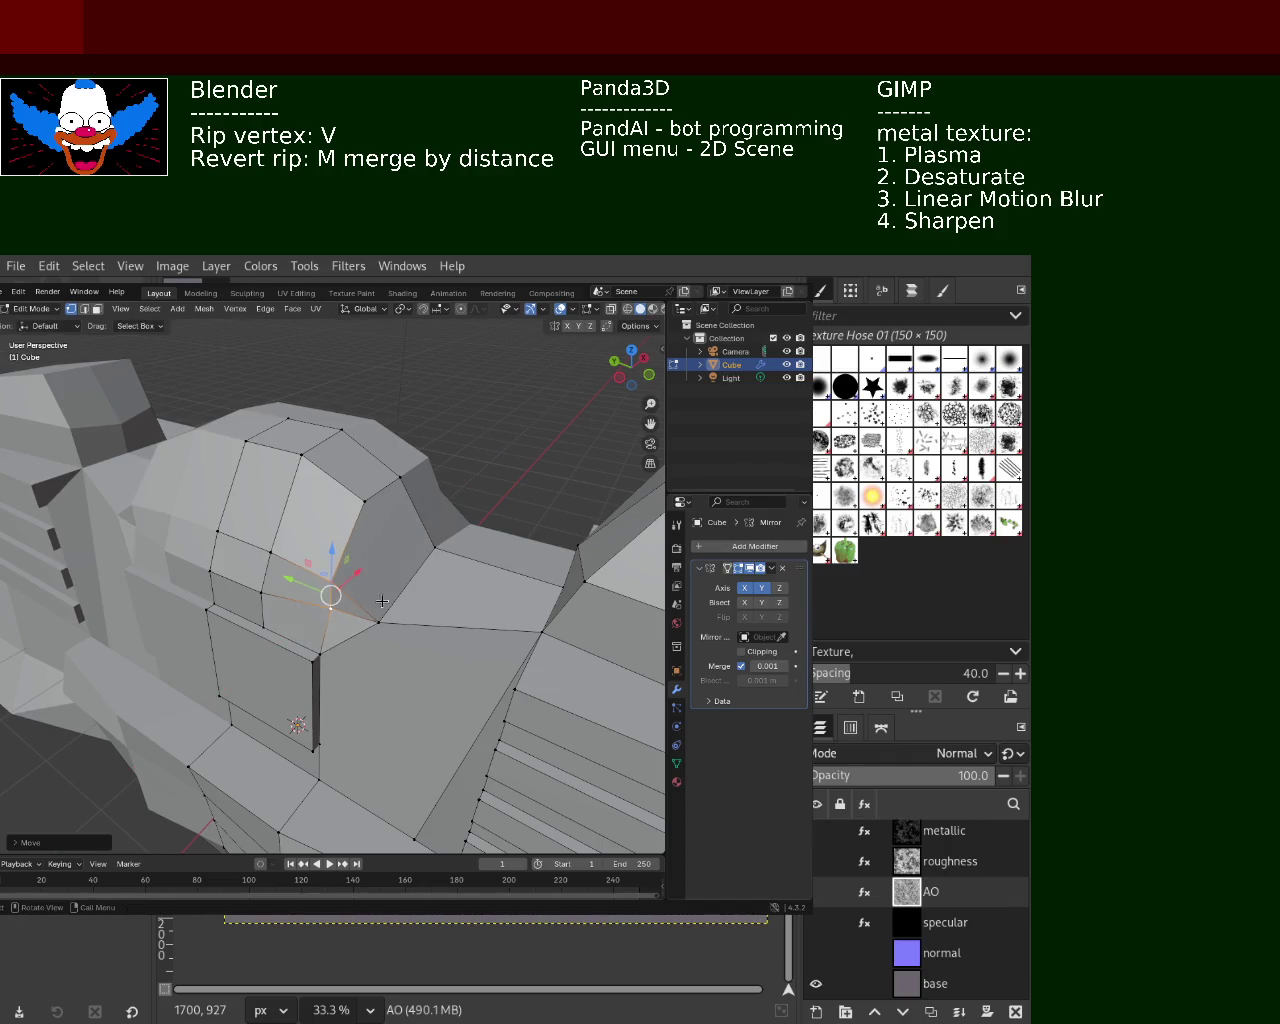
Move the vertex further along X and save computer_1.blend
key(g)
key(x)
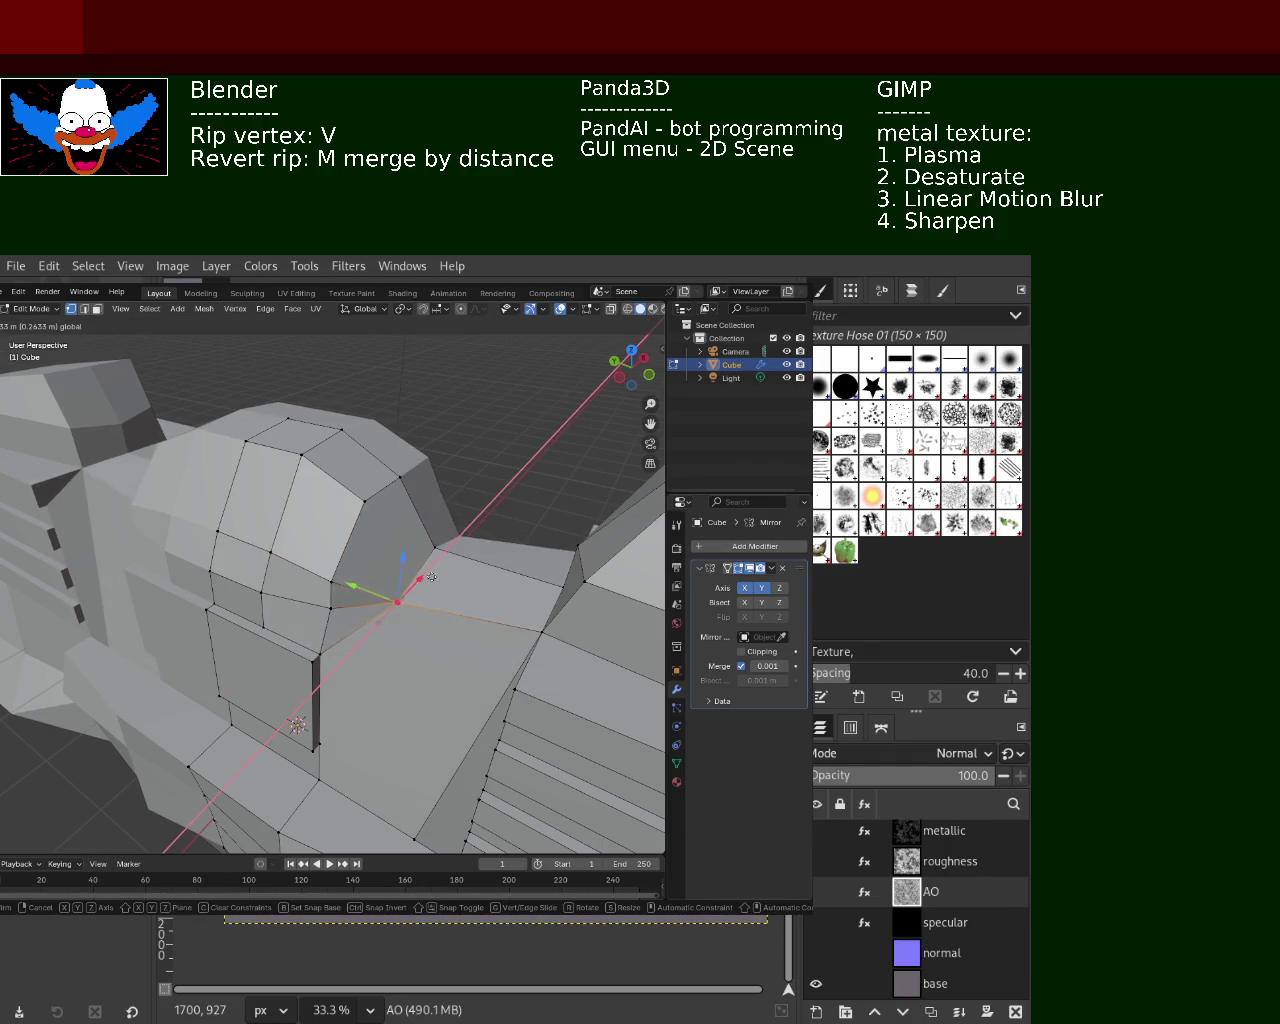
click(428, 580)
mouse_move(428, 580)
middle_down()
mouse_move(328, 628)
mouse_move(345, 650)
mouse_move(366, 622)
mouse_move(268, 622)
middle_up()
key(ctrl+s)
Reposition another top-edge vertex vertically along Z to finish the notched profile
mouse_move(403, 609)
middle_down()
mouse_move(230, 636)
mouse_move(289, 504)
middle_up()
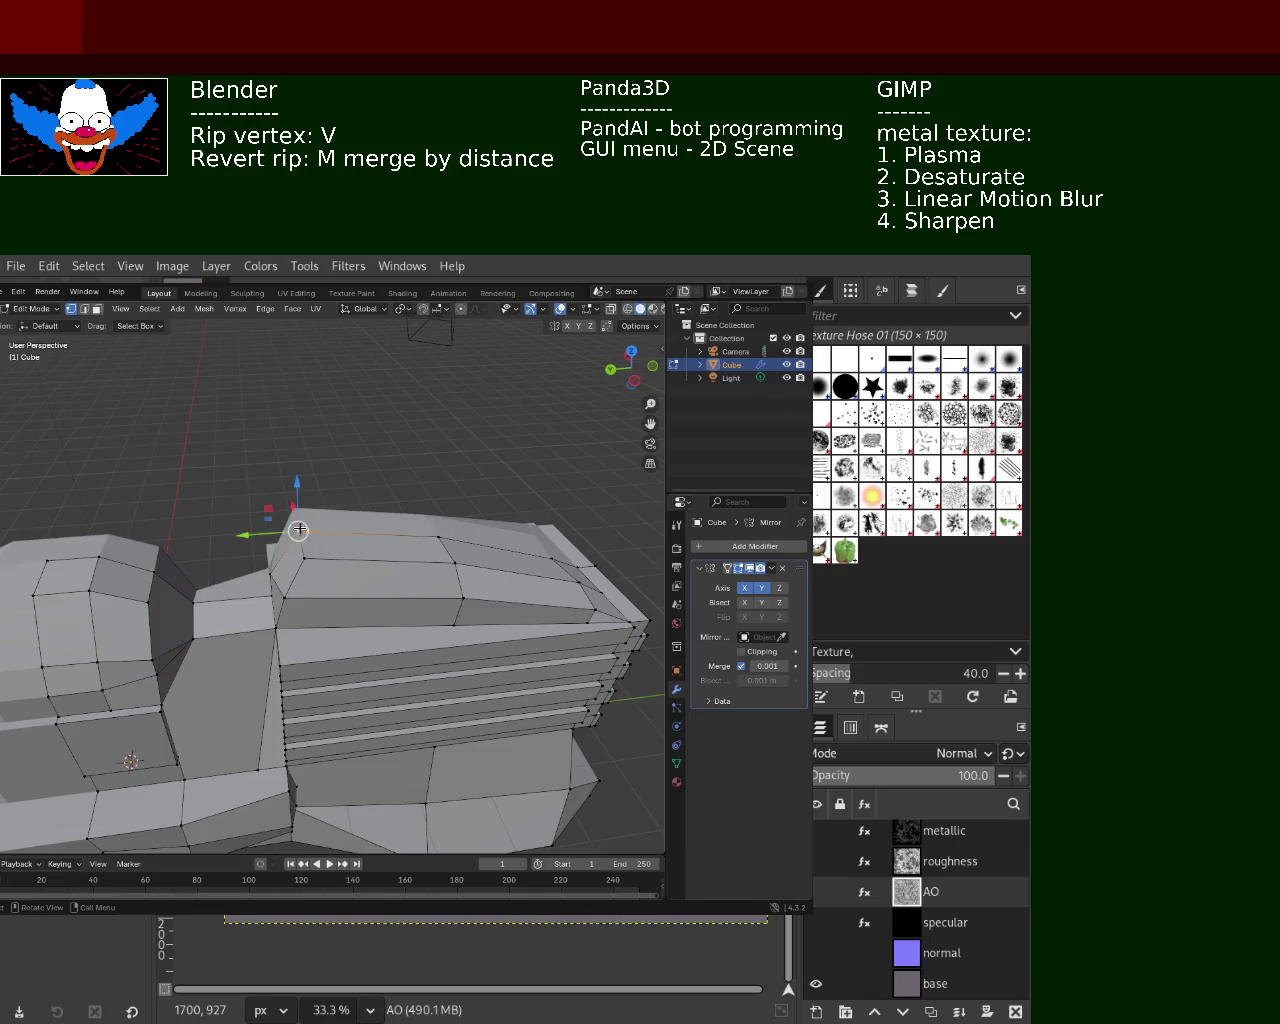
click(263, 527)
mouse_move(263, 527)
middle_down()
mouse_move(385, 594)
mouse_move(320, 544)
mouse_move(292, 611)
middle_up()
key(g)
key(z)
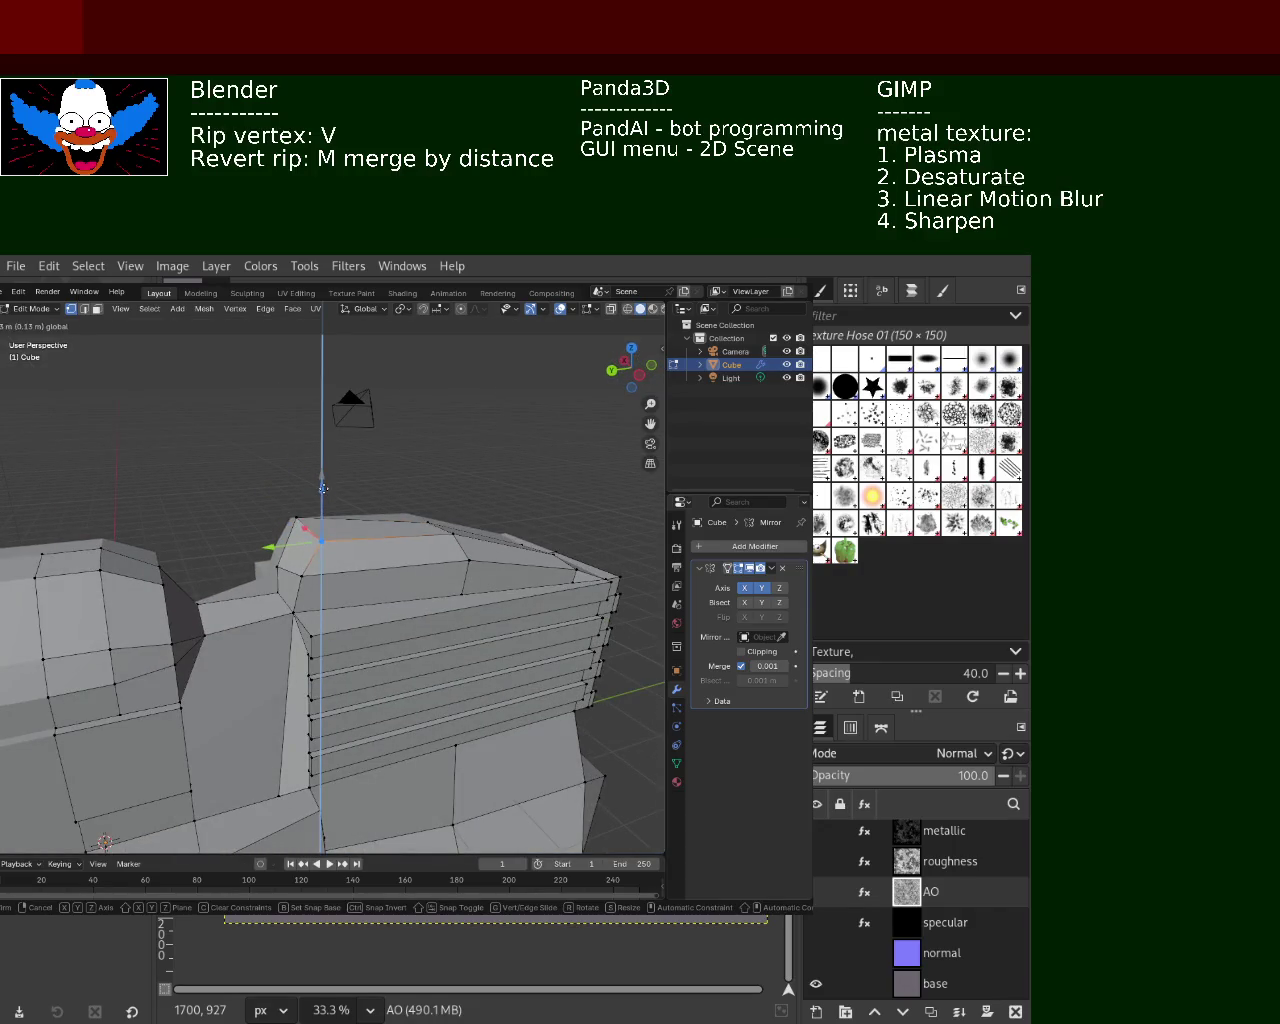
click(323, 486)
mouse_move(323, 486)
middle_down()
mouse_move(346, 674)
mouse_move(300, 640)
mouse_move(131, 626)
mouse_move(193, 713)
mouse_move(371, 609)
mouse_move(263, 645)
mouse_move(358, 622)
mouse_move(332, 587)
mouse_move(407, 551)
mouse_move(220, 593)
mouse_move(170, 573)
mouse_move(292, 566)
mouse_move(272, 644)
mouse_move(108, 596)
mouse_move(295, 588)
middle_up()
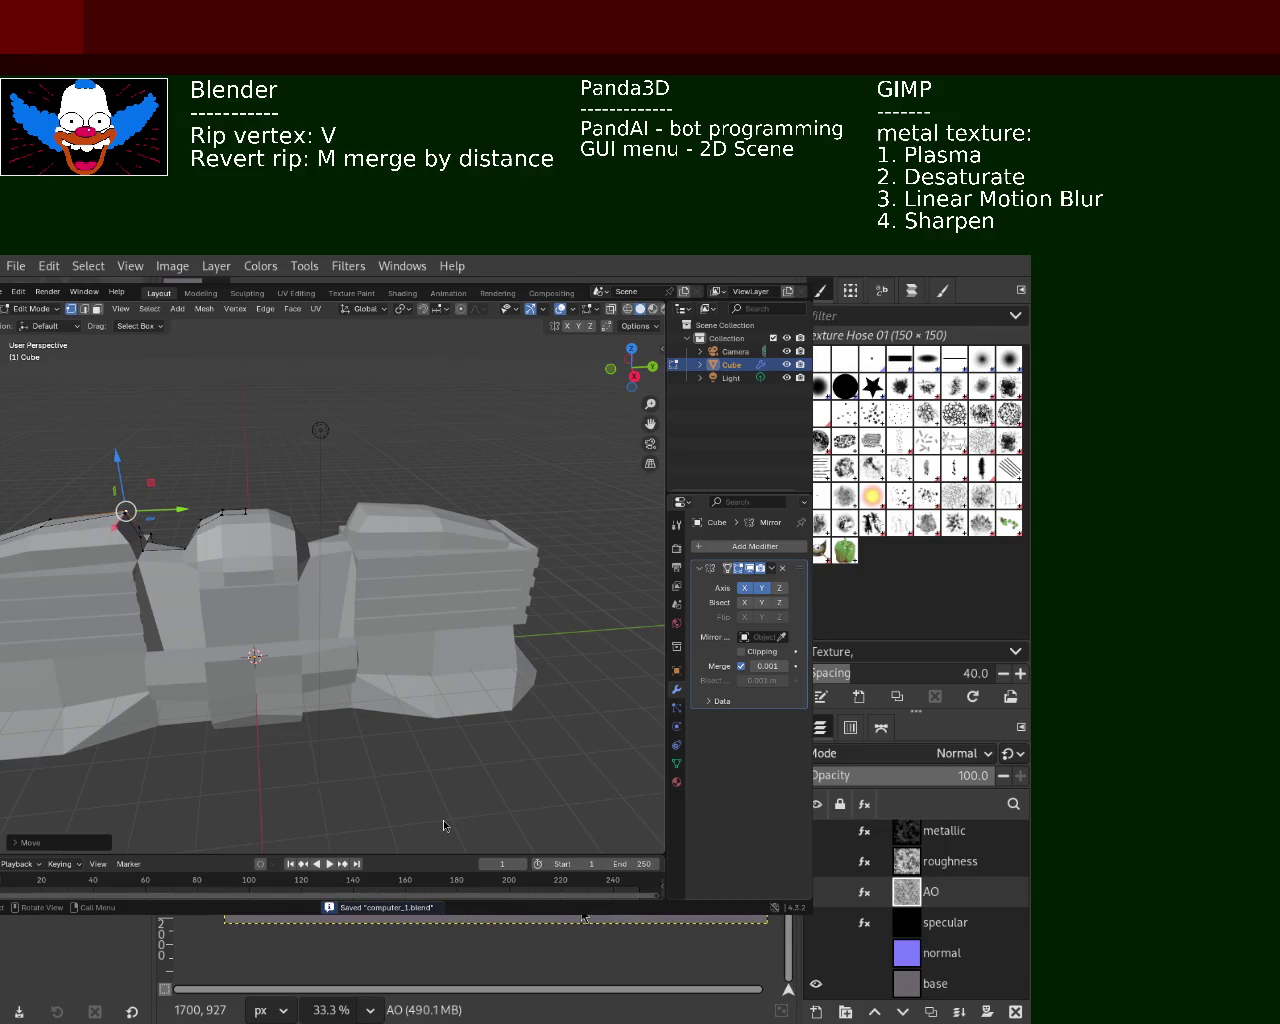
mouse_move(431, 605)
middle_down()
mouse_move(356, 685)
mouse_move(357, 604)
middle_up()
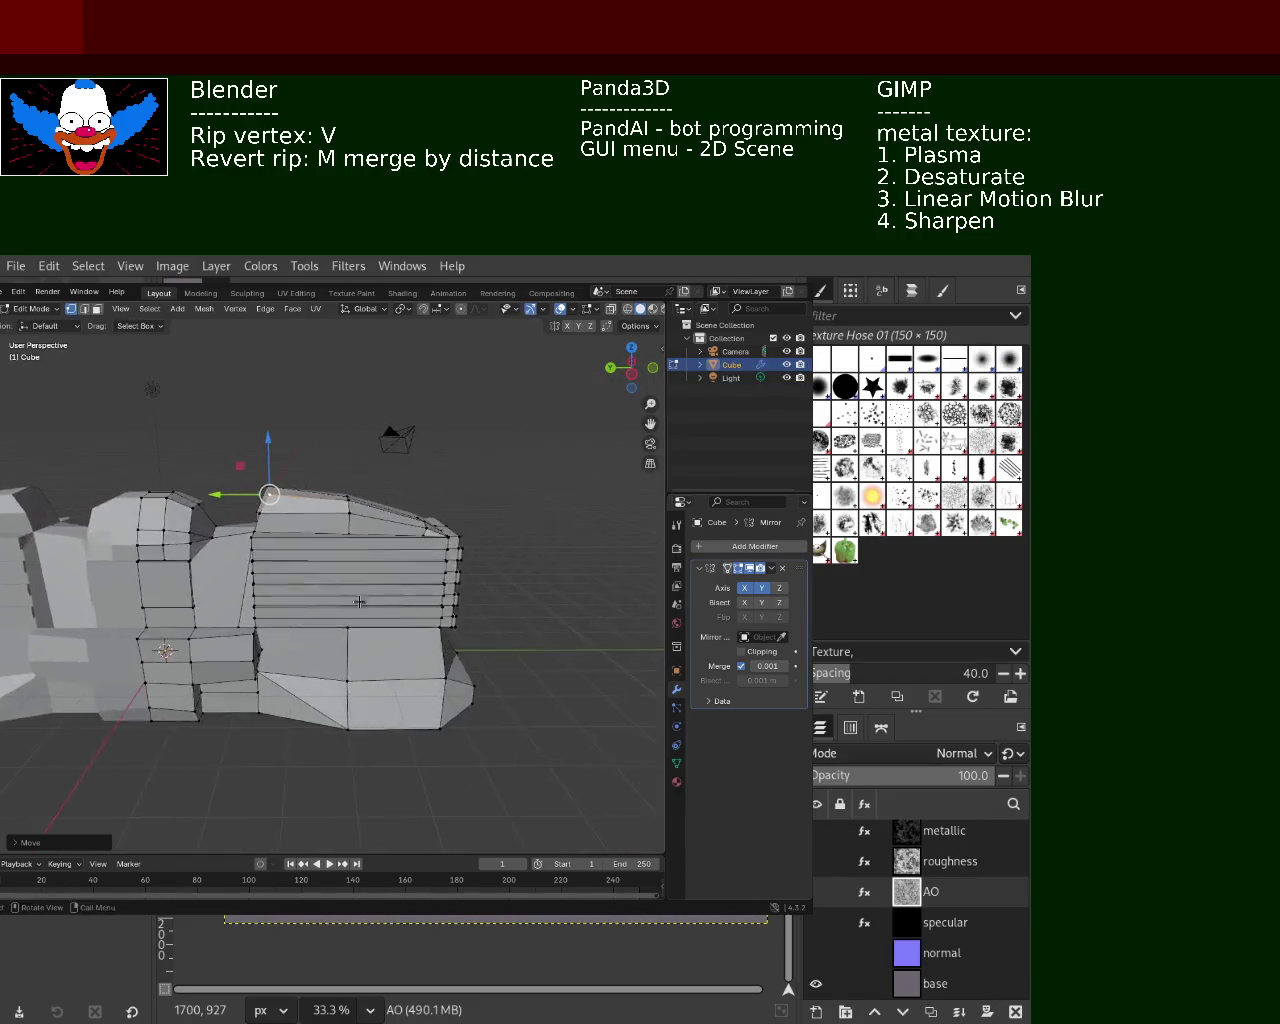
Subdivide the striped block's edge and slide the new vertex along it
scroll(458, 493, up, 4)
scroll(346, 532, down, 3)
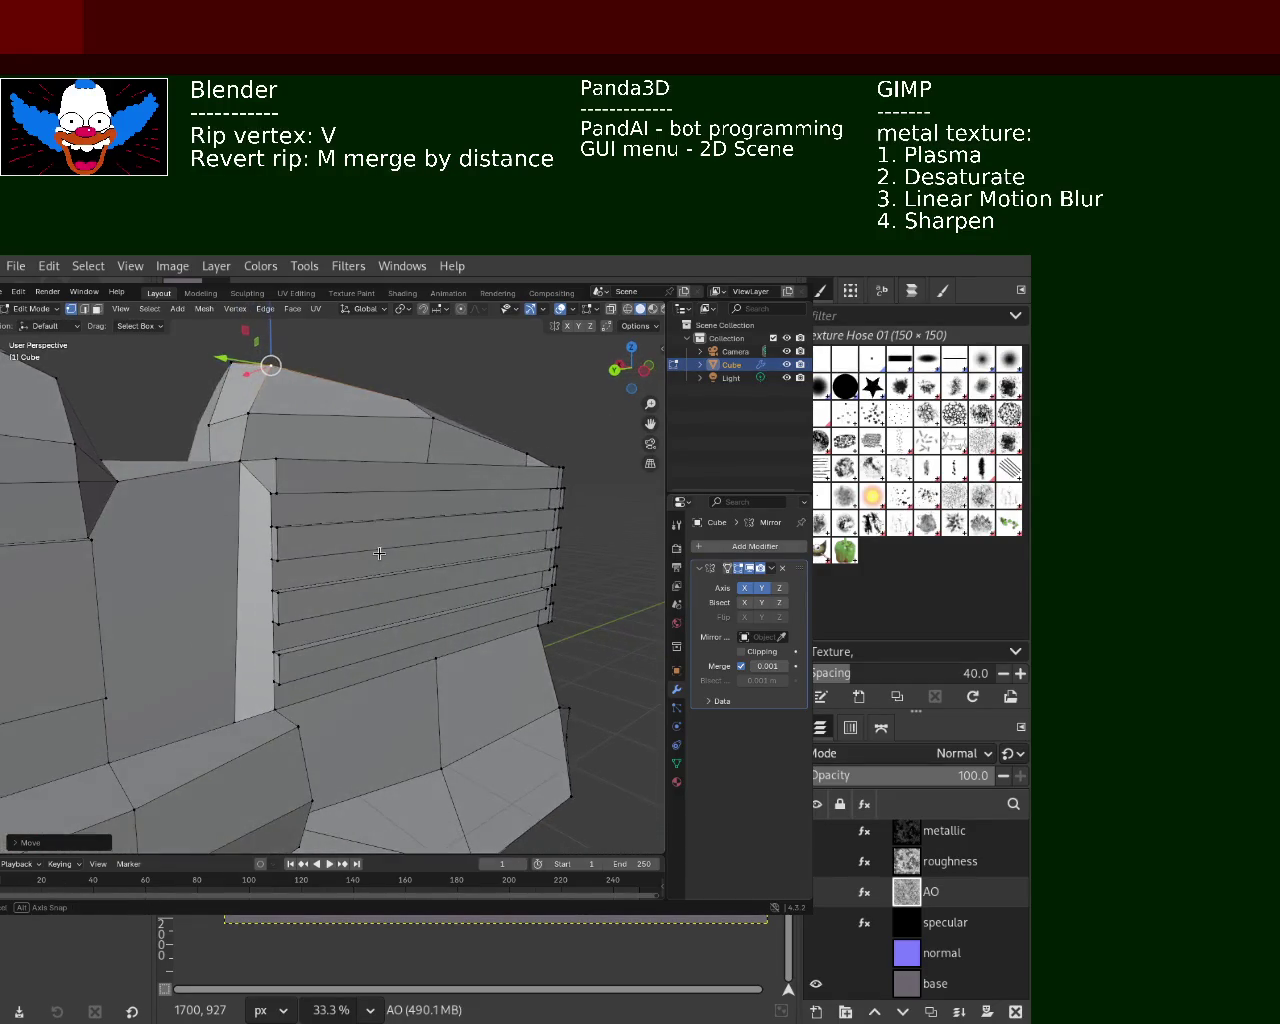
mouse_move(380, 550)
middle_down()
mouse_move(309, 534)
mouse_move(277, 552)
mouse_move(324, 565)
mouse_move(277, 563)
mouse_move(343, 557)
mouse_move(335, 543)
middle_up()
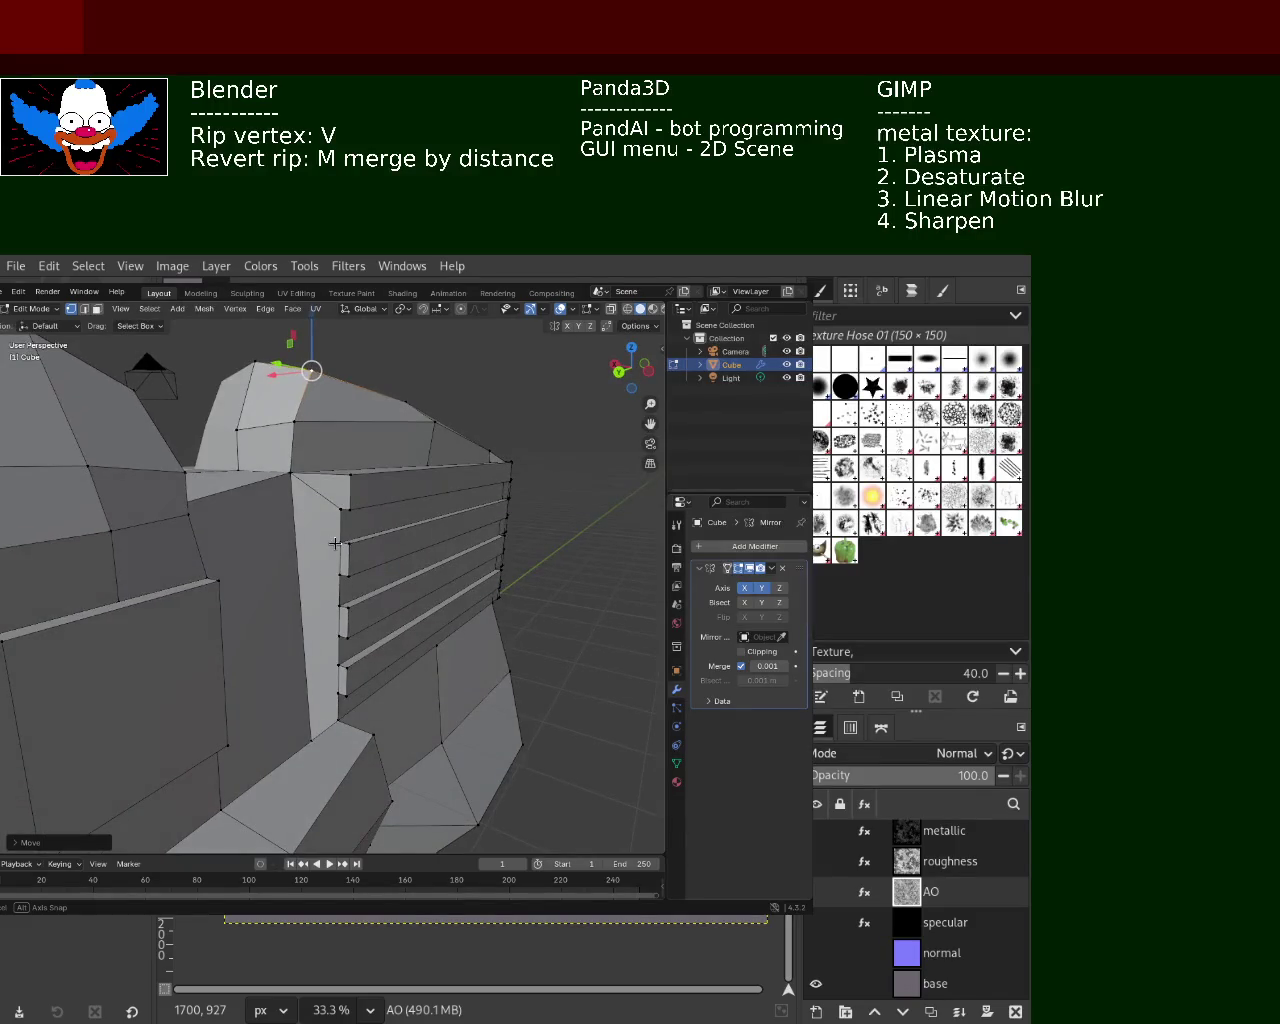
mouse_move(293, 476)
middle_down()
mouse_move(286, 670)
mouse_move(299, 724)
middle_up()
right_click(309, 729)
click(268, 566)
key(shift+v)
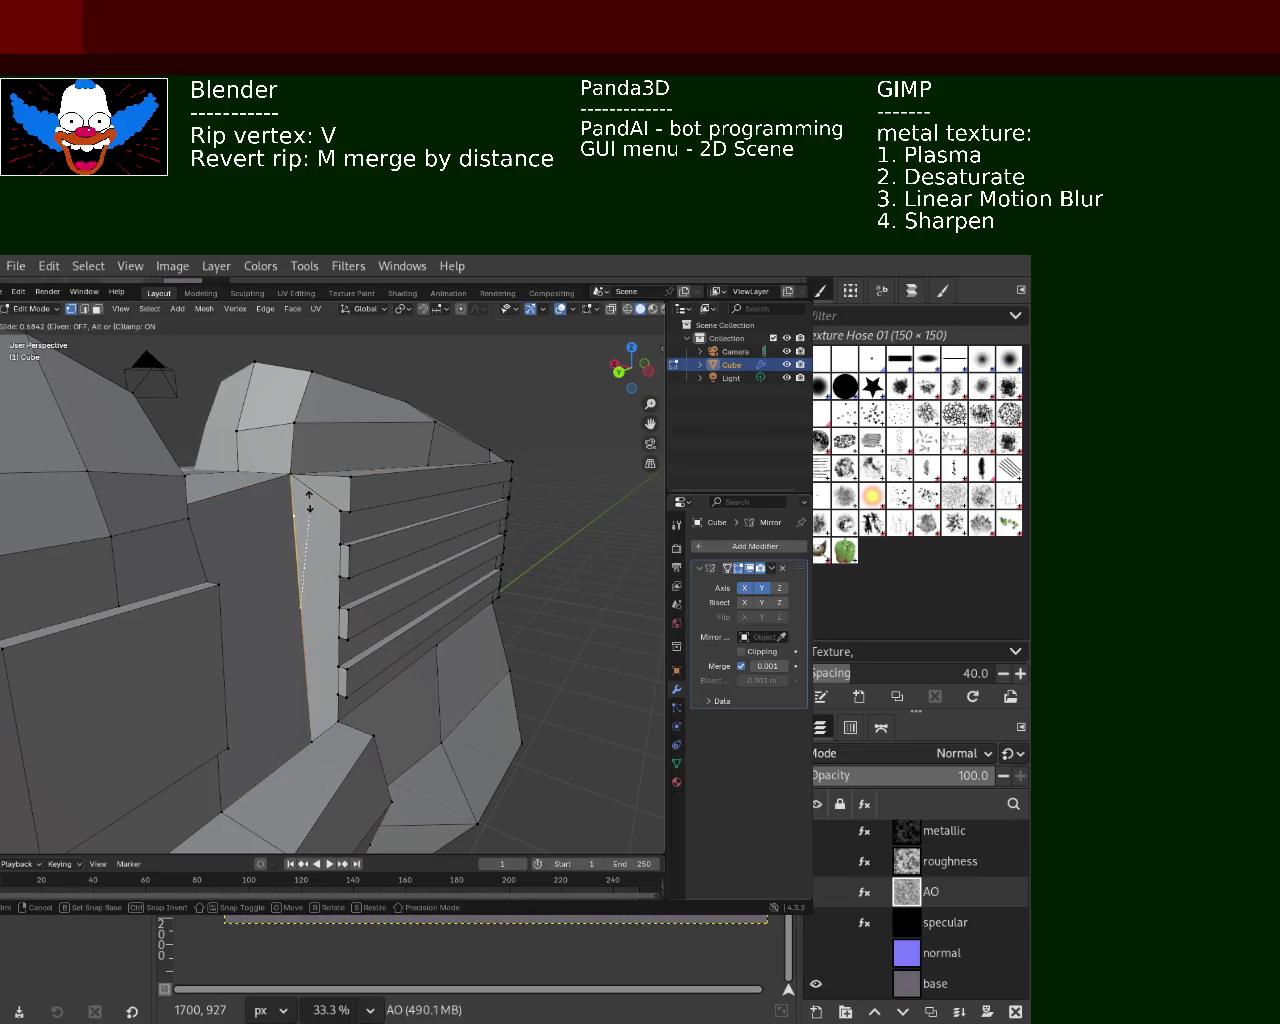
click(308, 497)
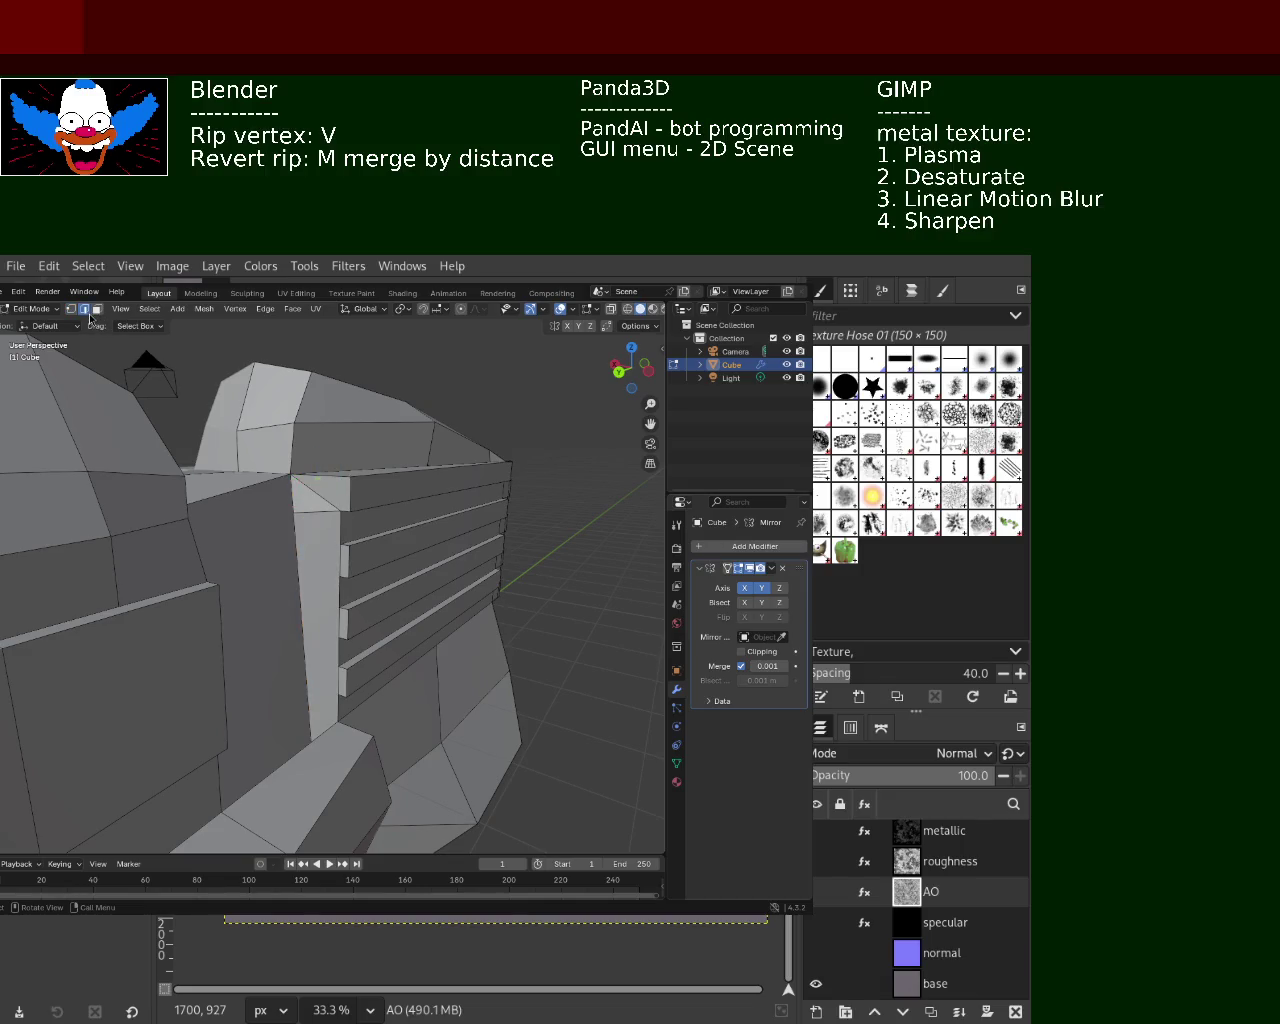
Dissolve the extra edge beside the stripes
click(313, 495)
key(x)
click(305, 556)
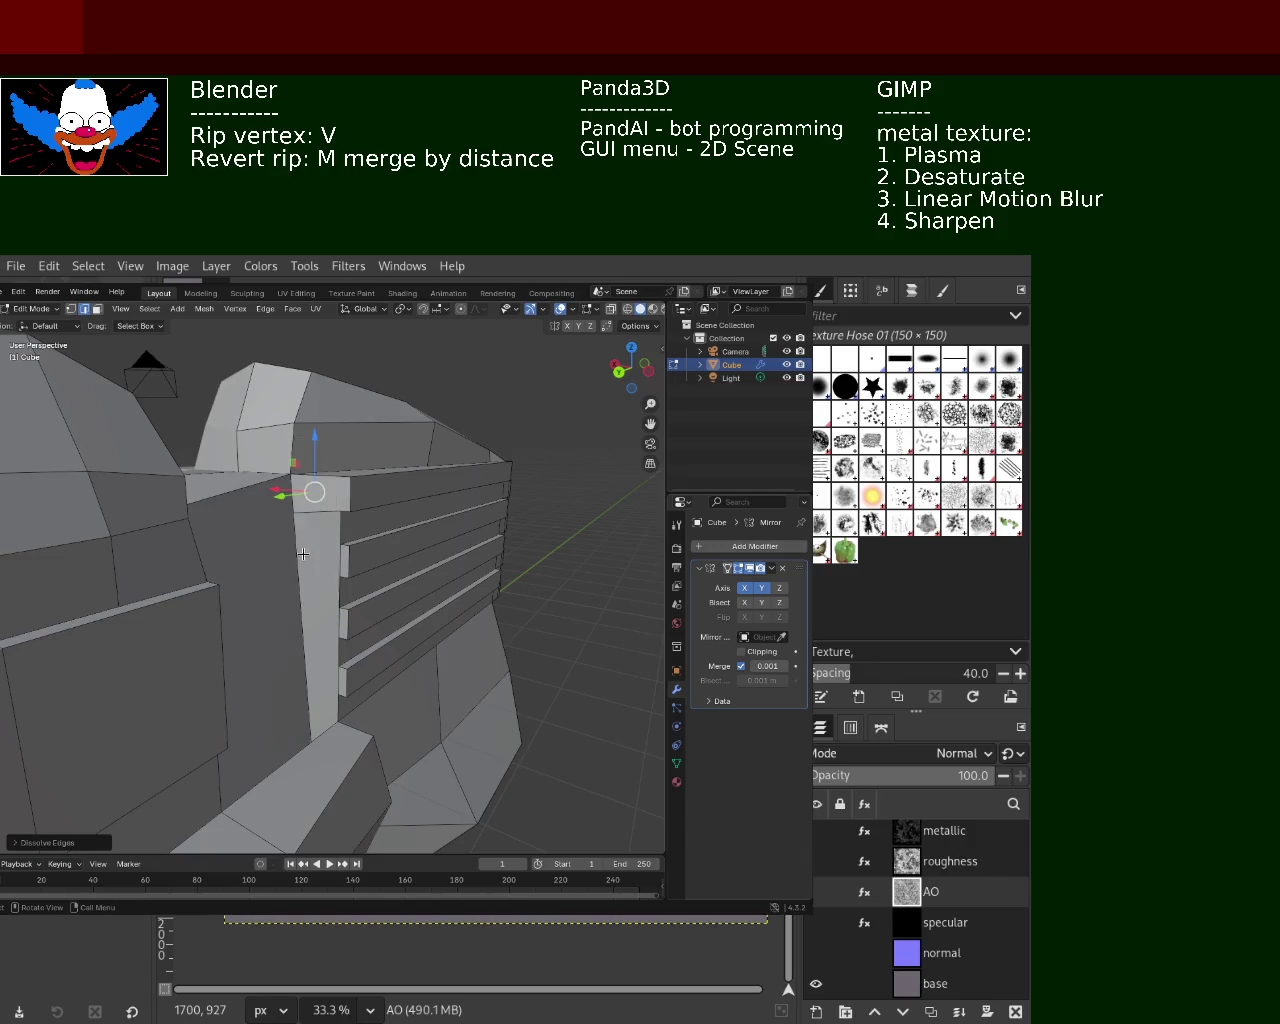
middle_drag(305, 556, 307, 586)
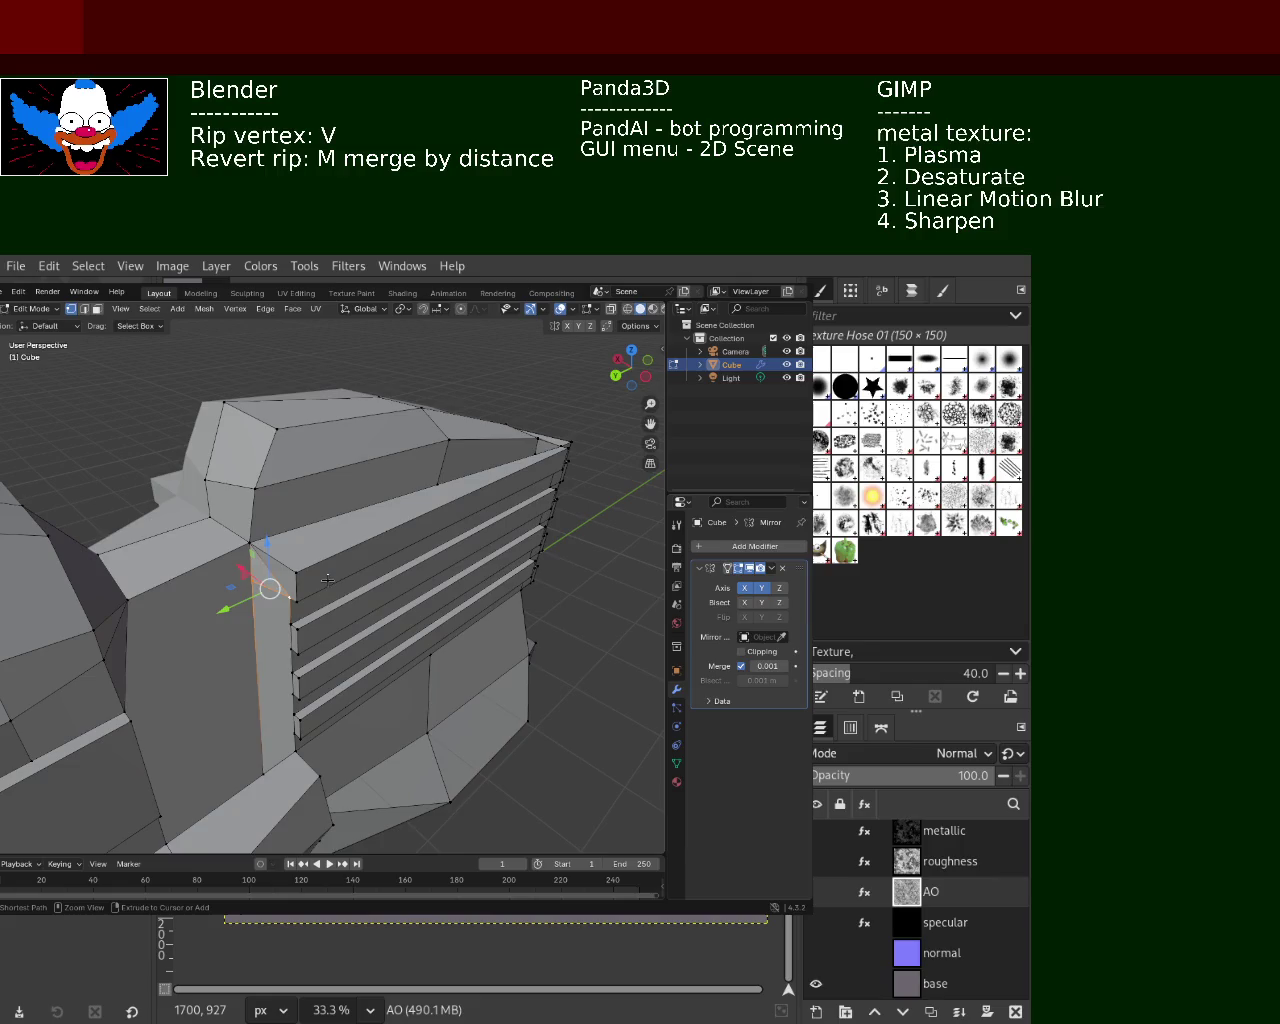
Shift the two selected stripe bands vertically along Z
middle_drag(327, 579, 294, 547)
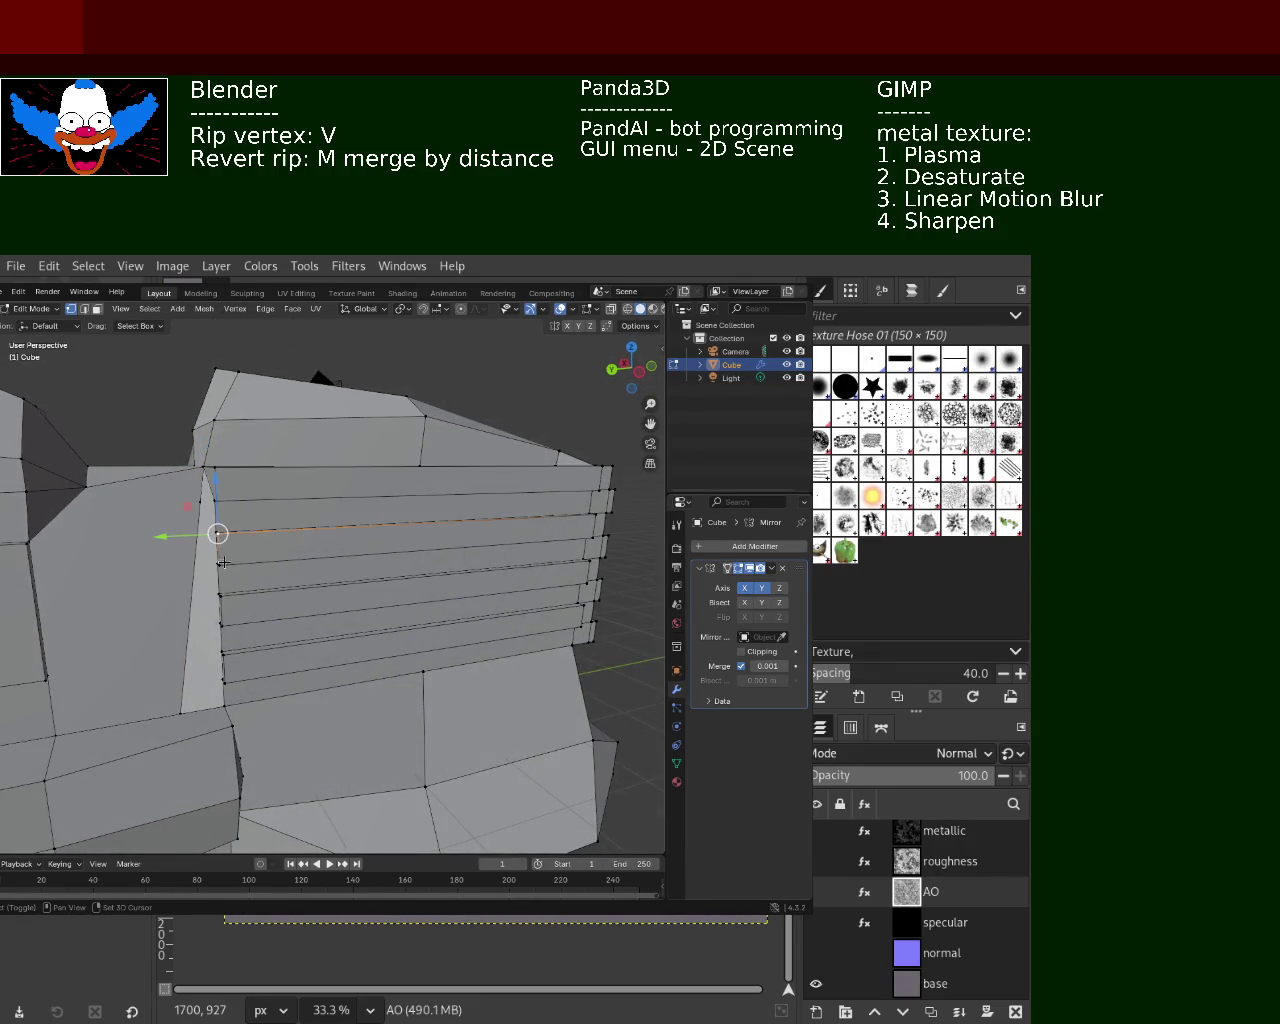
middle_drag(574, 558, 605, 563)
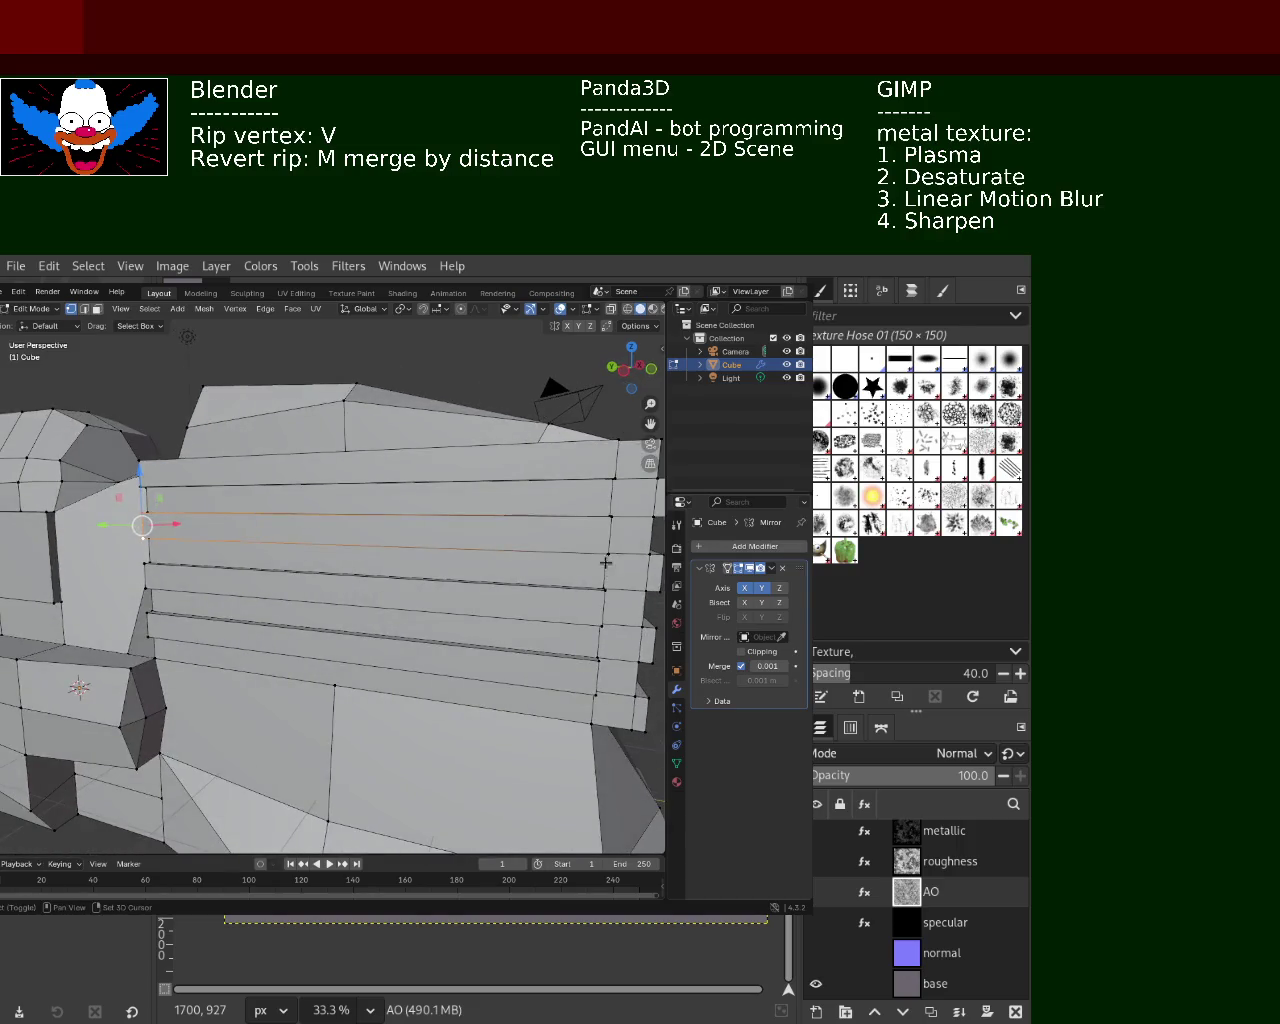
middle_drag(521, 491, 580, 496)
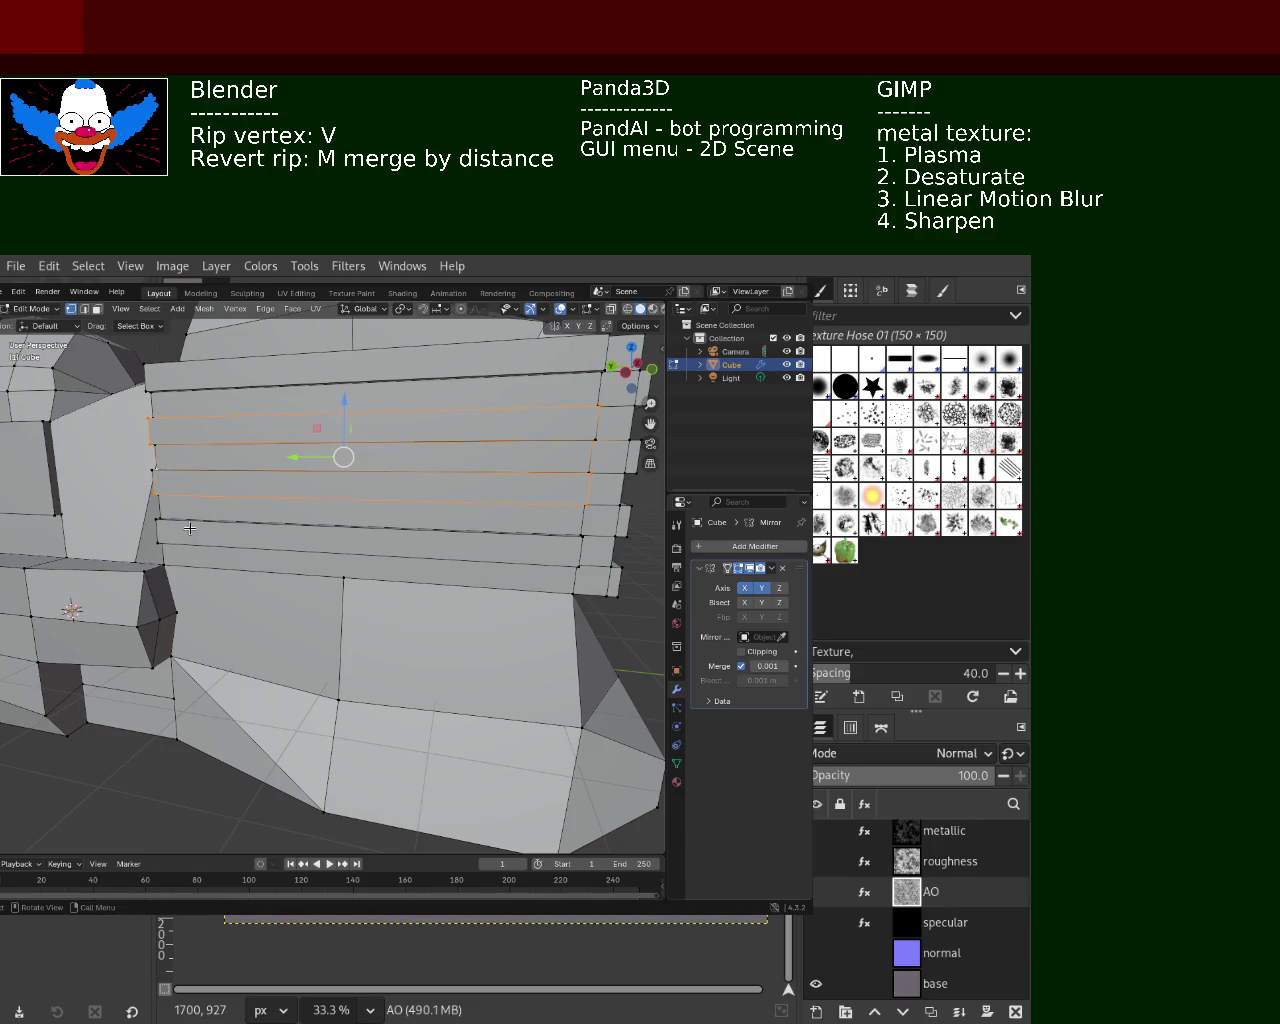
middle_drag(150, 476, 169, 546)
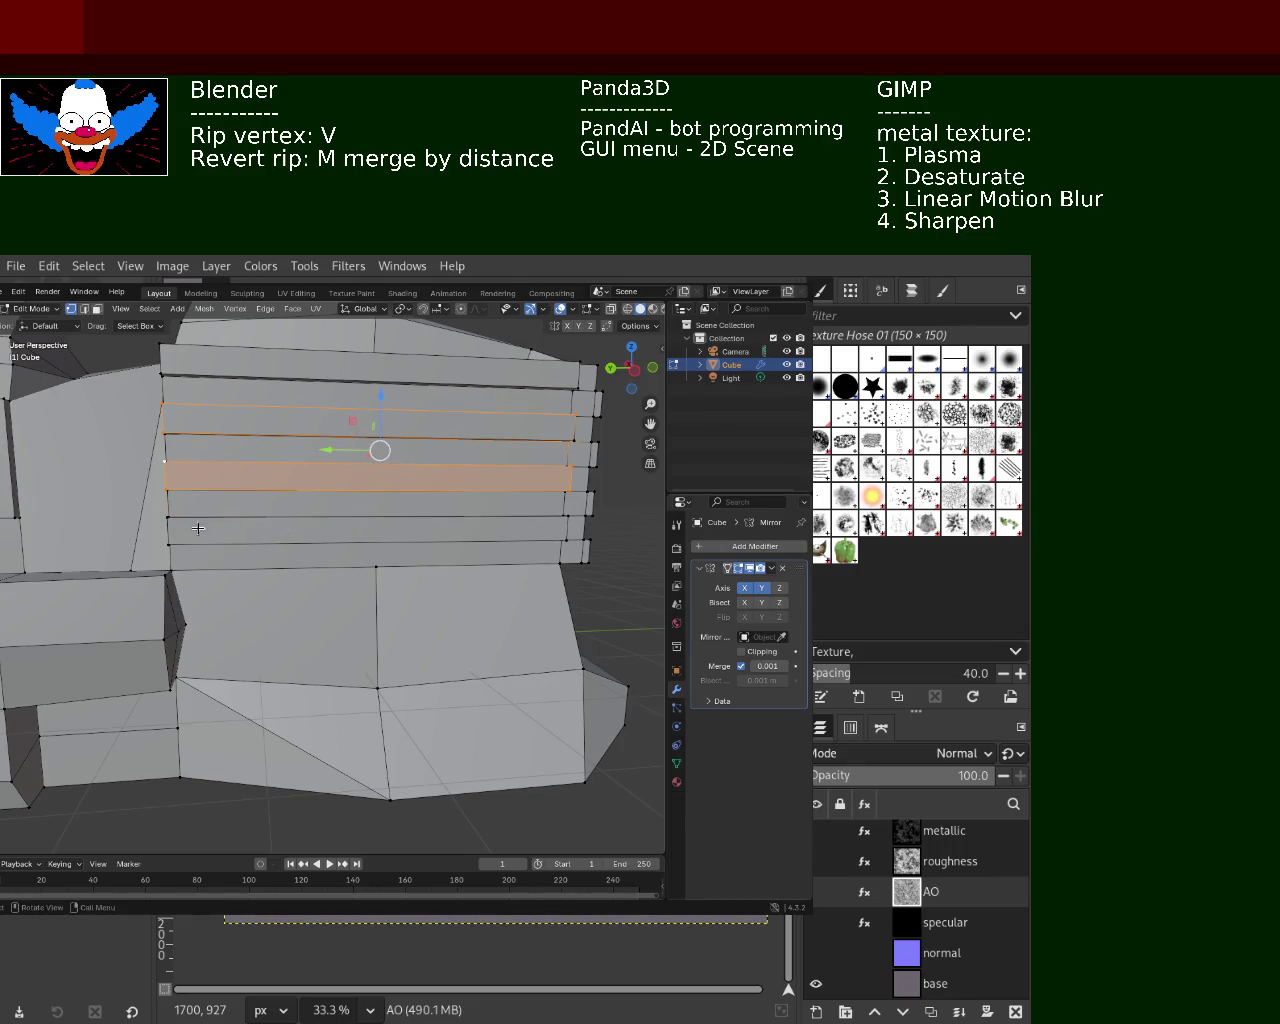
mouse_move(184, 535)
middle_down()
mouse_move(169, 517)
mouse_move(116, 540)
middle_up()
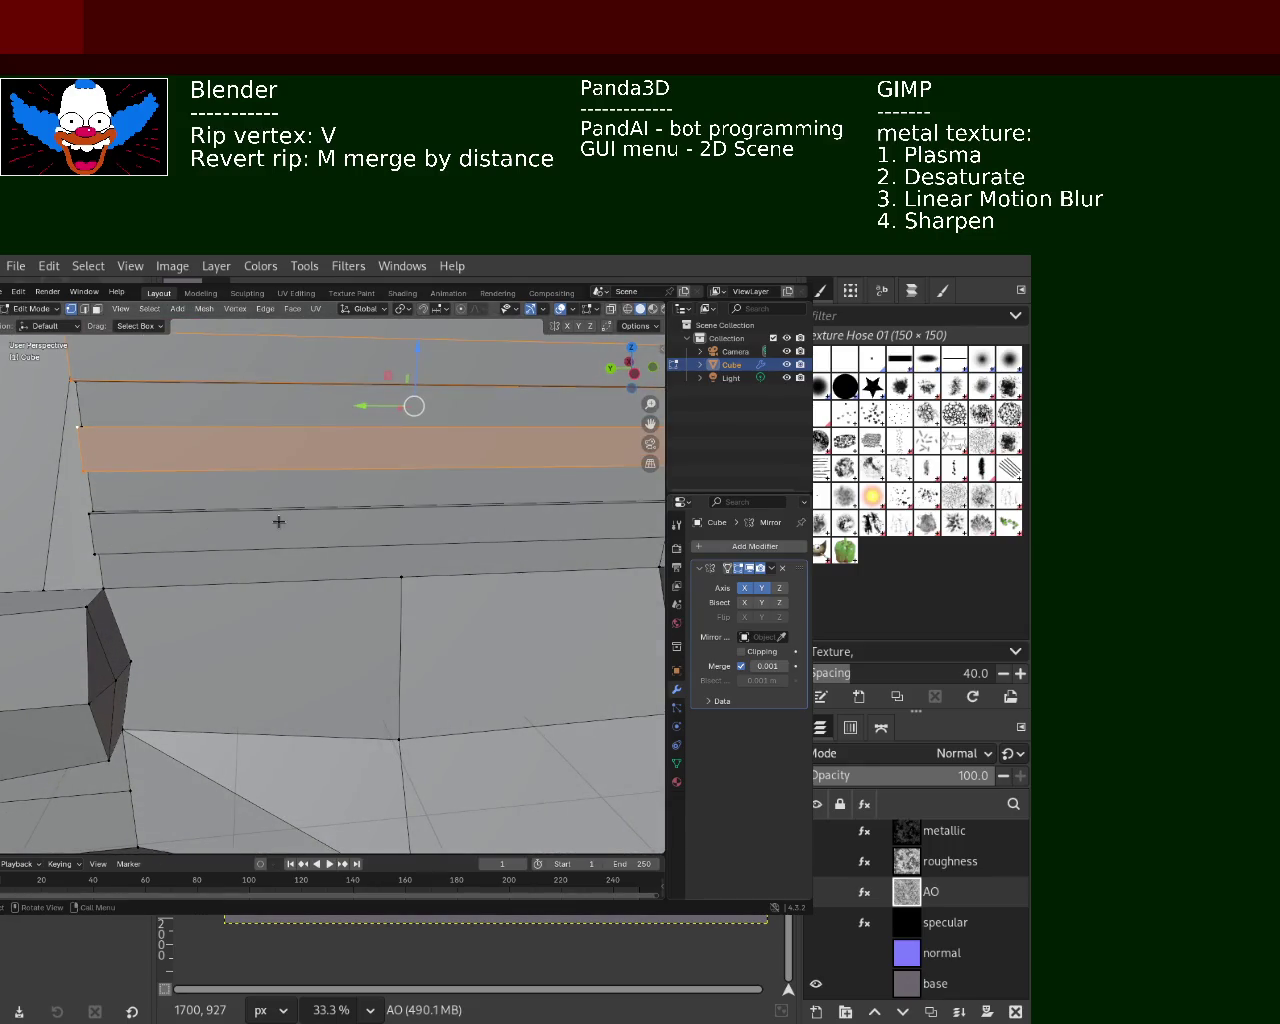
scroll(277, 521, down, 2)
scroll(350, 513, down, 2)
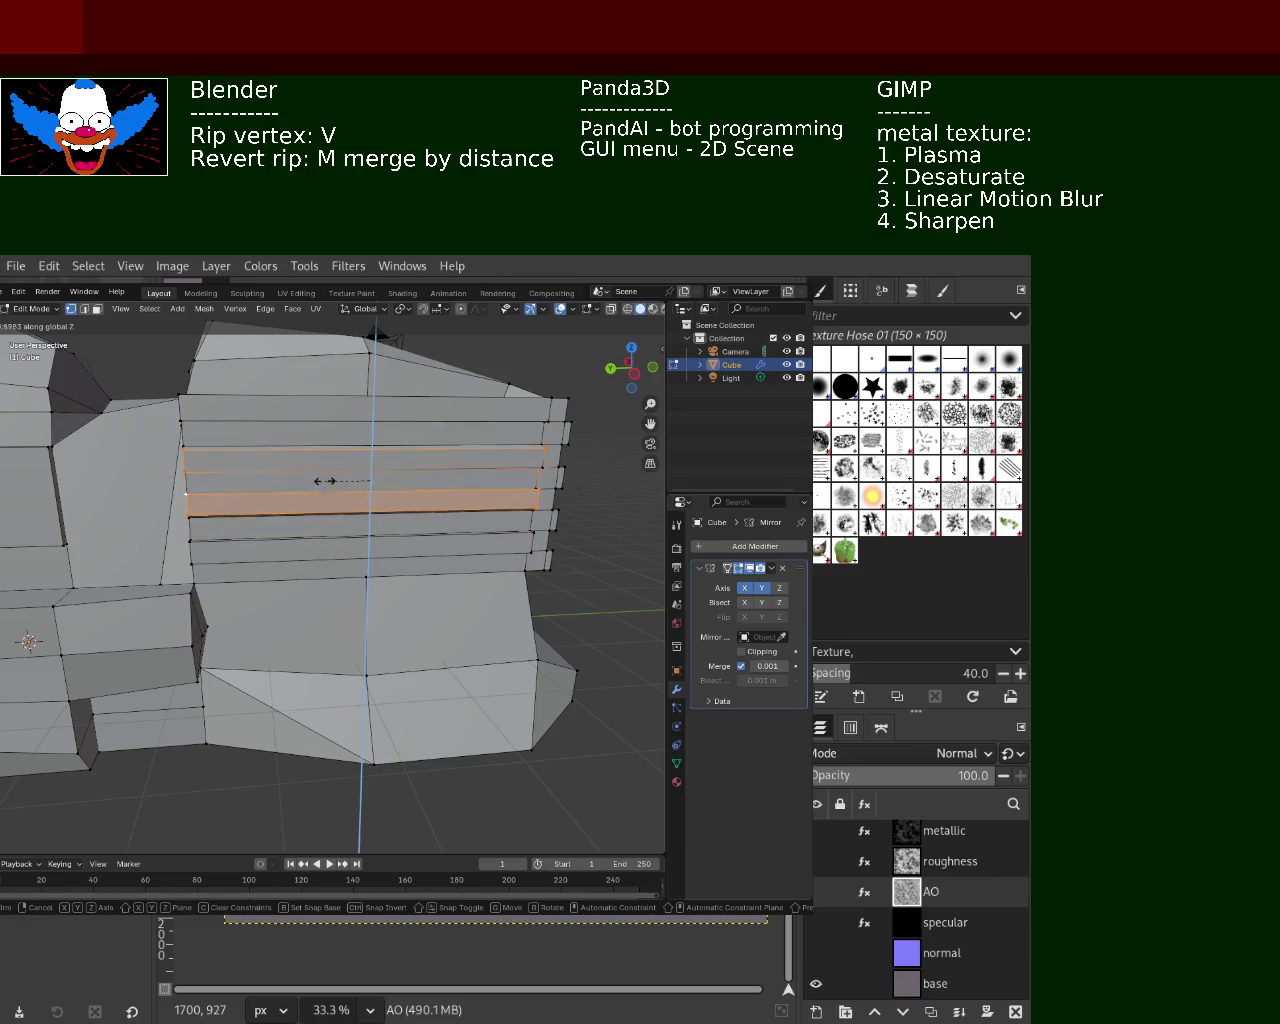
click(366, 470)
mouse_move(453, 571)
middle_down()
mouse_move(237, 583)
mouse_move(198, 523)
mouse_move(370, 541)
mouse_move(276, 573)
mouse_move(278, 602)
mouse_move(463, 550)
middle_up()
scroll(469, 555, up, 4)
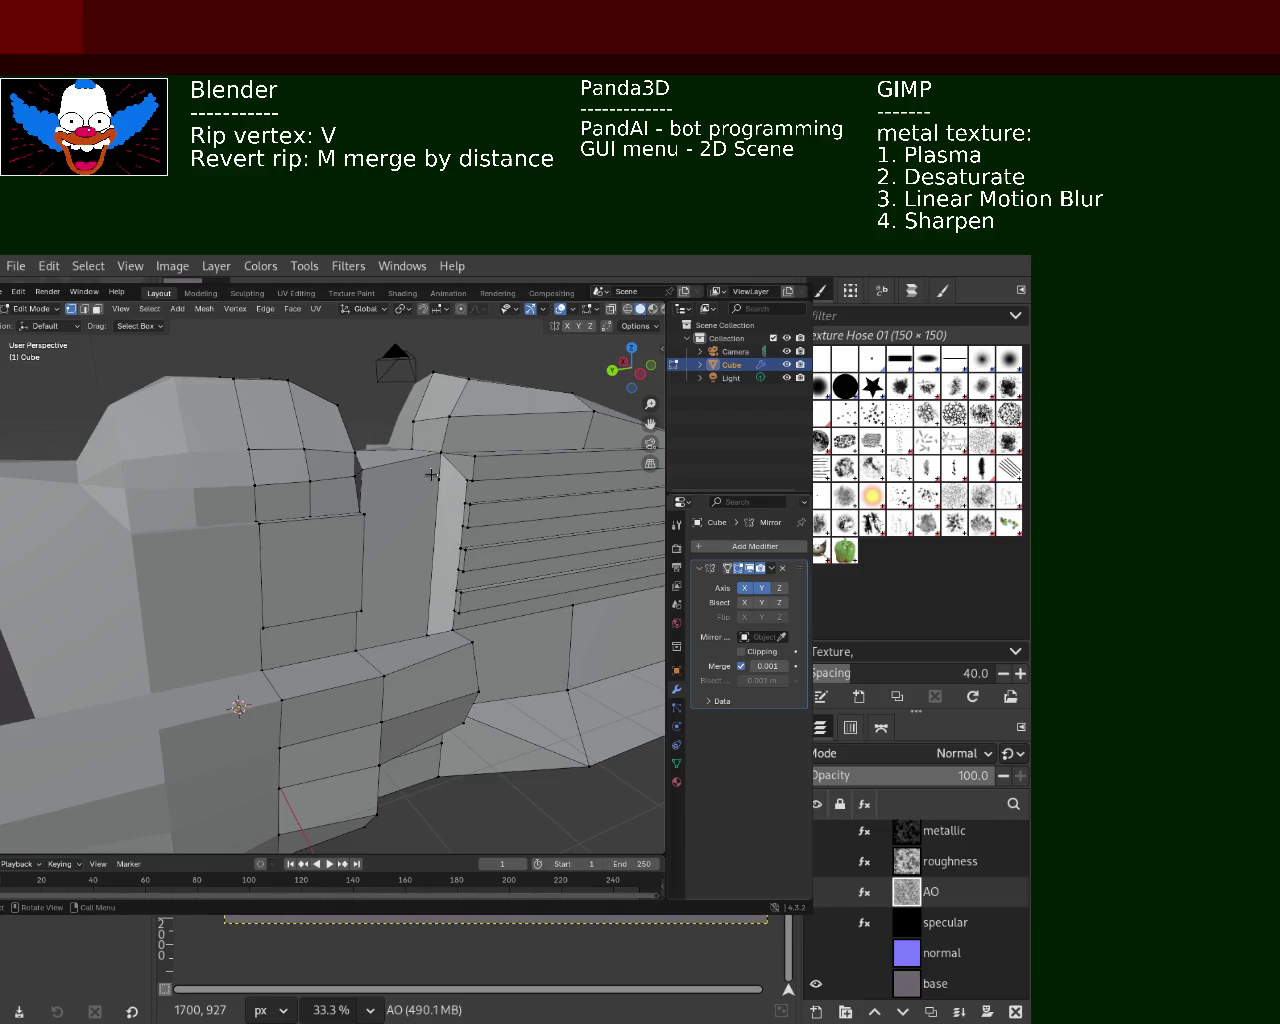
Dissolve the selected vertices on the edge beside the striped block
click(431, 475)
key(x)
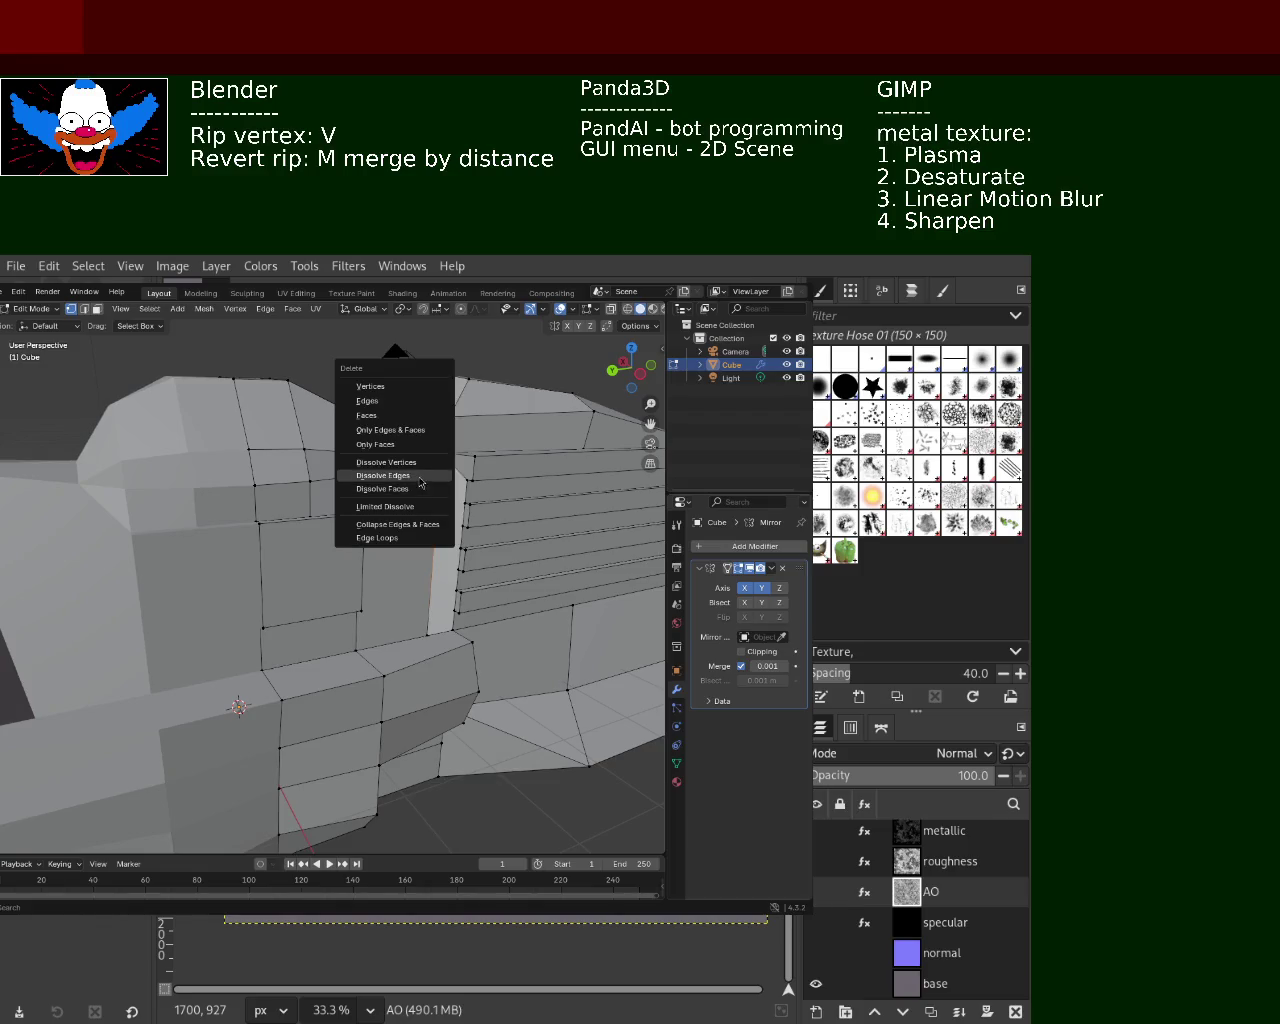
click(386, 462)
middle_drag(390, 470, 392, 727)
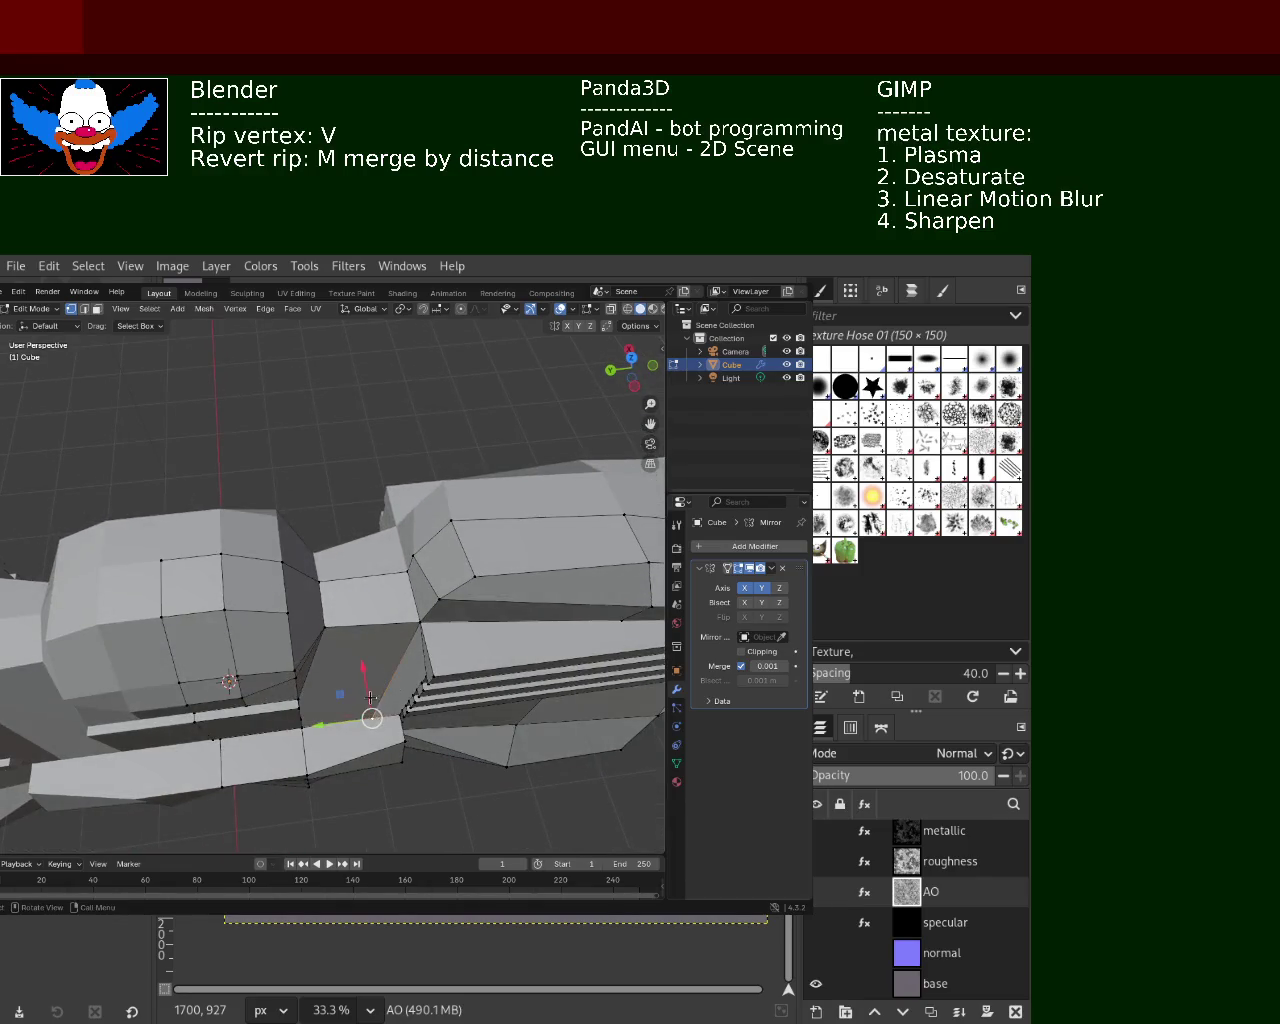
Slide the selected vertex along the X axis
key(v)
key(x)
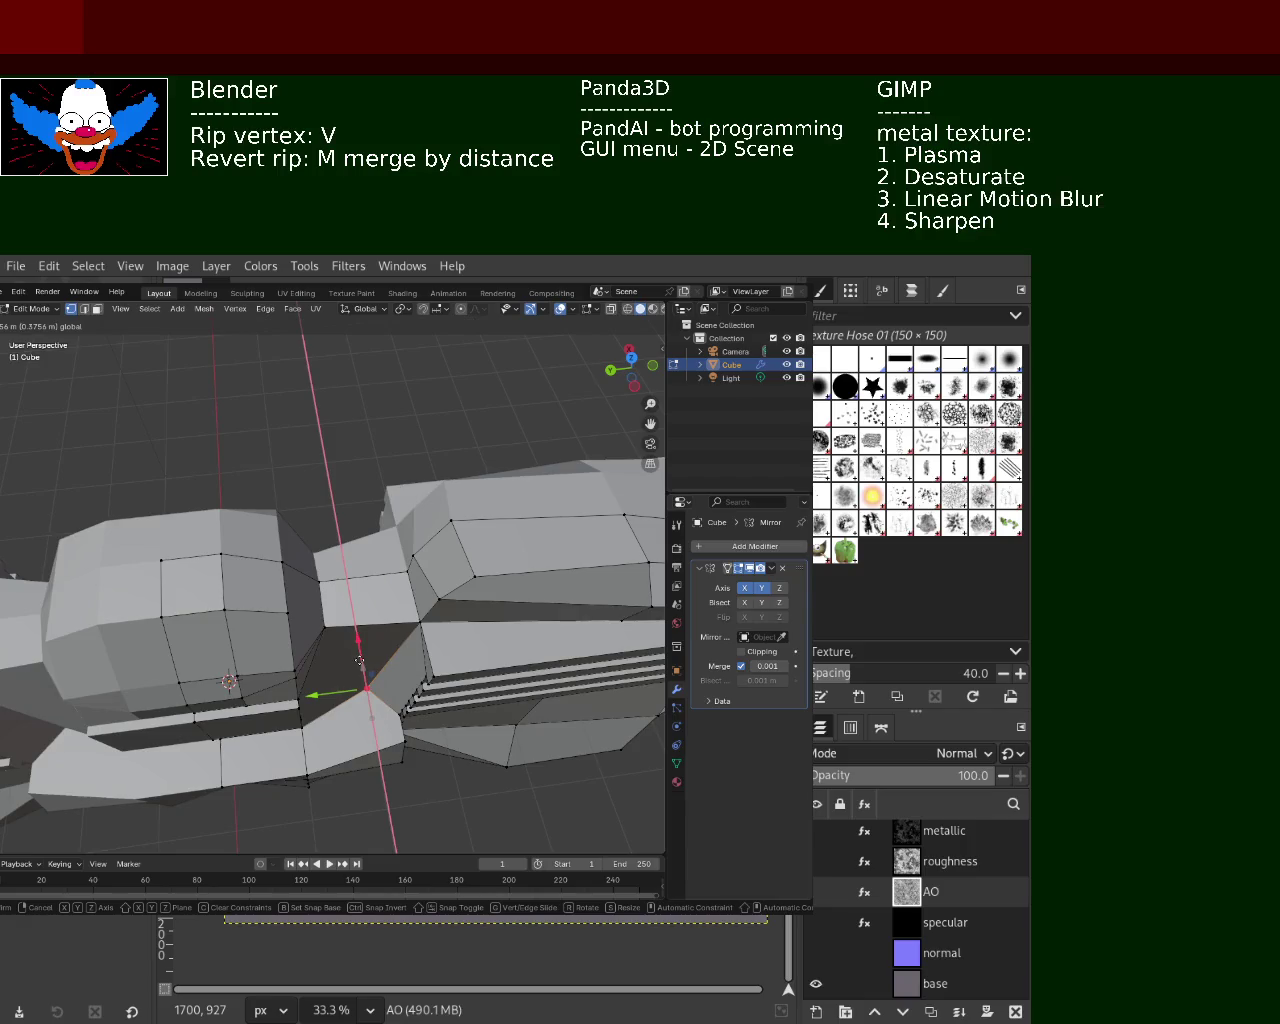
click(364, 673)
mouse_move(364, 673)
middle_down()
mouse_move(411, 591)
mouse_move(222, 607)
mouse_move(255, 578)
mouse_move(355, 591)
middle_up()
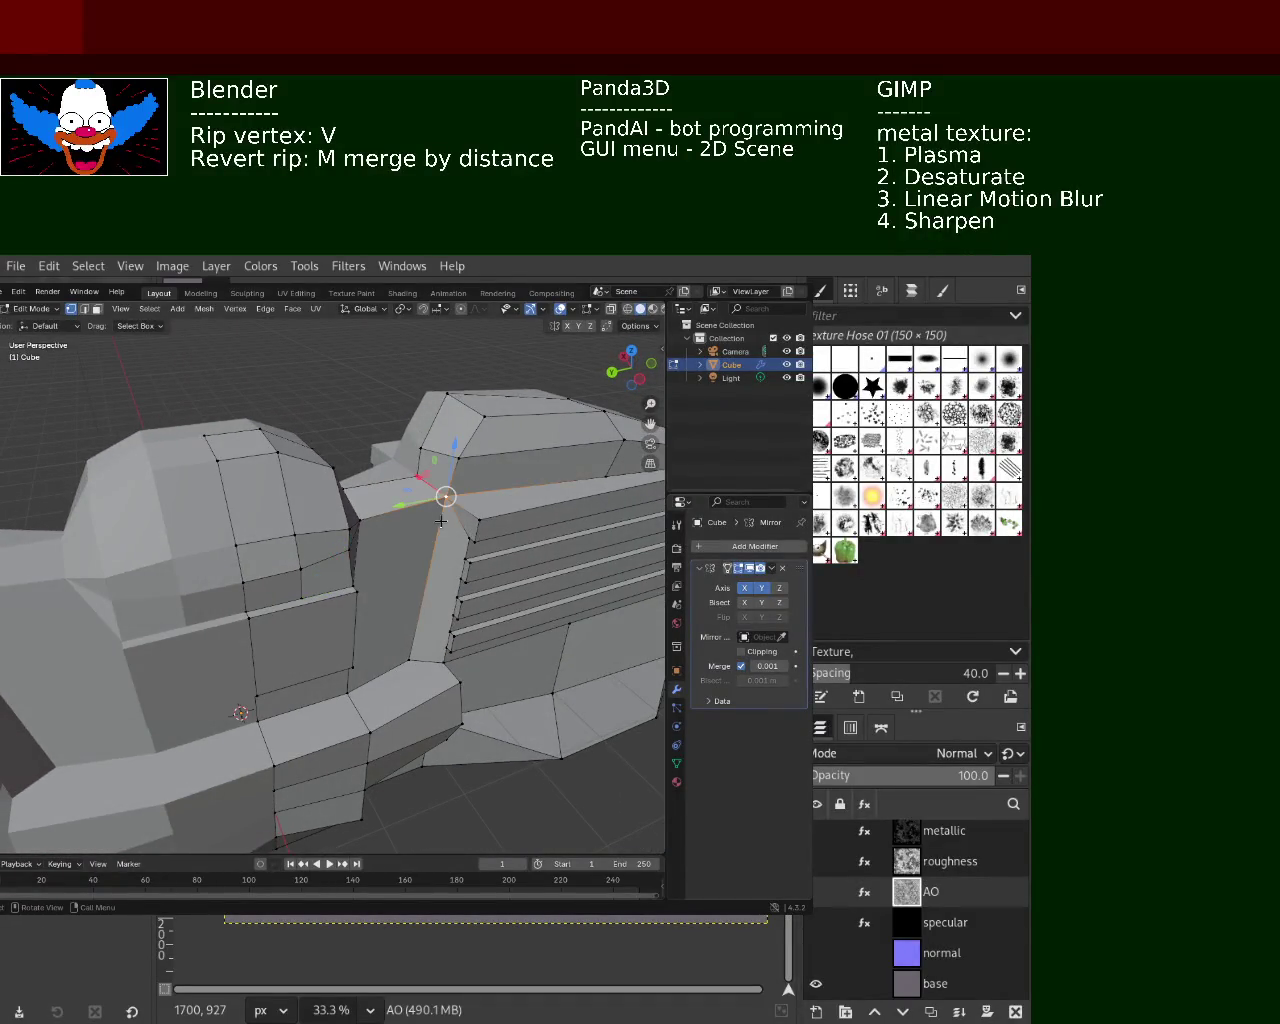
Subdivide the selected edge of the side block
right_click(407, 662)
click(370, 566)
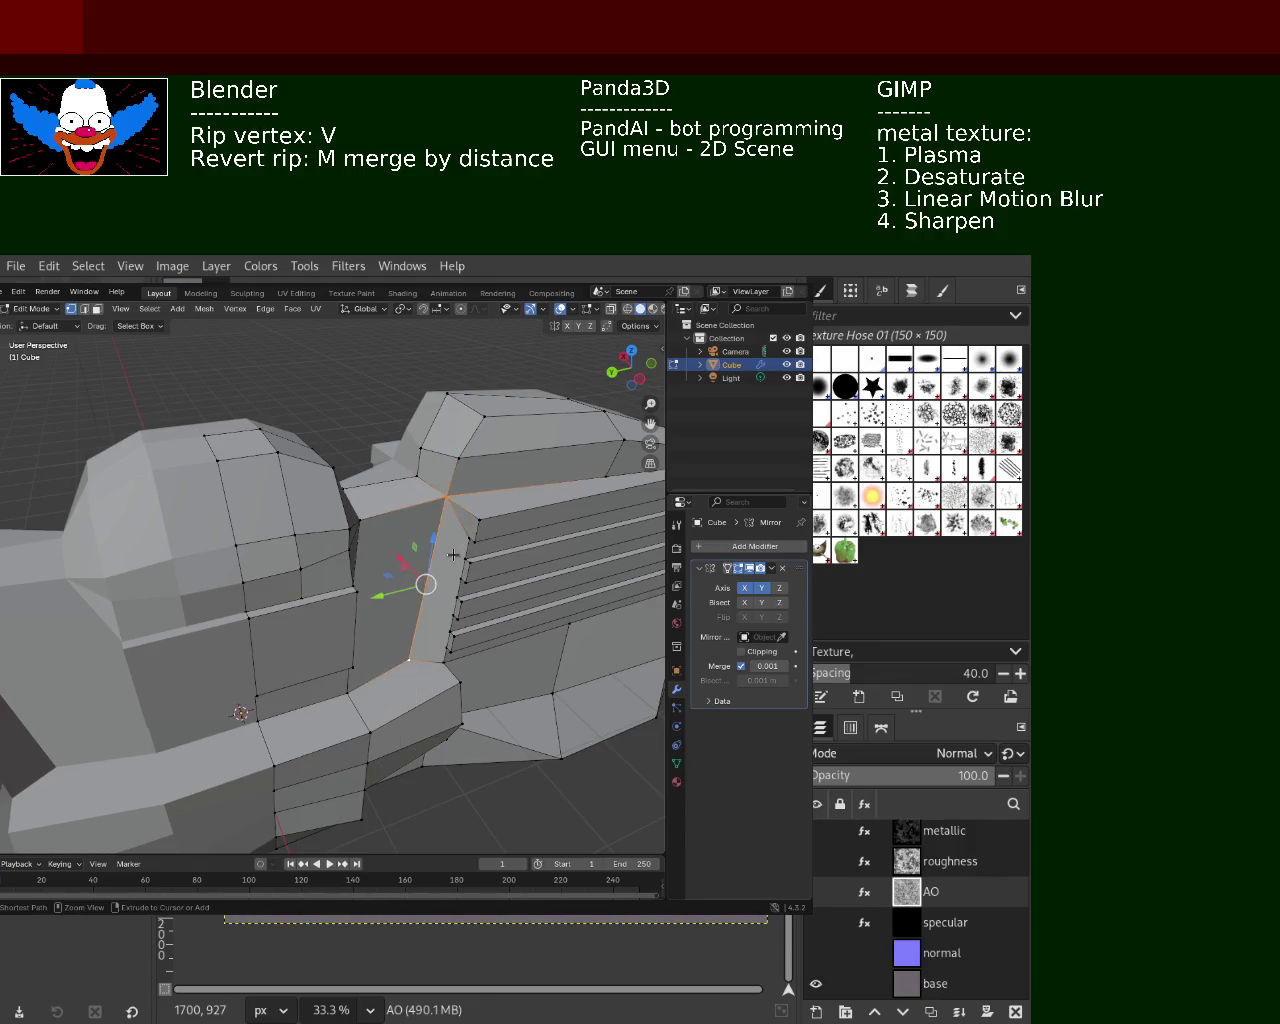
middle_drag(351, 539, 279, 550)
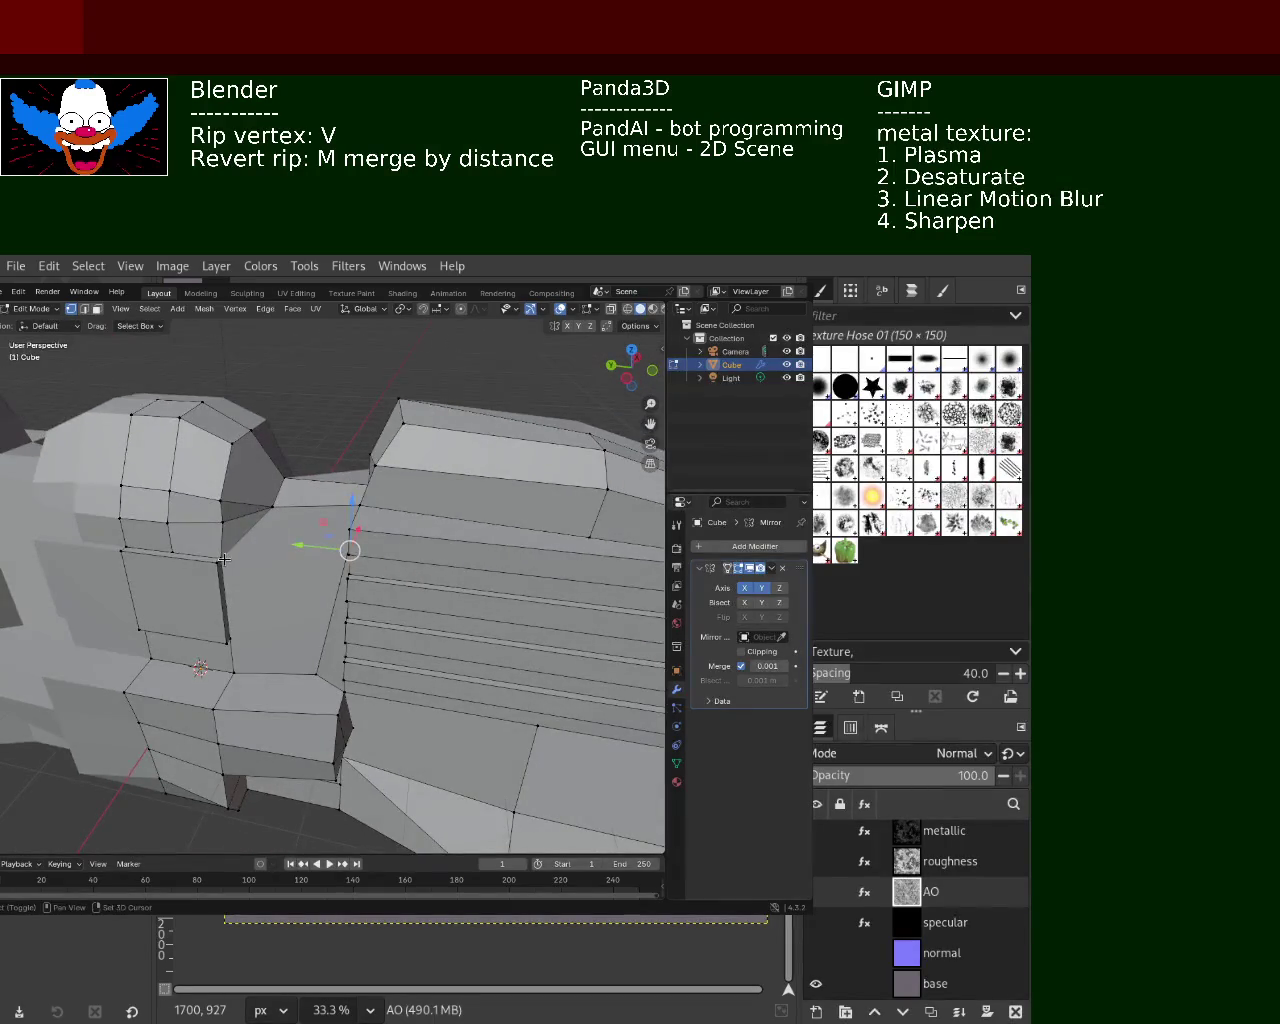
mouse_move(272, 588)
middle_down()
mouse_move(273, 522)
mouse_move(449, 508)
mouse_move(318, 587)
mouse_move(406, 556)
middle_up()
Move the selected vertex vertically along Z
key(g)
key(z)
click(389, 530)
Slide two ripped vertices along the Y axis, then inspect the side block from above
key(v)
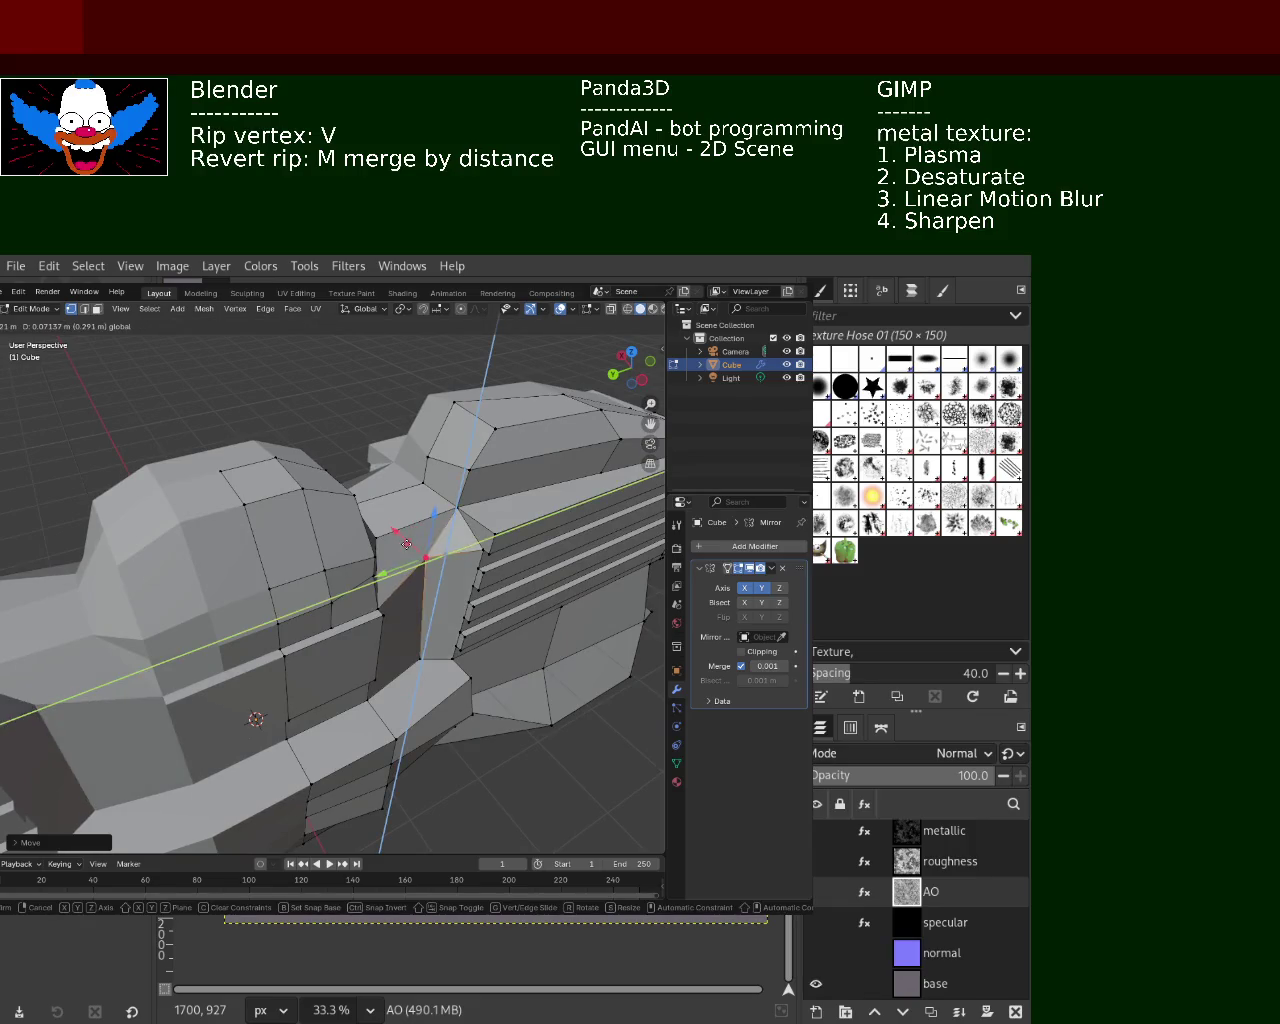
key(y)
click(390, 578)
mouse_move(390, 578)
middle_down()
mouse_move(400, 490)
mouse_move(343, 531)
mouse_move(334, 693)
middle_up()
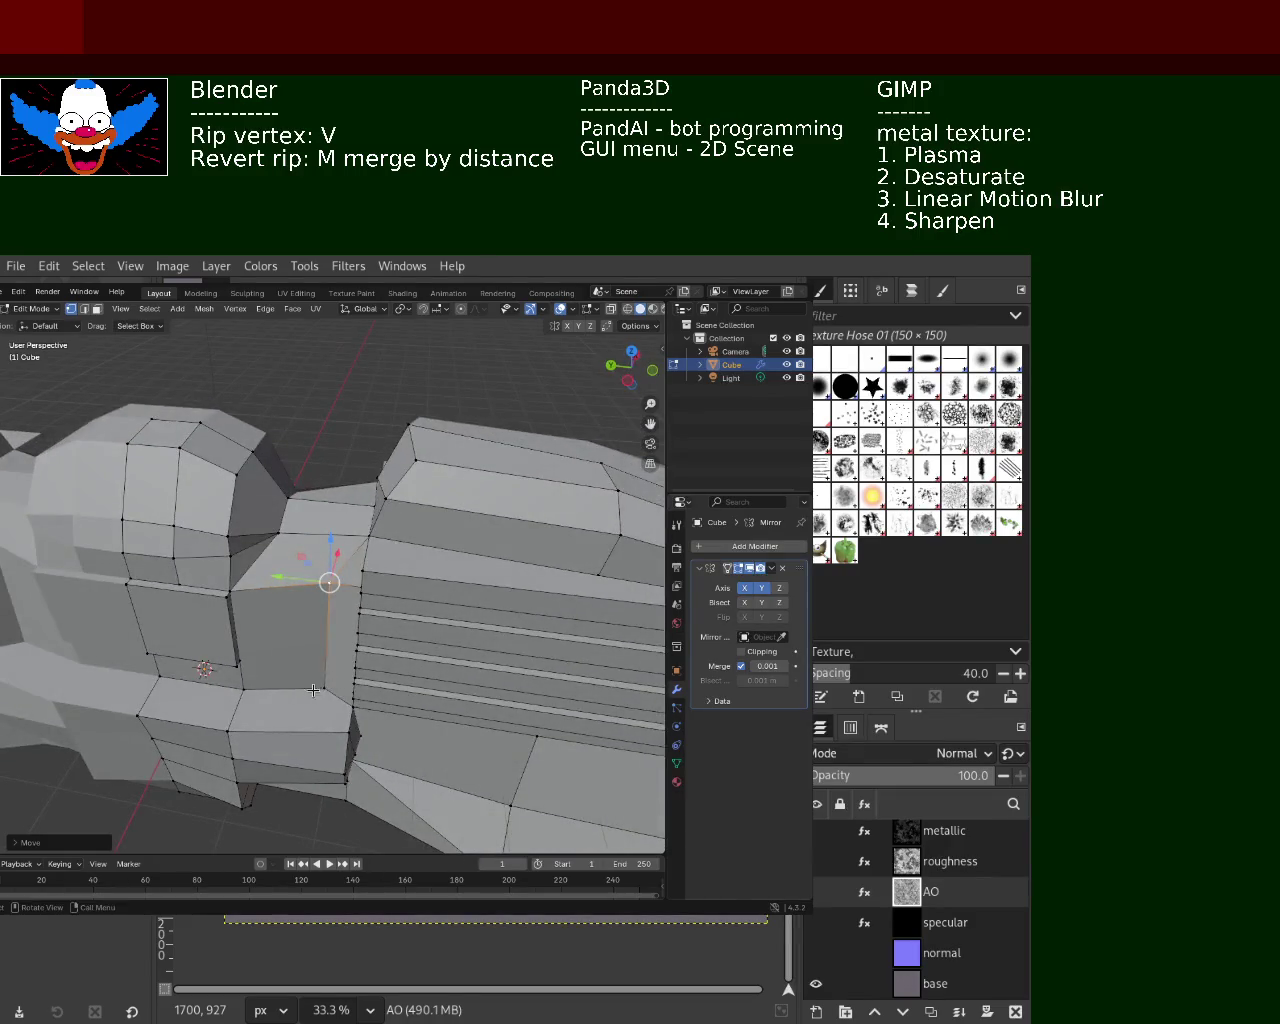
key(v)
key(y)
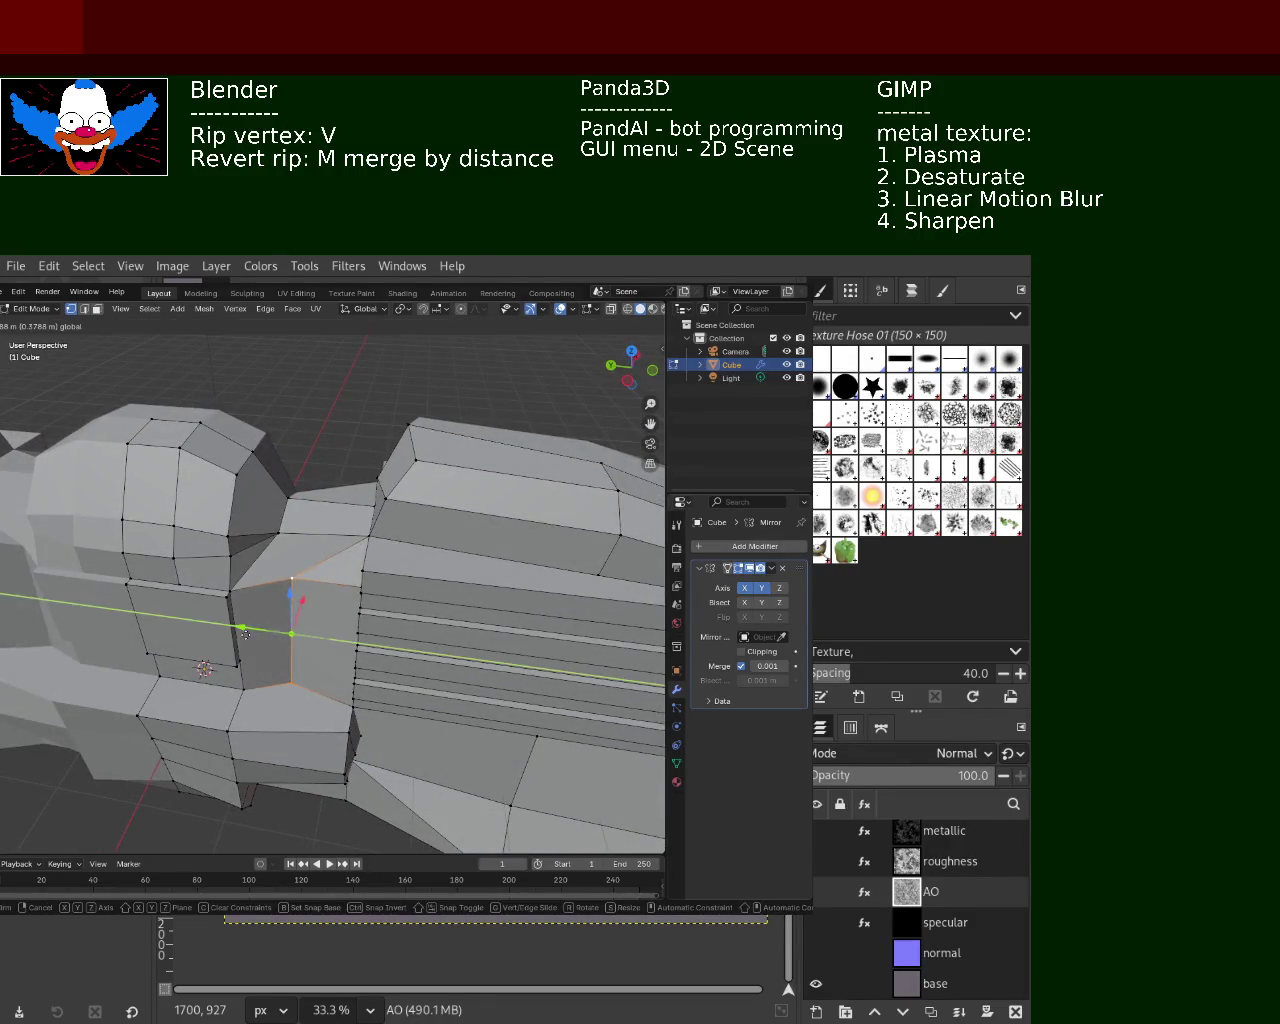
click(257, 636)
mouse_move(271, 540)
middle_down()
mouse_move(275, 560)
mouse_move(271, 541)
mouse_move(304, 560)
mouse_move(278, 616)
mouse_move(308, 594)
middle_up()
mouse_move(266, 541)
middle_down()
mouse_move(192, 558)
mouse_move(178, 528)
mouse_move(242, 562)
mouse_move(357, 557)
mouse_move(258, 541)
mouse_move(509, 434)
mouse_move(290, 585)
mouse_move(349, 592)
mouse_move(292, 547)
mouse_move(341, 578)
mouse_move(468, 580)
mouse_move(422, 535)
middle_up()
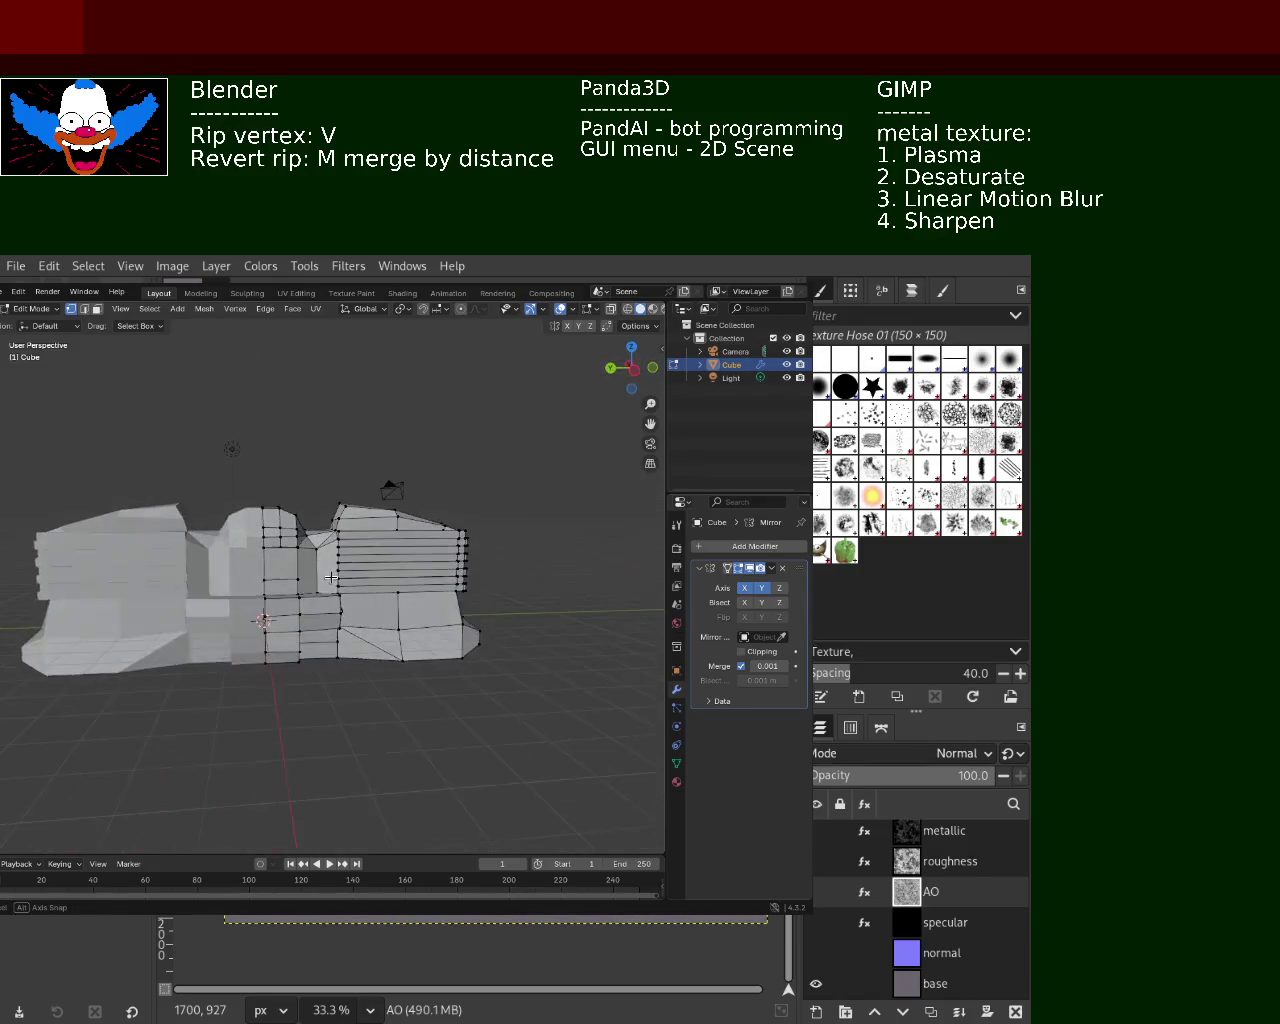
Orbit and zoom in to a close, high view of the striped grille block
mouse_move(347, 635)
middle_down()
mouse_move(351, 540)
mouse_move(397, 618)
middle_up()
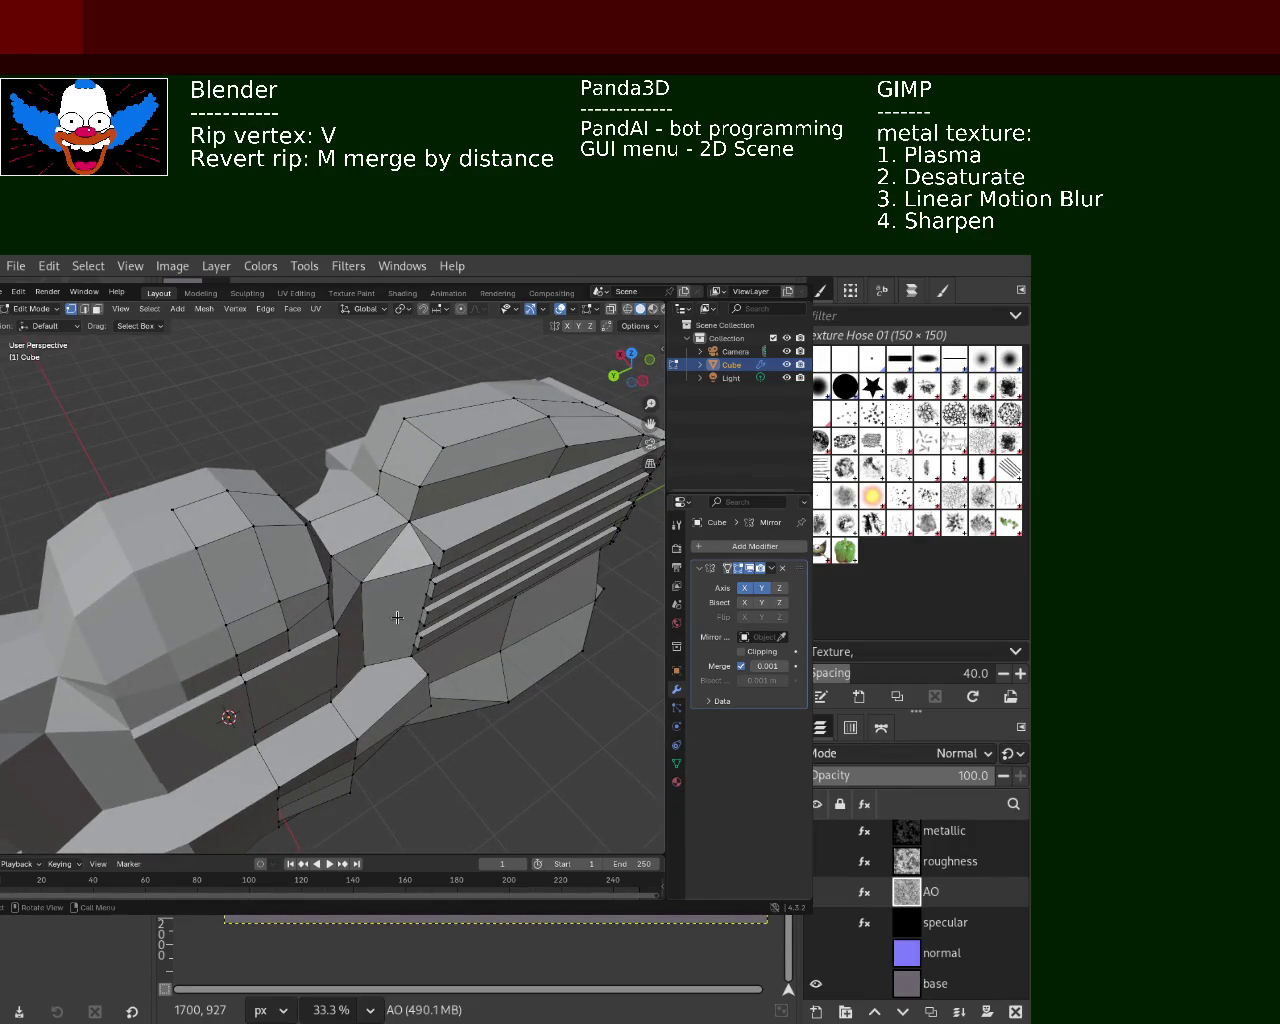
mouse_move(447, 592)
middle_down()
mouse_move(437, 517)
mouse_move(417, 513)
mouse_move(391, 563)
mouse_move(349, 586)
mouse_move(420, 620)
mouse_move(363, 606)
mouse_move(350, 610)
mouse_move(417, 606)
mouse_move(329, 623)
mouse_move(514, 457)
middle_up()
scroll(514, 457, up, 3)
scroll(556, 531, up, 1)
mouse_move(556, 531)
middle_down()
mouse_move(551, 557)
mouse_move(489, 579)
middle_up()
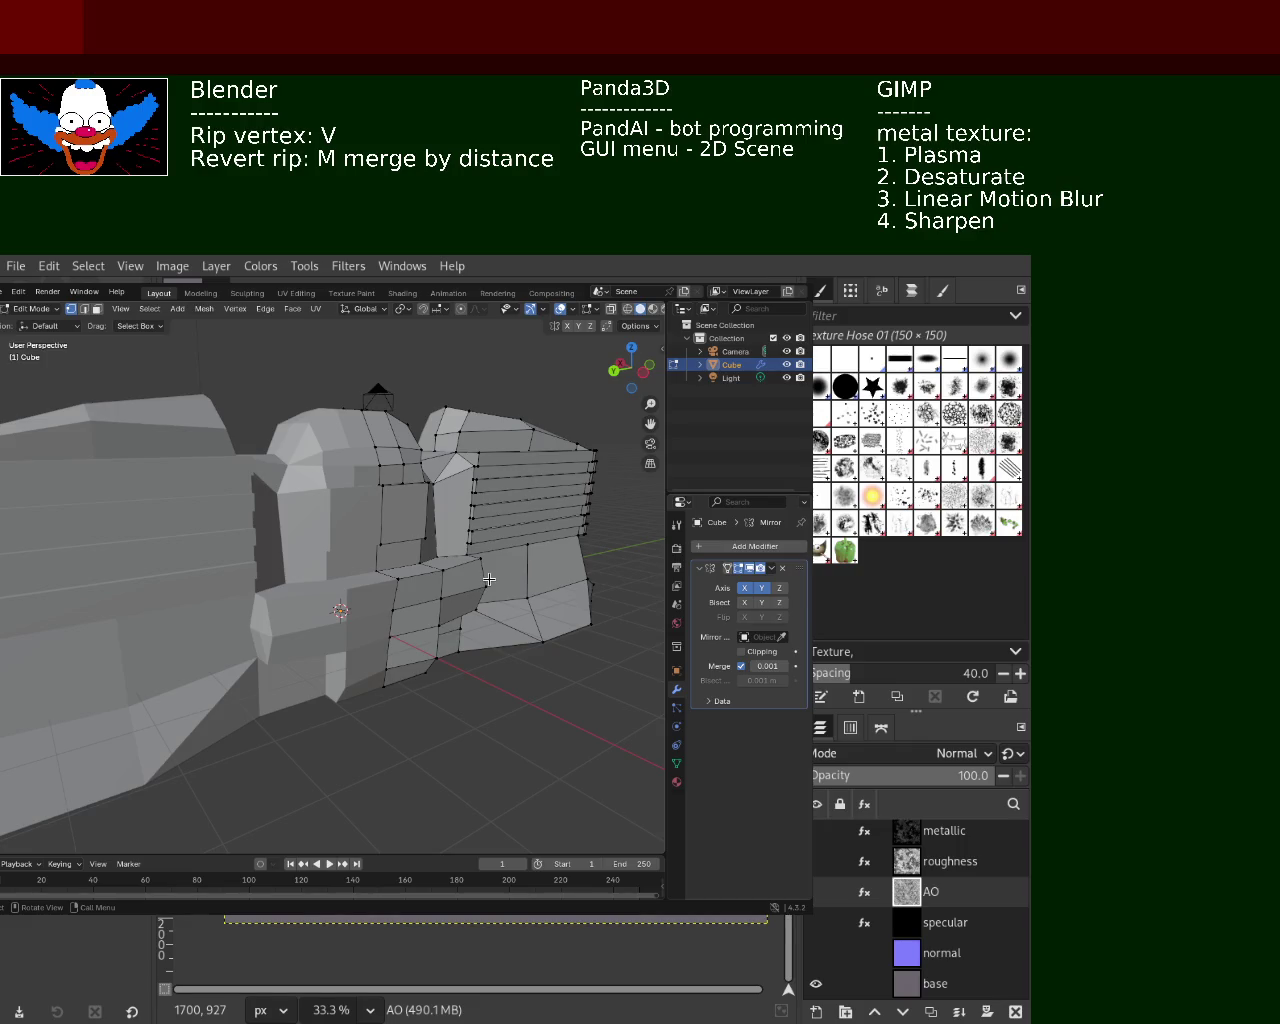
mouse_move(452, 571)
middle_down()
mouse_move(274, 580)
mouse_move(354, 598)
mouse_move(328, 613)
mouse_move(184, 619)
middle_up()
middle_drag(159, 619, 249, 600)
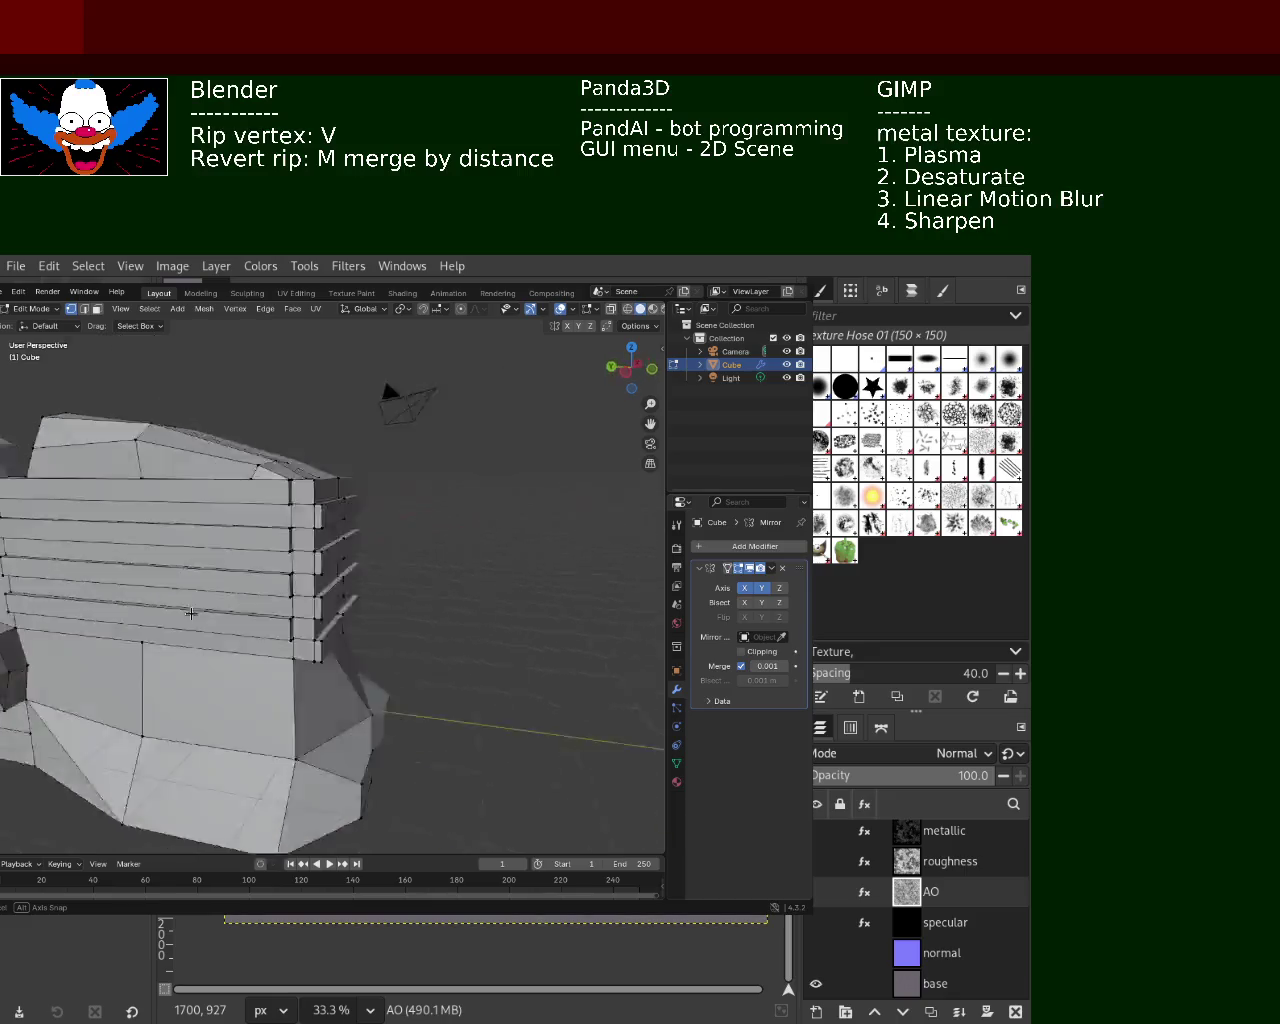
middle_drag(203, 517, 157, 462)
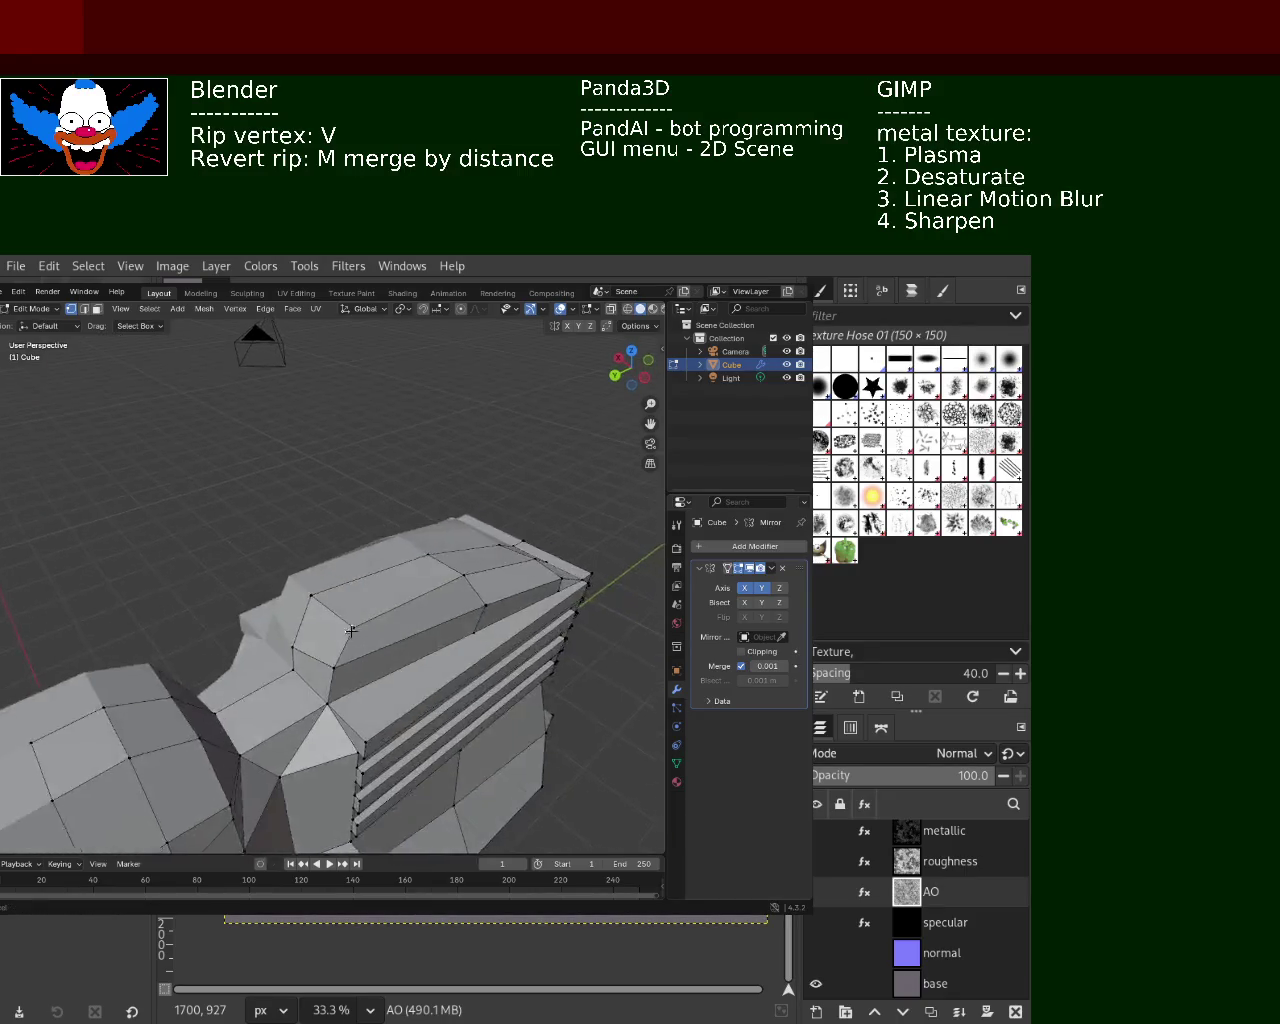
Select three face strips on the grille and recess them into slats
alt+click(298, 616)
mouse_move(270, 608)
middle_down()
mouse_move(244, 601)
mouse_move(234, 472)
mouse_move(267, 474)
middle_up()
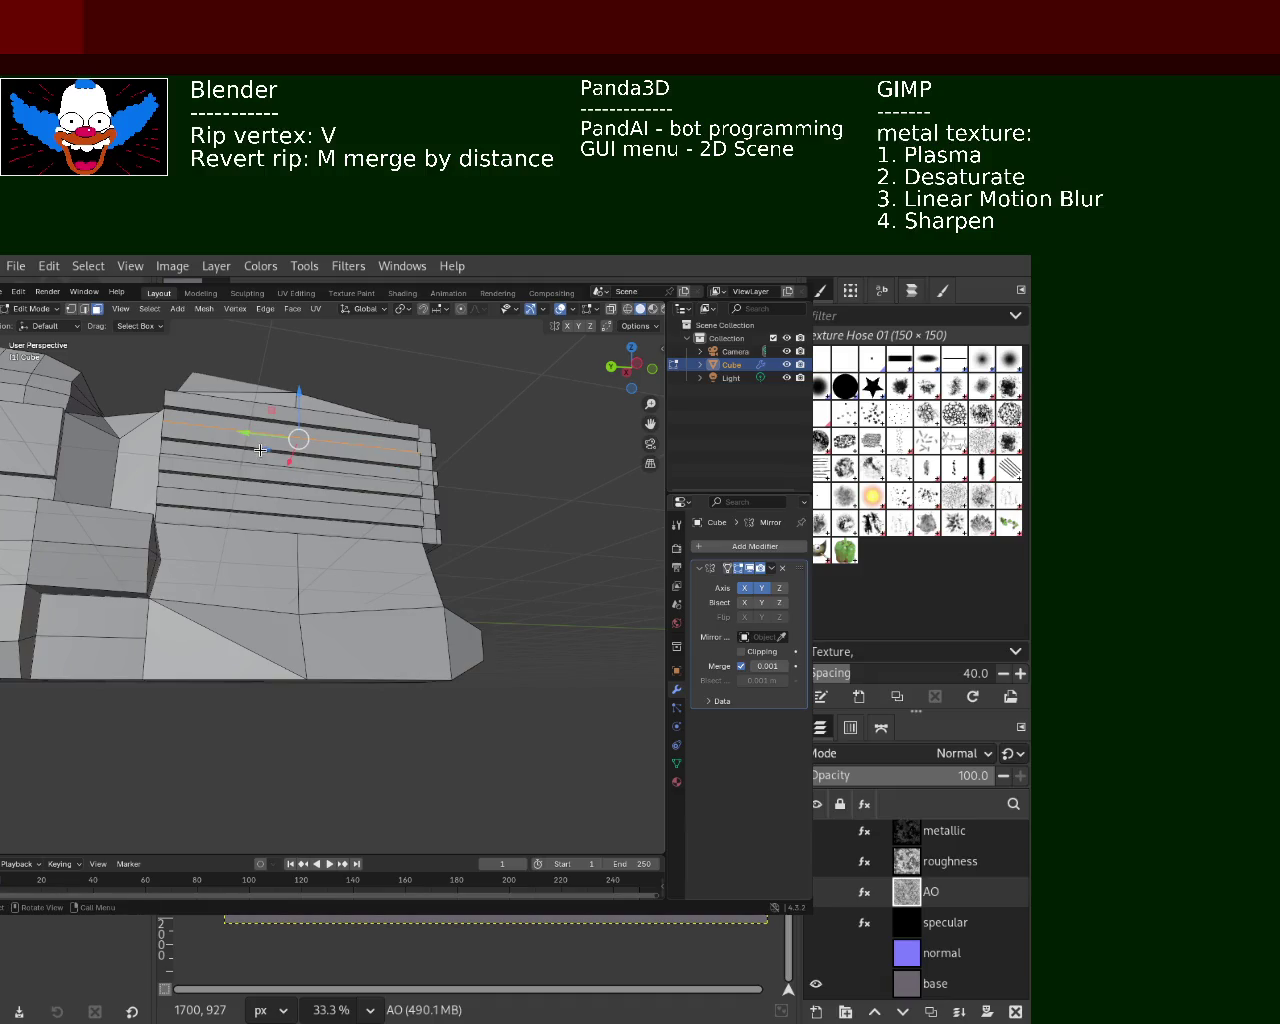
scroll(300, 500, up, 1)
scroll(320, 530, up, 2)
scroll(333, 561, up, 2)
alt+click(333, 545)
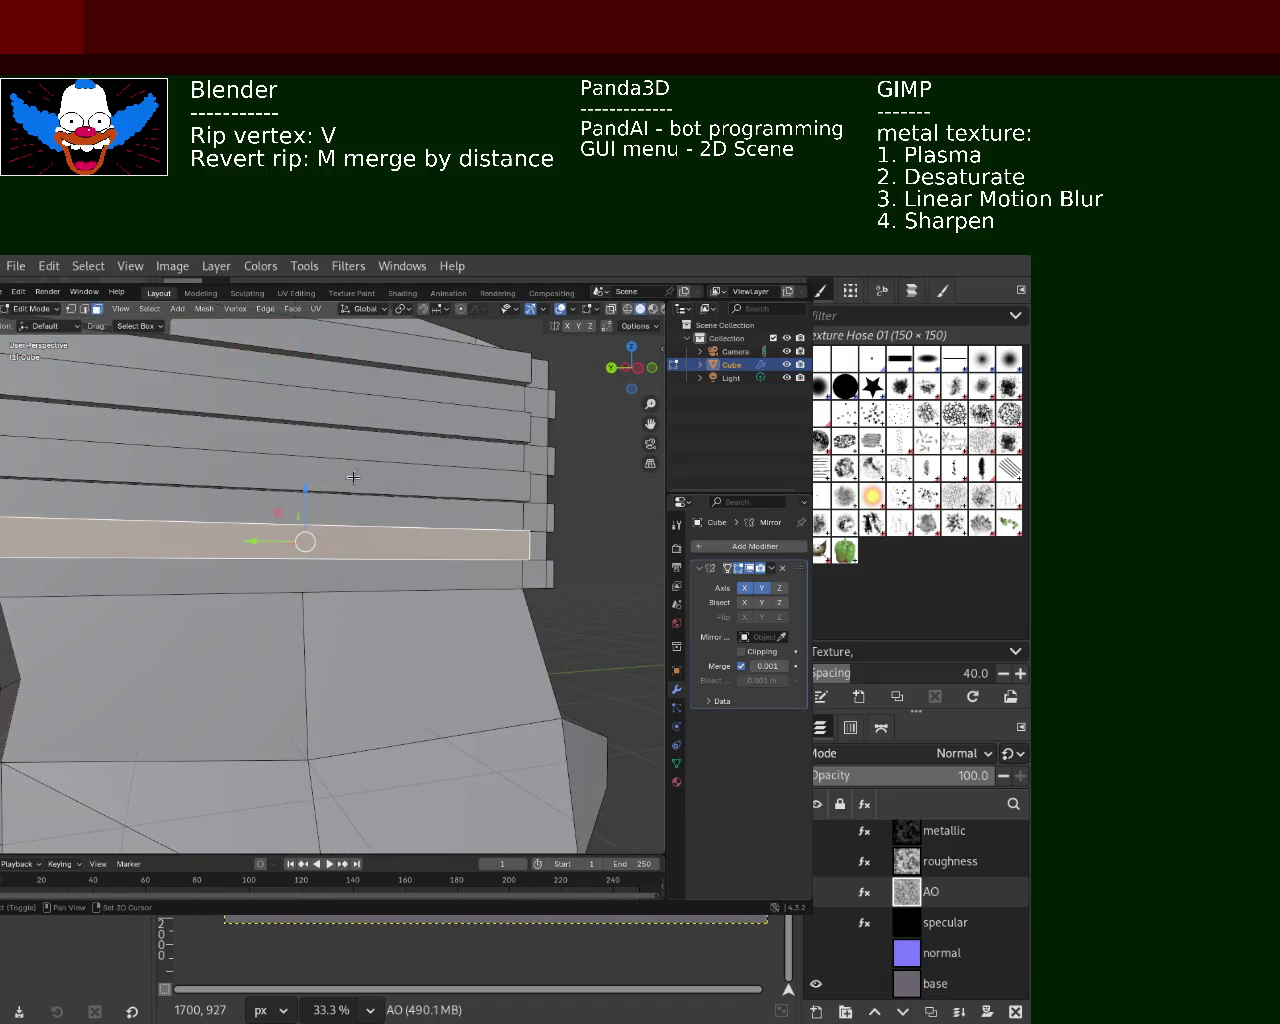
alt+shift+click(362, 465)
alt+shift+click(367, 419)
mouse_move(396, 359)
middle_down()
mouse_move(368, 463)
mouse_move(472, 559)
mouse_move(330, 455)
mouse_move(247, 457)
mouse_move(280, 466)
mouse_move(347, 548)
mouse_move(355, 515)
middle_up()
right_click(385, 502)
click(360, 454)
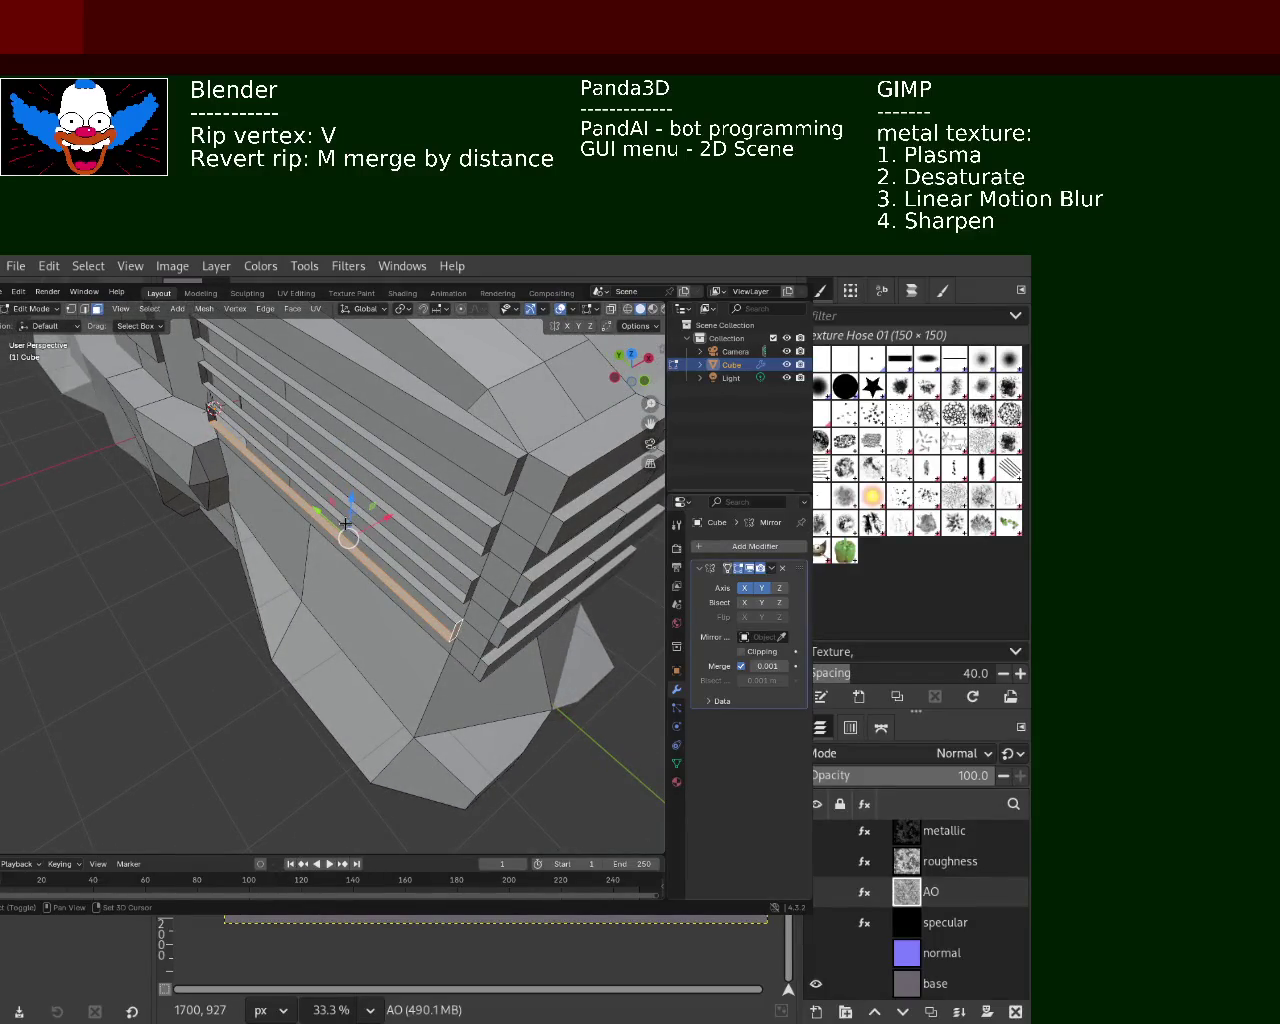
Select three bar-top face strips and delete them, opening gaps in the grille
click(345, 509)
shift+click(345, 501)
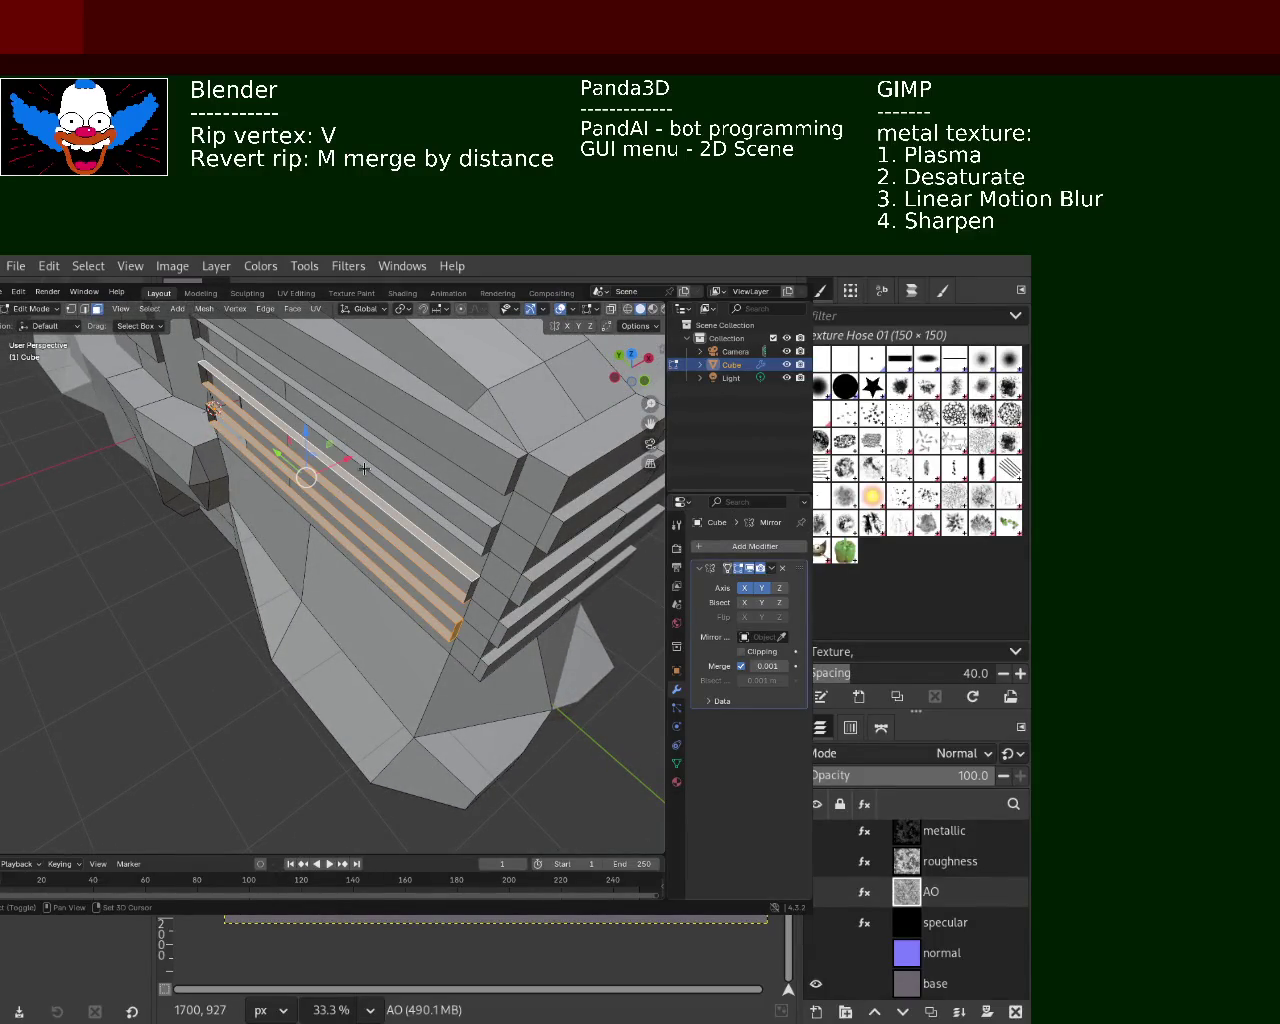
shift+click(371, 459)
right_click(384, 444)
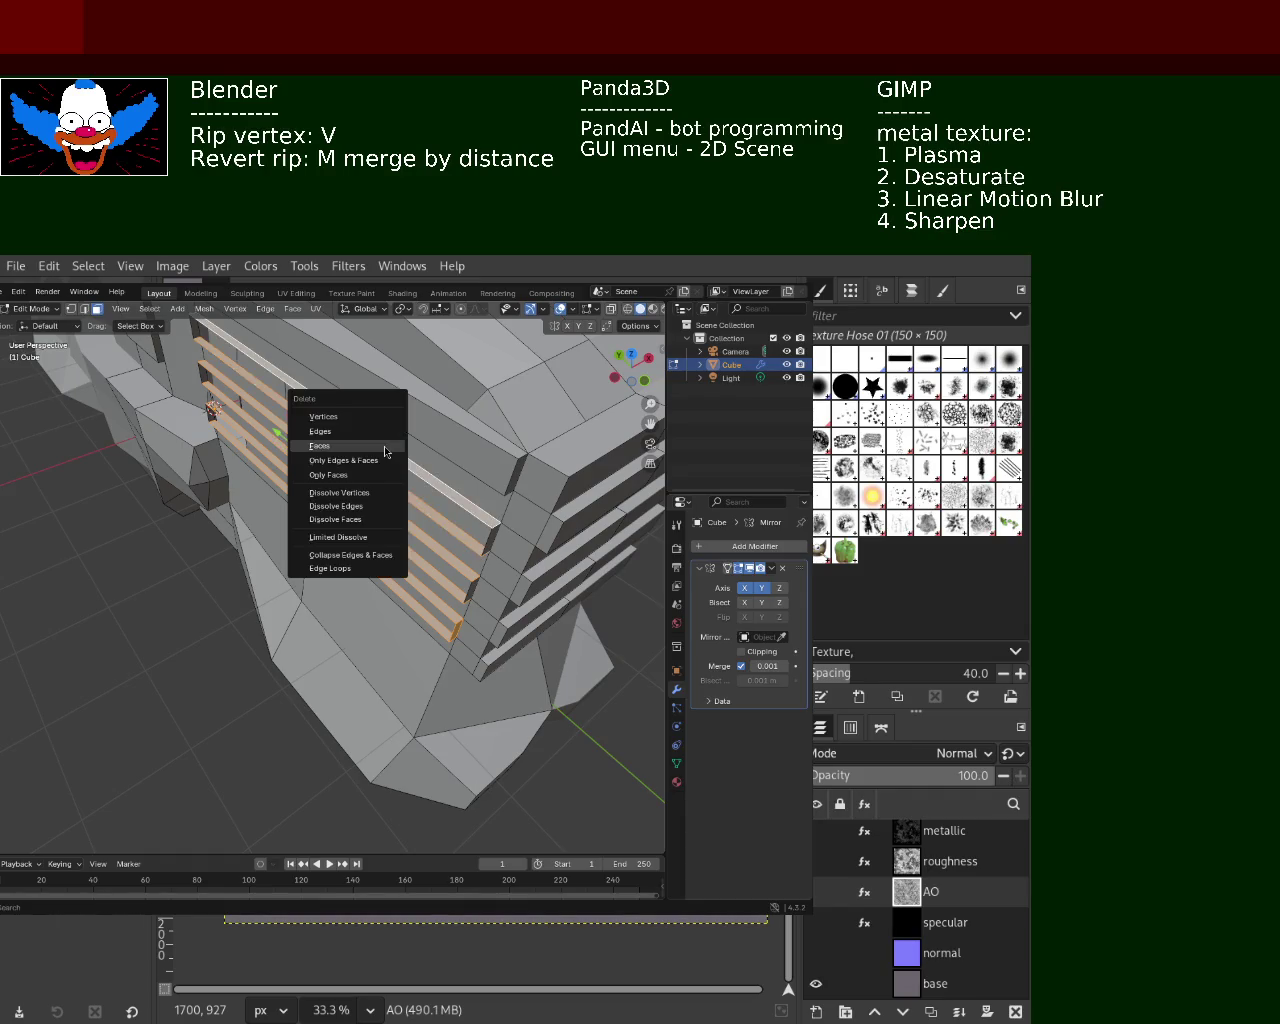
click(337, 467)
mouse_move(337, 467)
middle_down()
mouse_move(400, 598)
mouse_move(291, 490)
middle_up()
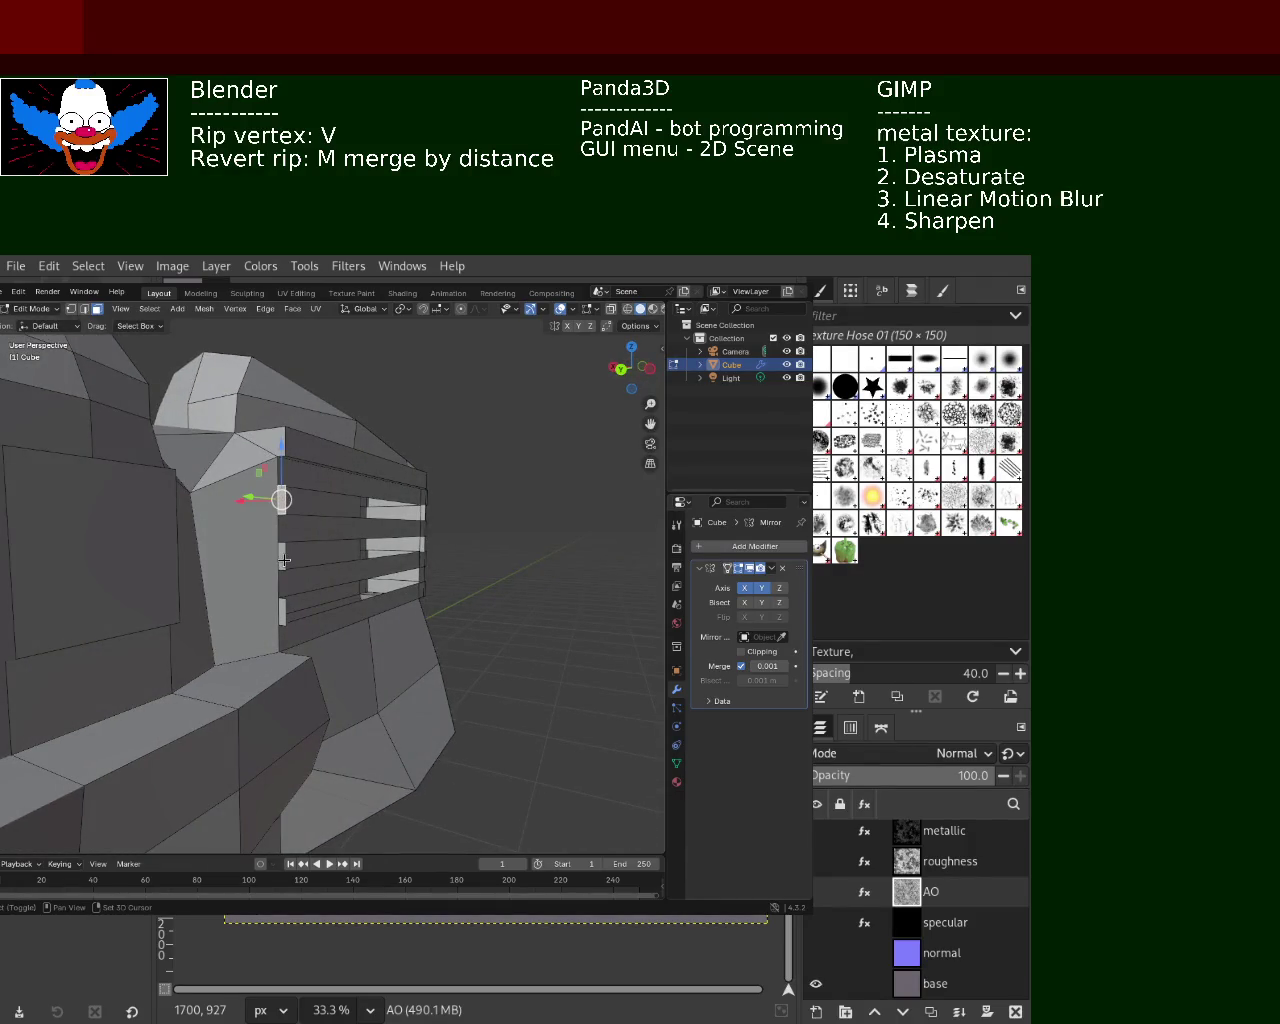
Refine the face selection near the grille gaps with circle select
middle_drag(281, 617, 286, 502)
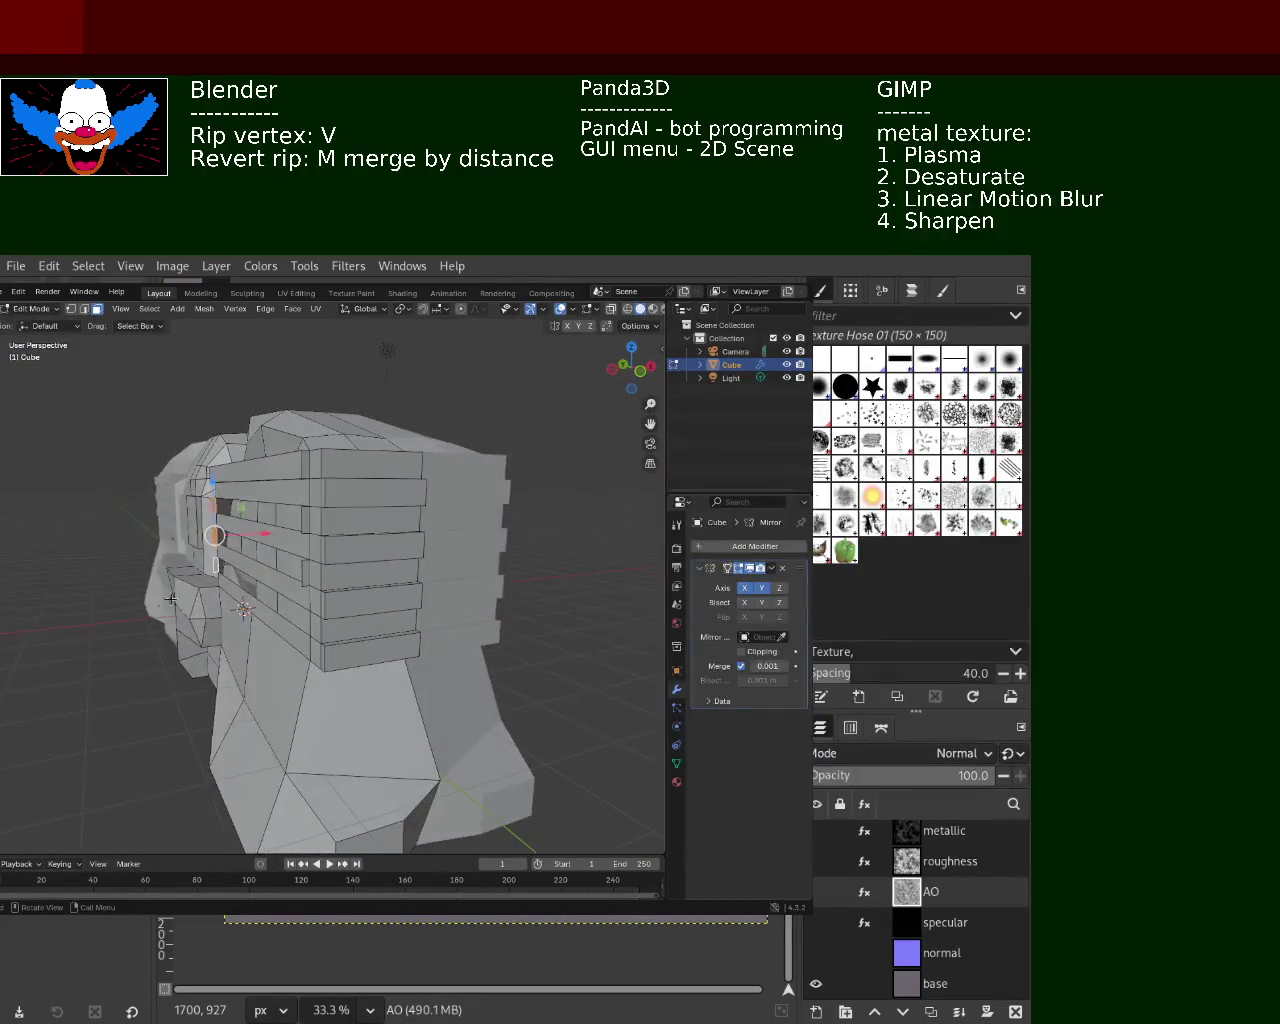
shift+click(305, 525)
key(c)
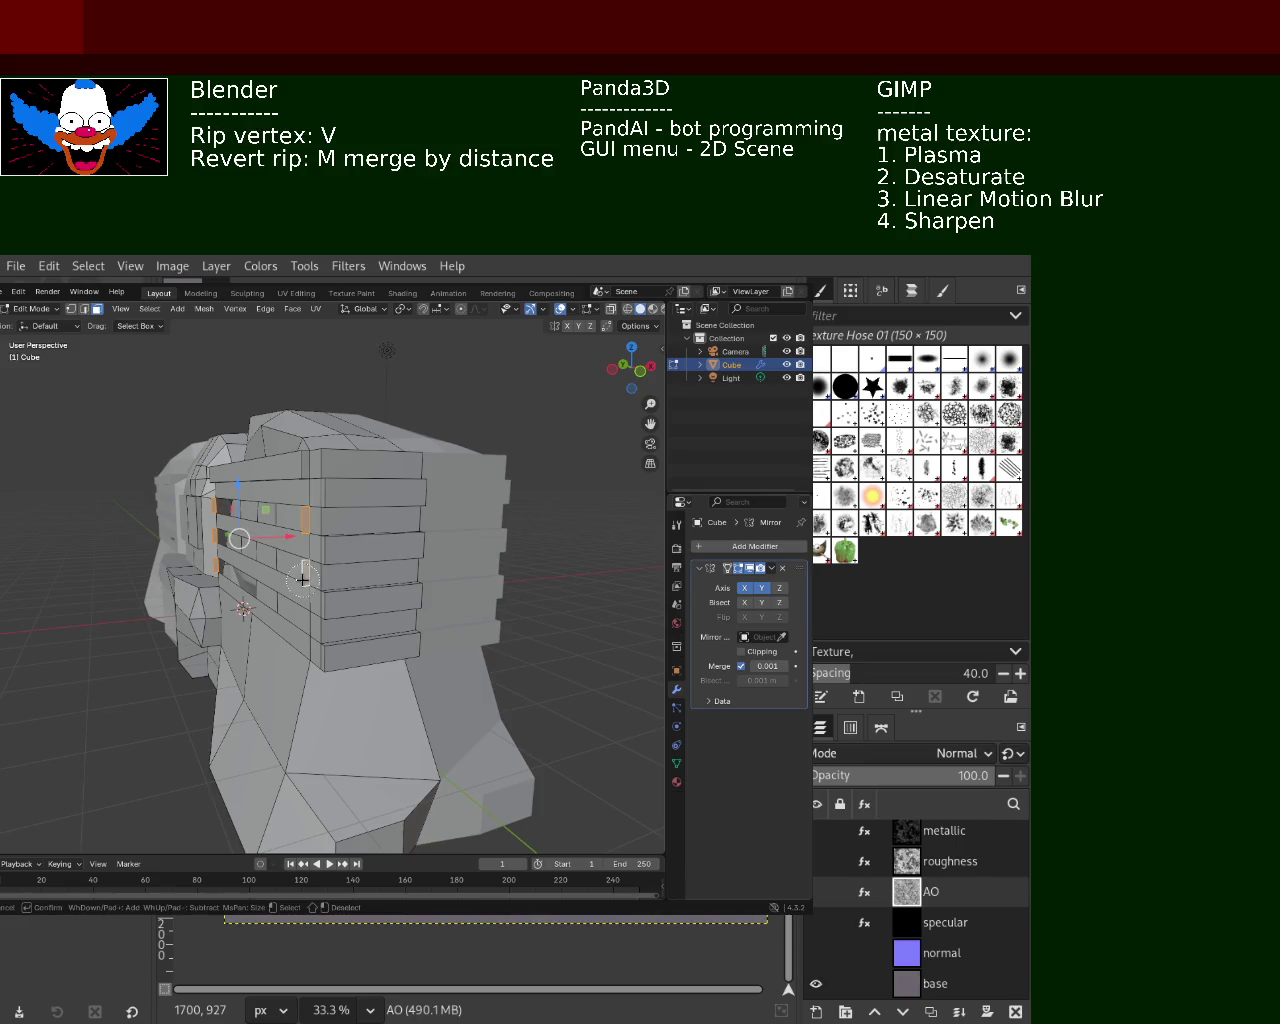
right_click(303, 579)
key(Escape)
mouse_move(303, 579)
middle_down()
mouse_move(342, 594)
mouse_move(301, 525)
mouse_move(408, 548)
mouse_move(254, 516)
middle_up()
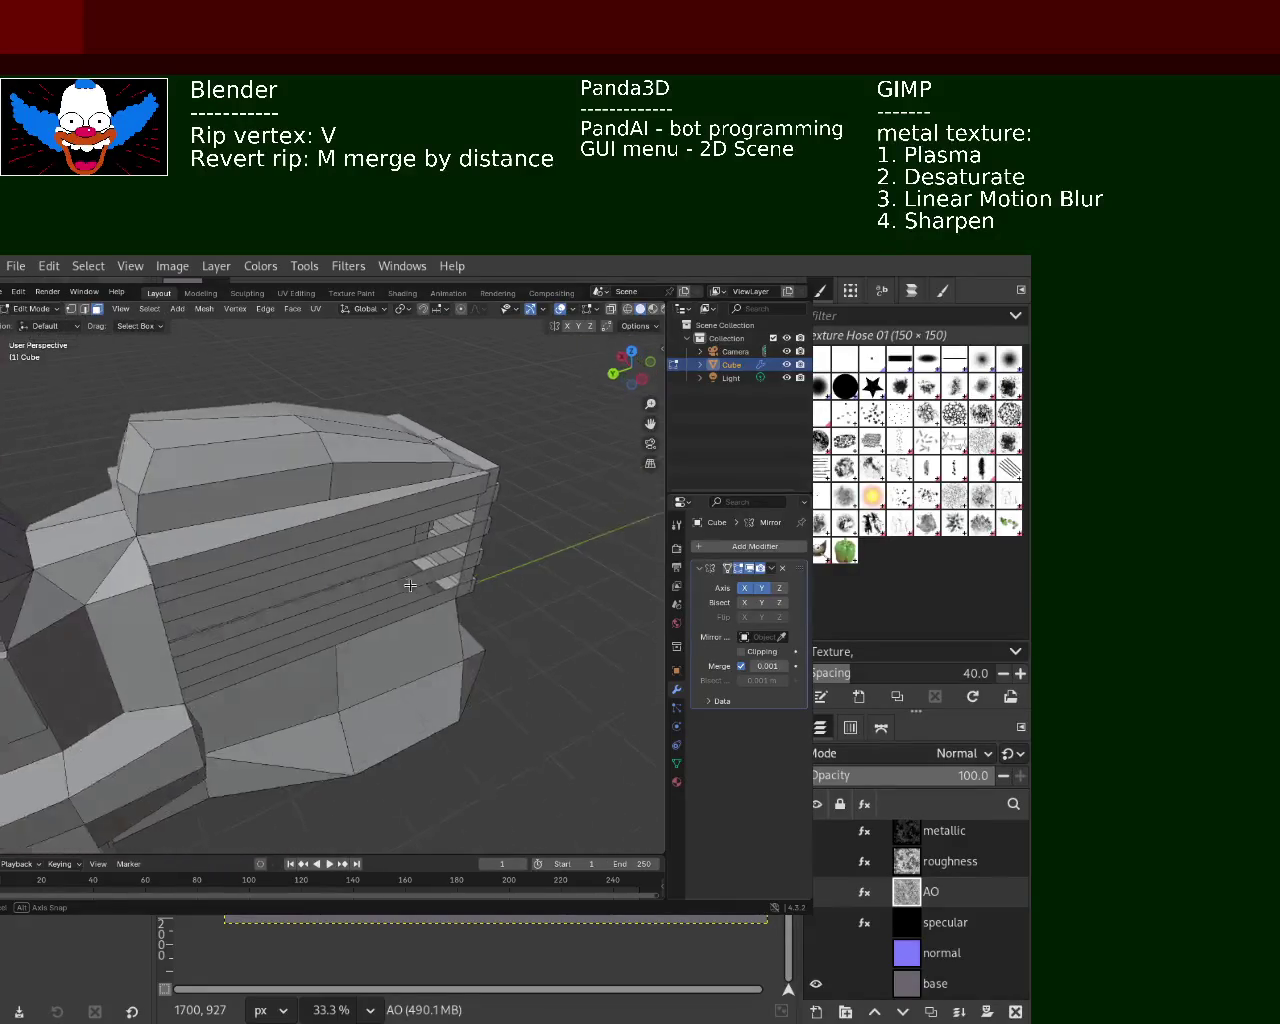
Orbit the mesh to a side-on view of the grille
right_click(230, 540)
middle_drag(230, 540, 336, 555)
mouse_move(309, 494)
middle_down()
mouse_move(271, 548)
mouse_move(270, 517)
mouse_move(205, 636)
mouse_move(173, 485)
mouse_move(606, 466)
mouse_move(102, 607)
middle_up()
right_click(390, 600)
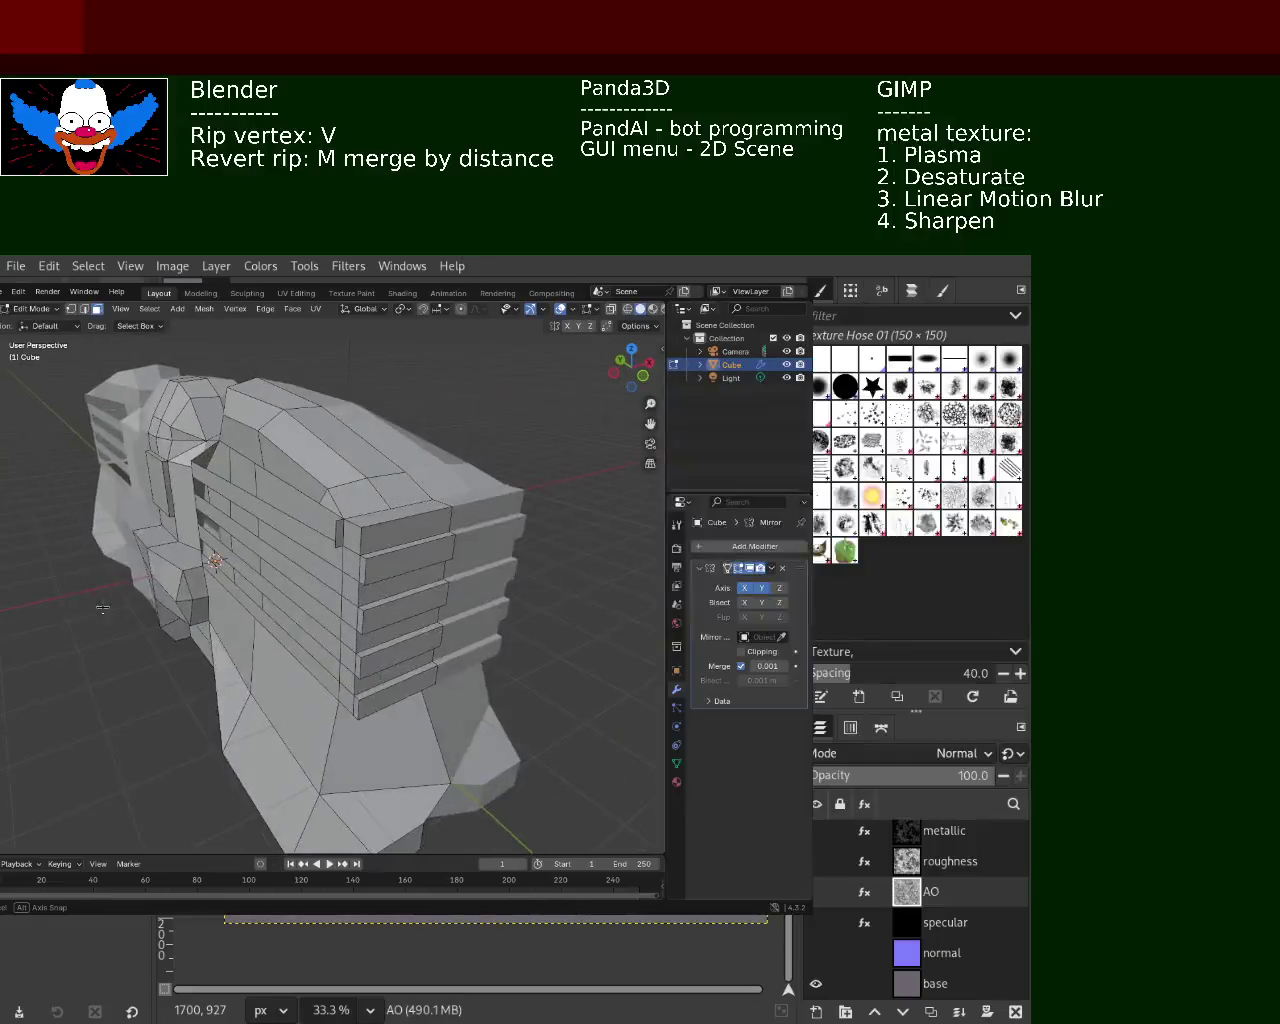
right_click(336, 538)
mouse_move(336, 538)
middle_down()
mouse_move(245, 536)
mouse_move(18, 385)
middle_up()
Select the edge loops bounding the top grille bar and switch to face select mode
alt+click(168, 487)
middle_drag(168, 487, 480, 514)
alt+shift+click(480, 514)
alt+shift+click(470, 492)
shift+click(434, 490)
key(3)
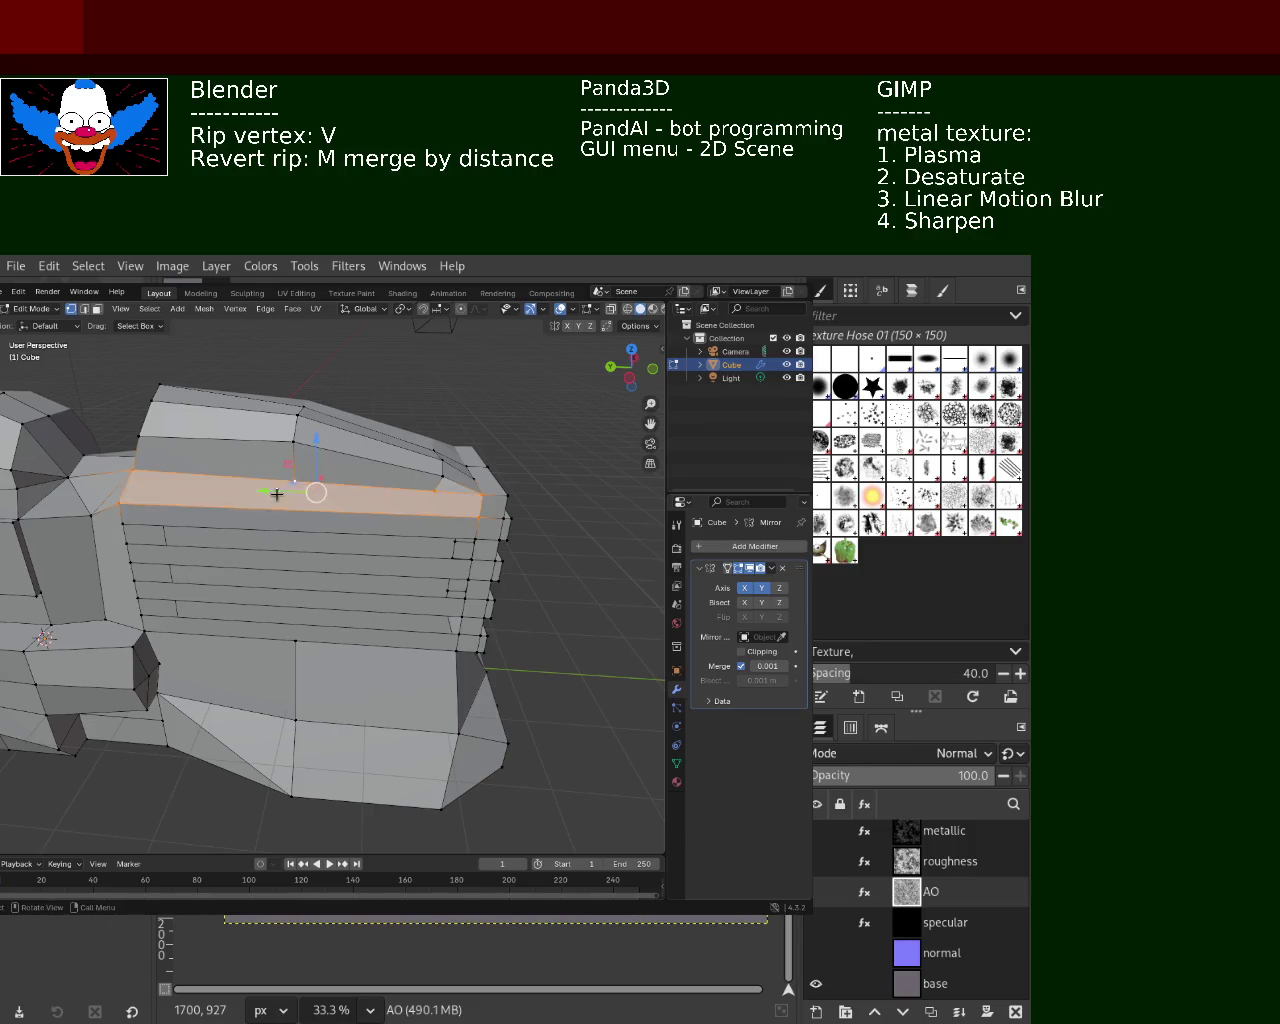
middle_drag(283, 482, 251, 493)
Add the strips of the next three bars down to the selection, end to end
click(130, 513)
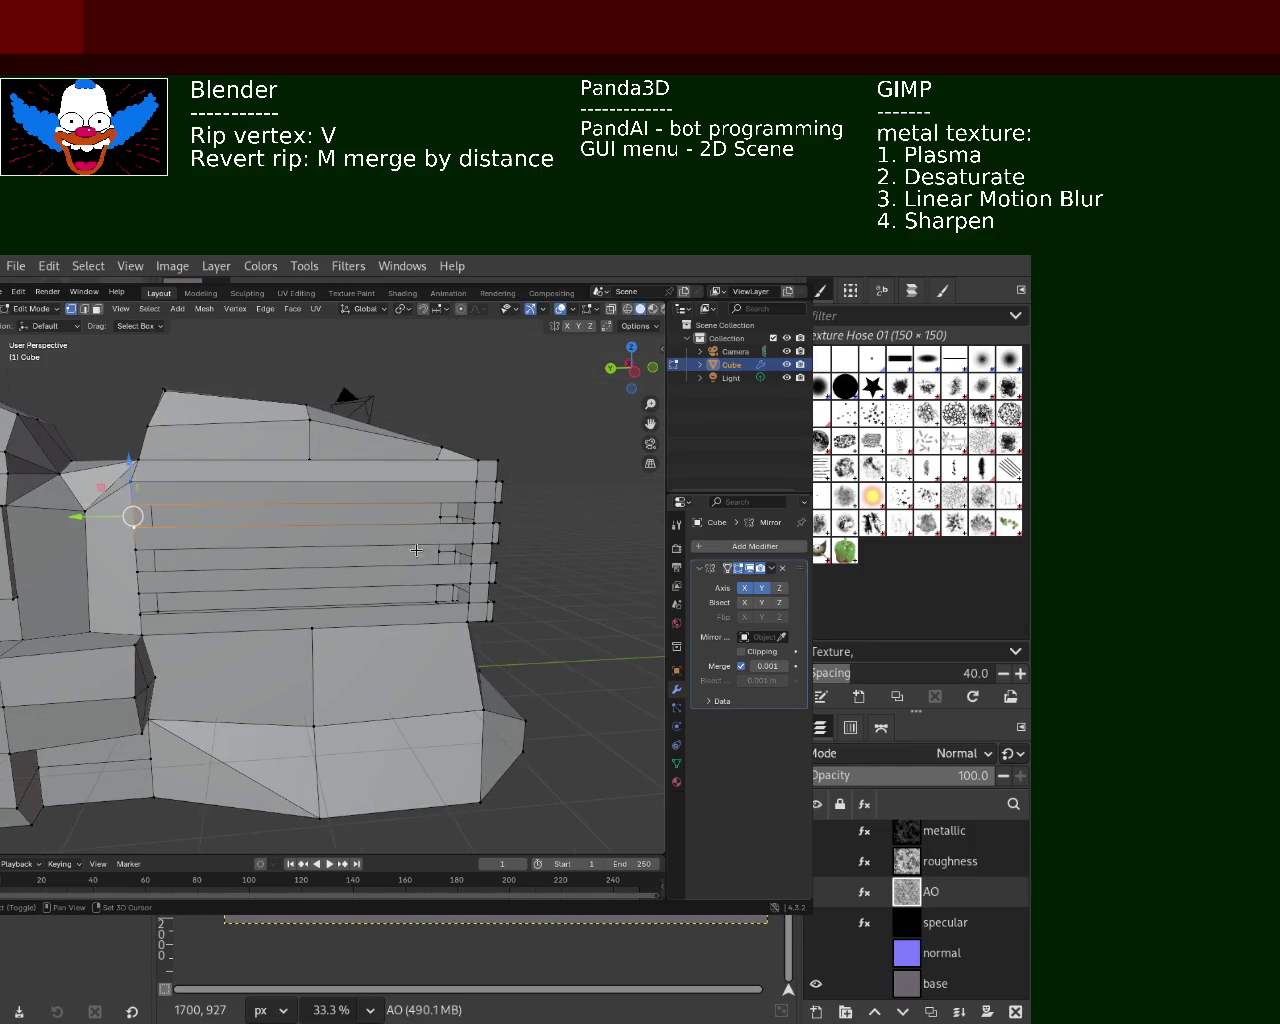
shift+click(475, 521)
click(136, 547)
shift+click(467, 561)
click(138, 592)
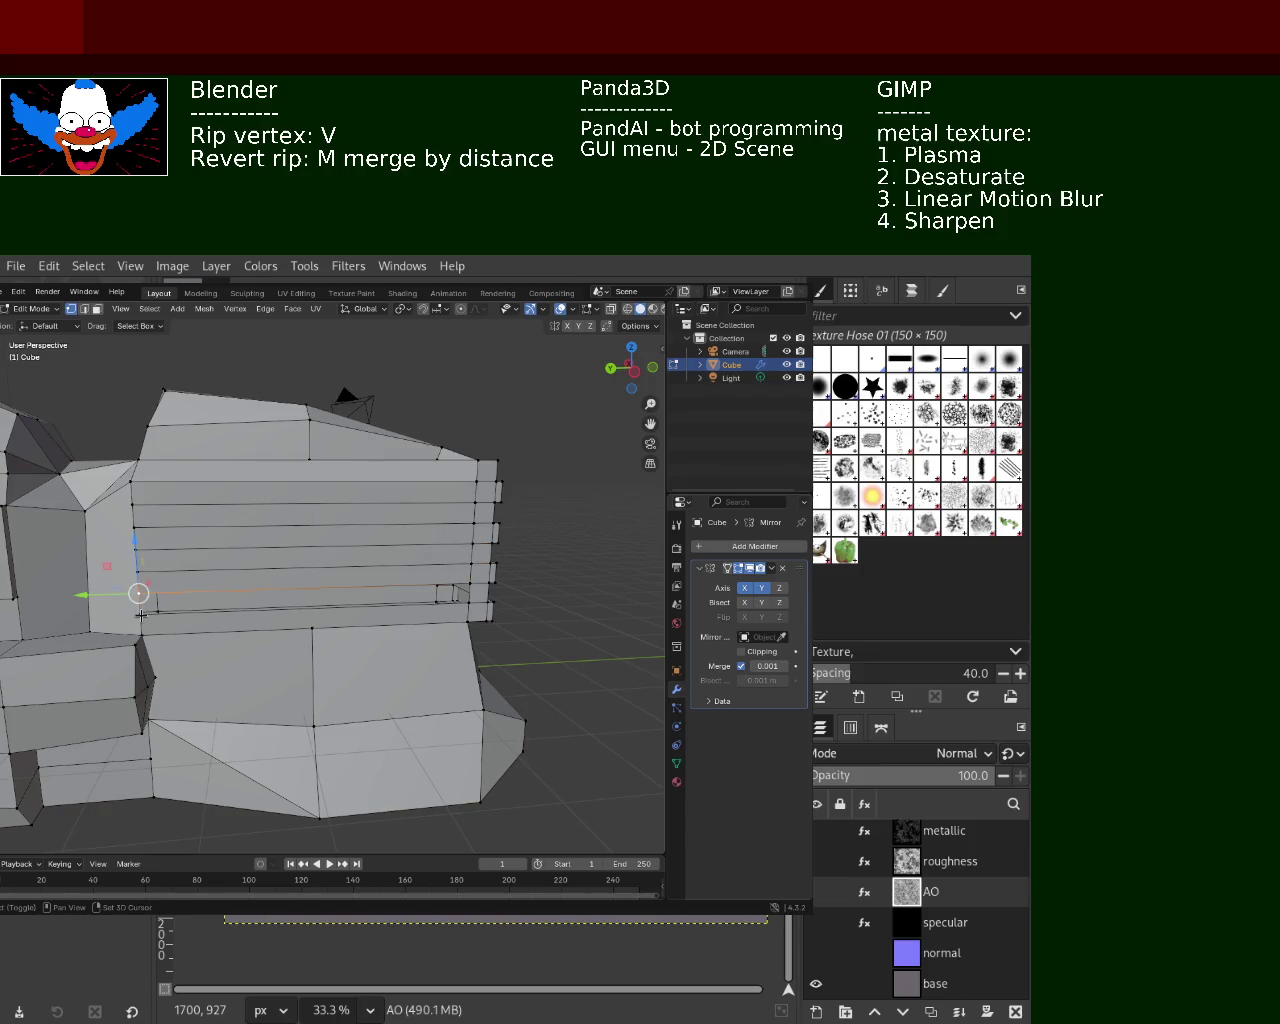
ctrl+click(468, 606)
mouse_move(468, 606)
middle_down()
mouse_move(476, 585)
mouse_move(5, 680)
middle_up()
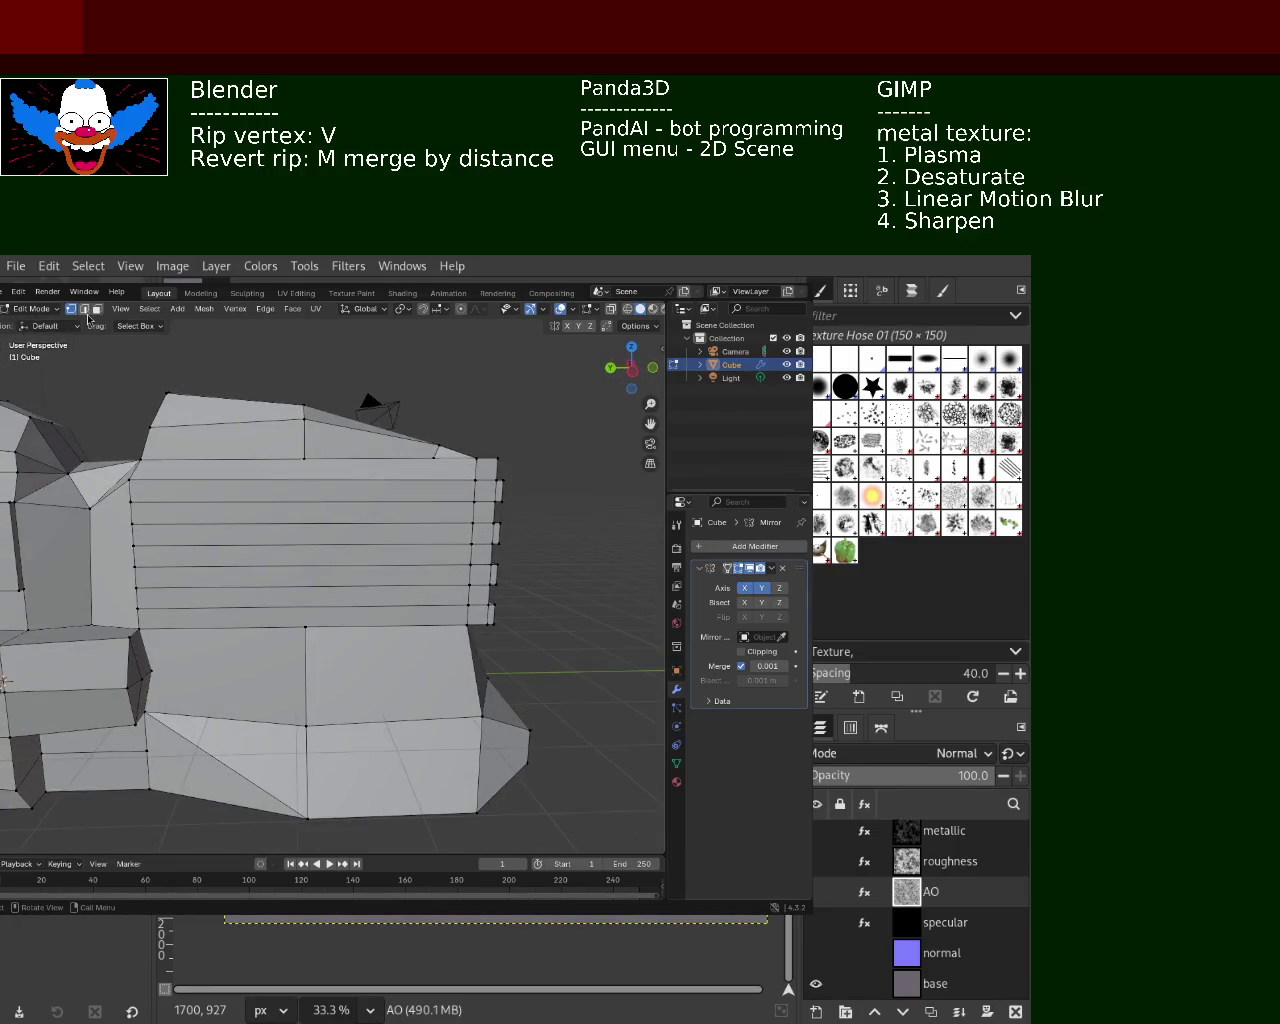
Select the five horizontal edge loops below the grille and dissolve them
alt+click(316, 501)
alt+shift+click(315, 523)
alt+shift+click(314, 545)
alt+shift+click(313, 566)
alt+shift+click(314, 587)
key(x)
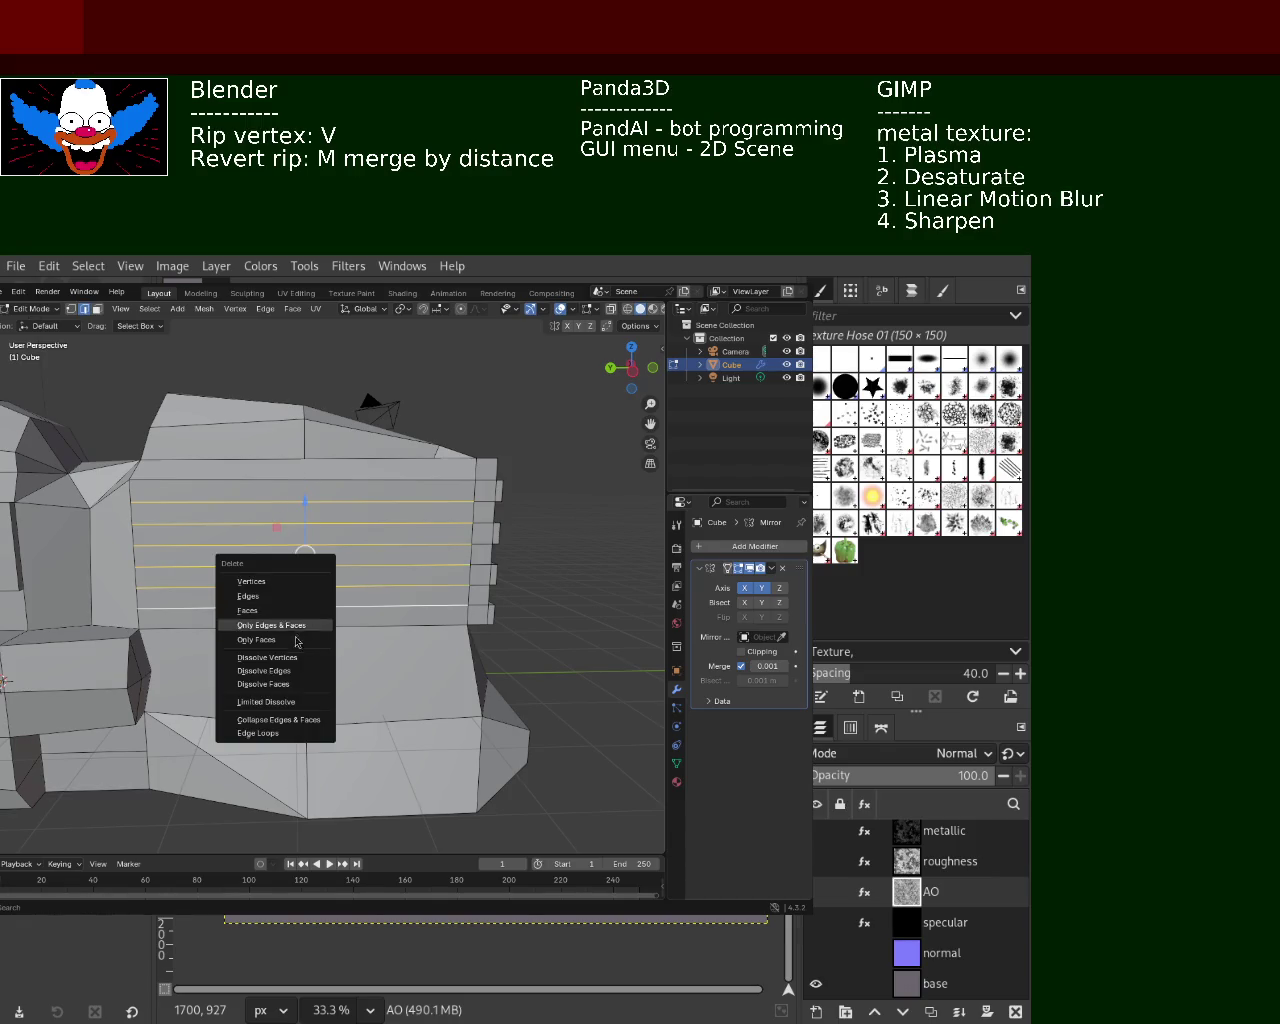
click(291, 670)
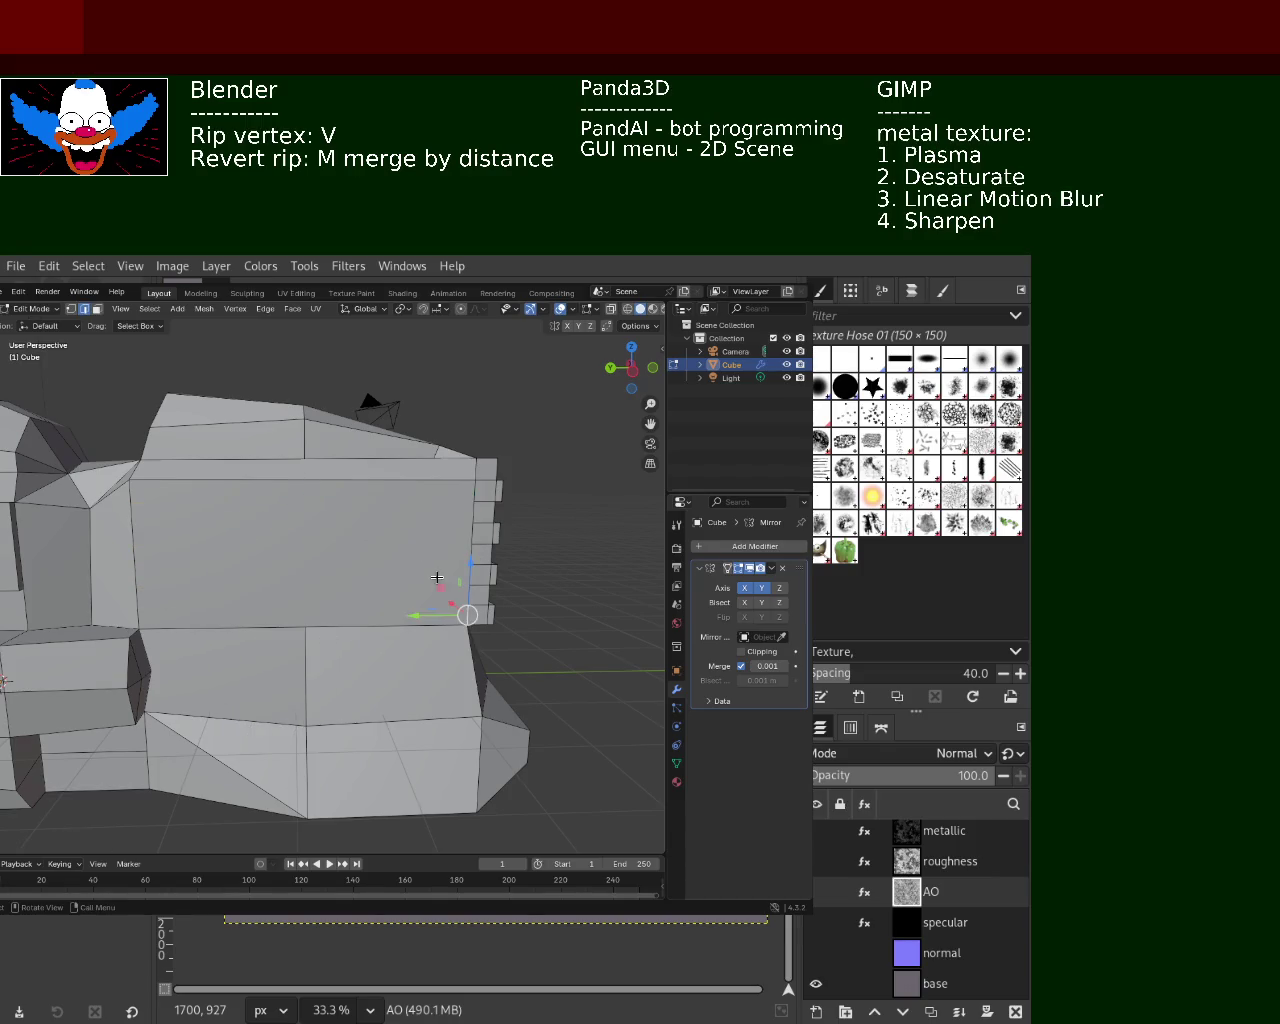
mouse_move(437, 577)
middle_down()
mouse_move(142, 610)
mouse_move(523, 582)
mouse_move(450, 570)
mouse_move(347, 527)
middle_up()
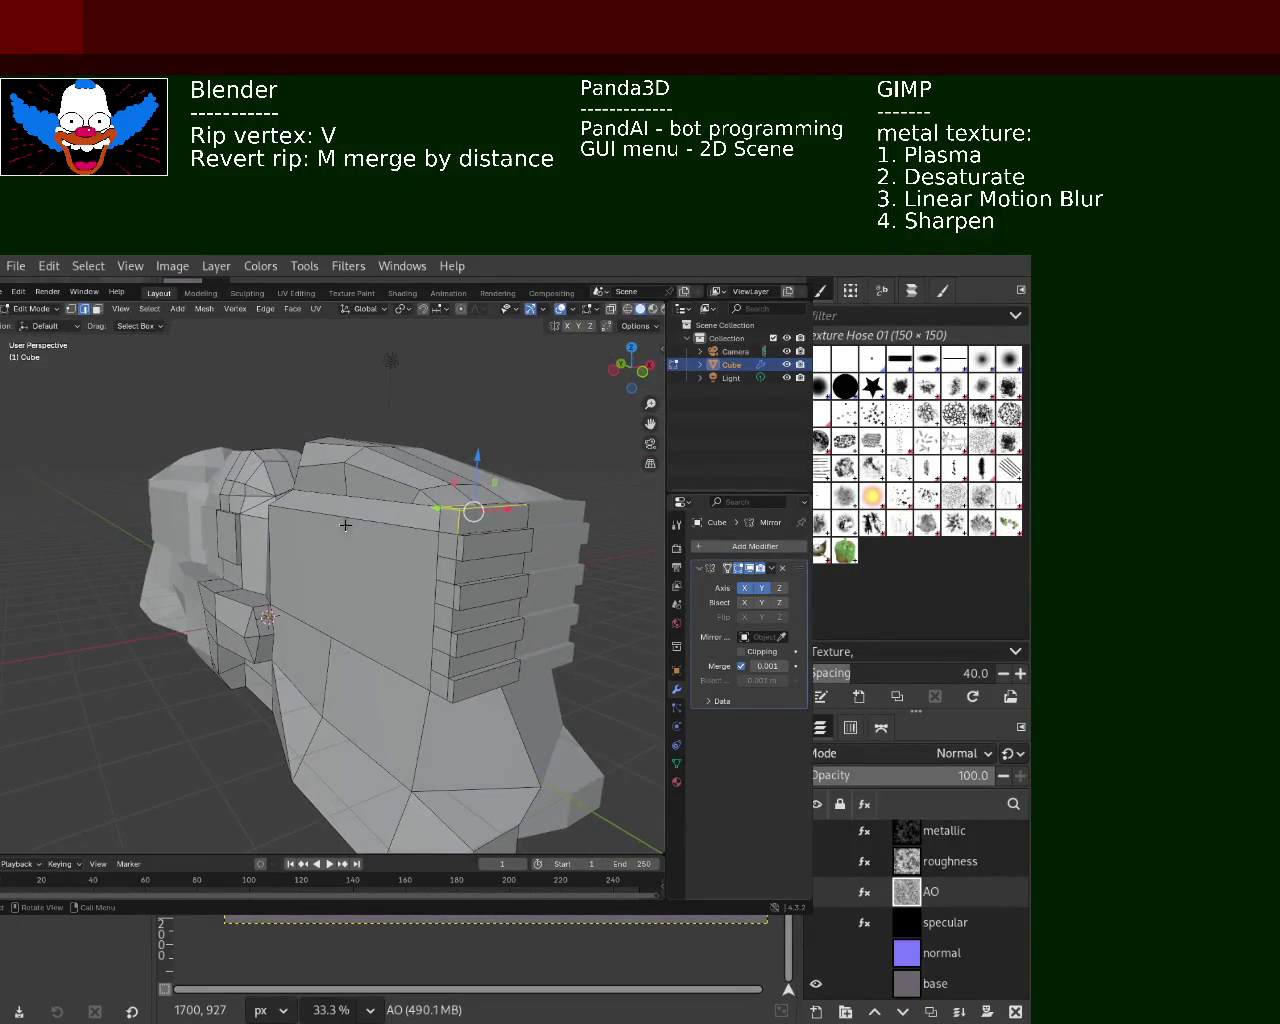
Extrude a small side face outward and save the file as computer_1.blend
click(410, 562)
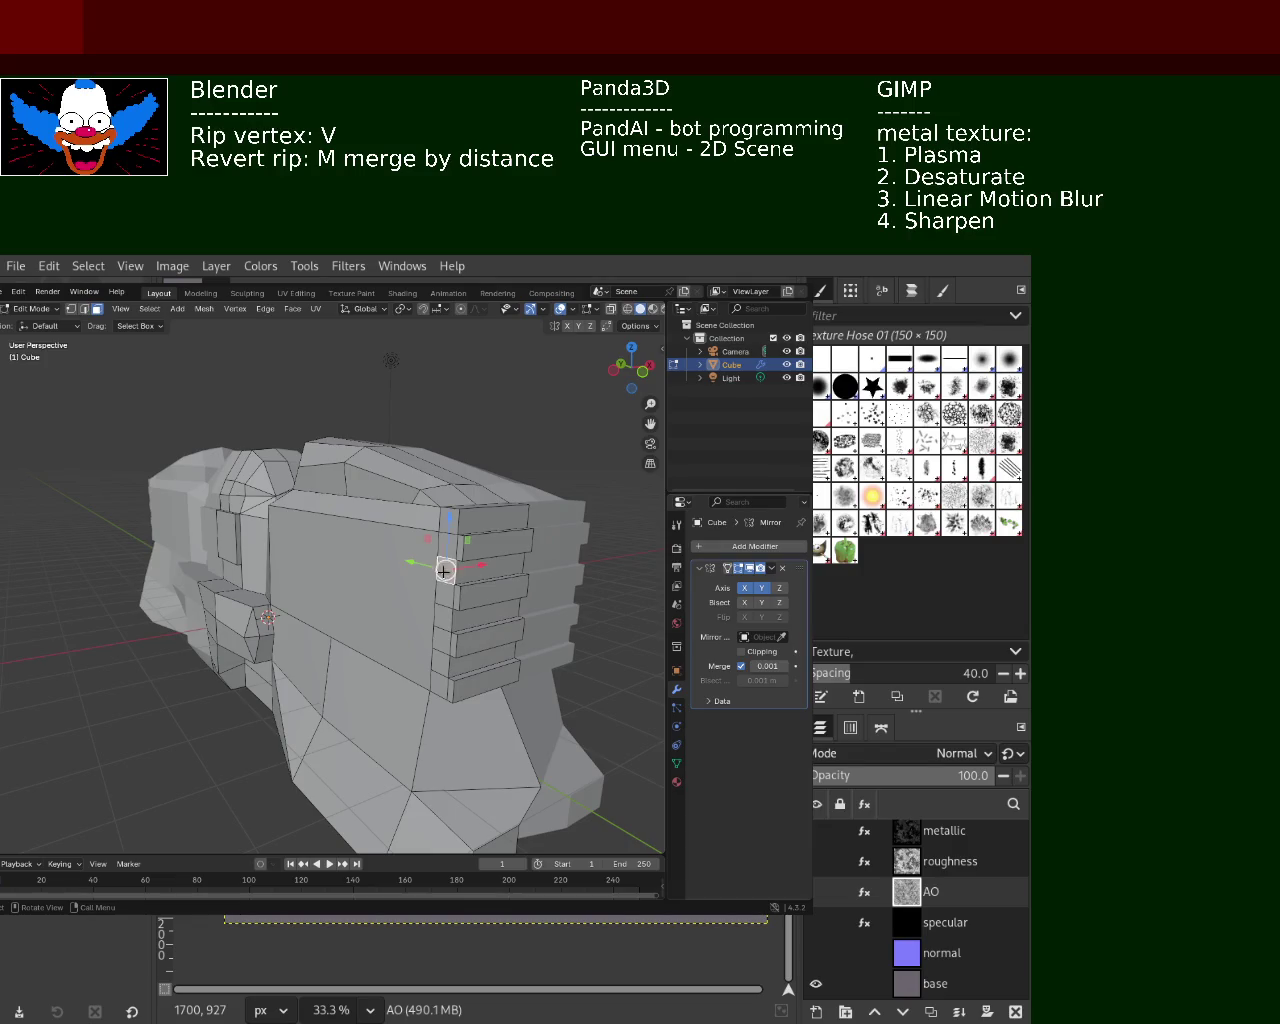
shift+click(440, 630)
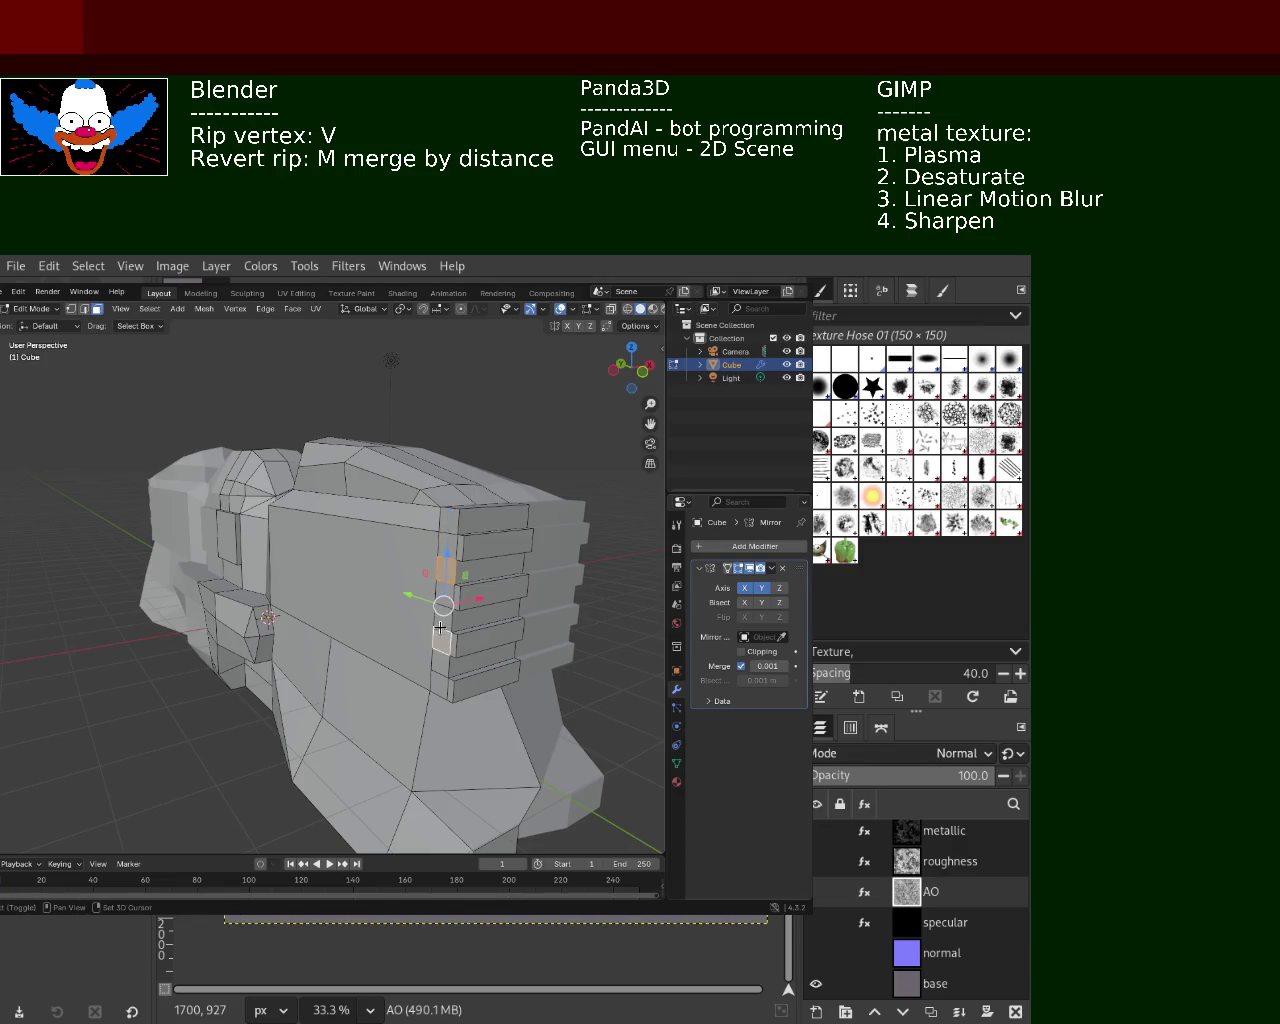
key(e)
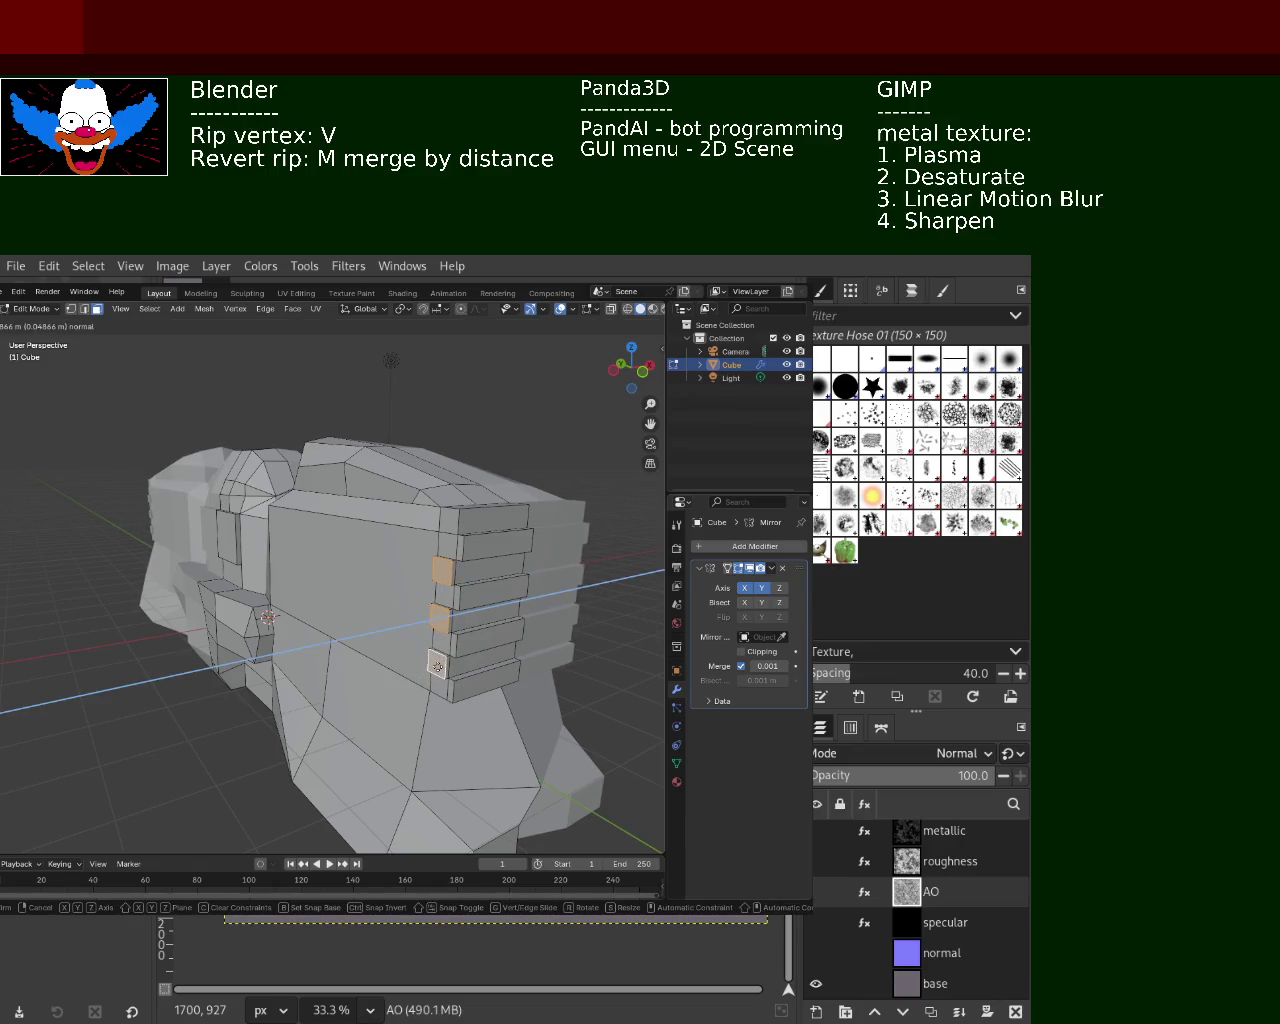
click(436, 665)
mouse_move(360, 590)
middle_down()
mouse_move(515, 600)
mouse_move(463, 634)
mouse_move(371, 626)
mouse_move(300, 640)
mouse_move(299, 668)
mouse_move(345, 664)
mouse_move(486, 620)
mouse_move(425, 612)
mouse_move(414, 660)
mouse_move(322, 657)
middle_up()
mouse_move(160, 642)
middle_down()
mouse_move(287, 660)
mouse_move(417, 614)
mouse_move(277, 629)
mouse_move(333, 635)
mouse_move(266, 637)
mouse_move(266, 626)
mouse_move(303, 637)
mouse_move(308, 695)
mouse_move(280, 655)
mouse_move(388, 588)
mouse_move(391, 537)
mouse_move(374, 546)
mouse_move(339, 621)
mouse_move(420, 543)
mouse_move(523, 560)
mouse_move(29, 434)
mouse_move(400, 560)
mouse_move(155, 579)
middle_up()
key(ctrl+s)
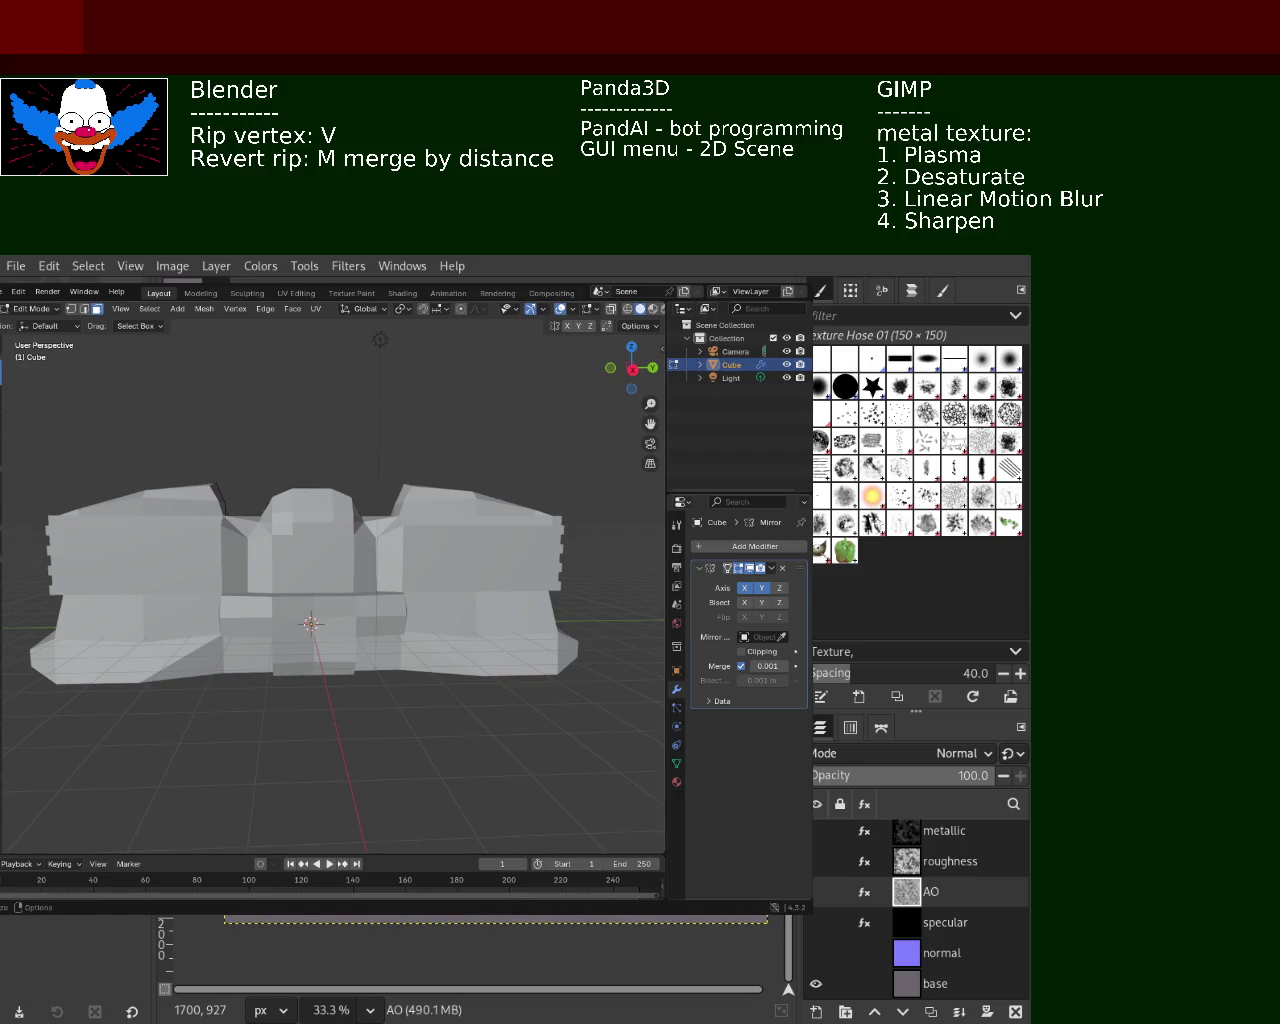
key(ctrl+s)
scroll(171, 457, down, 2)
scroll(55, 512, up, 1)
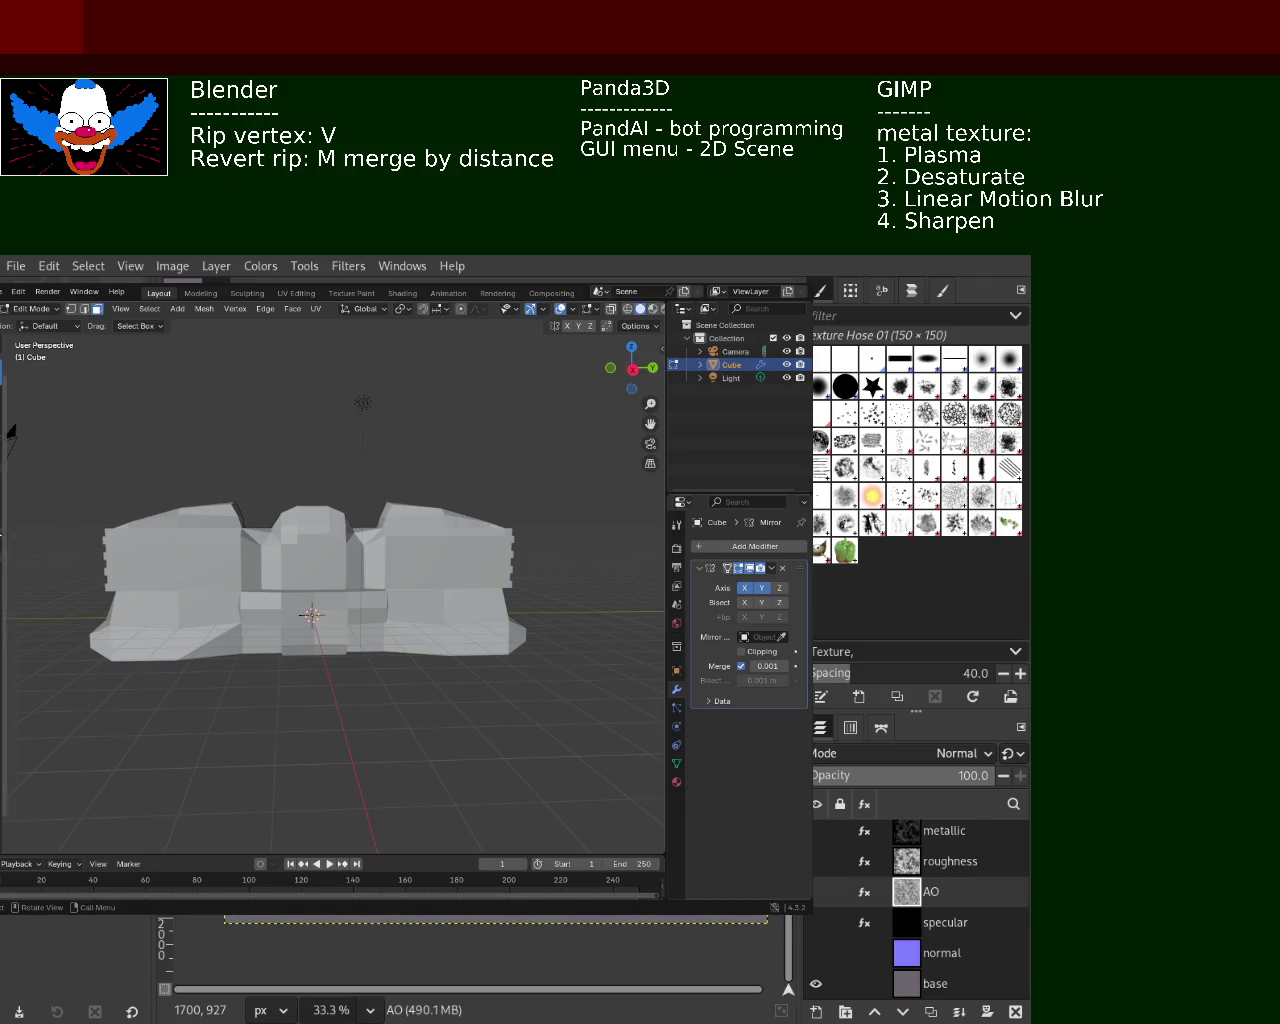
scroll(243, 494, down, 2)
middle_drag(243, 494, 277, 480)
scroll(277, 480, up, 5)
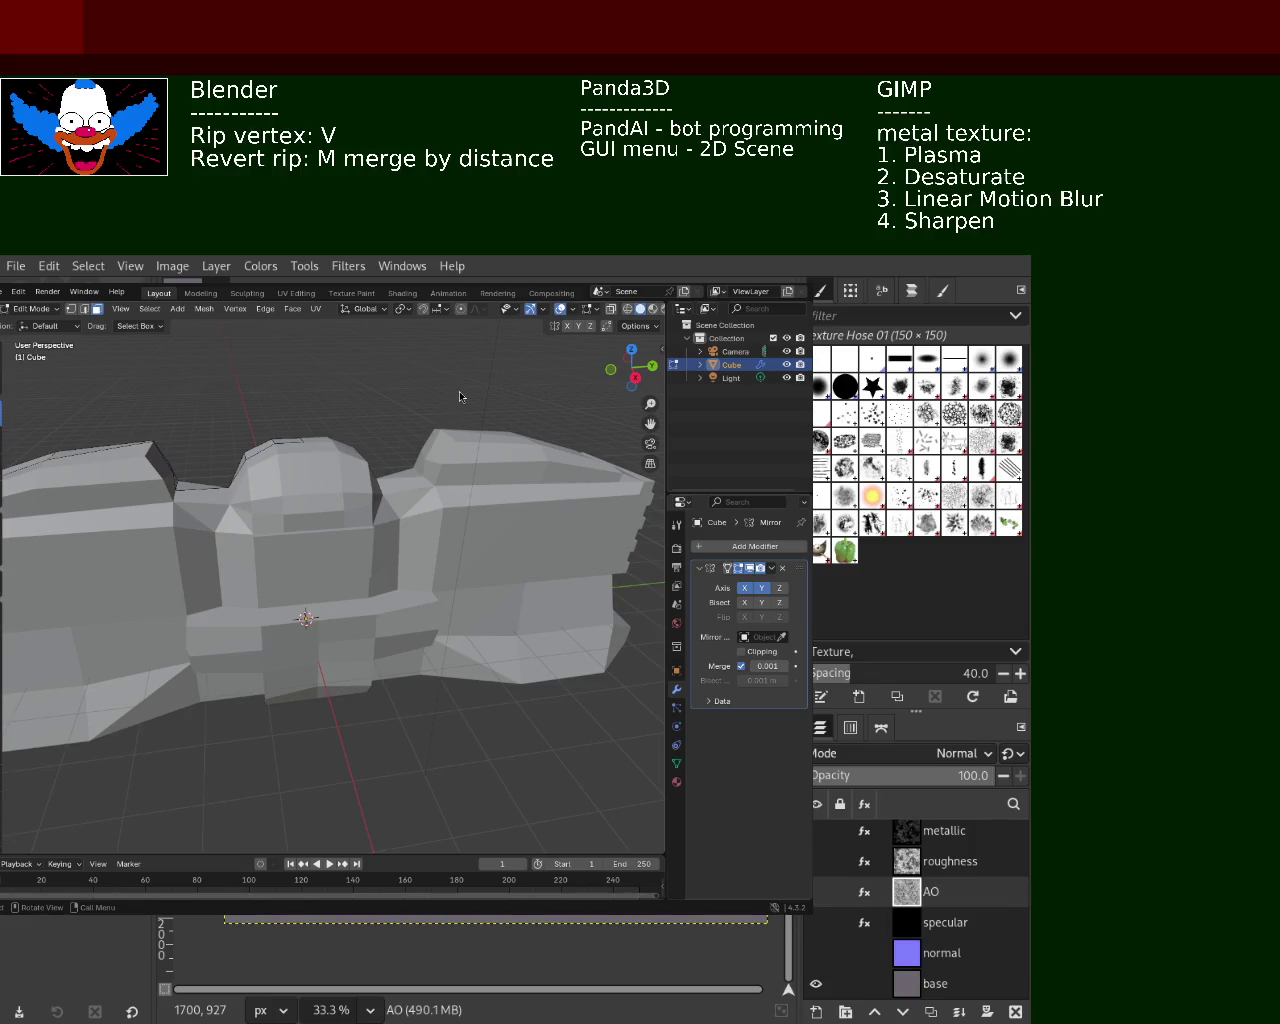
mouse_move(392, 534)
middle_down()
mouse_move(394, 545)
mouse_move(620, 360)
mouse_move(483, 523)
mouse_move(523, 526)
mouse_move(400, 560)
mouse_move(394, 574)
mouse_move(457, 651)
mouse_move(280, 563)
mouse_move(335, 545)
mouse_move(340, 560)
mouse_move(300, 603)
mouse_move(321, 586)
mouse_move(143, 580)
mouse_move(210, 565)
mouse_move(270, 598)
mouse_move(20, 424)
mouse_move(112, 610)
mouse_move(117, 456)
middle_up()
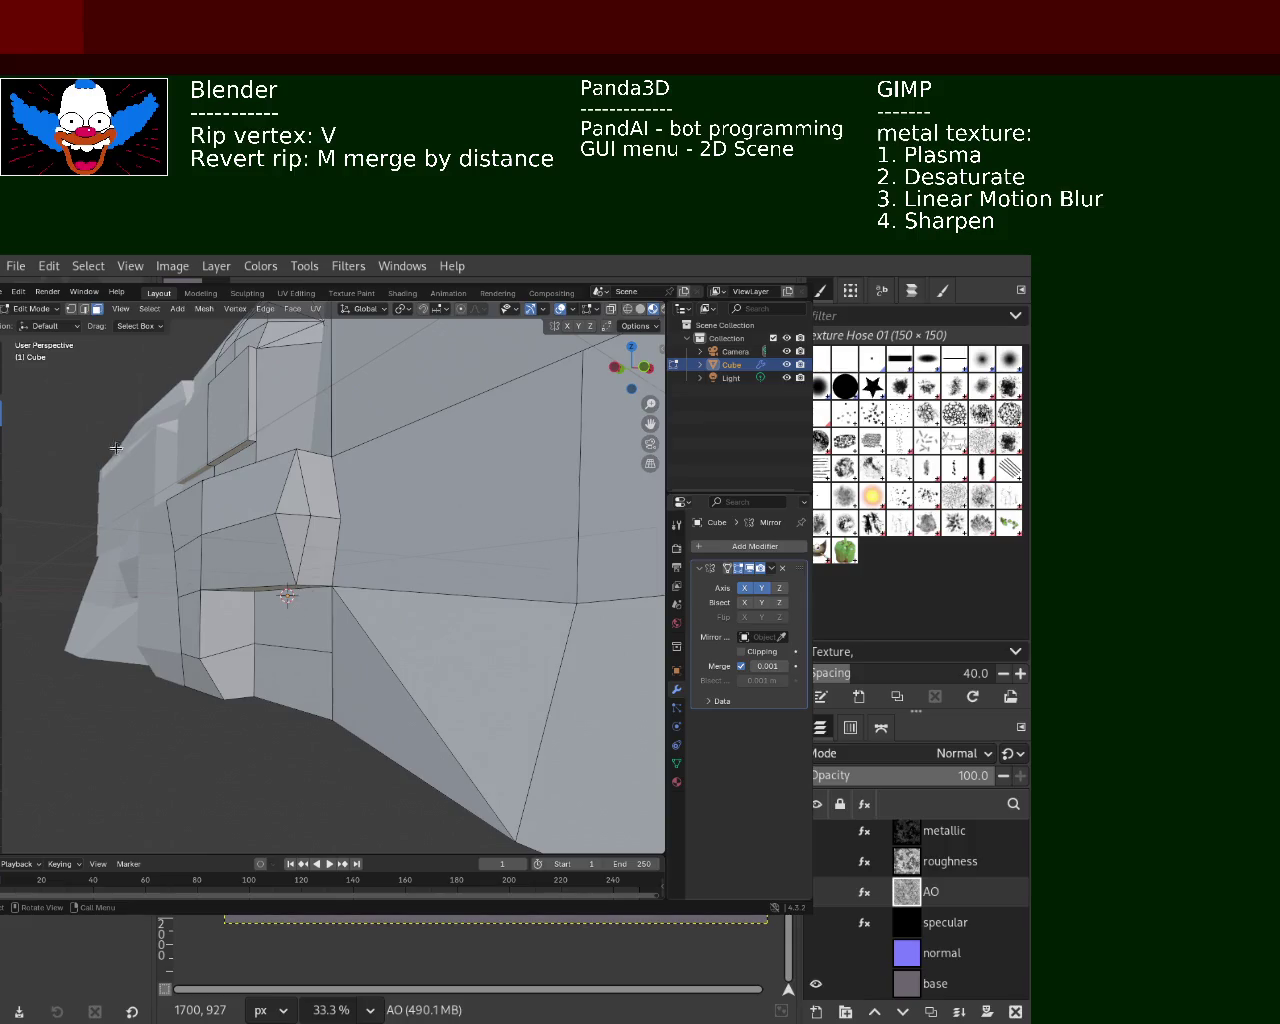
Nudge a lower front vertex vertically and reposition it
click(209, 659)
drag(202, 630, 202, 616)
click(204, 613)
key(g)
click(206, 651)
middle_drag(206, 651, 357, 648)
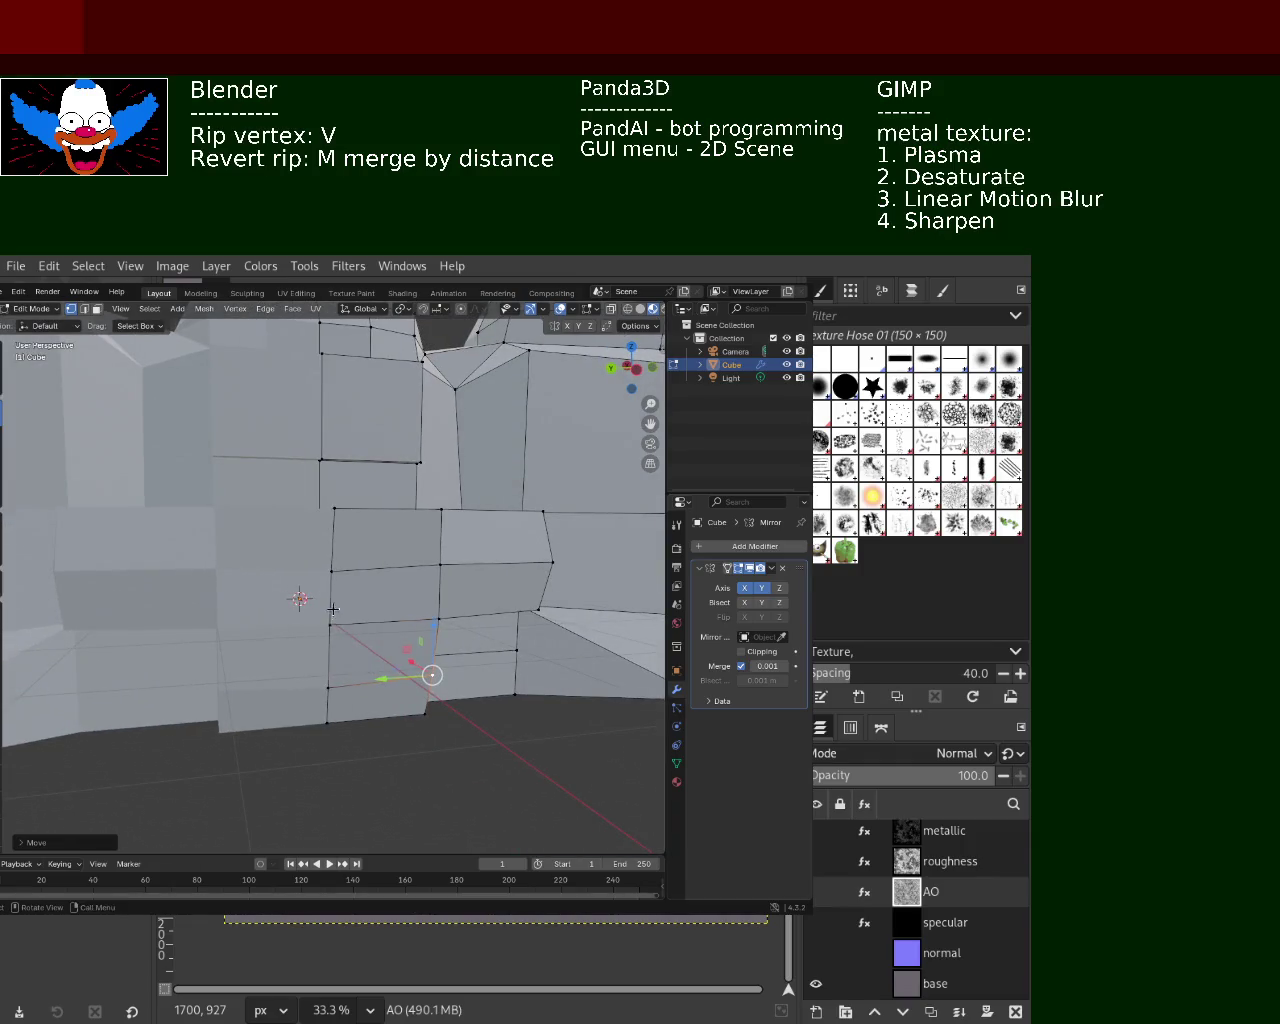
Raise a front panel vertex slightly along Z and save computer_1.blend
click(329, 624)
click(331, 569)
key(g)
key(z)
click(338, 545)
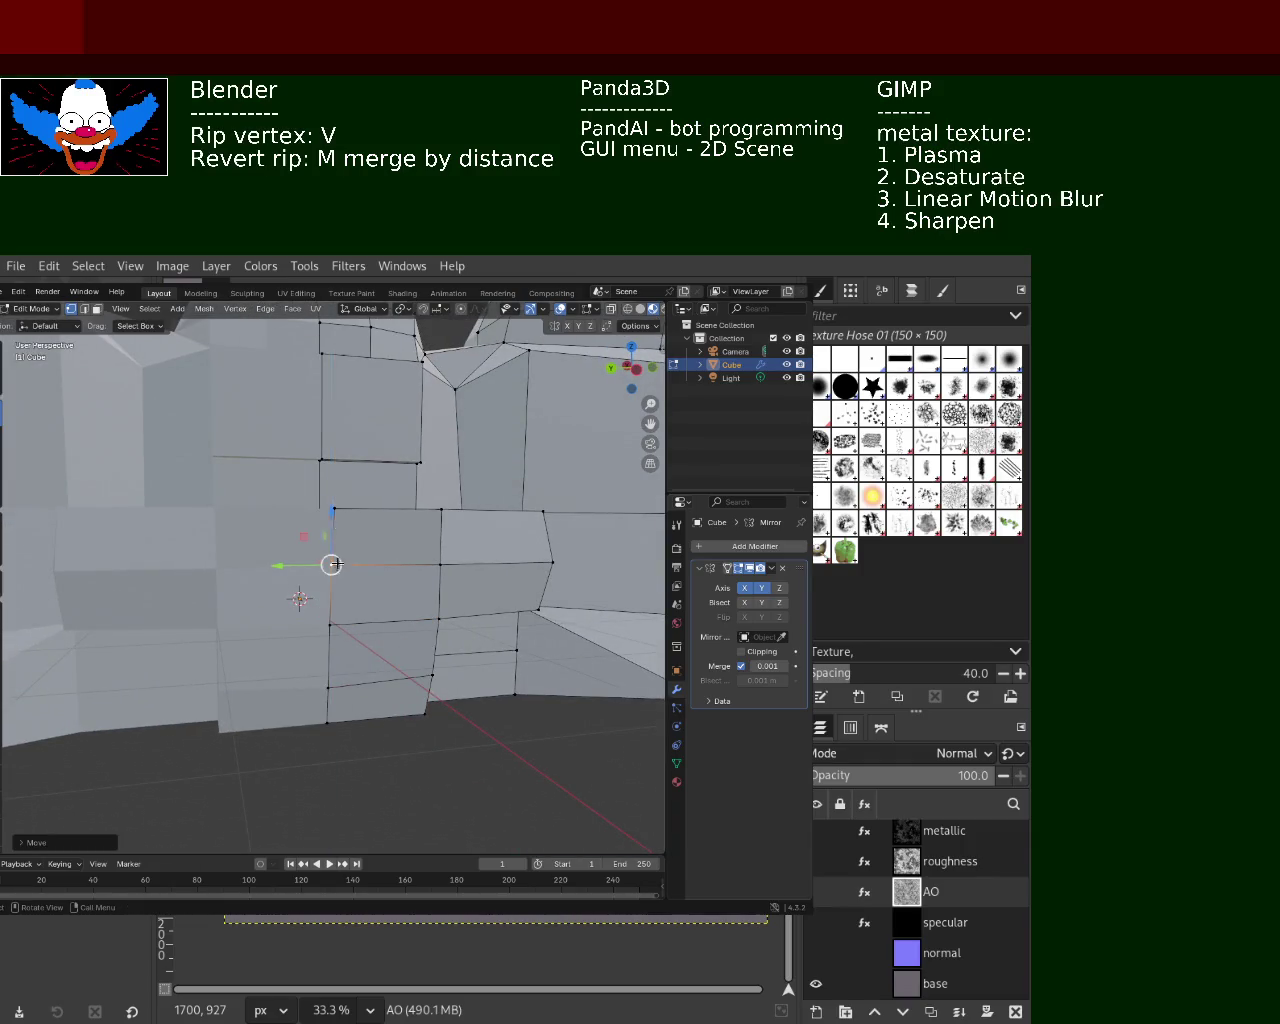
key(ctrl+s)
Save the file again and orbit to a front view of the mesh
scroll(462, 595, down, 5)
middle_drag(462, 595, 325, 560)
key(ctrl+s)
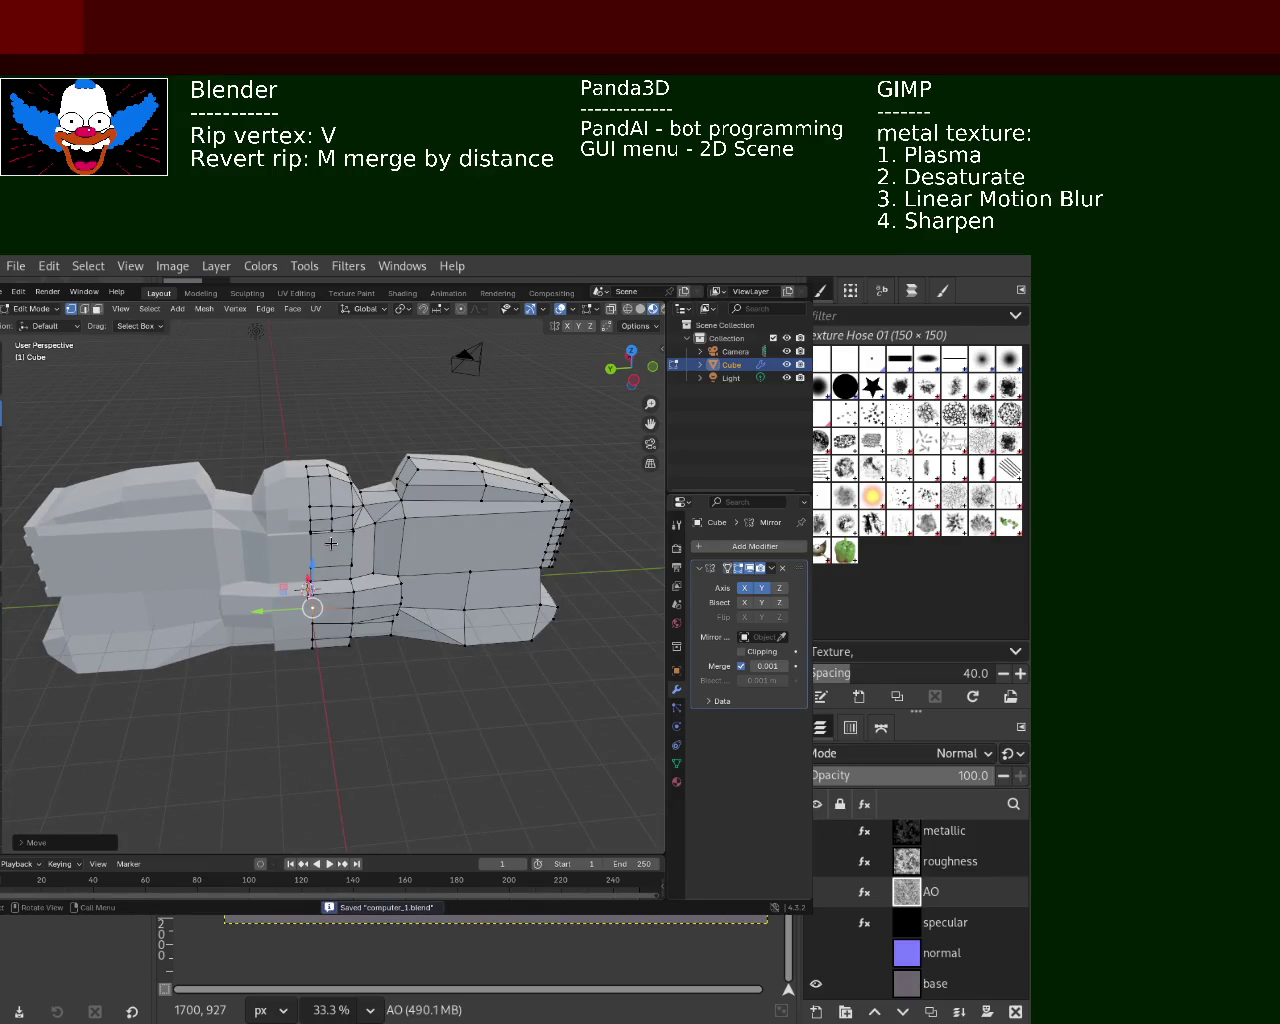
mouse_move(582, 624)
middle_down()
mouse_move(418, 647)
mouse_move(559, 586)
mouse_move(566, 610)
middle_up()
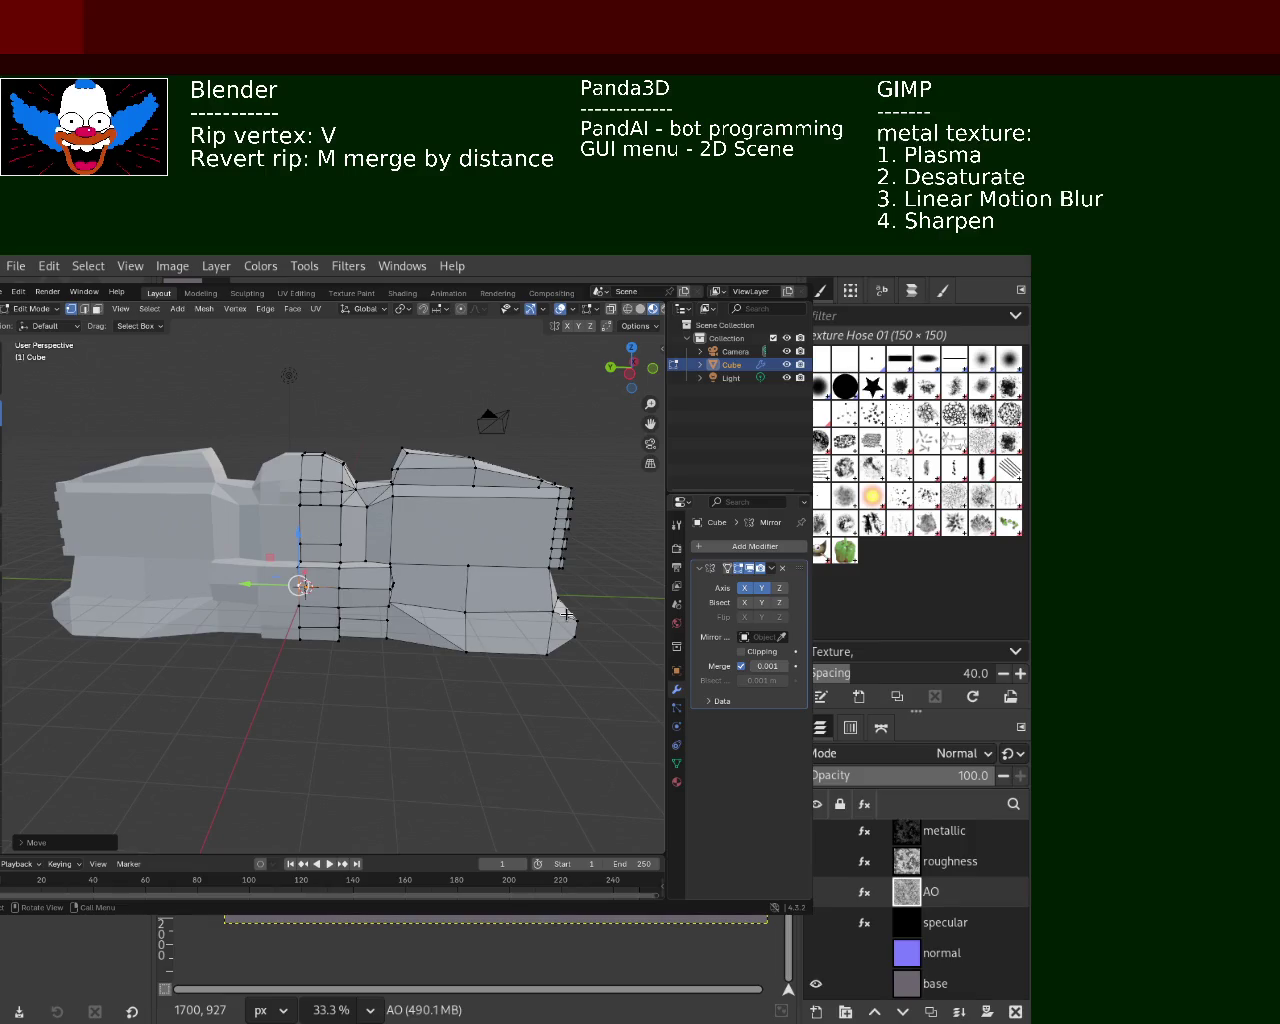
mouse_move(580, 546)
middle_down()
mouse_move(357, 543)
mouse_move(334, 566)
mouse_move(368, 638)
mouse_move(382, 638)
middle_up()
scroll(321, 489, up, 3)
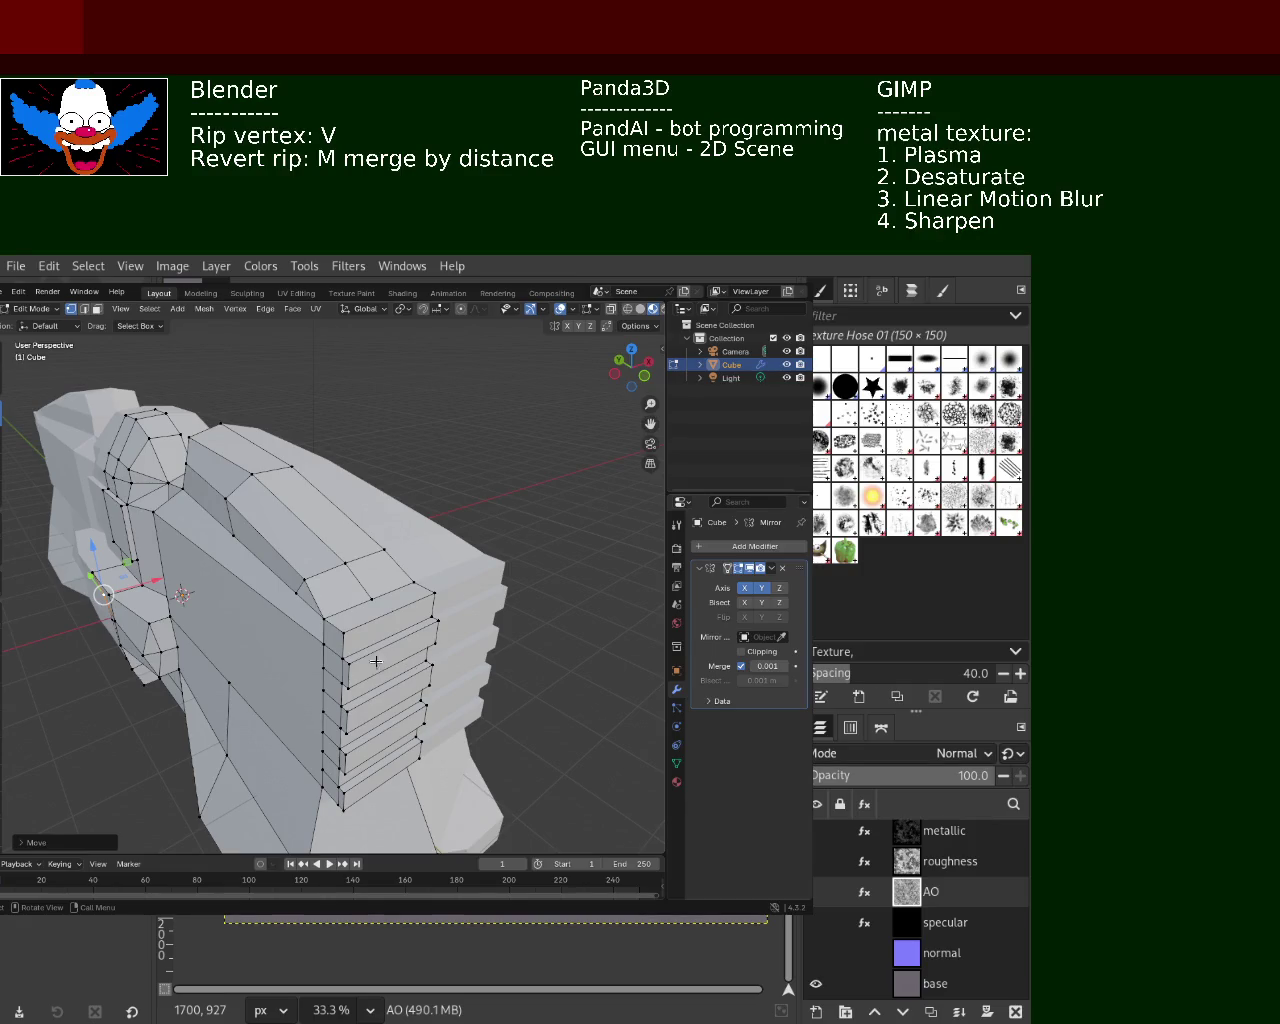
In edge select mode, select the vertical front edge segments of the vented block
click(84, 308)
click(398, 586)
click(338, 610)
shift+click(327, 633)
shift+click(321, 690)
shift+click(322, 708)
shift+click(321, 728)
shift+click(322, 753)
shift+click(322, 772)
shift+click(322, 776)
shift+click(322, 766)
shift+click(322, 766)
shift+click(322, 766)
mouse_move(322, 766)
middle_down()
mouse_move(357, 766)
mouse_move(395, 697)
mouse_move(229, 600)
mouse_move(314, 583)
middle_up()
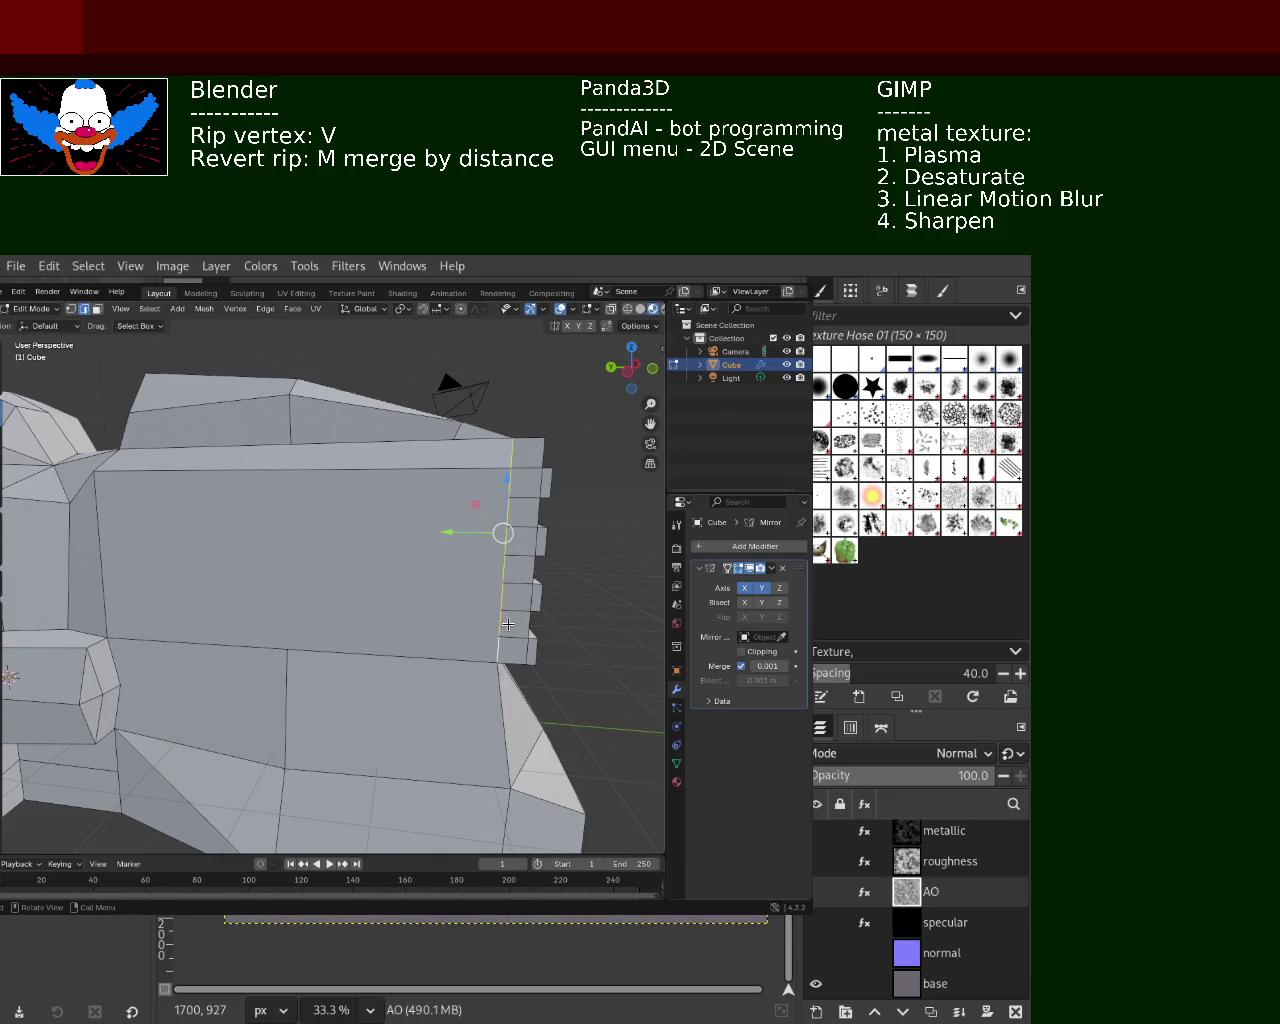
Add the vent slat edges and the vertical corner edge chain, then open the Edge menu
middle_drag(506, 619, 457, 623)
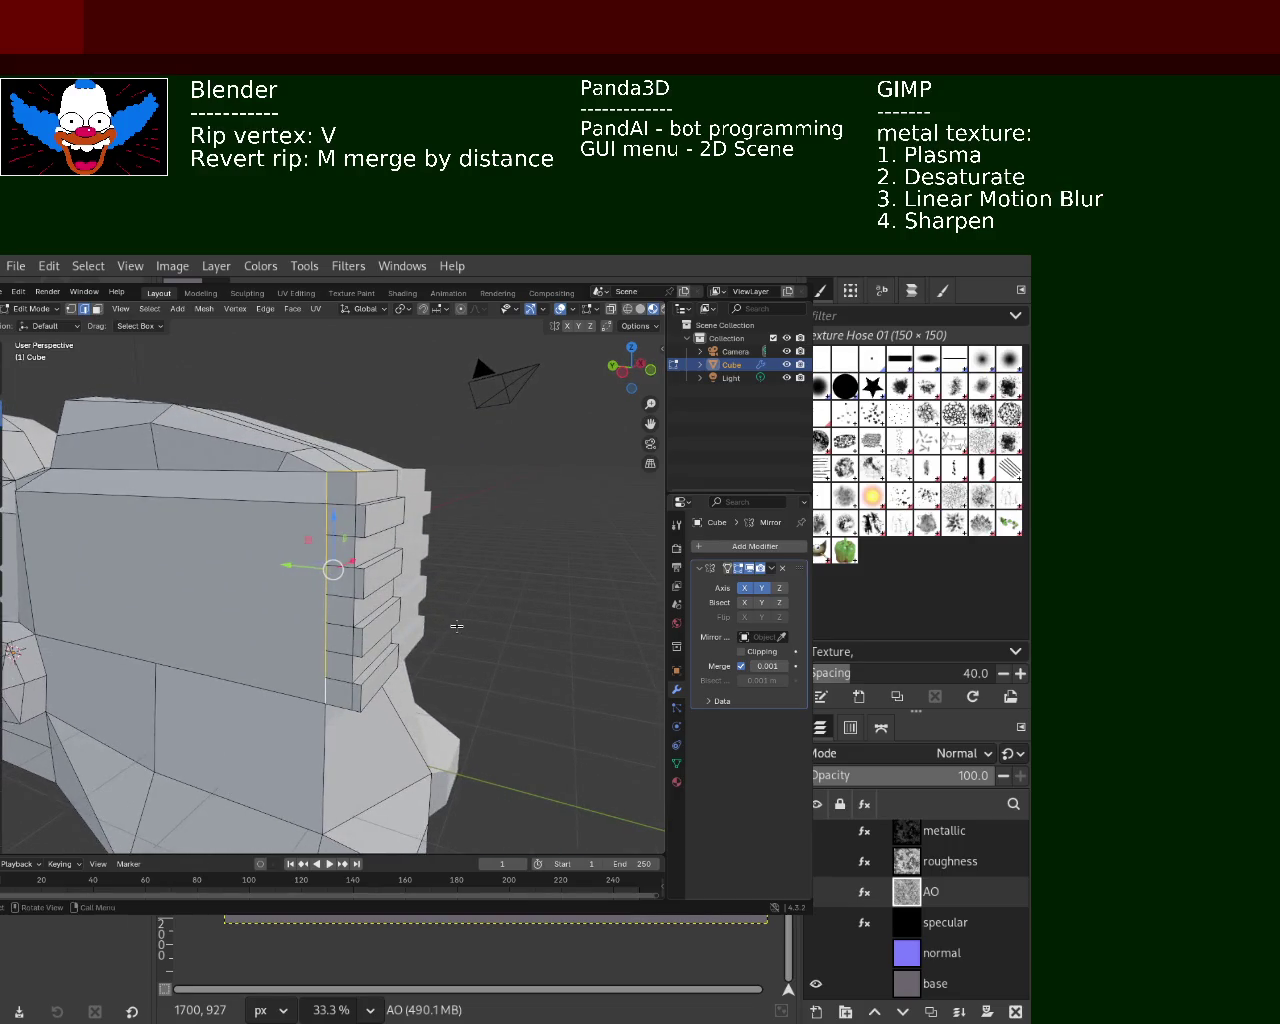
click(370, 611)
click(353, 645)
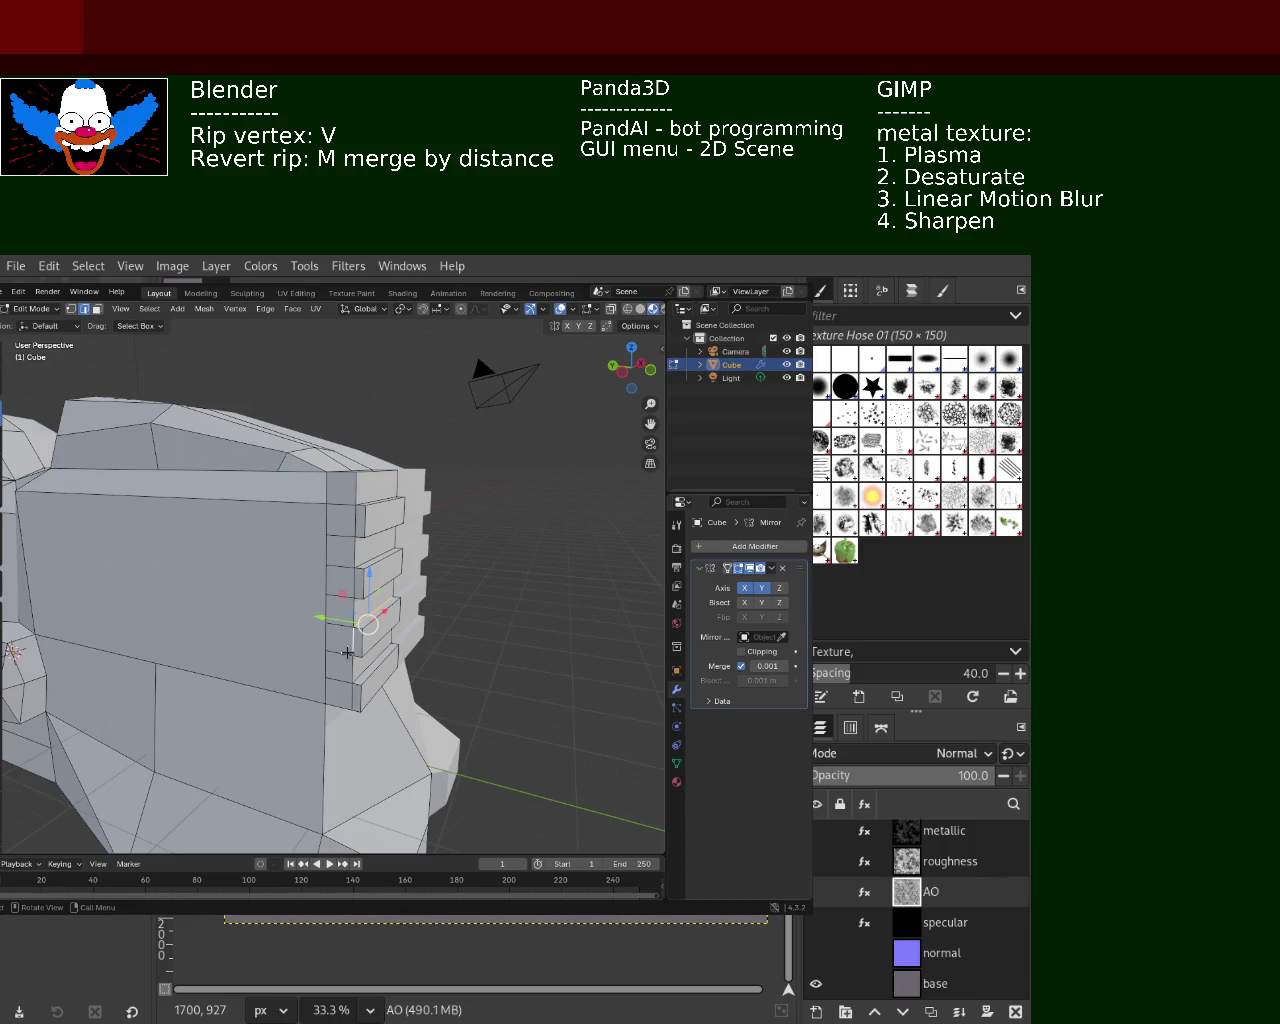
click(353, 482)
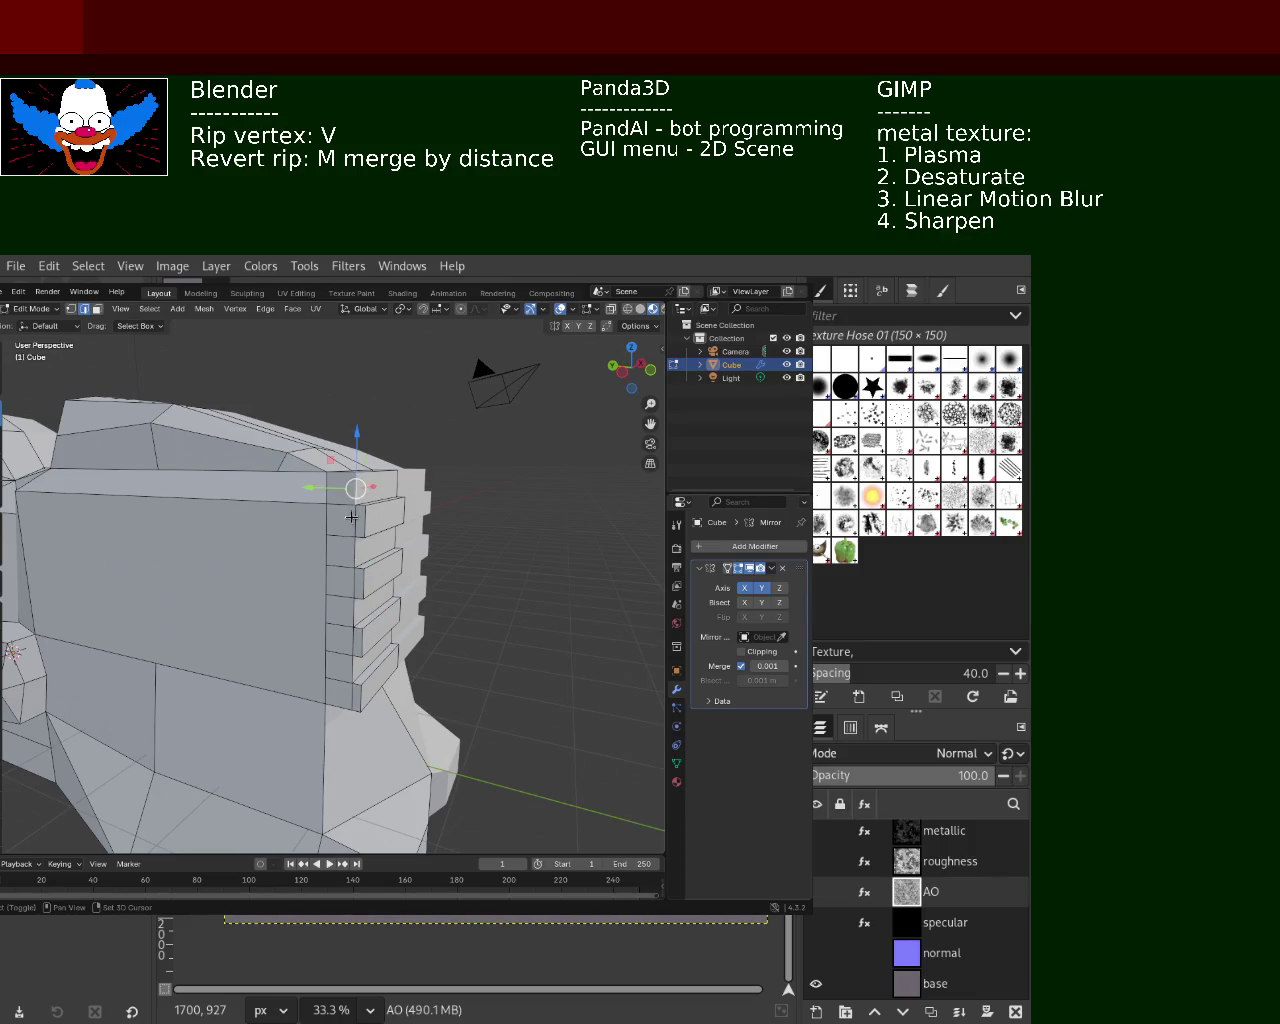
shift+click(354, 591)
shift+click(354, 612)
shift+click(353, 642)
shift+click(351, 680)
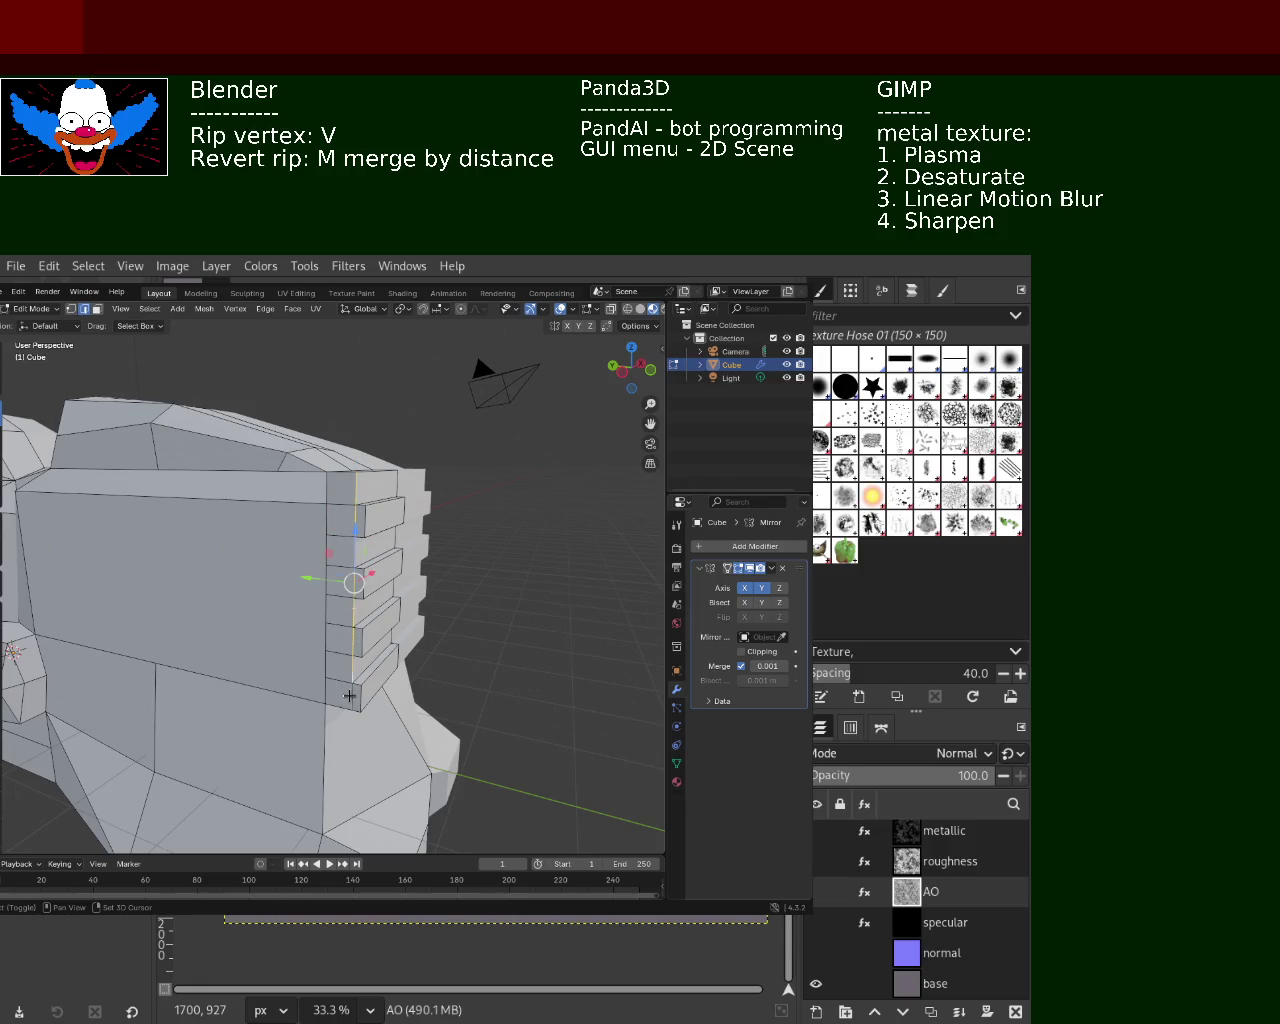
middle_drag(349, 695, 235, 472)
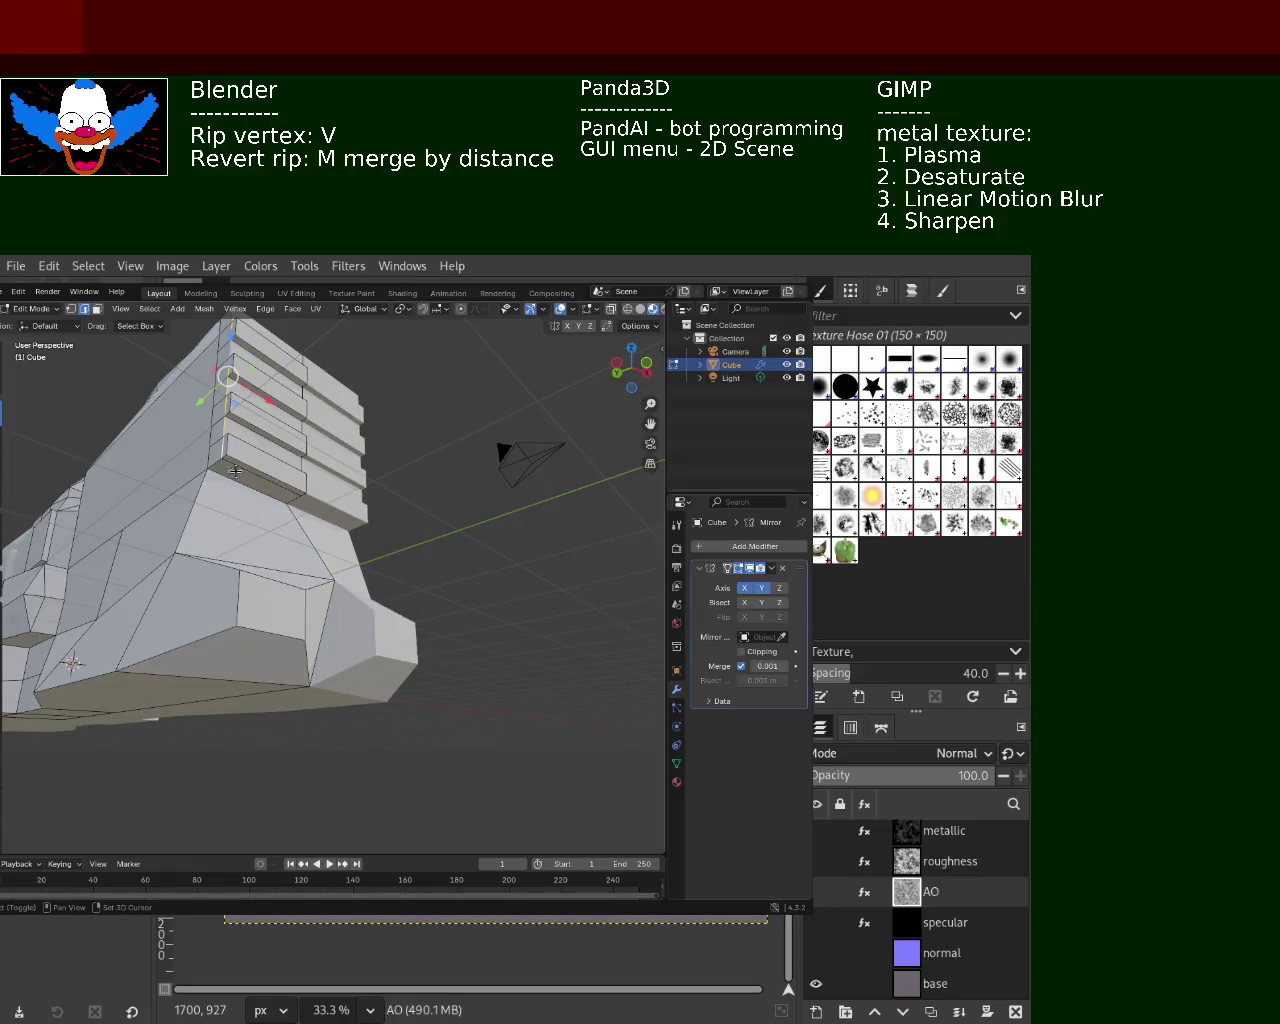
mouse_move(297, 493)
middle_down()
mouse_move(286, 557)
mouse_move(306, 589)
middle_up()
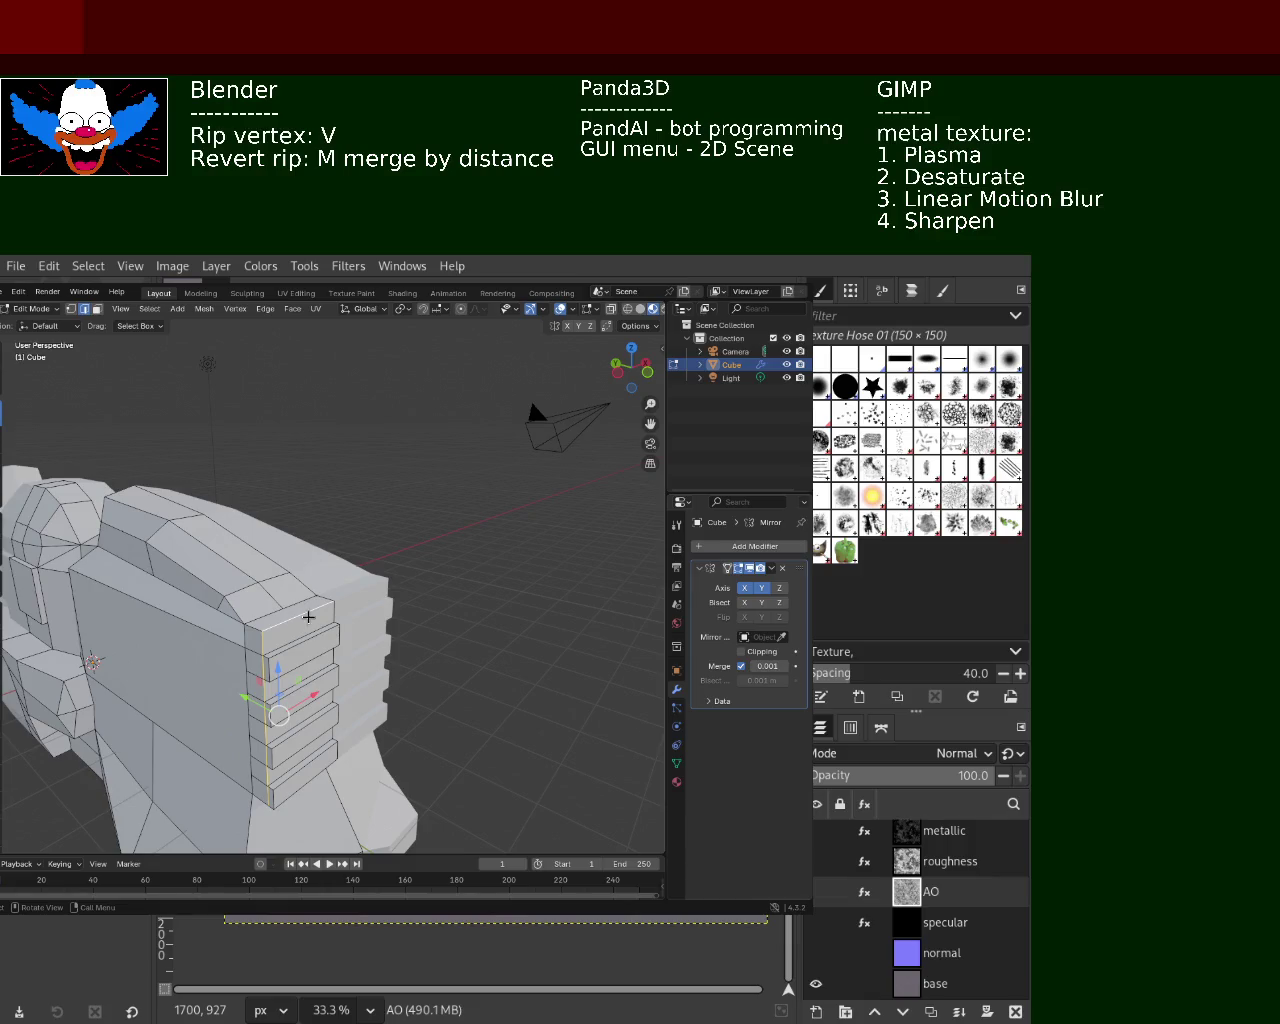
click(265, 309)
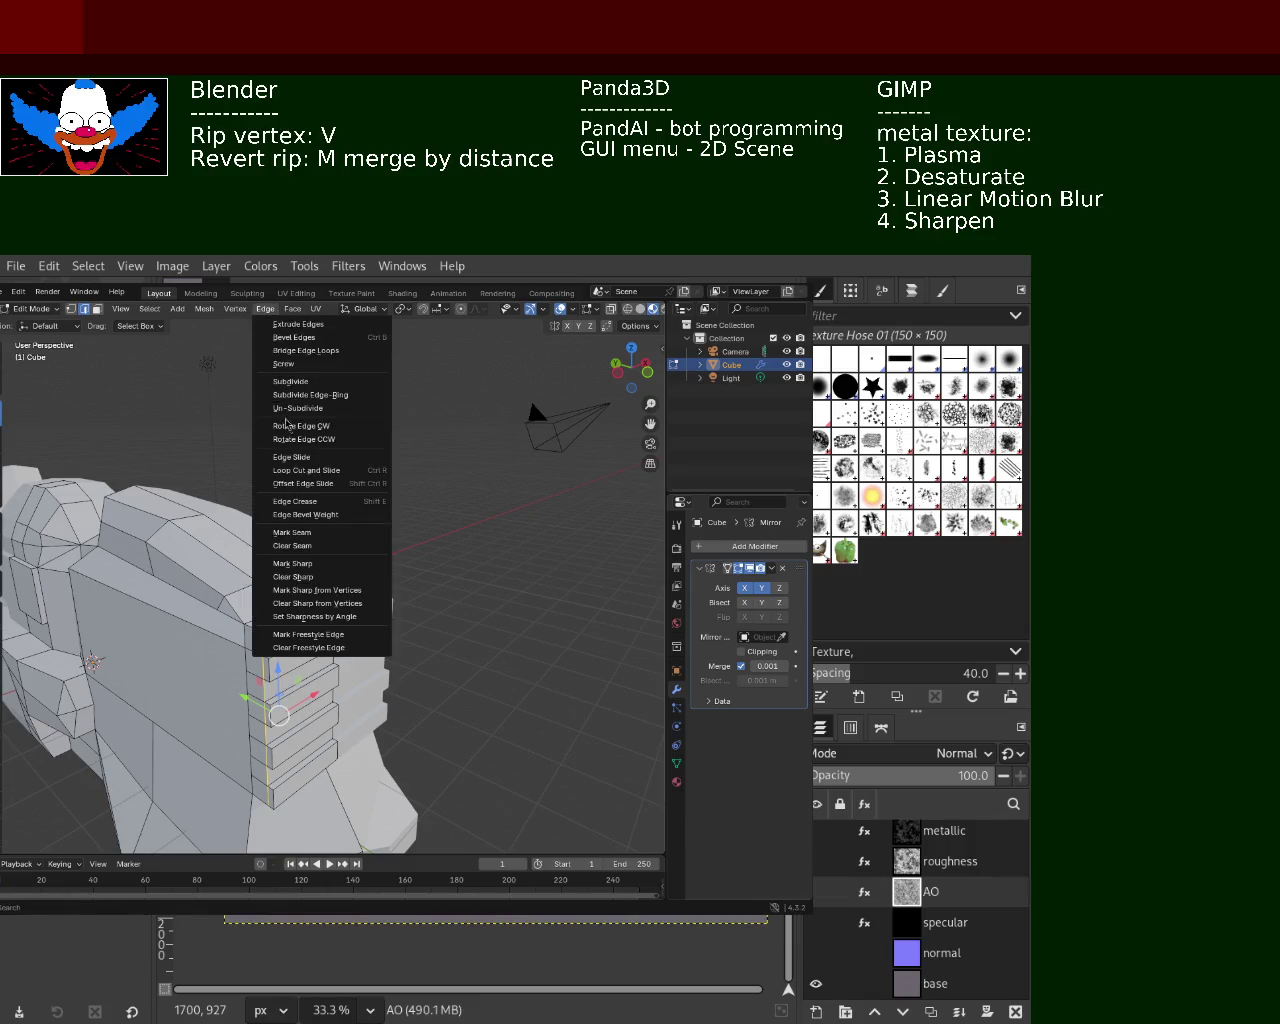
Mark the vented block's selected corner edges as a red seam and check it
click(292, 532)
mouse_move(464, 557)
middle_down()
mouse_move(440, 529)
mouse_move(429, 549)
mouse_move(449, 560)
mouse_move(555, 545)
middle_up()
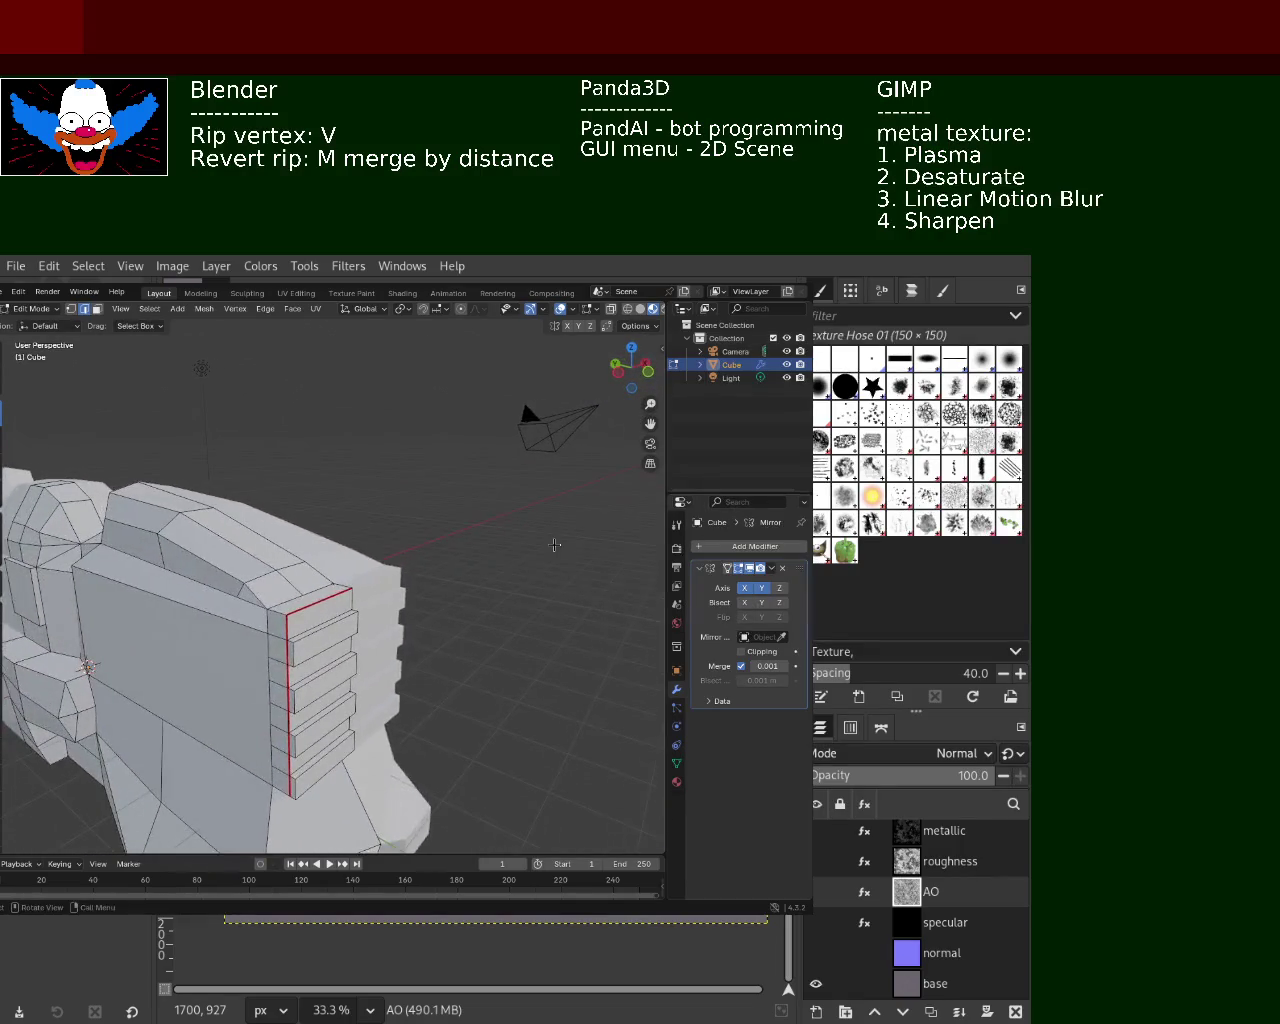
mouse_move(433, 568)
middle_down()
mouse_move(350, 626)
mouse_move(374, 635)
mouse_move(402, 597)
middle_up()
click(375, 612)
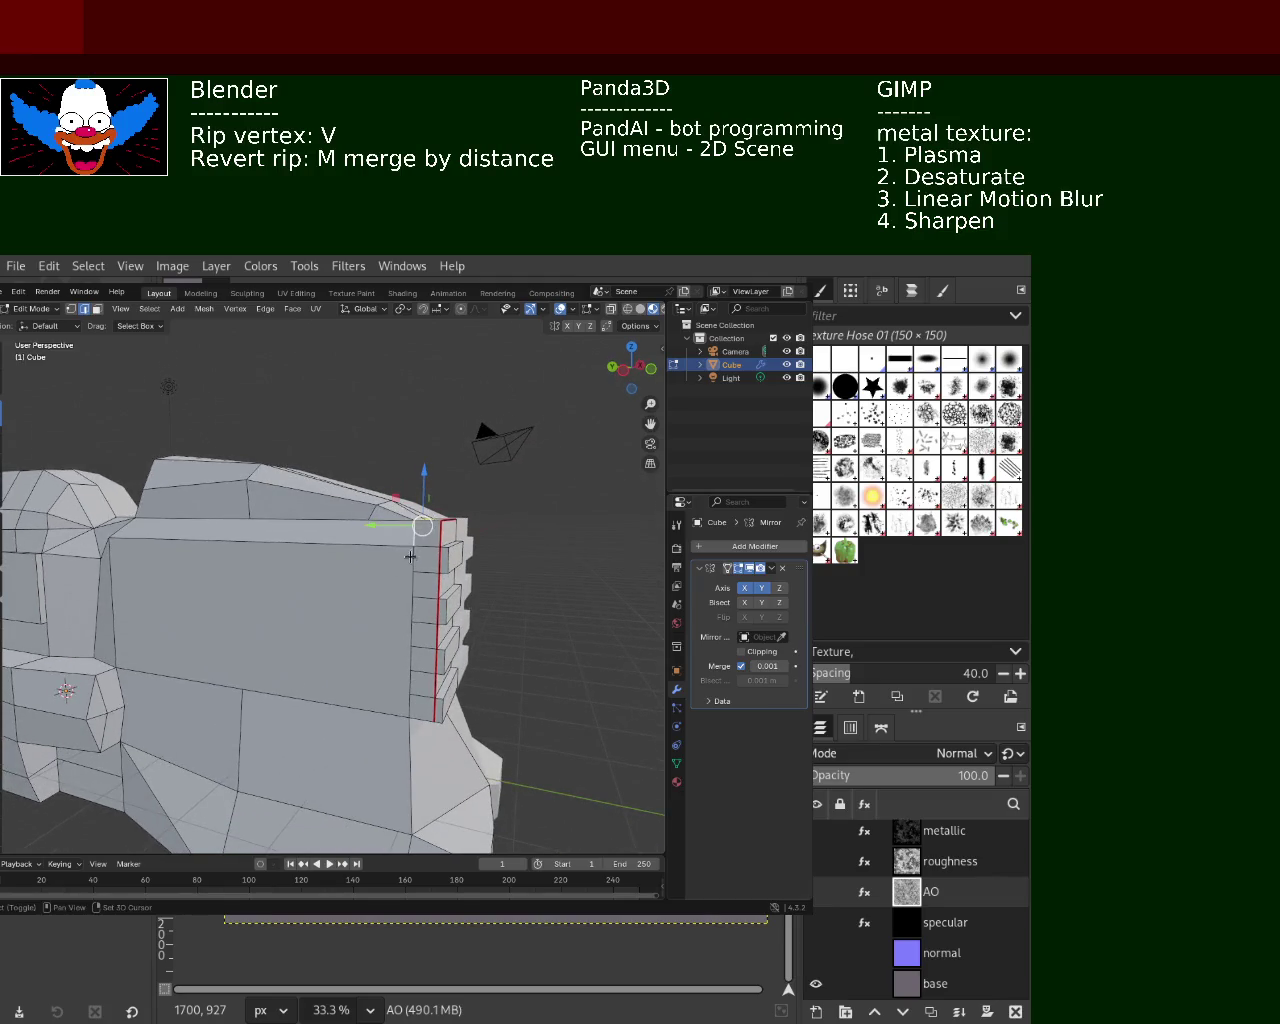
key(v)
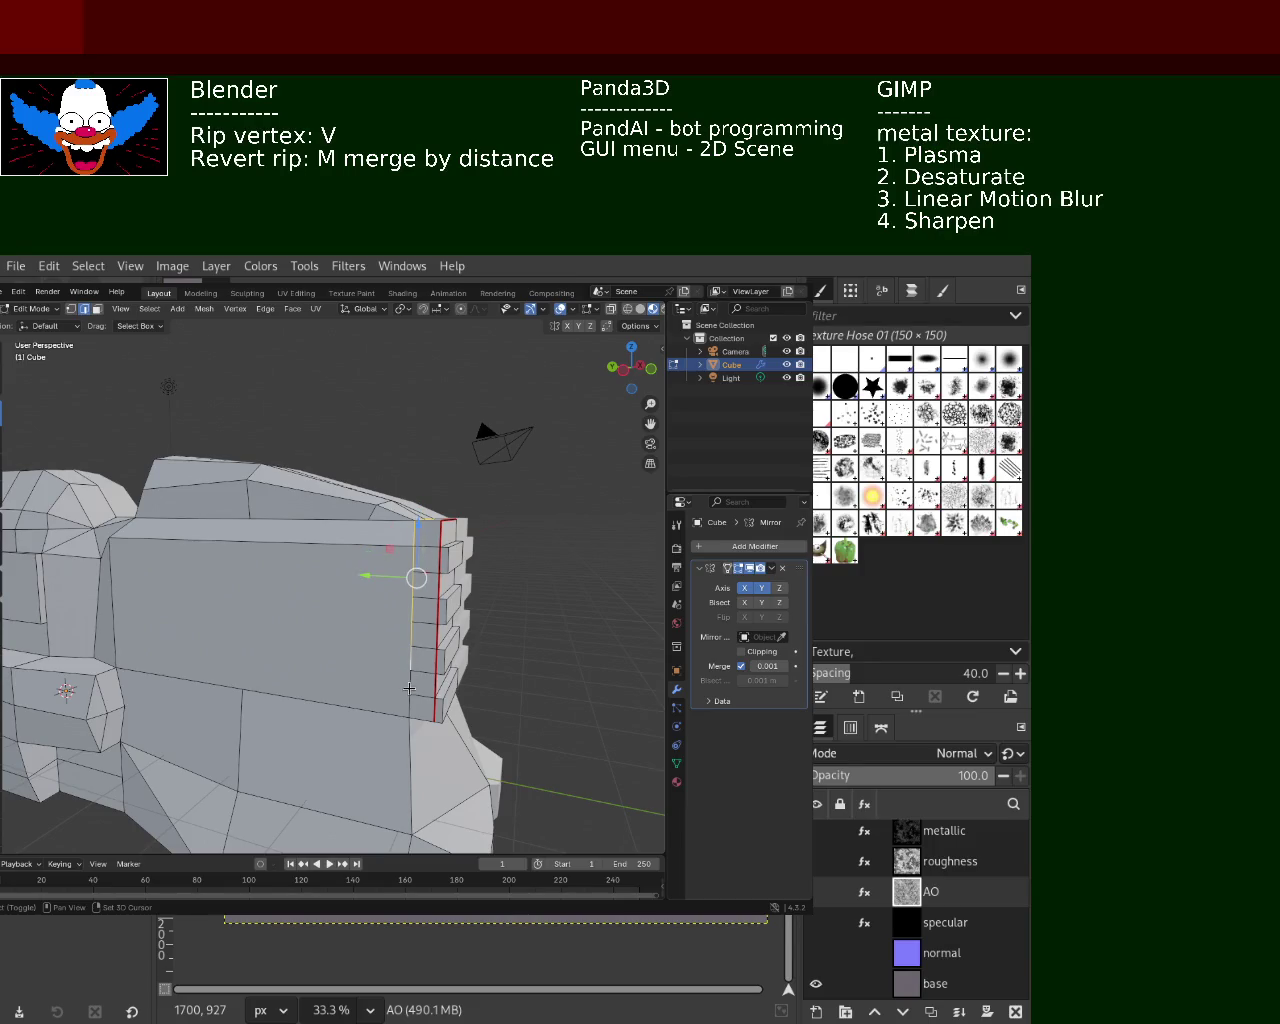
right_click(456, 580)
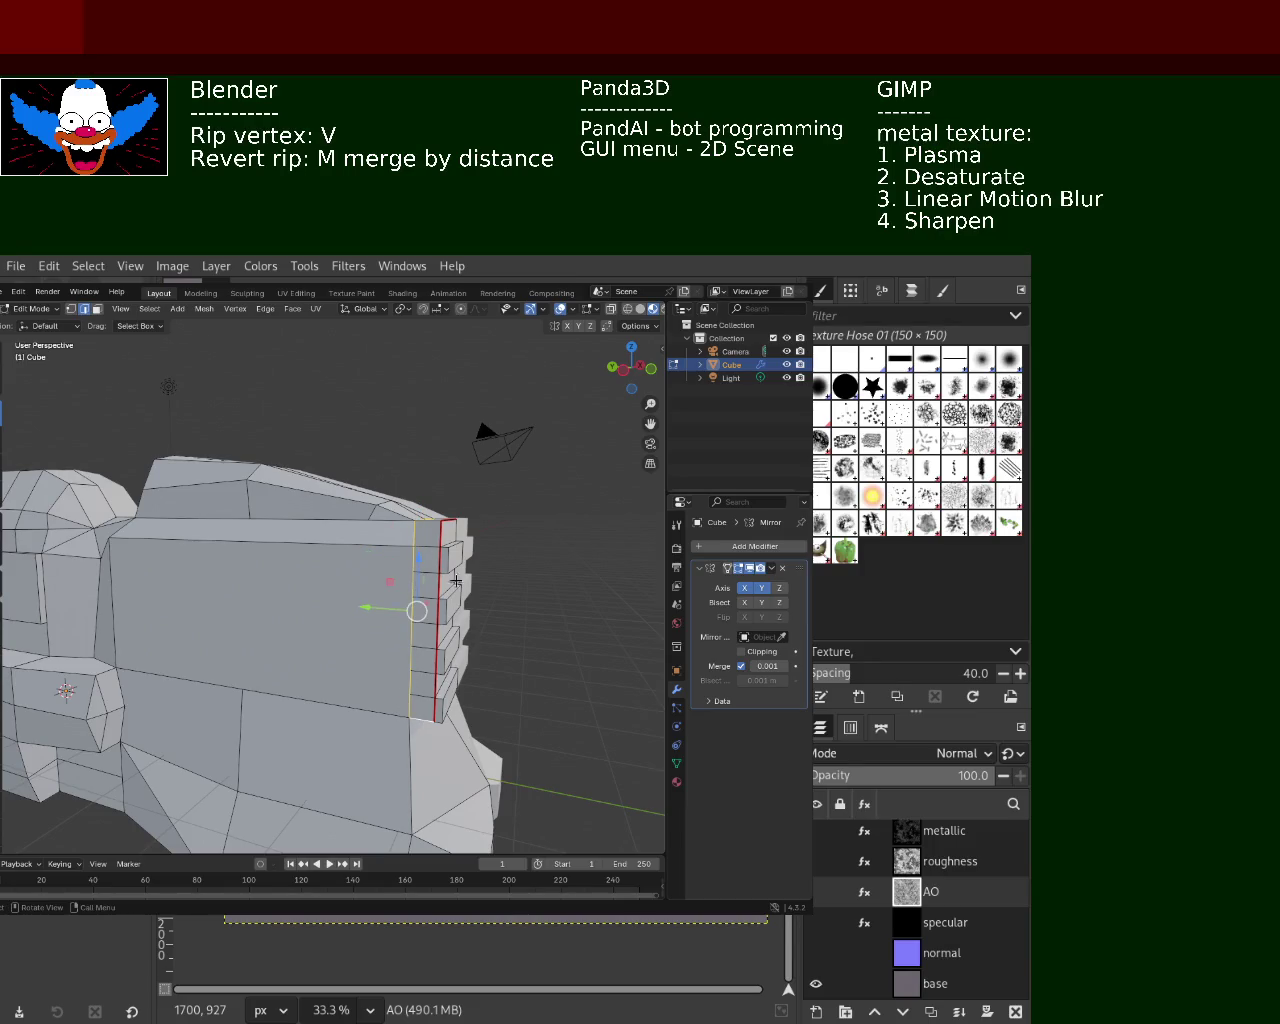
Mark the next selected block edges as a seam and inspect the seamed block
click(265, 309)
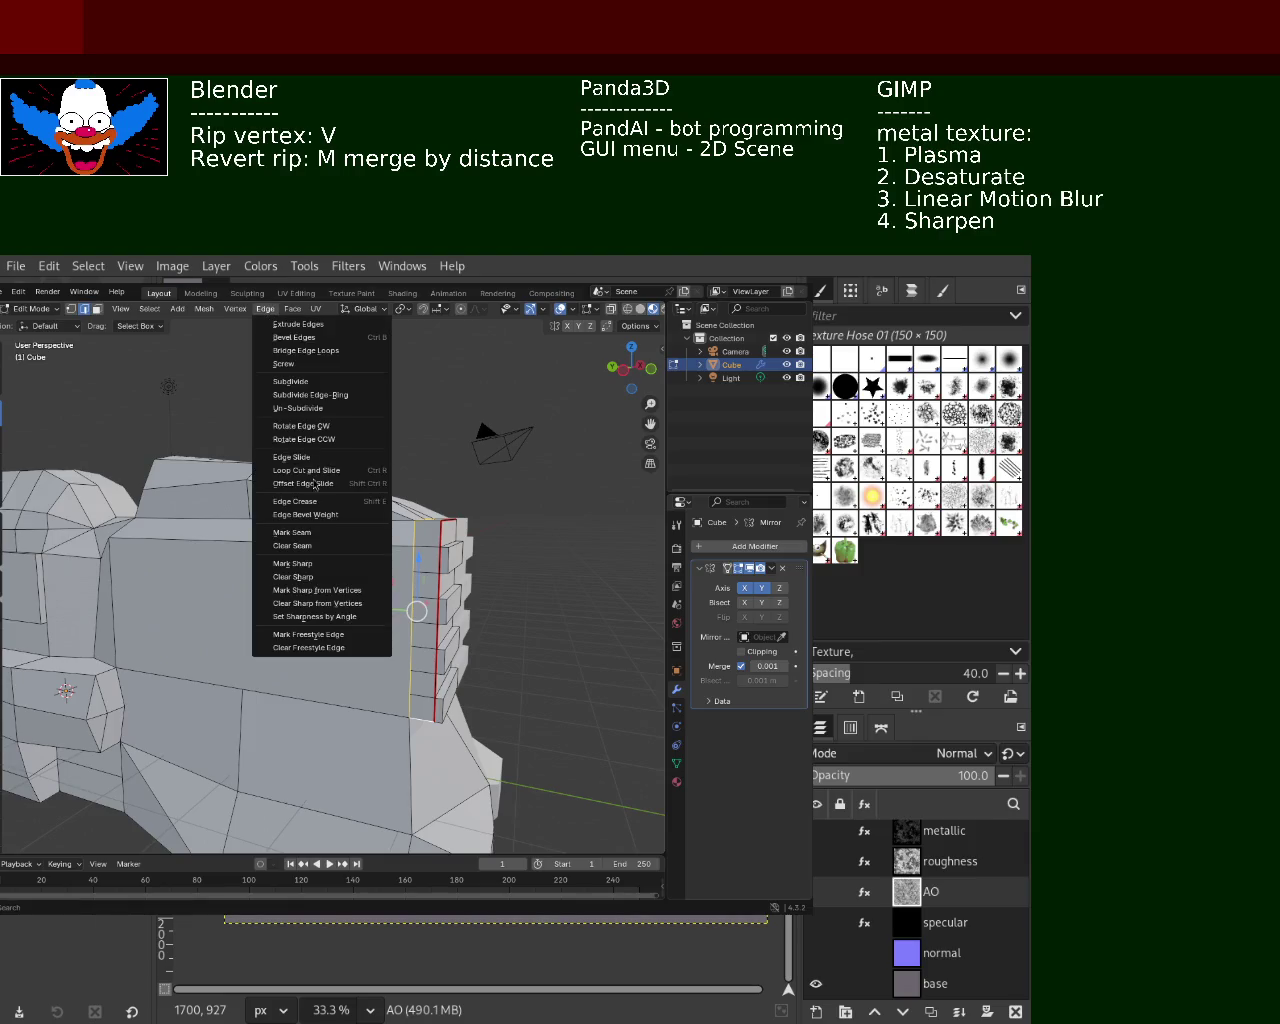
click(319, 533)
mouse_move(351, 560)
middle_down()
mouse_move(334, 591)
mouse_move(357, 608)
mouse_move(337, 577)
mouse_move(337, 614)
mouse_move(404, 567)
mouse_move(349, 479)
mouse_move(286, 551)
mouse_move(377, 586)
mouse_move(422, 581)
middle_up()
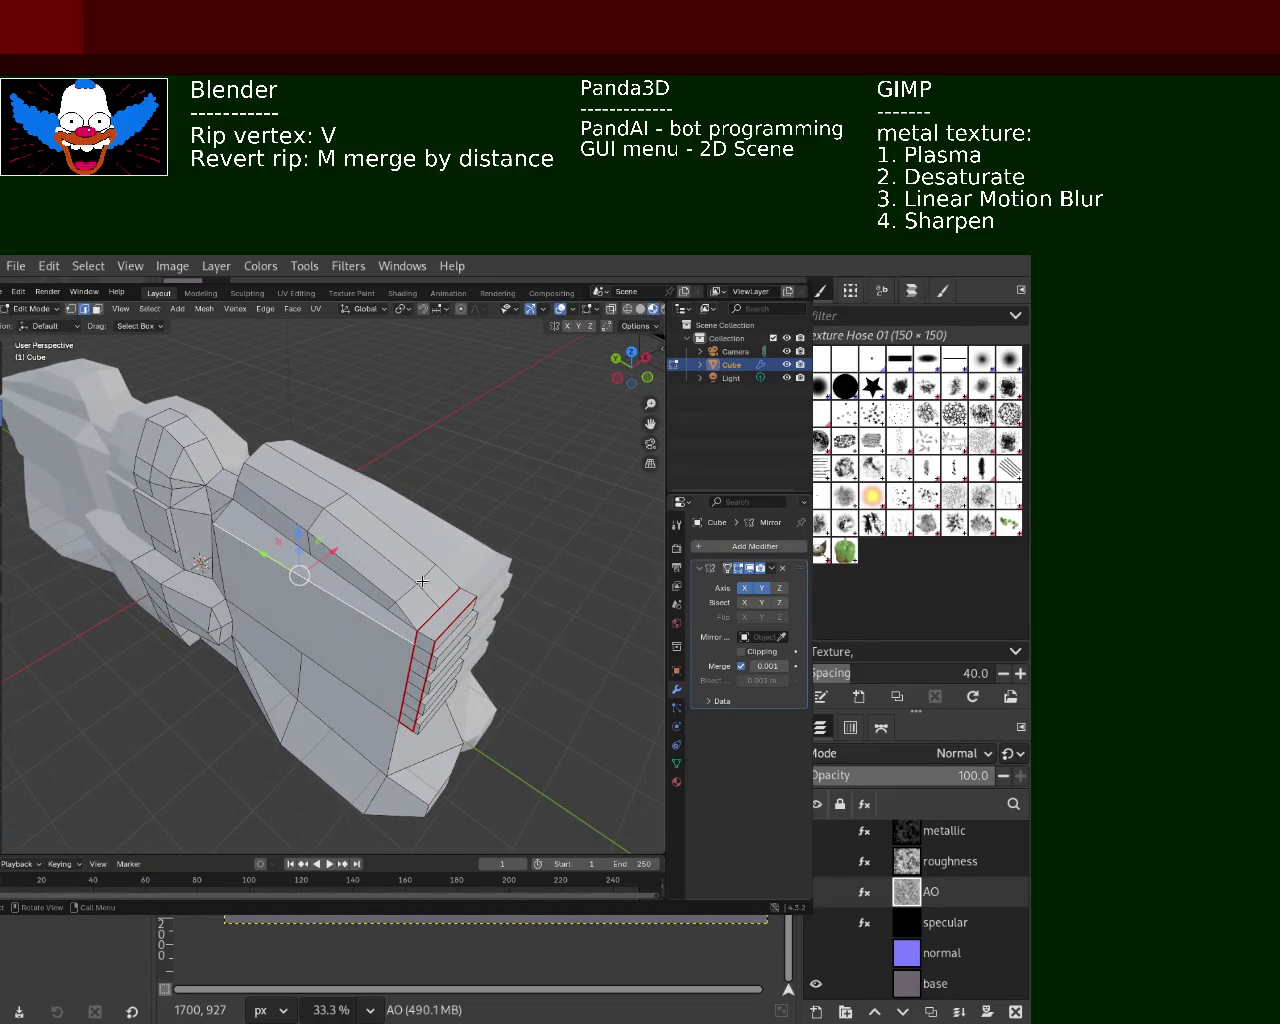
middle_drag(300, 545, 425, 541)
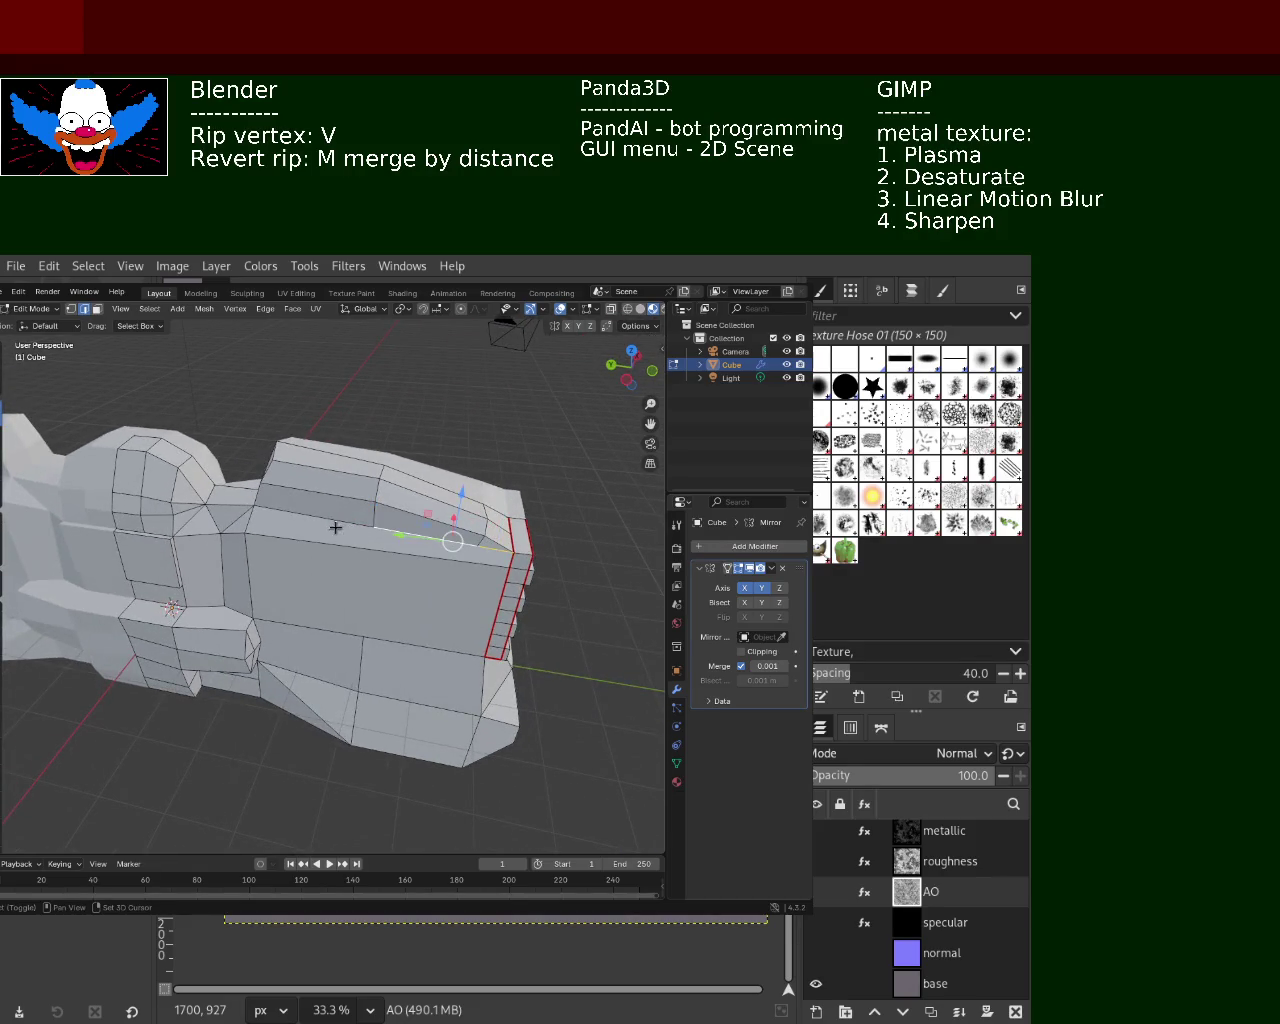
mouse_move(336, 527)
middle_down()
mouse_move(339, 550)
mouse_move(420, 520)
middle_up()
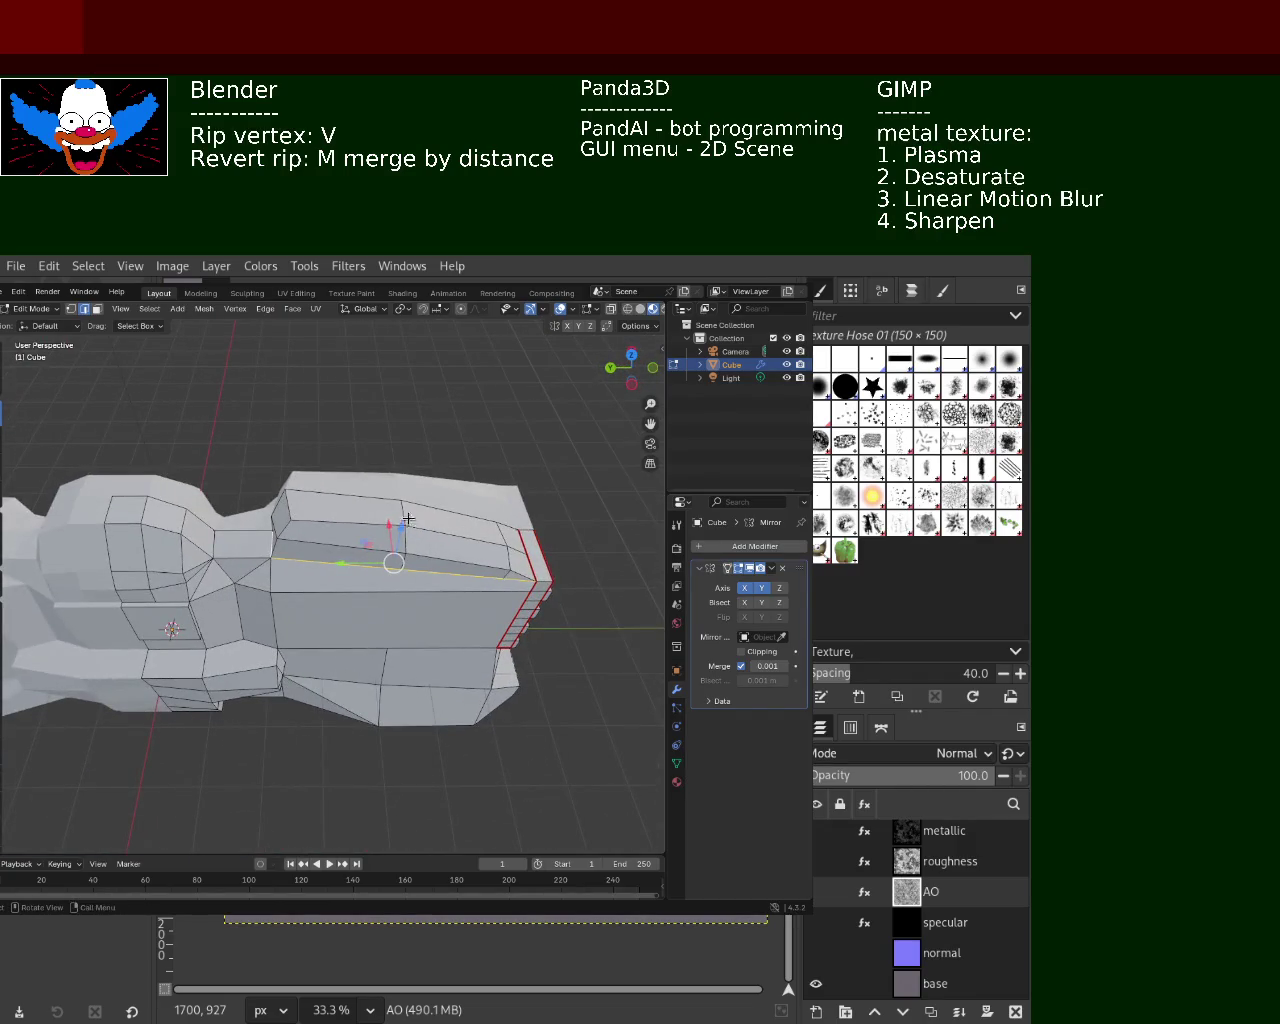
Mark the top edge running back from the block as a seam
click(265, 308)
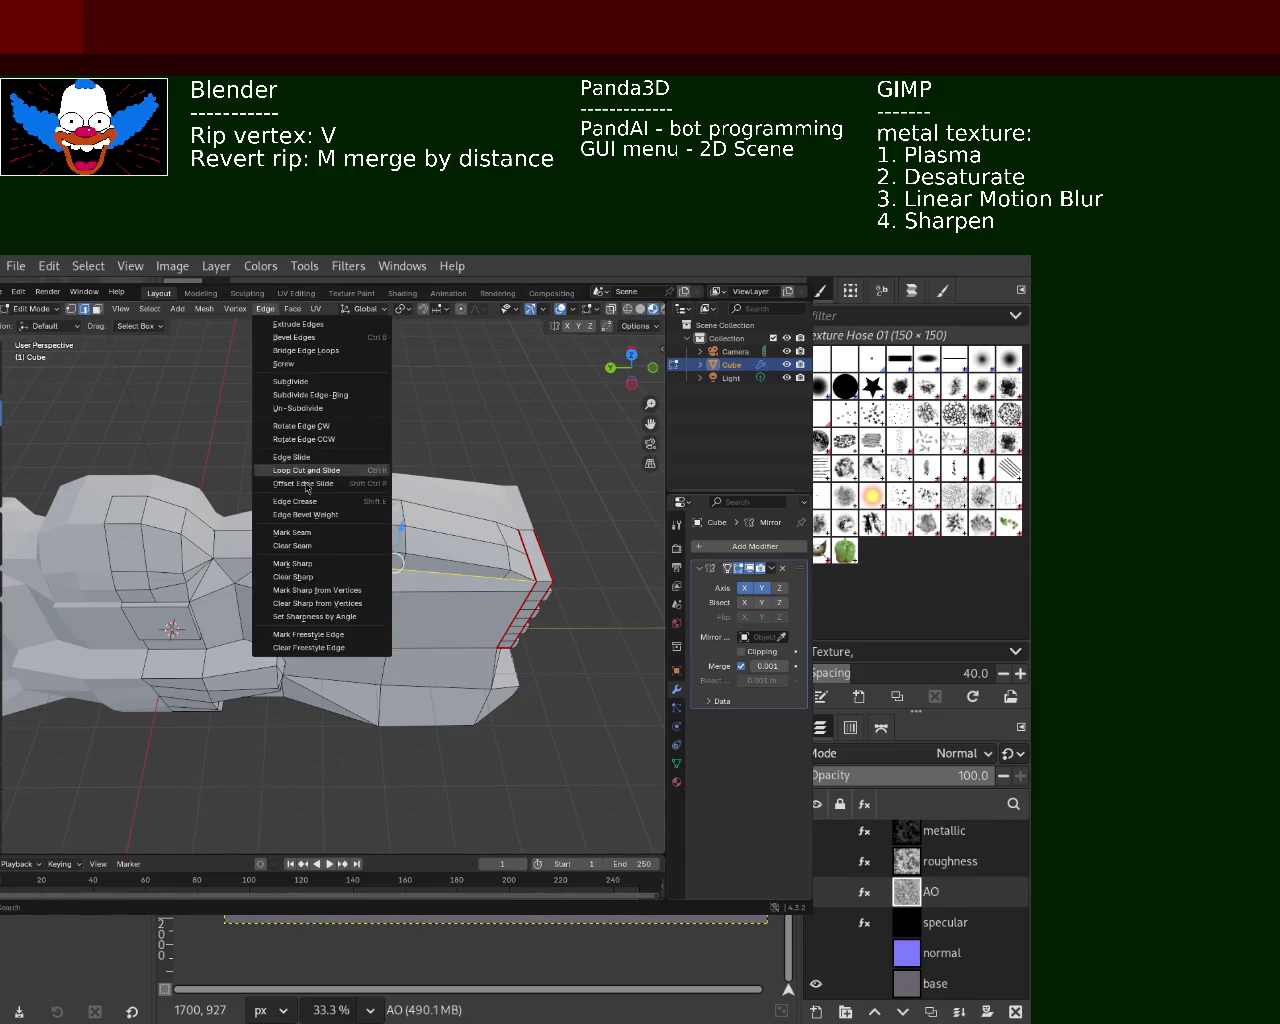
click(292, 532)
mouse_move(292, 532)
middle_down()
mouse_move(385, 568)
mouse_move(522, 548)
mouse_move(400, 573)
middle_up()
key(v)
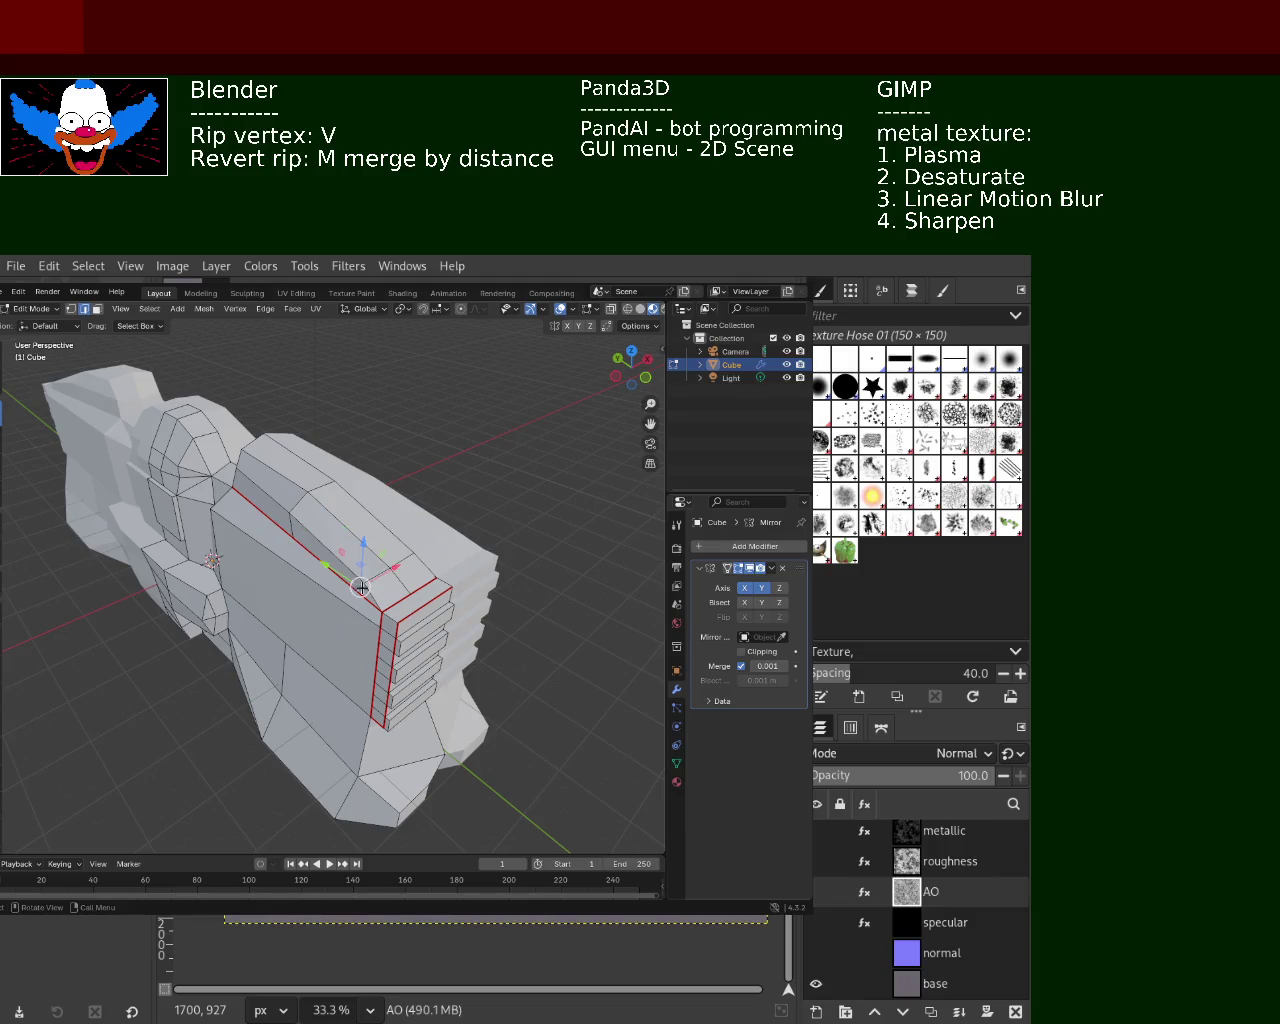
click(408, 559)
middle_drag(408, 559, 503, 592)
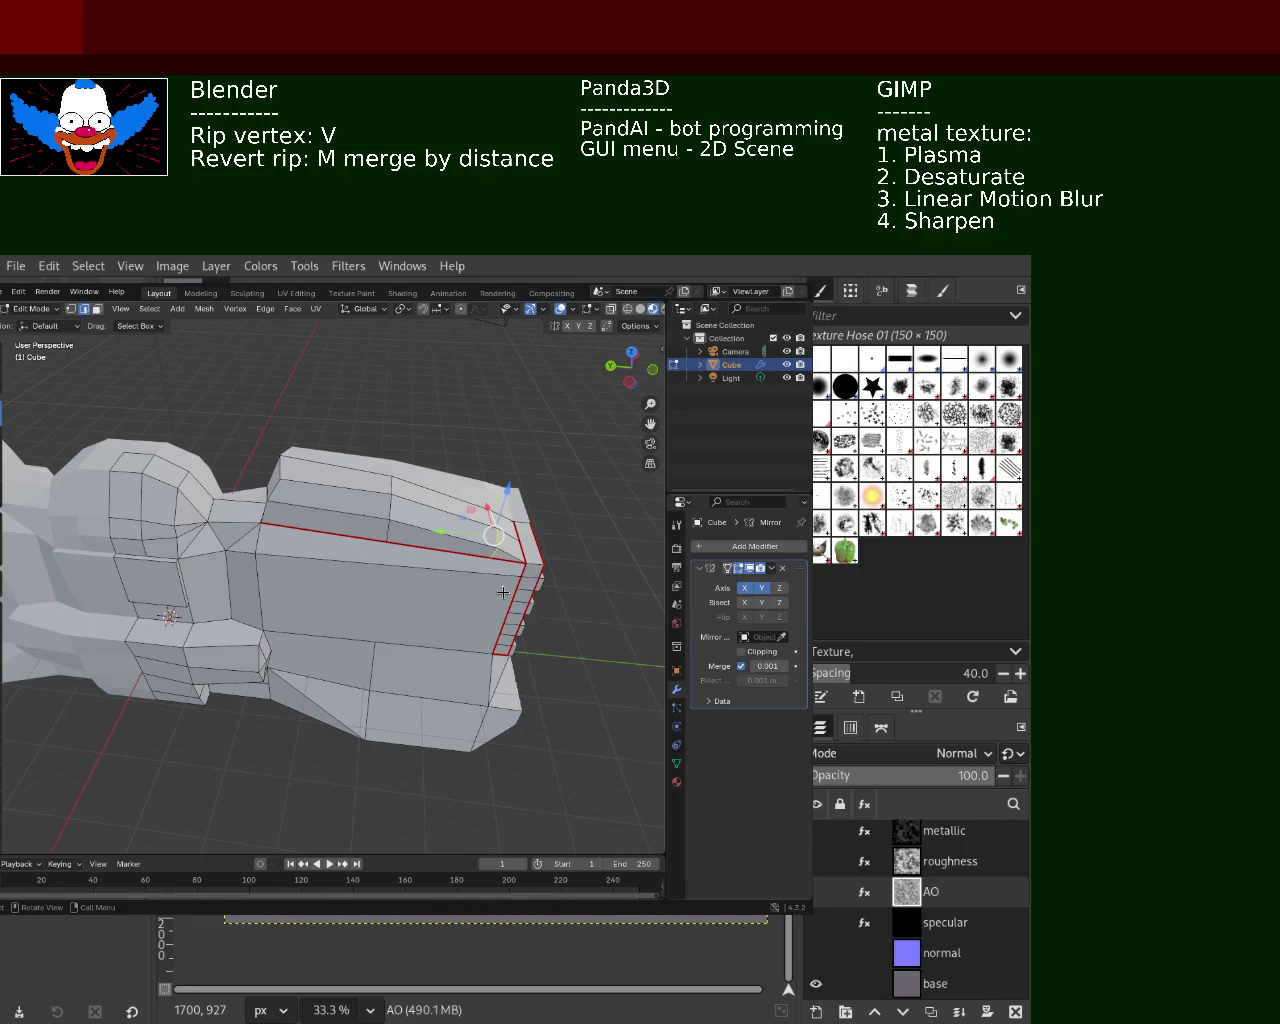
middle_drag(233, 524, 243, 501)
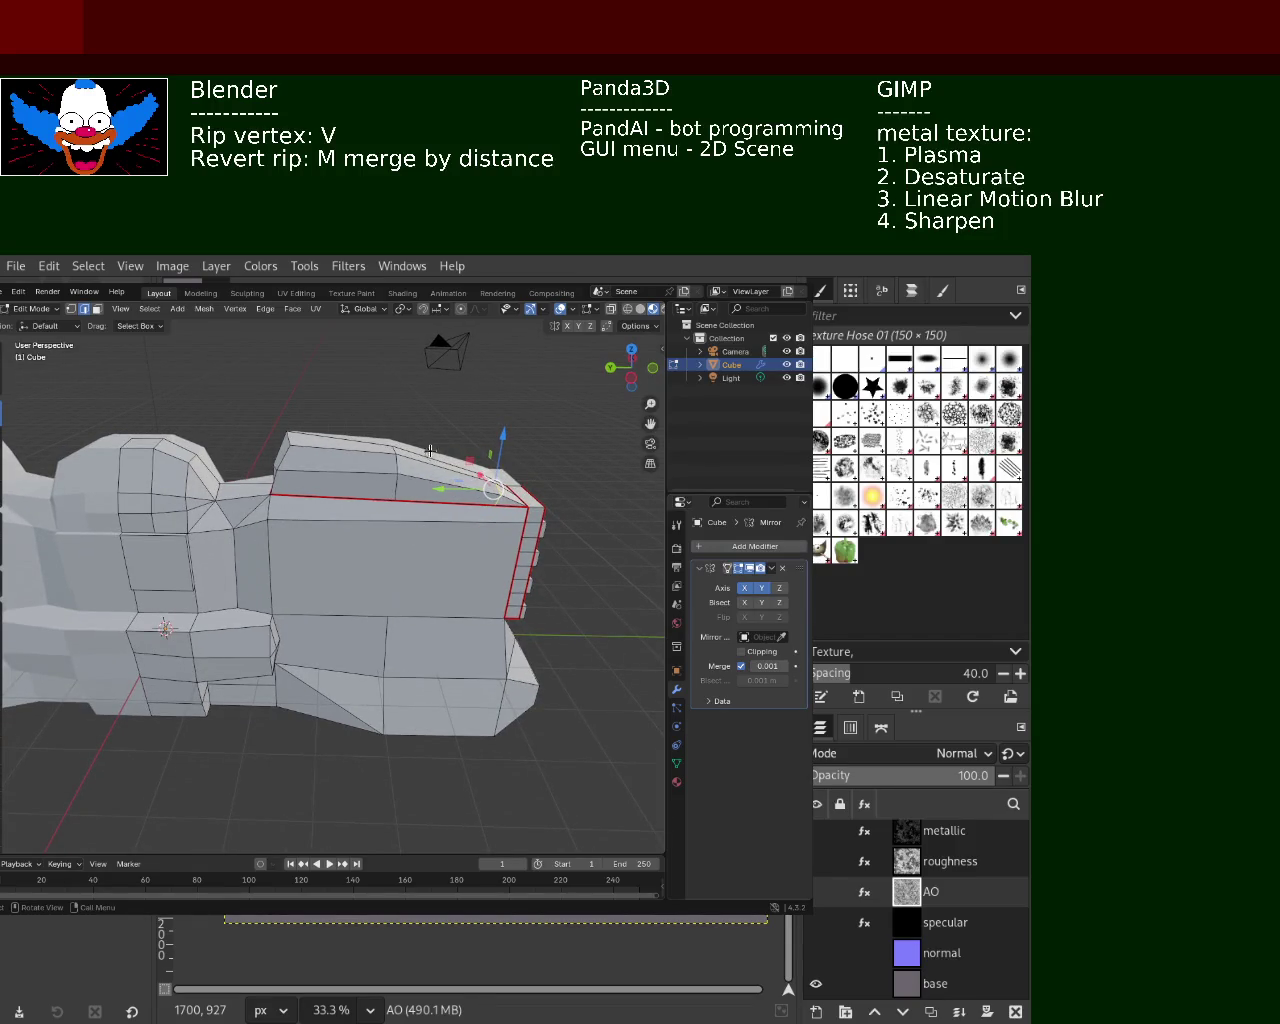
click(265, 311)
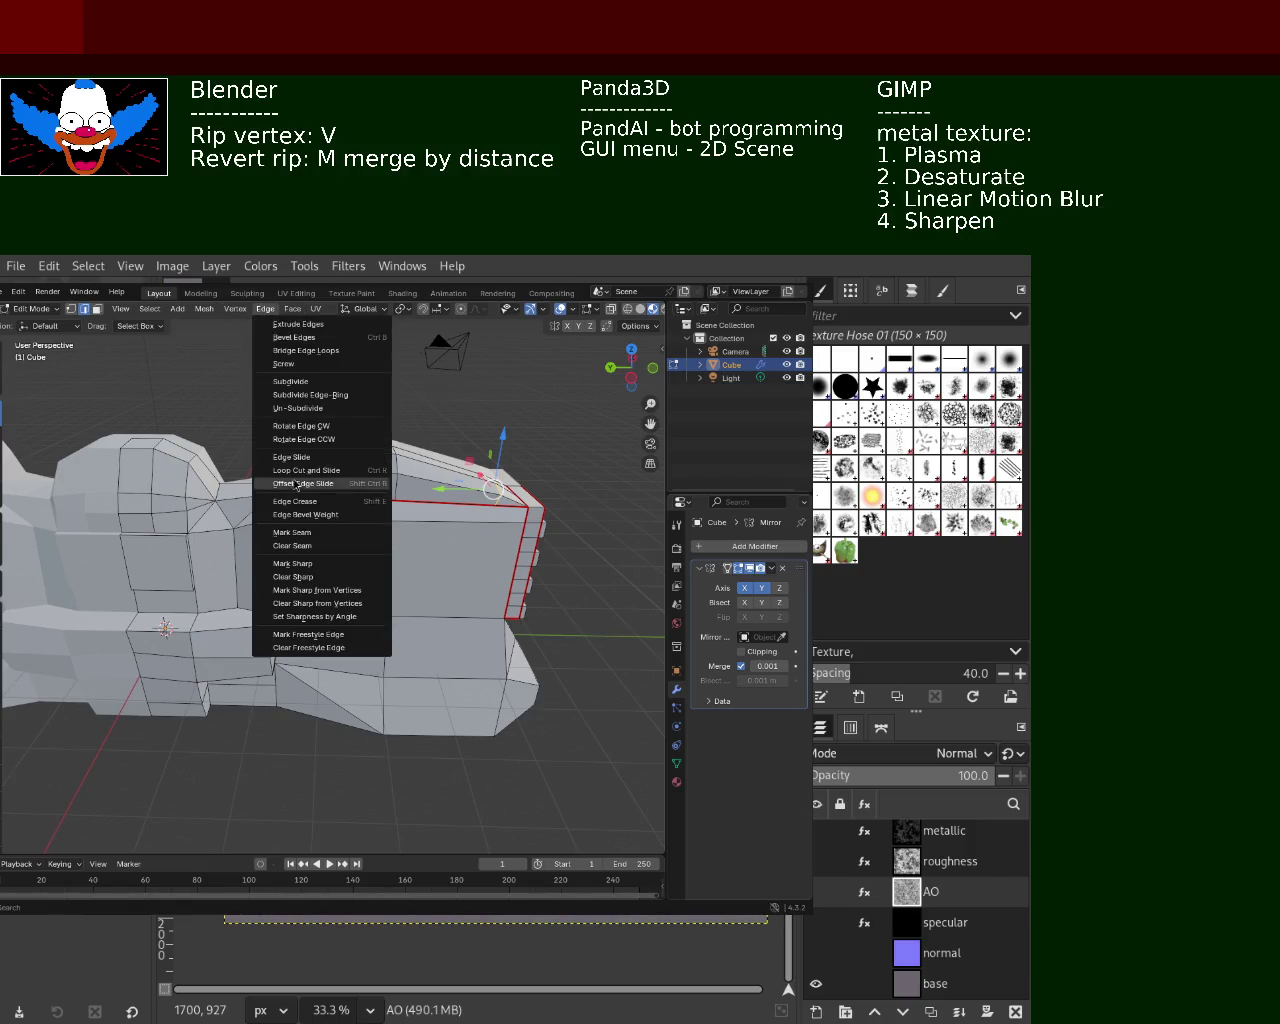
click(320, 530)
mouse_move(385, 538)
middle_down()
mouse_move(512, 570)
mouse_move(427, 530)
mouse_move(461, 592)
middle_up()
Mark the top, horizontal, vertical and diagonal edge chain around the front panel as a seam
click(462, 594)
shift+click(345, 604)
shift+click(270, 604)
shift+click(249, 580)
shift+click(267, 504)
click(265, 309)
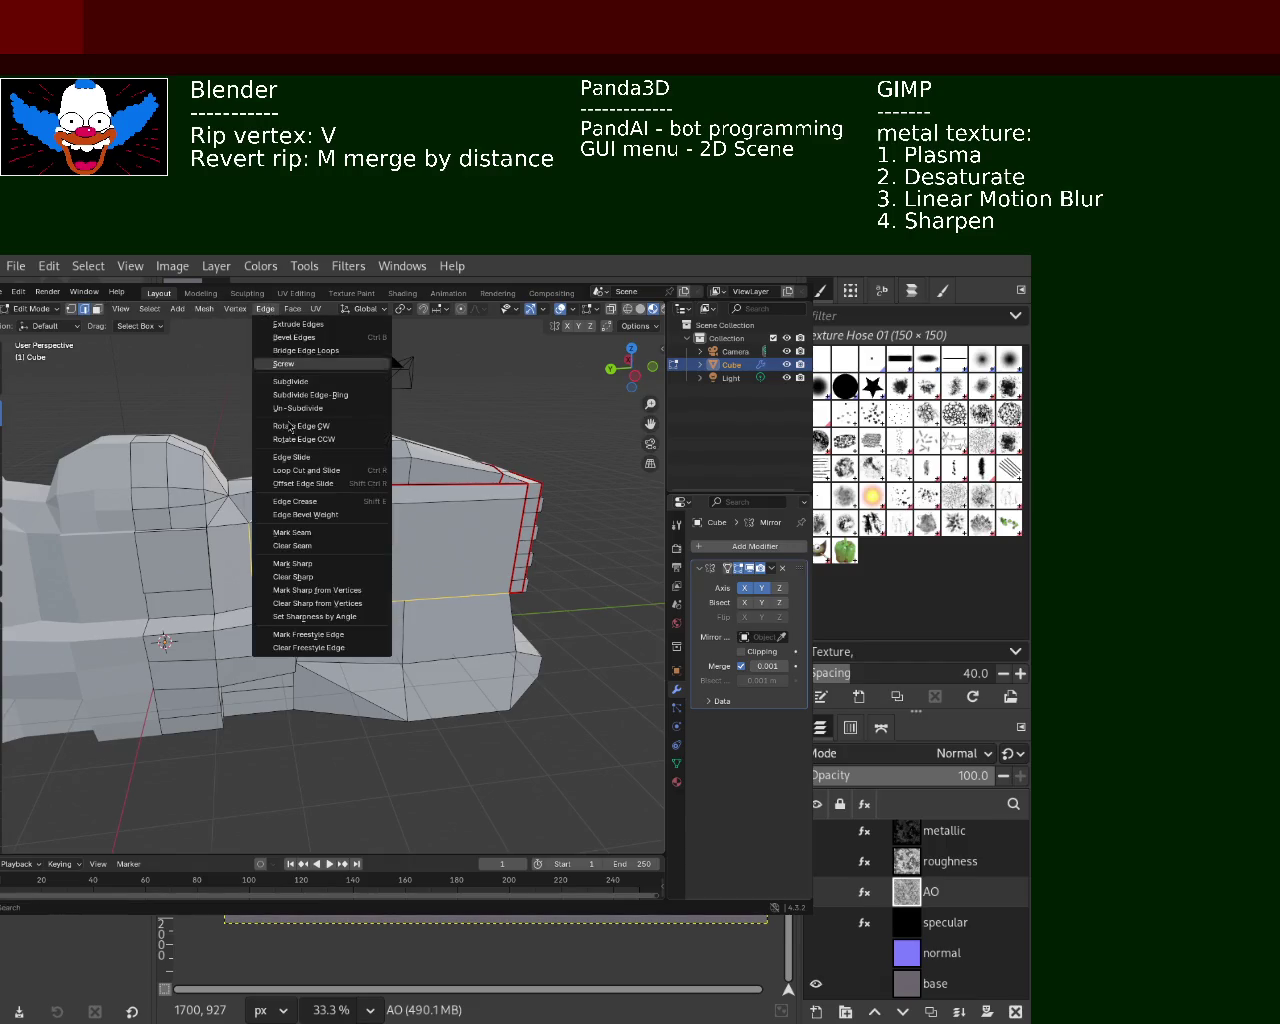
click(319, 534)
mouse_move(319, 534)
middle_down()
mouse_move(468, 647)
mouse_move(627, 654)
middle_up()
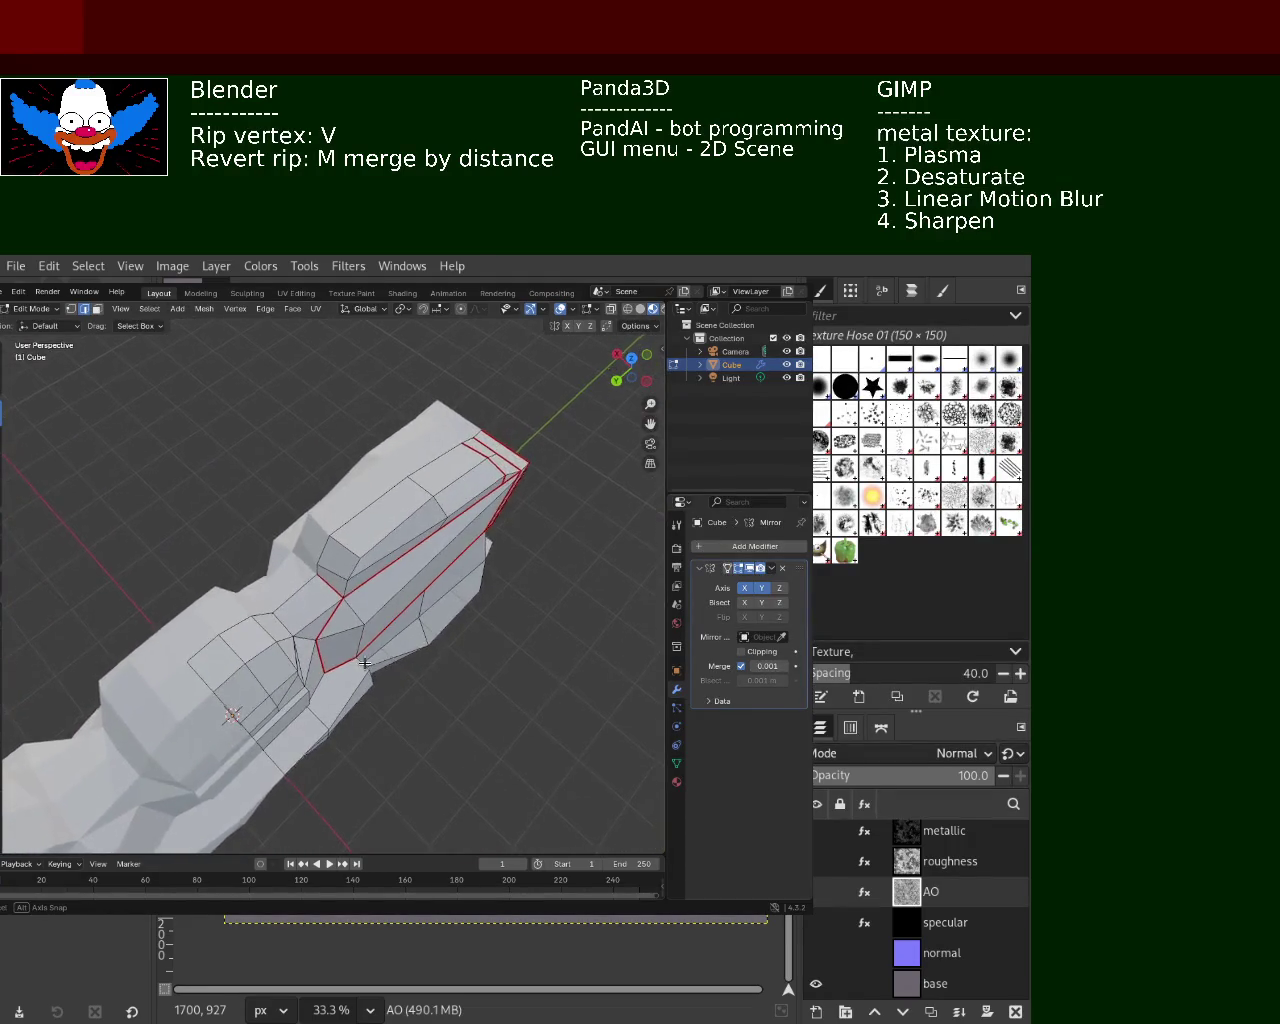
middle_drag(627, 654, 267, 604)
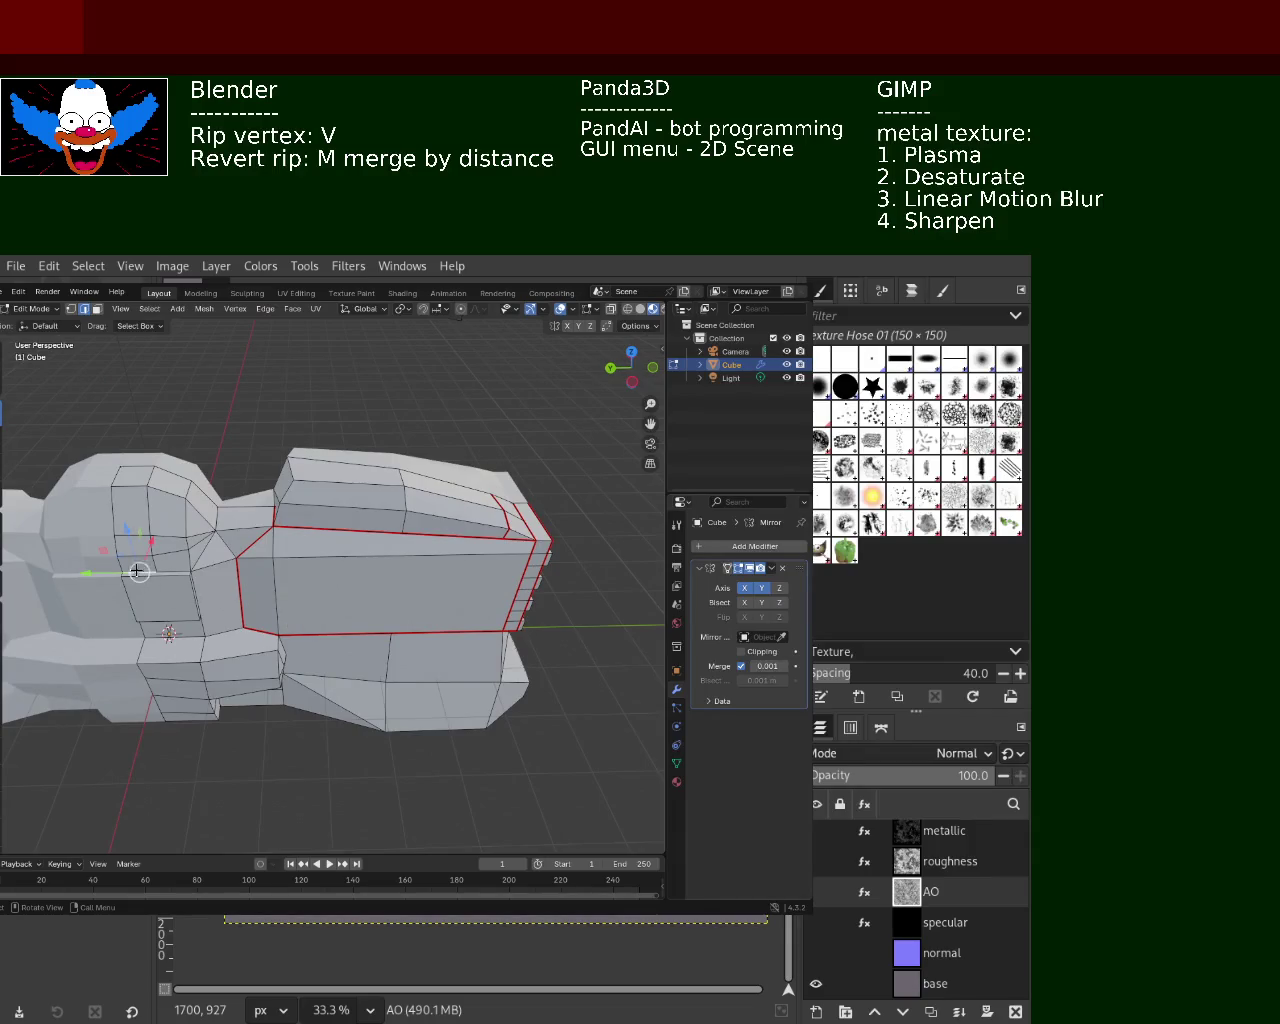
Slide a panel vertex into place and apply the edge operation to its edges
key(v)
click(219, 493)
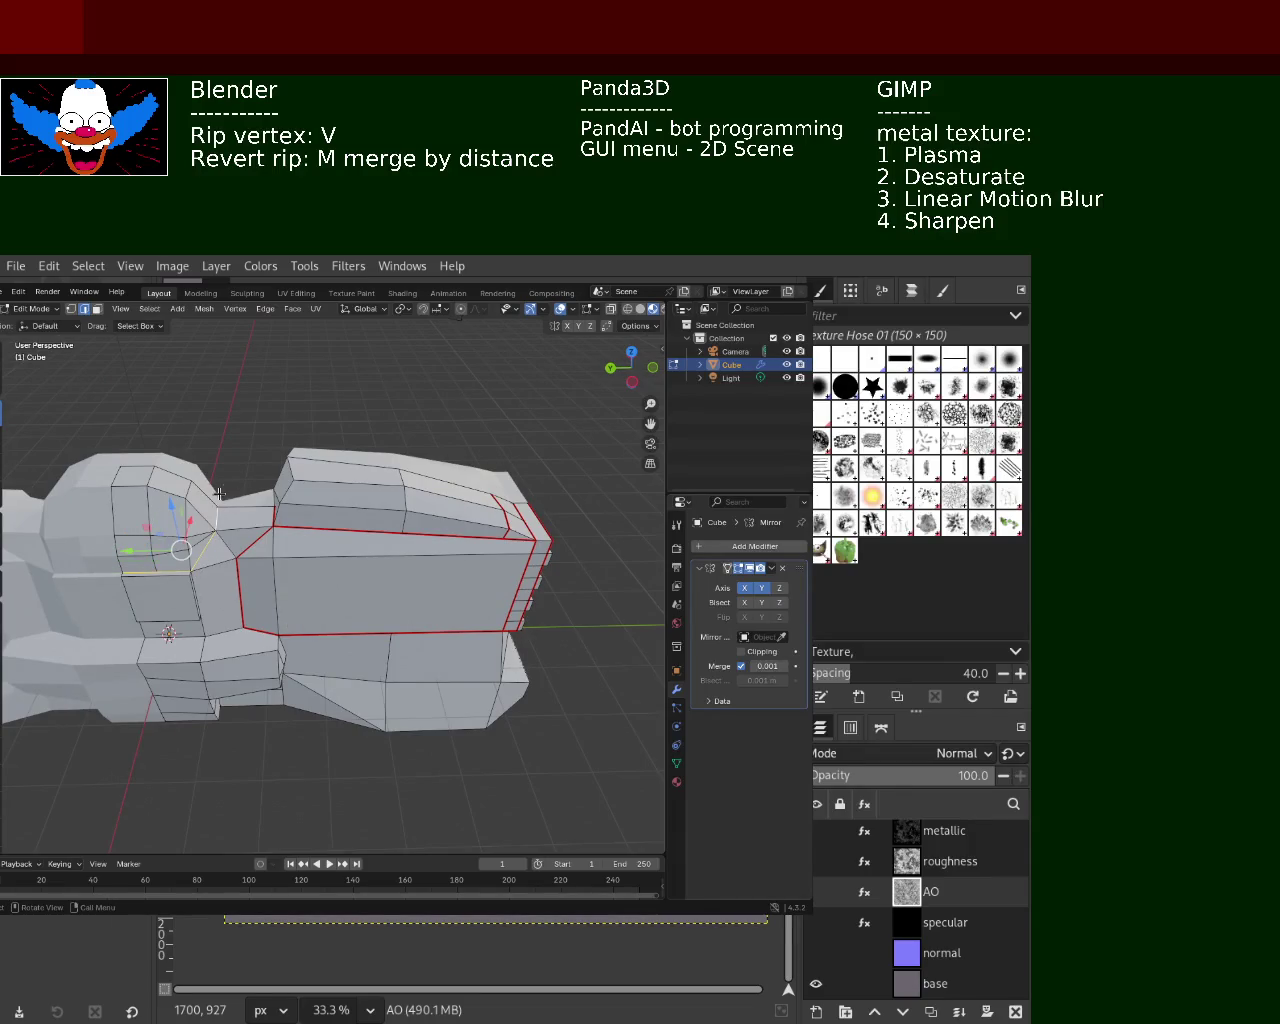
click(275, 313)
click(290, 533)
mouse_move(258, 479)
middle_down()
mouse_move(261, 449)
mouse_move(322, 489)
mouse_move(243, 603)
middle_up()
Mark the panel edges along the upper seam as a seam
shift+click(285, 497)
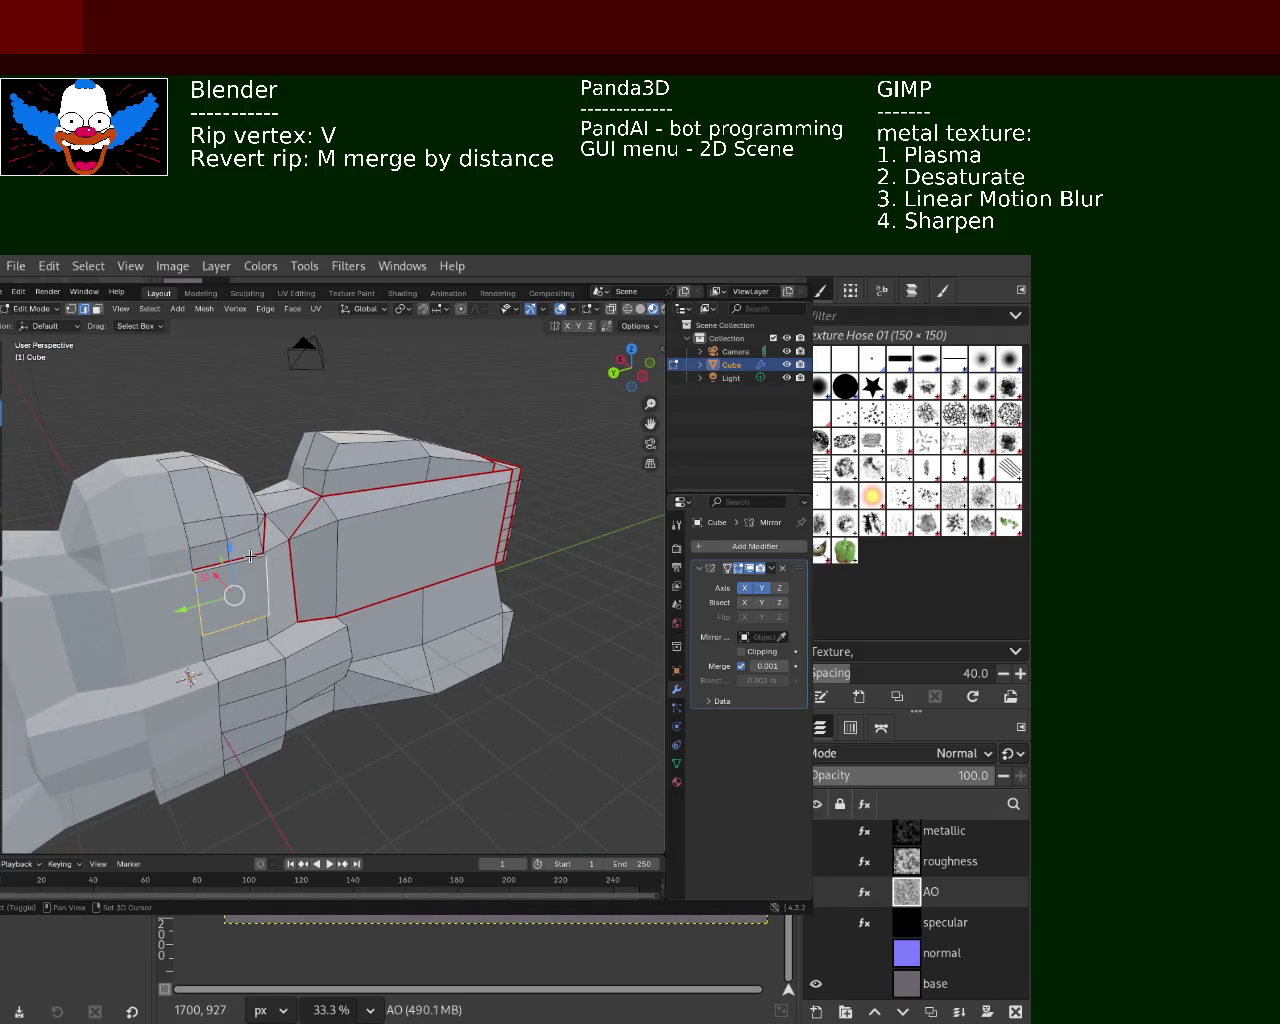
alt+click(272, 563)
key(v)
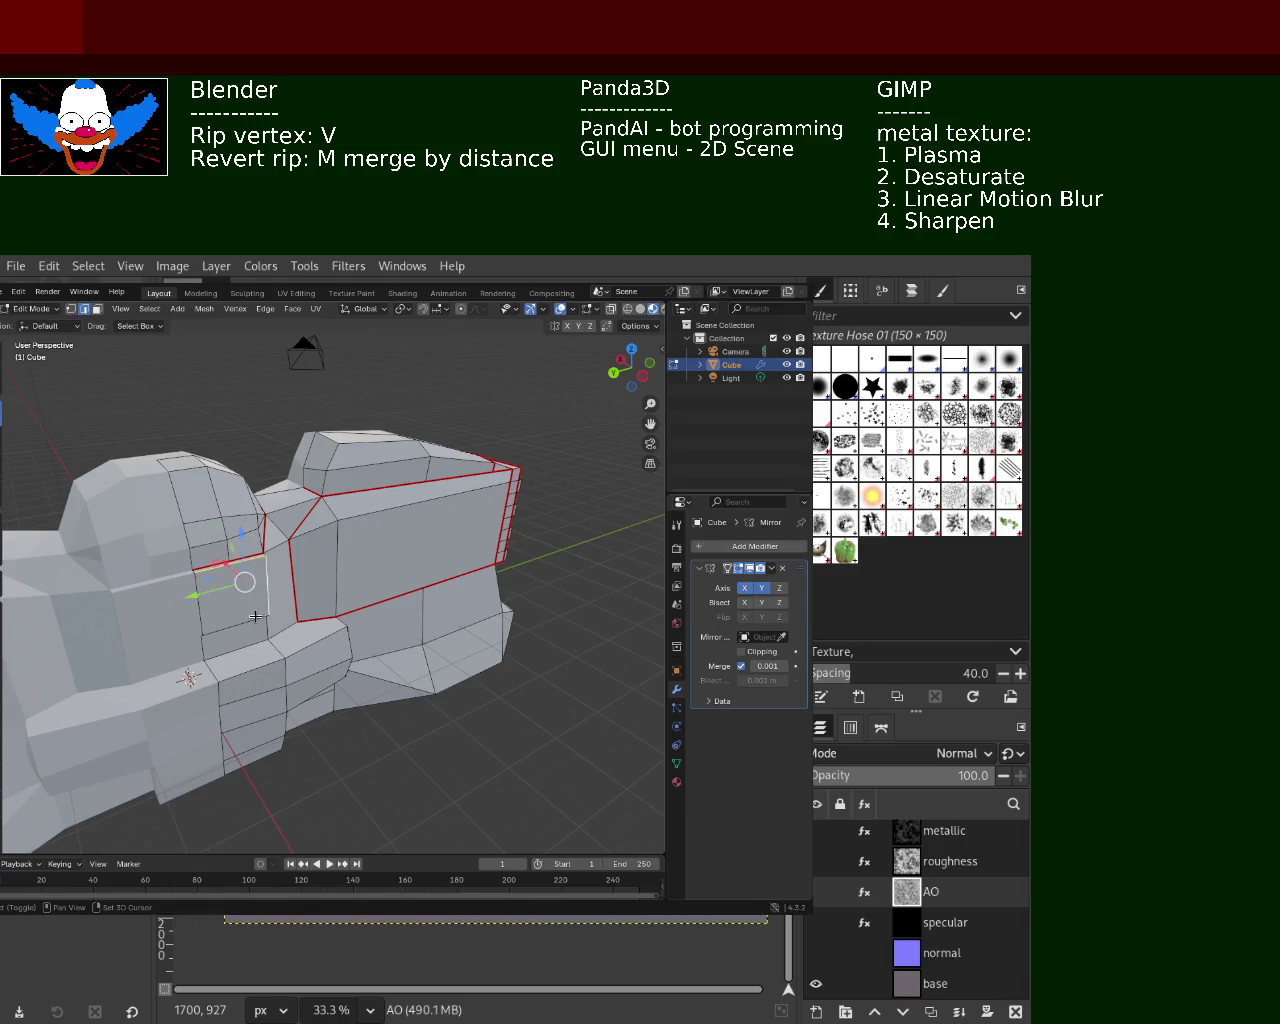
click(236, 309)
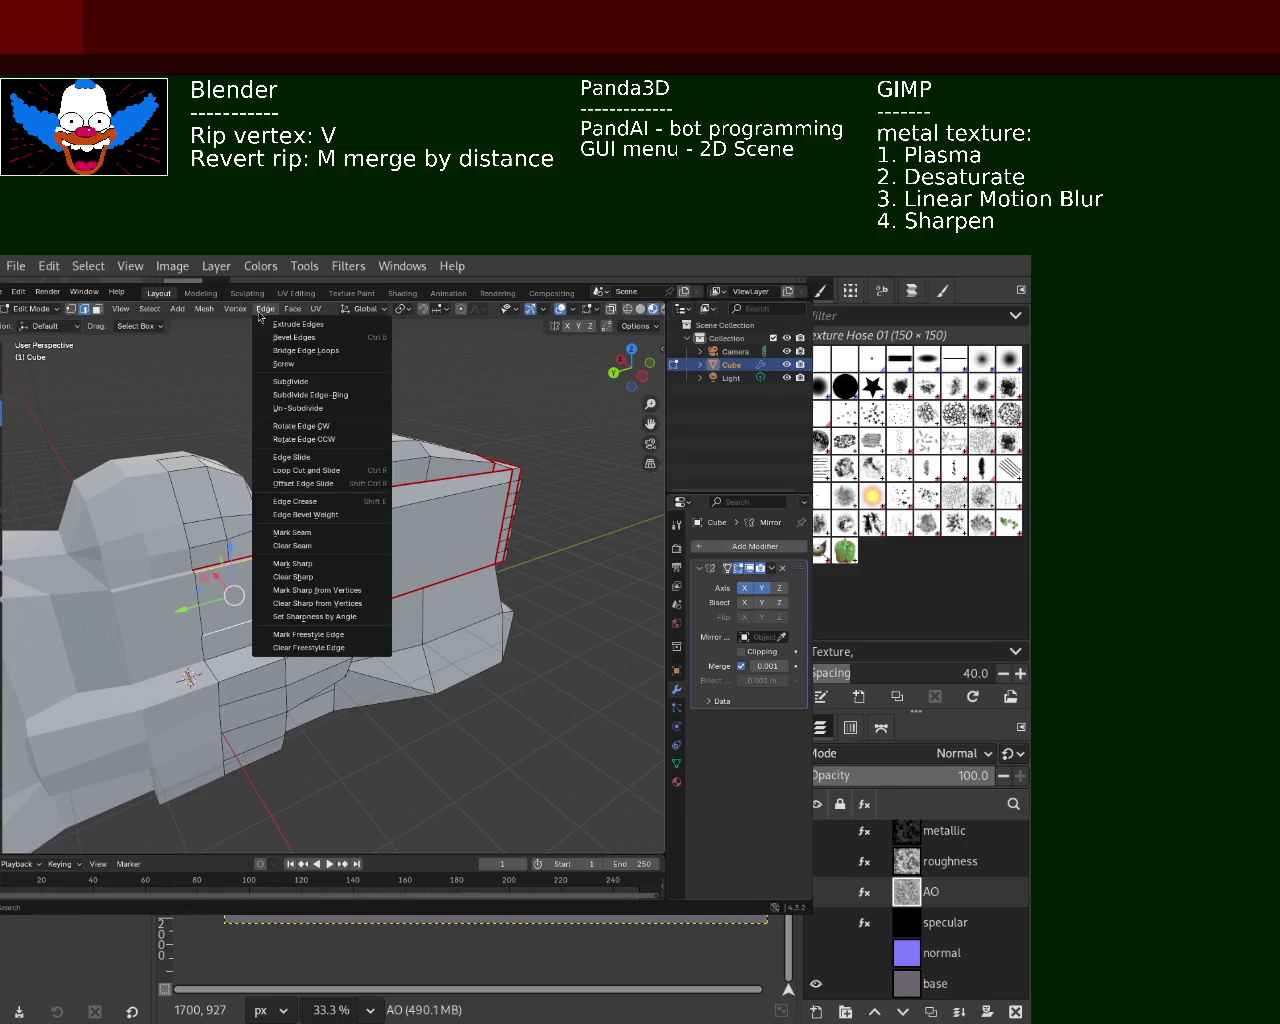
click(300, 536)
mouse_move(416, 735)
middle_down()
mouse_move(311, 723)
mouse_move(312, 692)
middle_up()
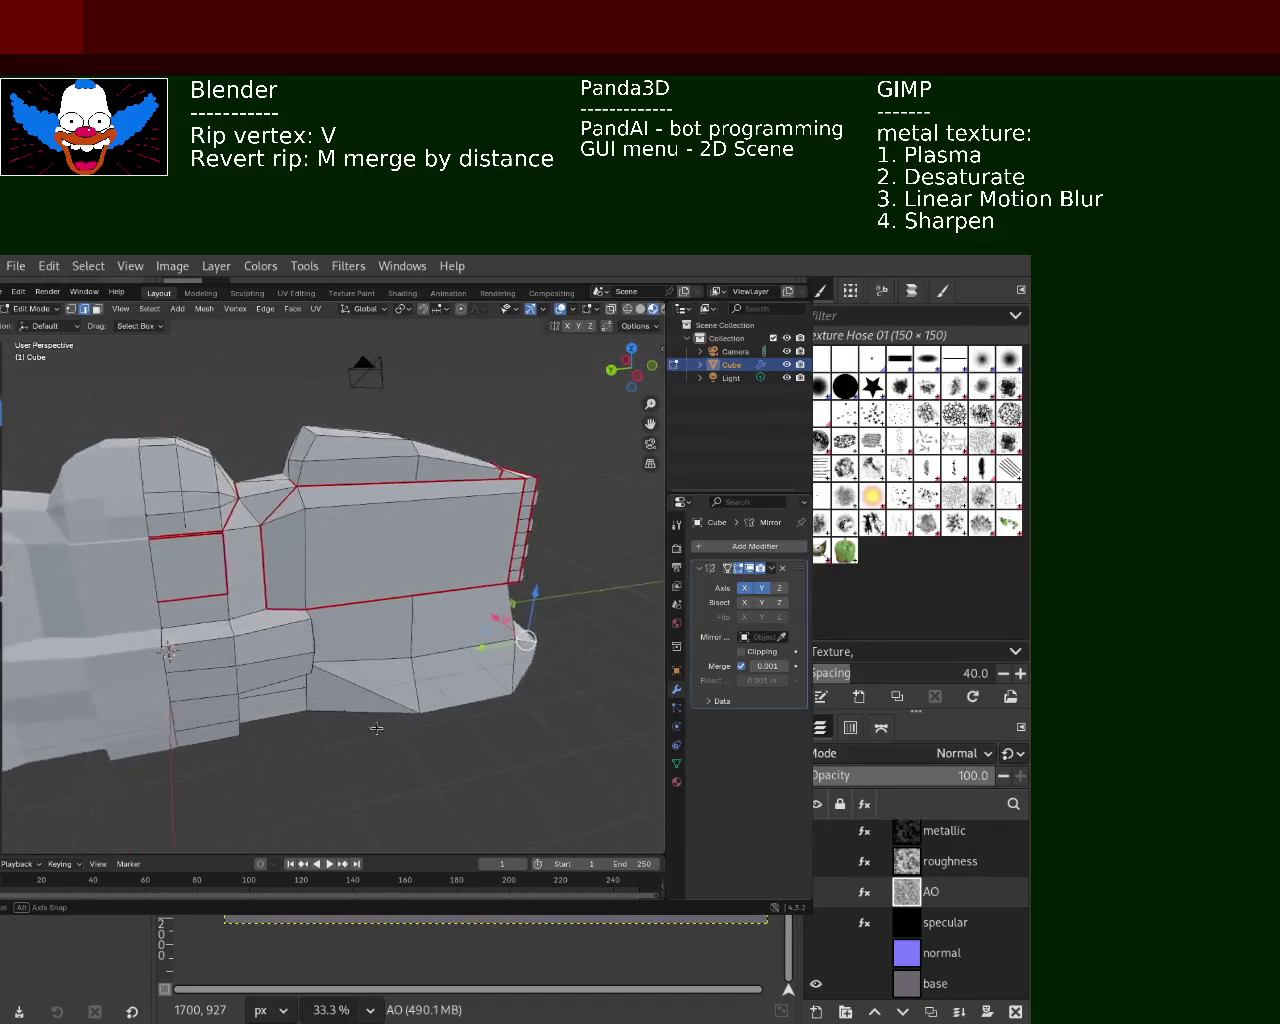
Mark the lower panel's bottom edge as a seam
click(252, 621)
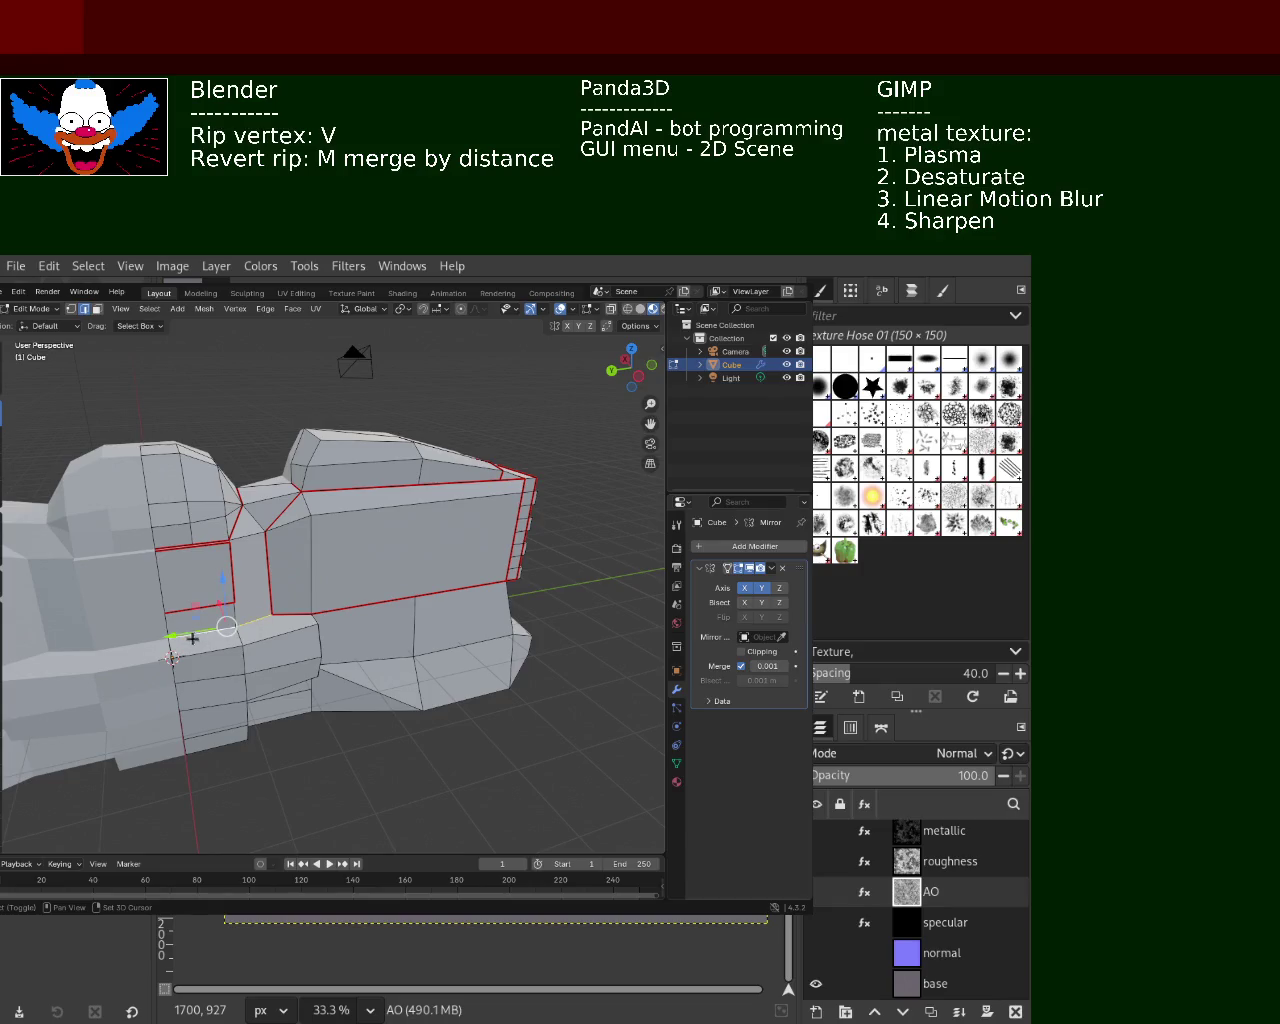
shift+click(317, 613)
click(270, 310)
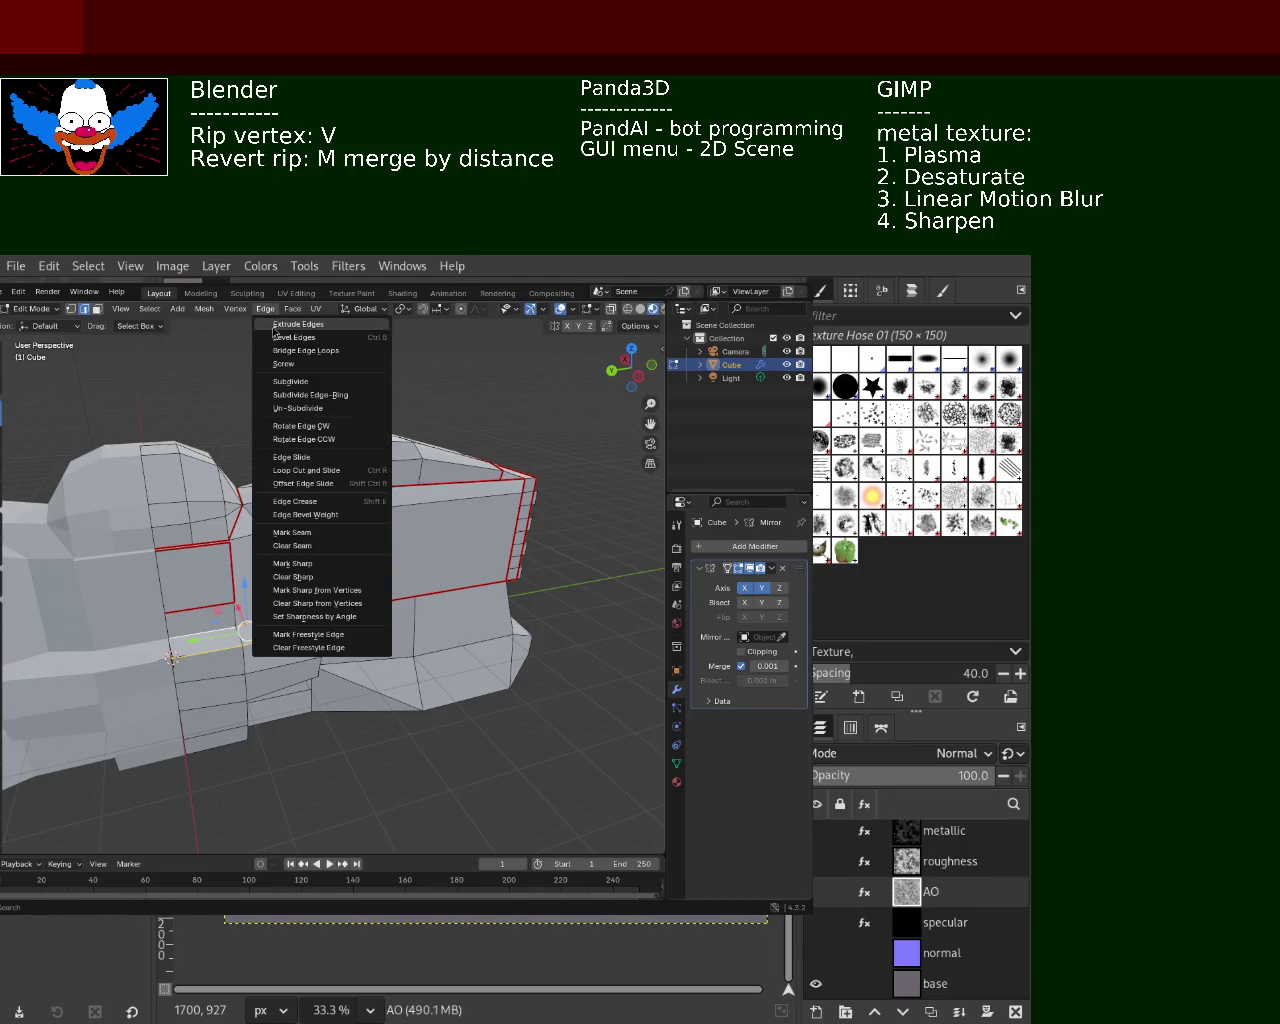
click(310, 543)
mouse_move(343, 631)
middle_down()
mouse_move(155, 591)
mouse_move(229, 689)
mouse_move(283, 697)
middle_up()
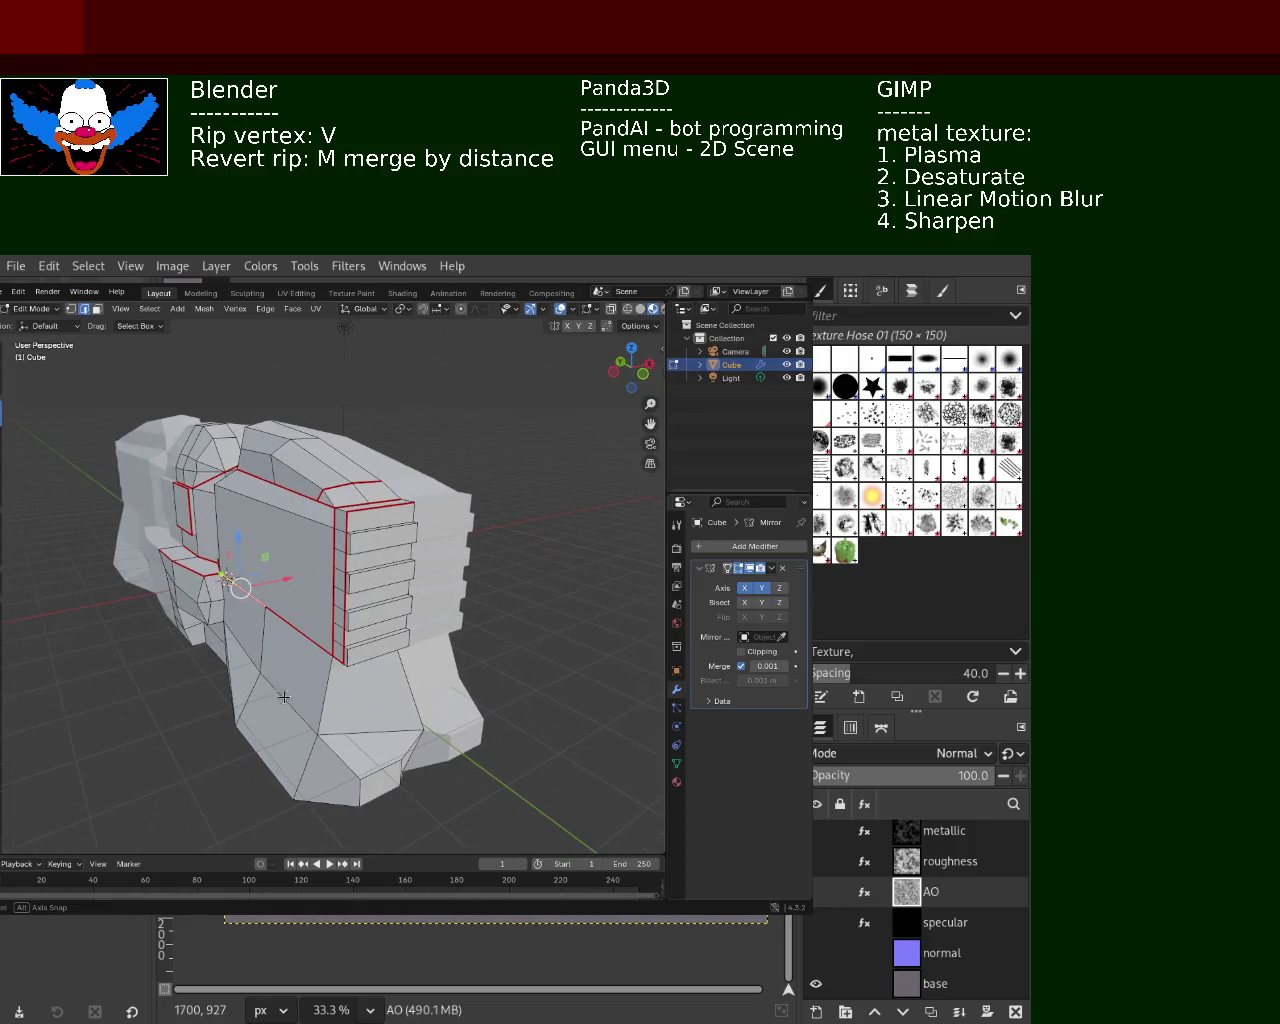
Select an edge along the mesh bottom and extend the selection around the bottom edges
mouse_move(405, 735)
middle_down()
mouse_move(230, 587)
mouse_move(238, 625)
middle_up()
click(230, 587)
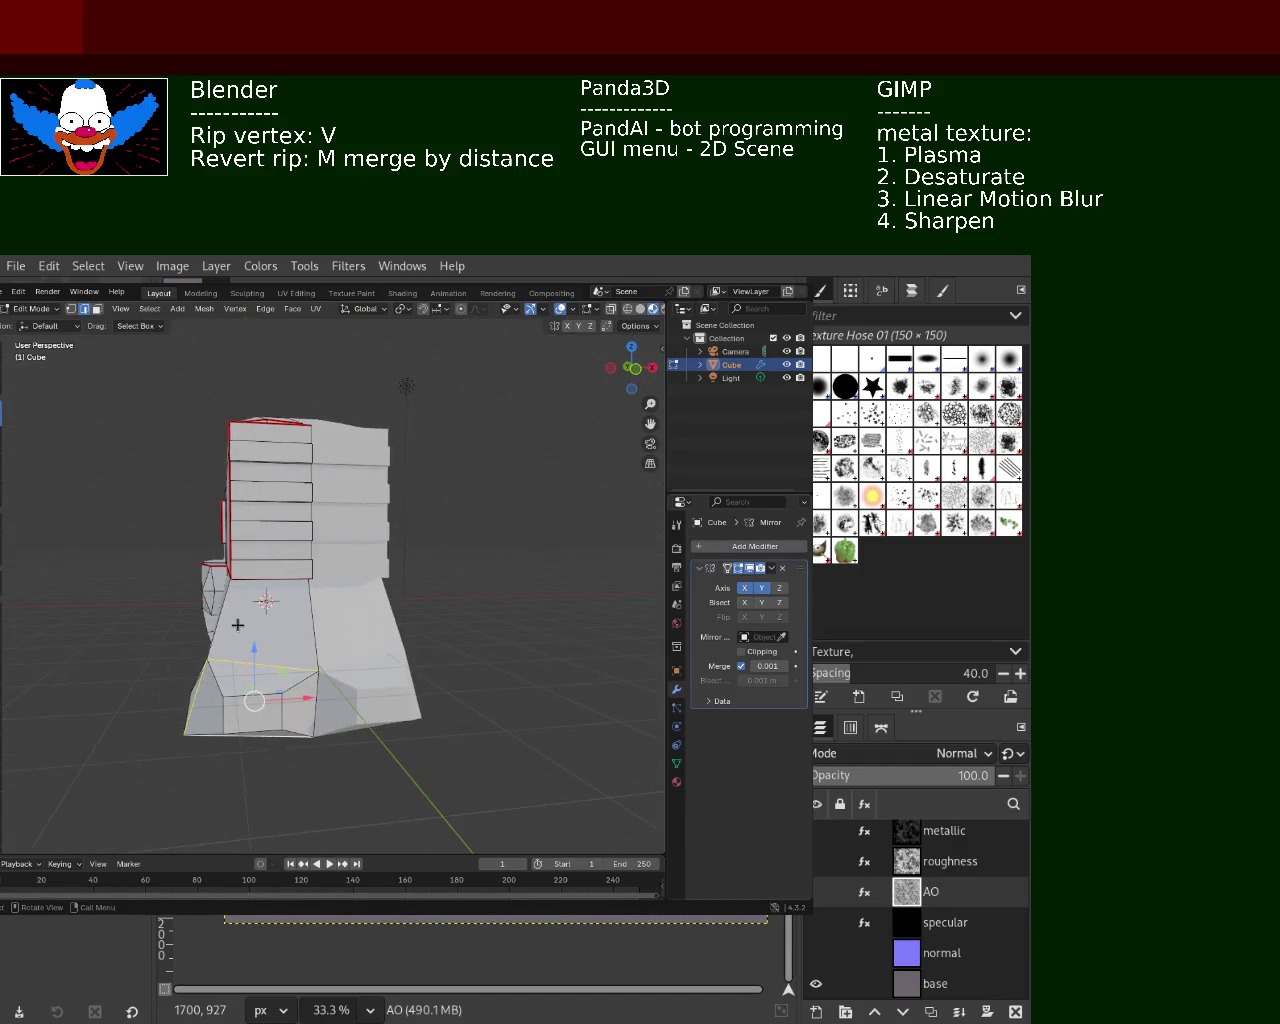
click(222, 316)
click(305, 533)
mouse_move(419, 517)
middle_down()
mouse_move(437, 583)
mouse_move(380, 568)
middle_up()
Select the whole mesh and unwrap it into UV islands
key(a)
click(320, 317)
mouse_move(345, 324)
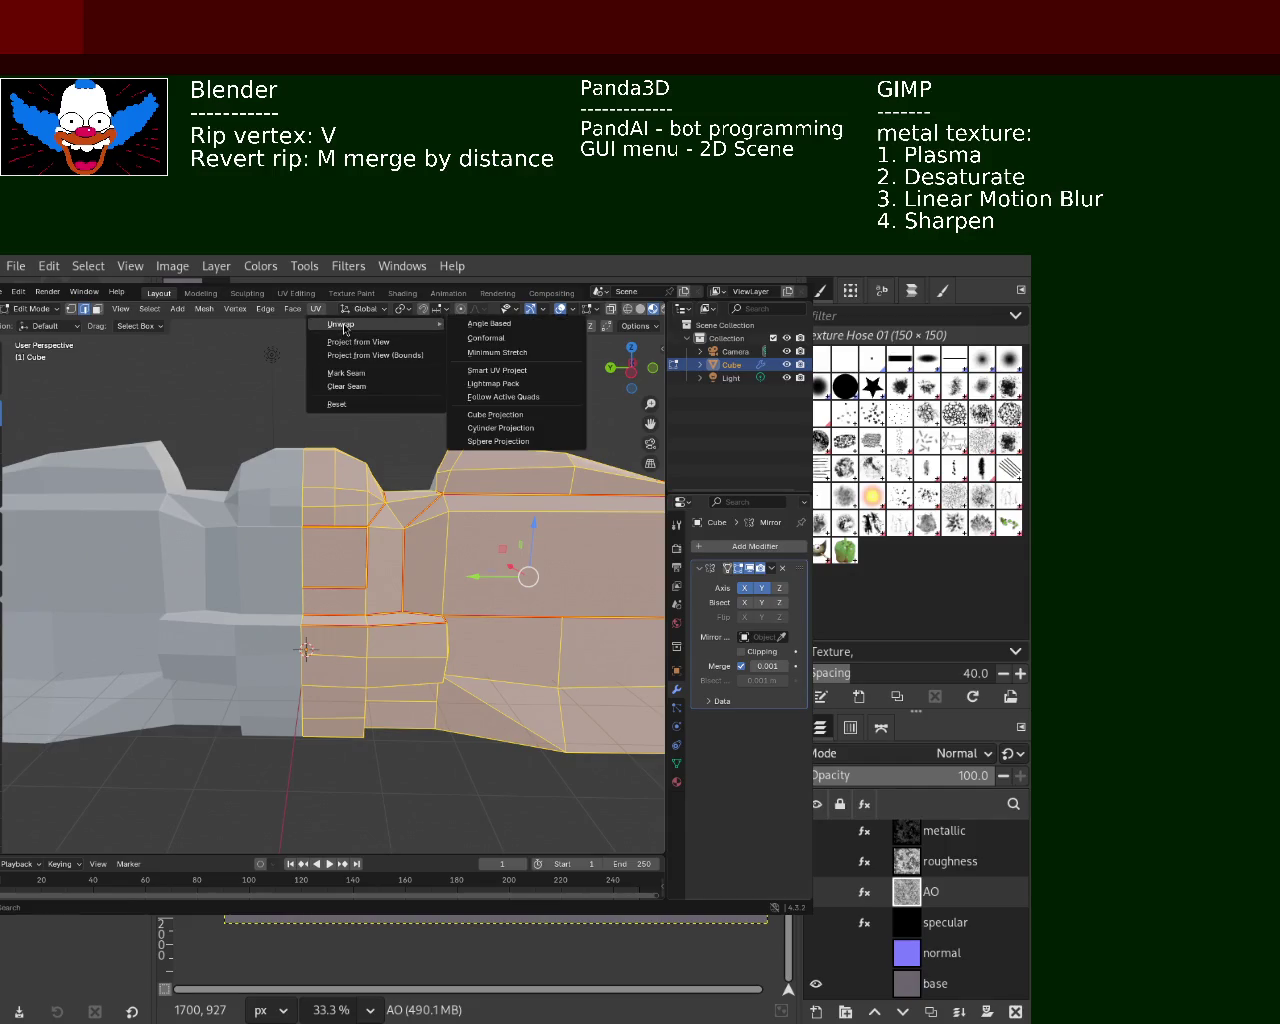
click(494, 354)
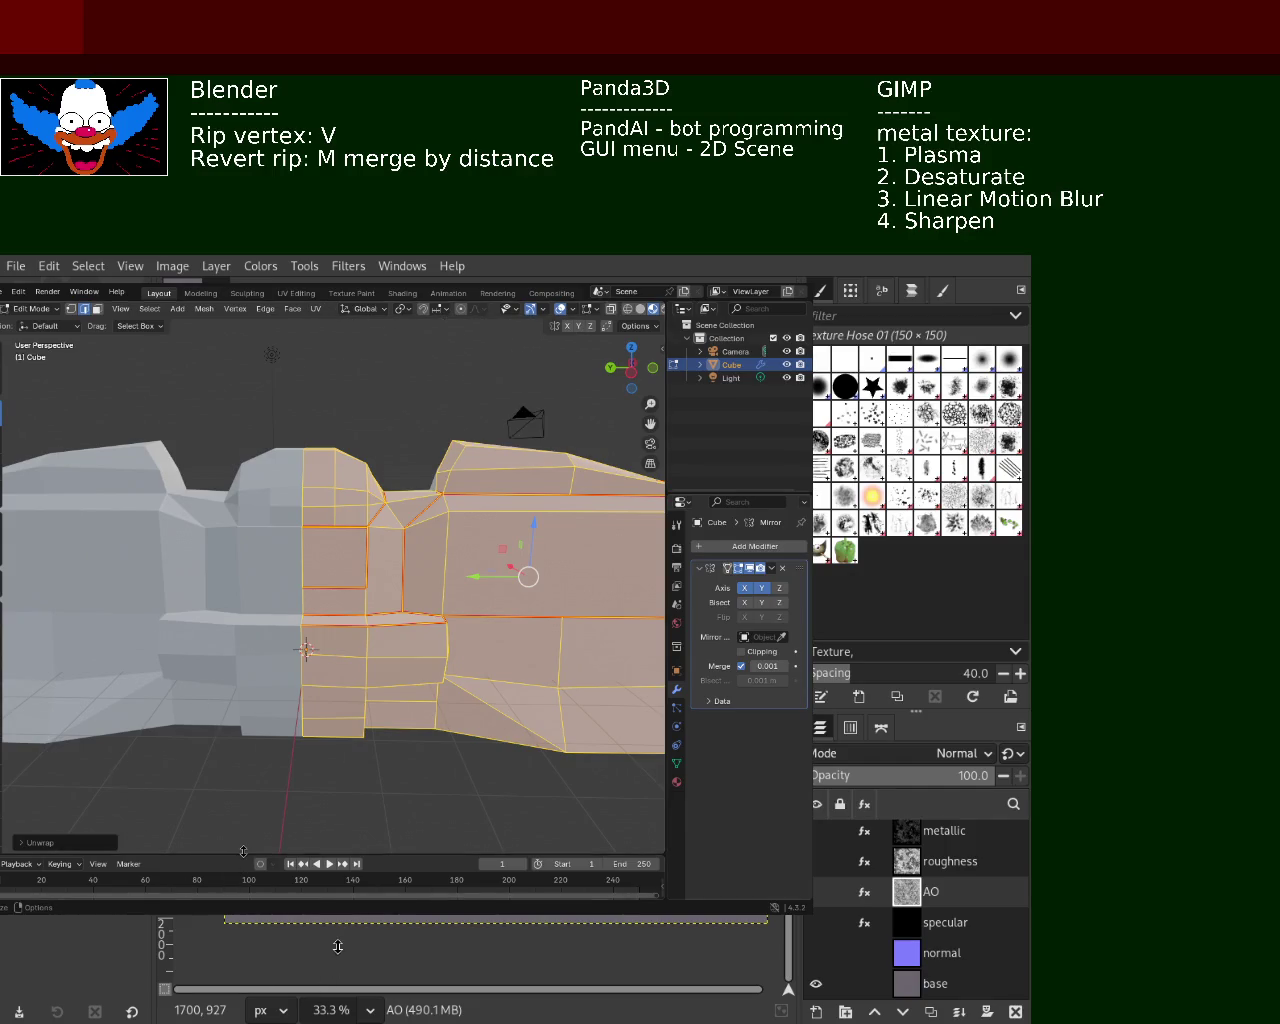
Turn the enlarged lower area into a UV Editor and zoom into the islands
drag(138, 857, 15, 527)
click(3, 535)
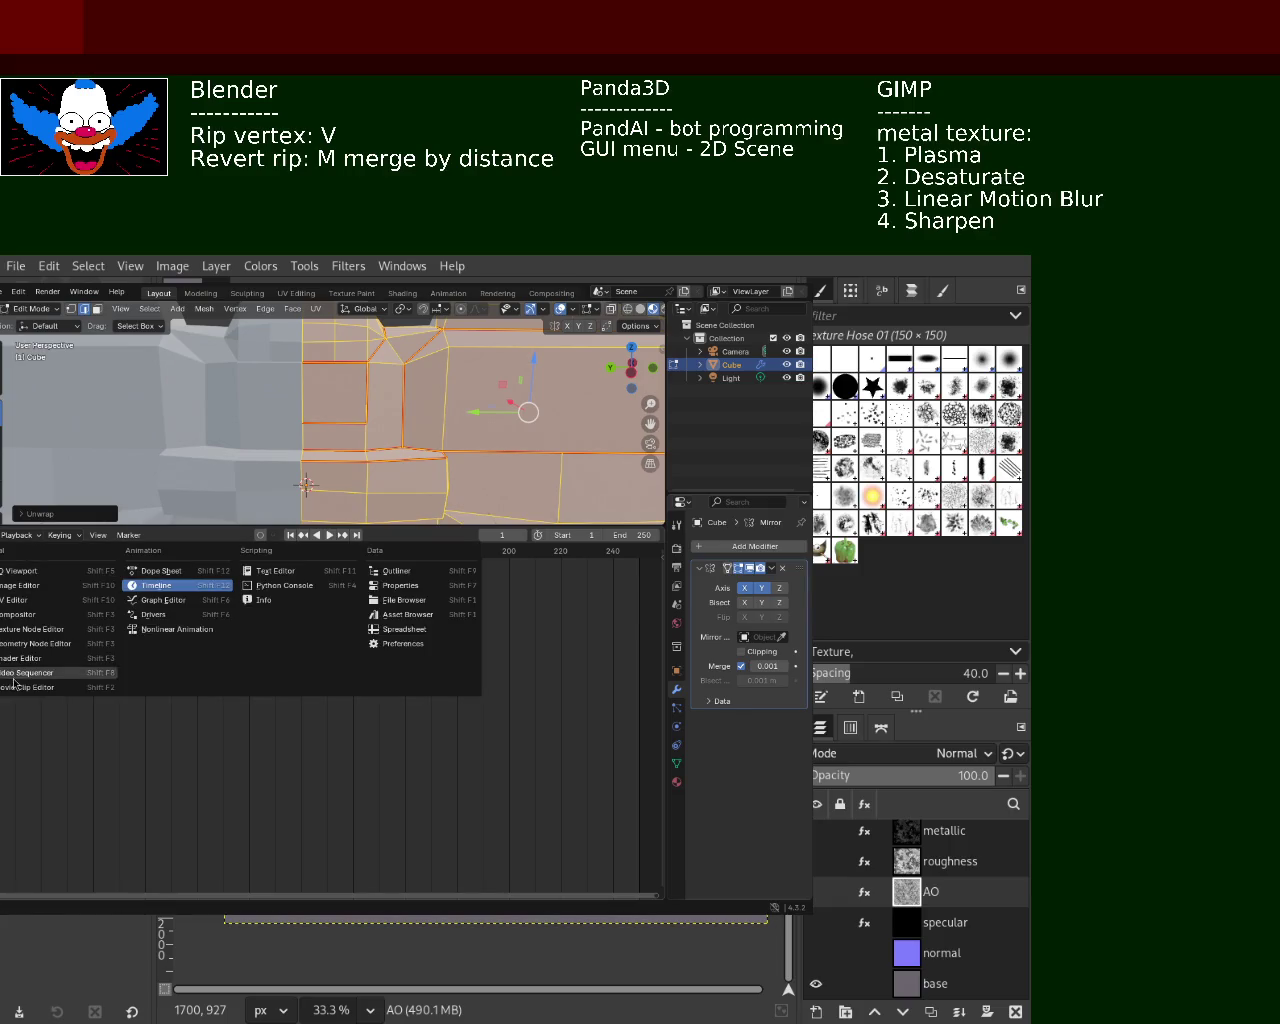
click(44, 612)
scroll(354, 752, up, 2)
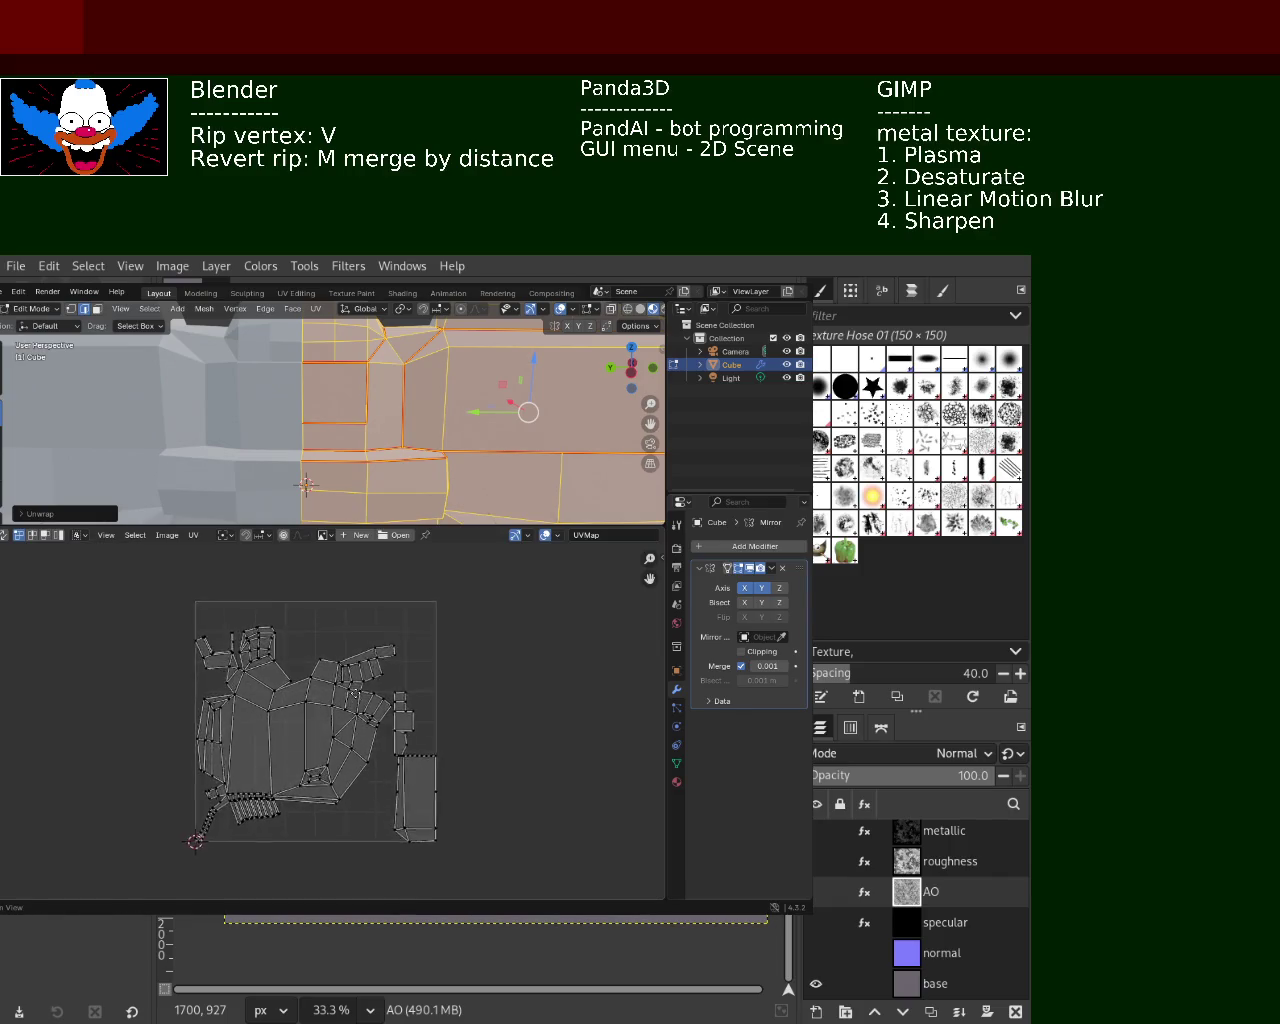
scroll(340, 745, up, 1)
scroll(310, 730, up, 2)
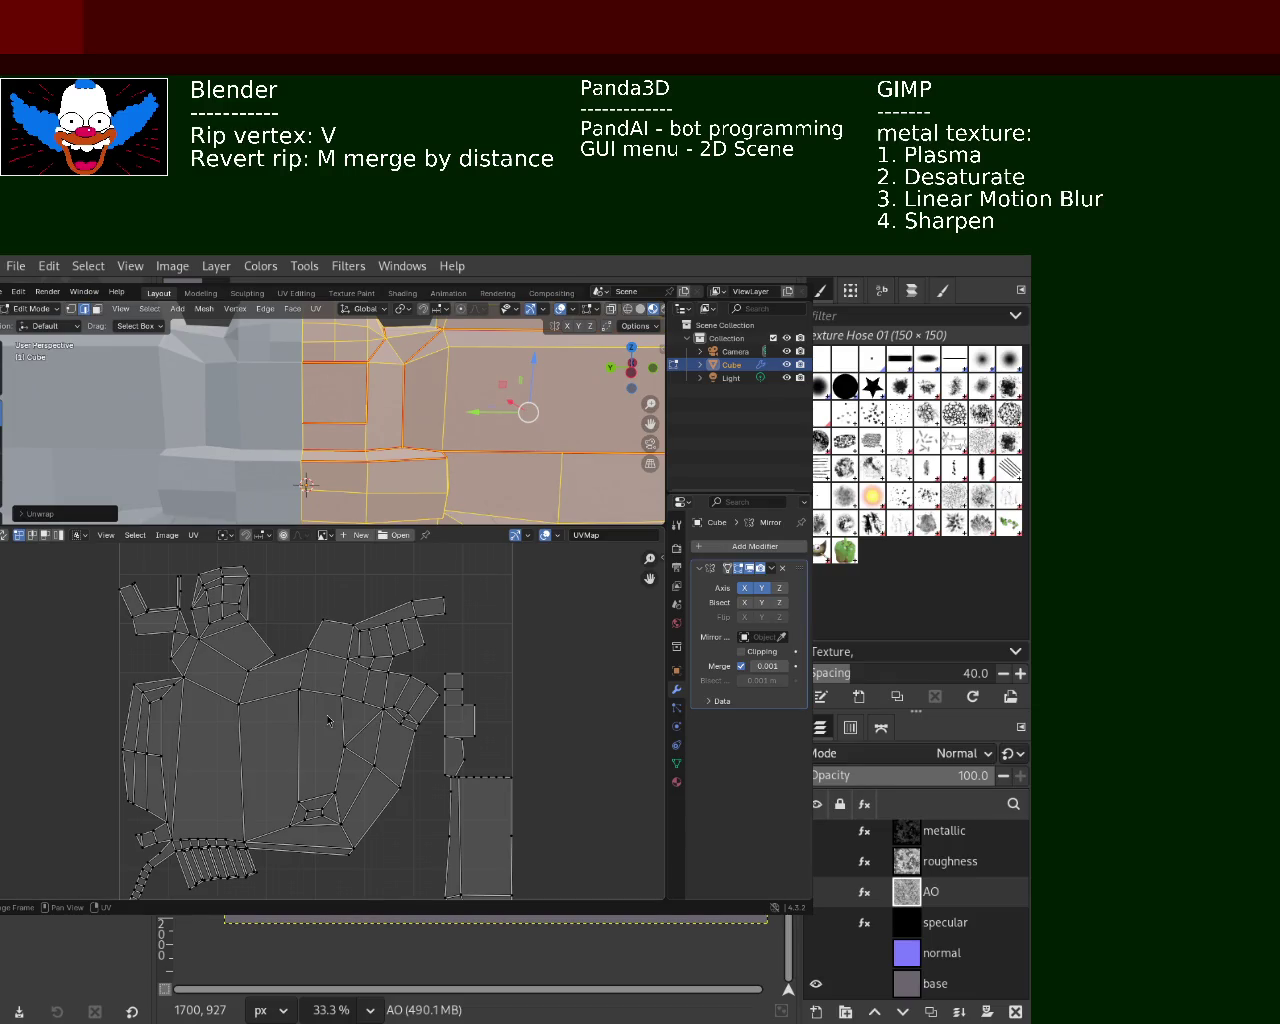
click(512, 673)
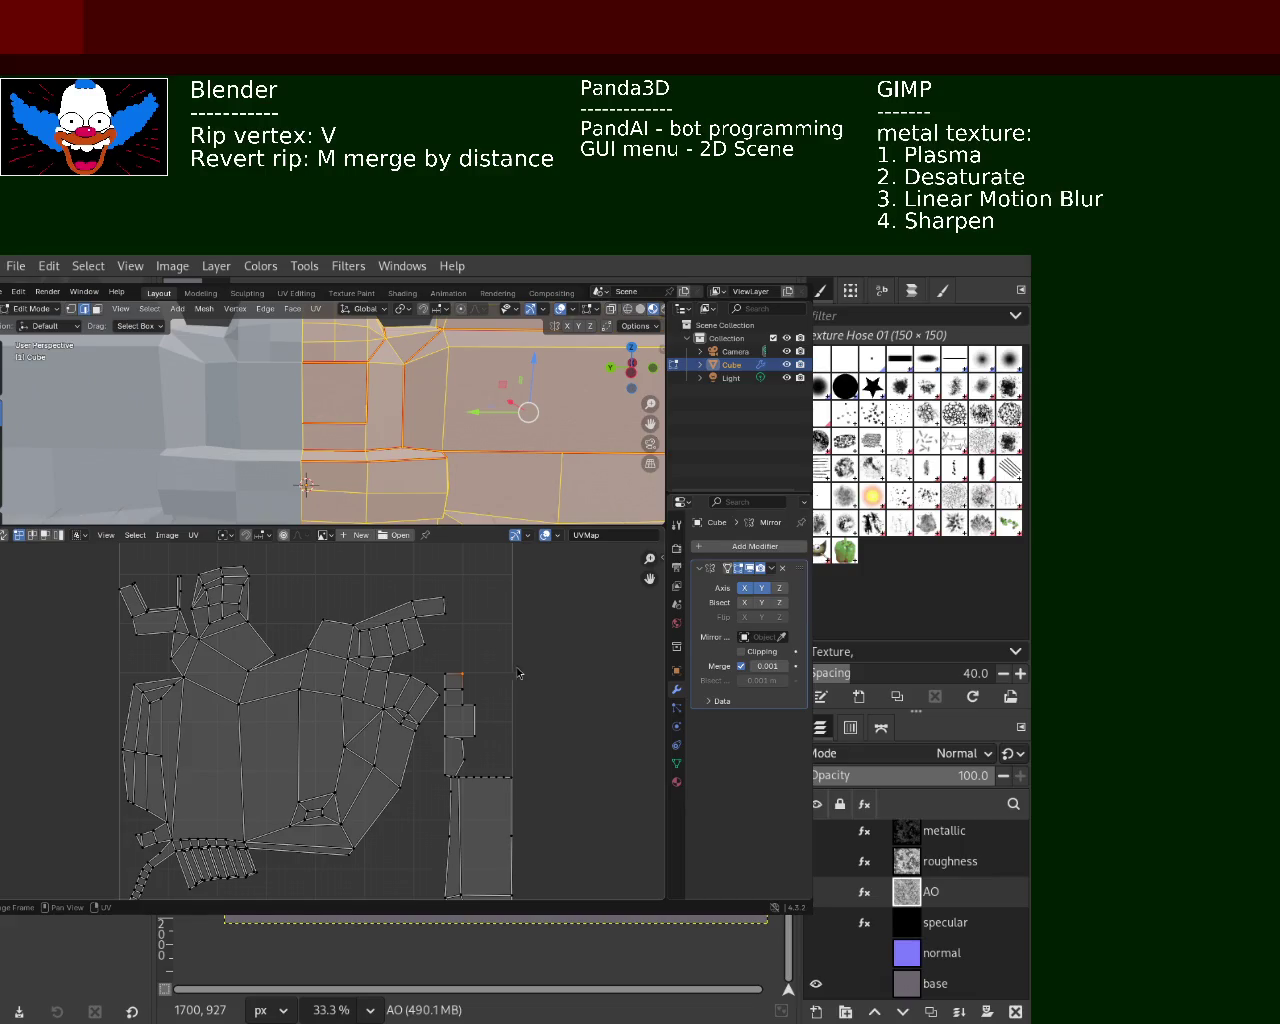
Select an edge on the mesh and apply Mark Seam to it
click(387, 428)
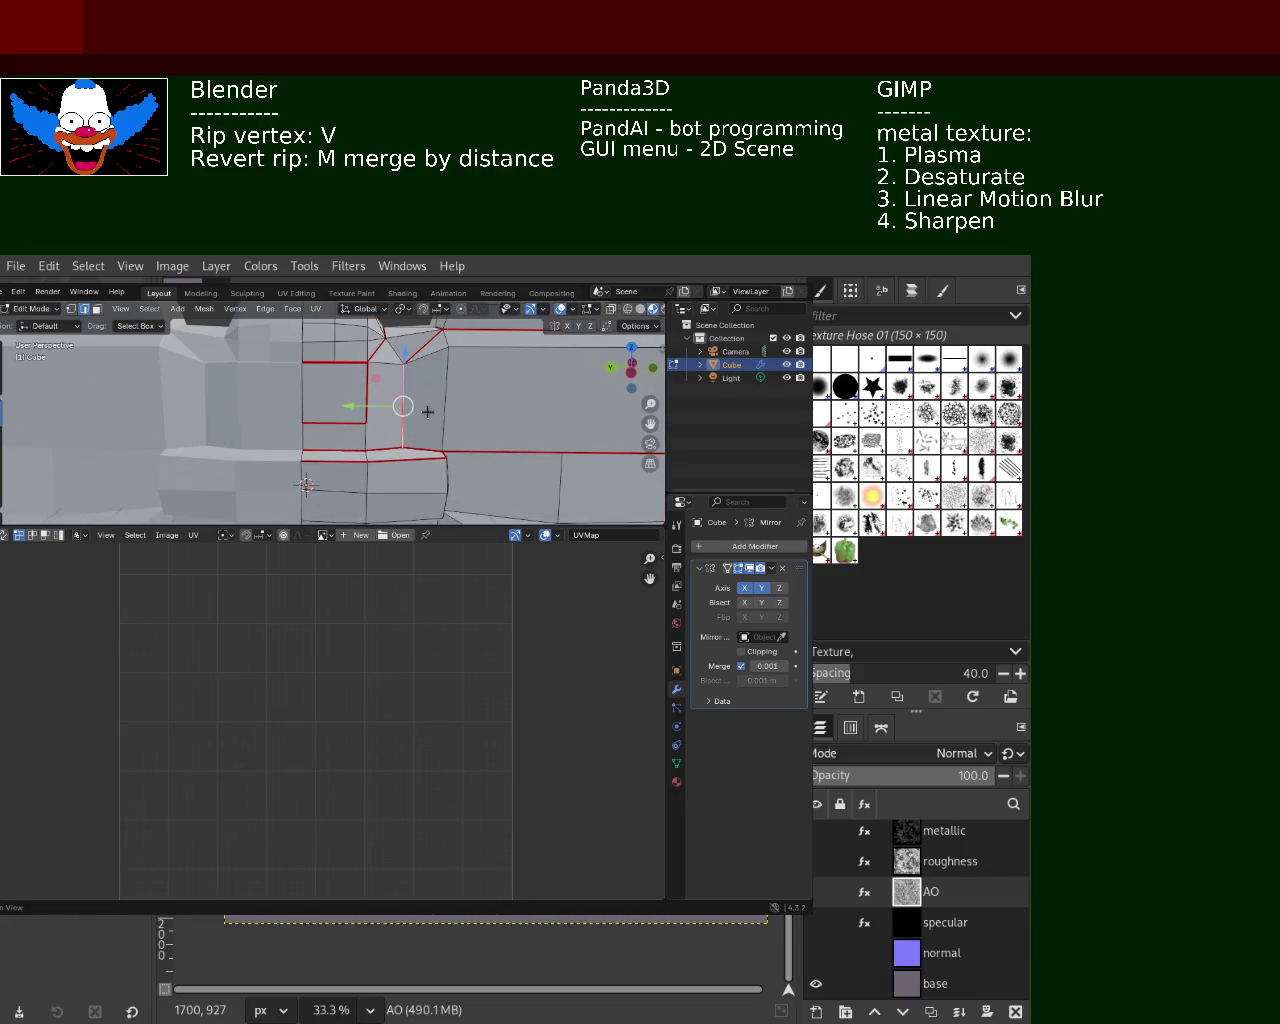
key(a)
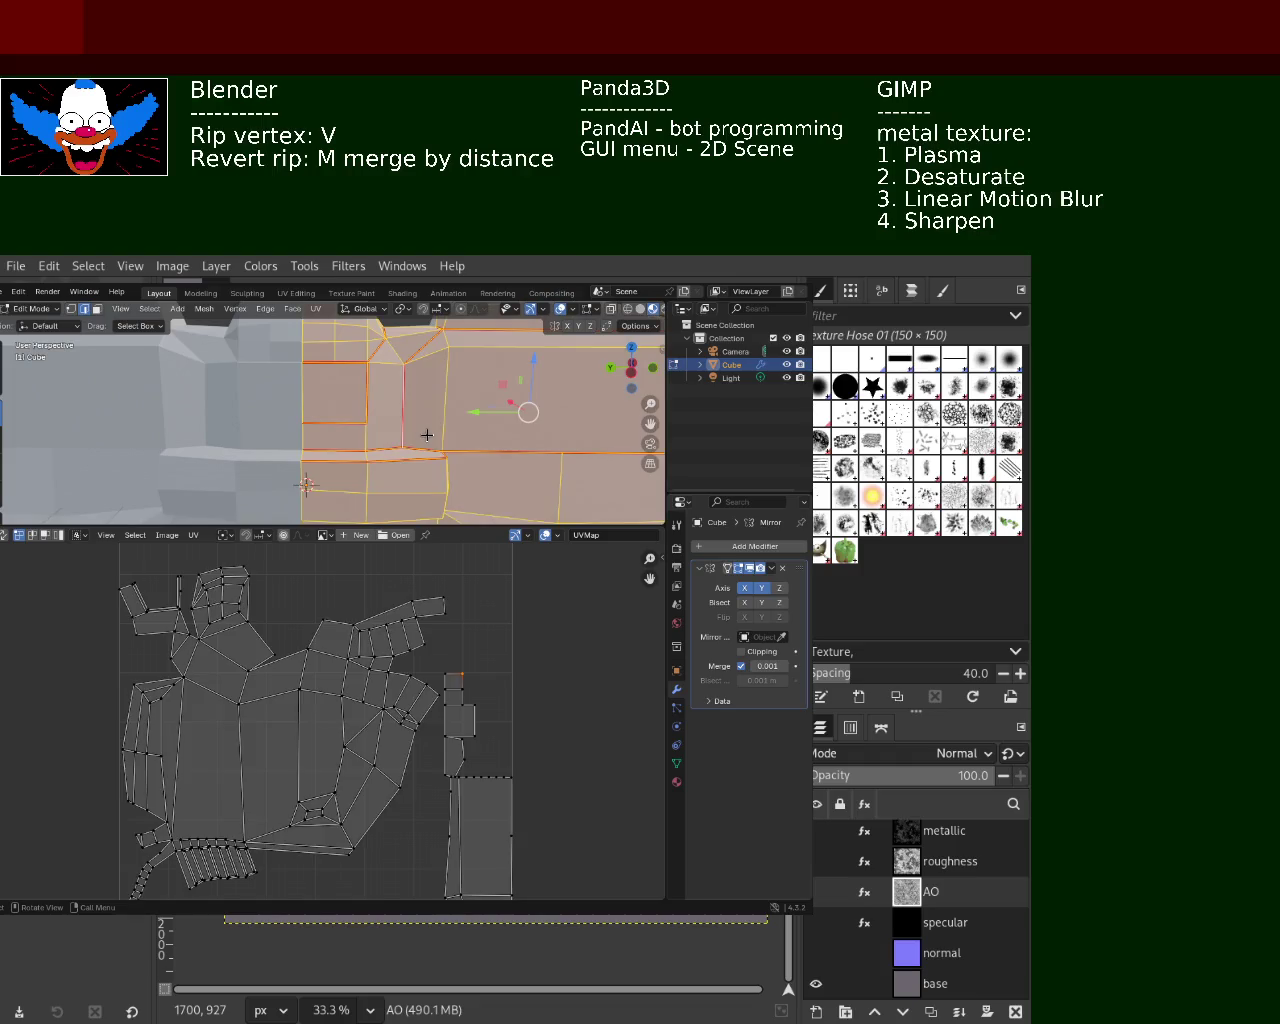
click(489, 446)
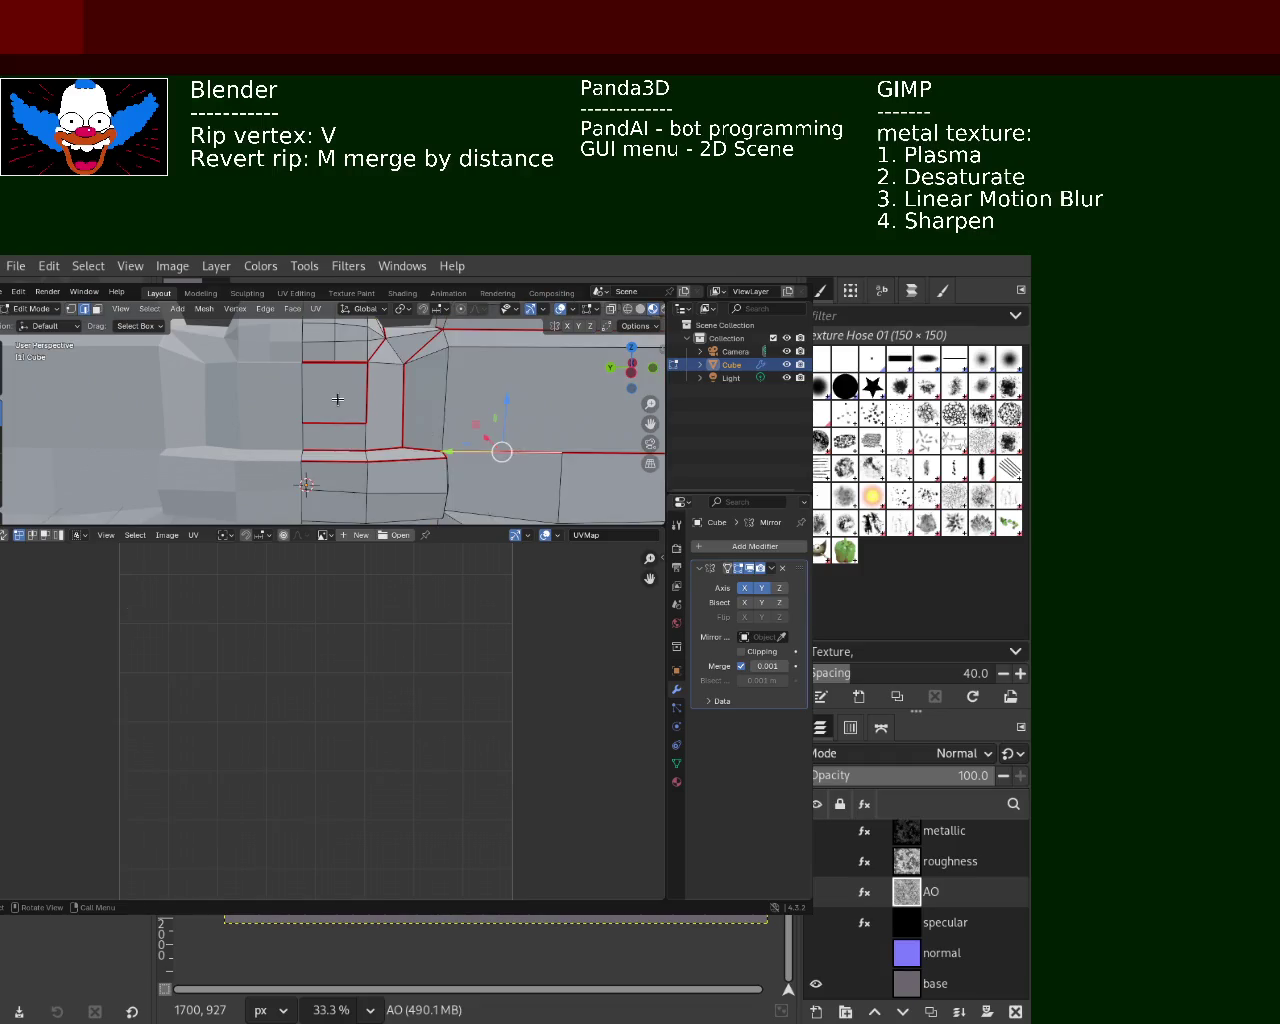
mouse_move(500, 446)
middle_down()
mouse_move(313, 417)
mouse_move(357, 281)
middle_up()
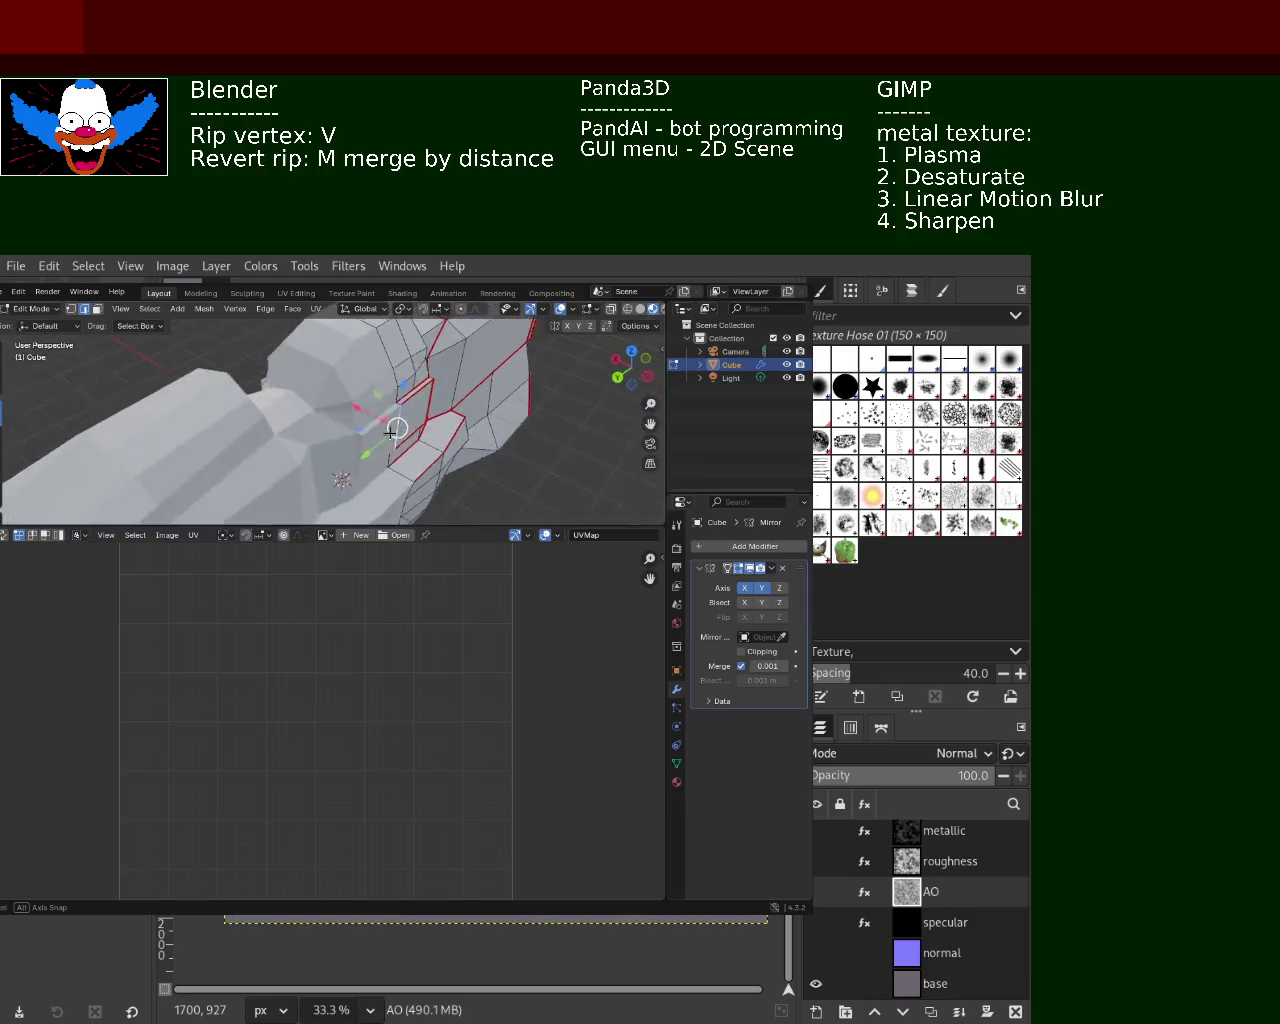
click(266, 308)
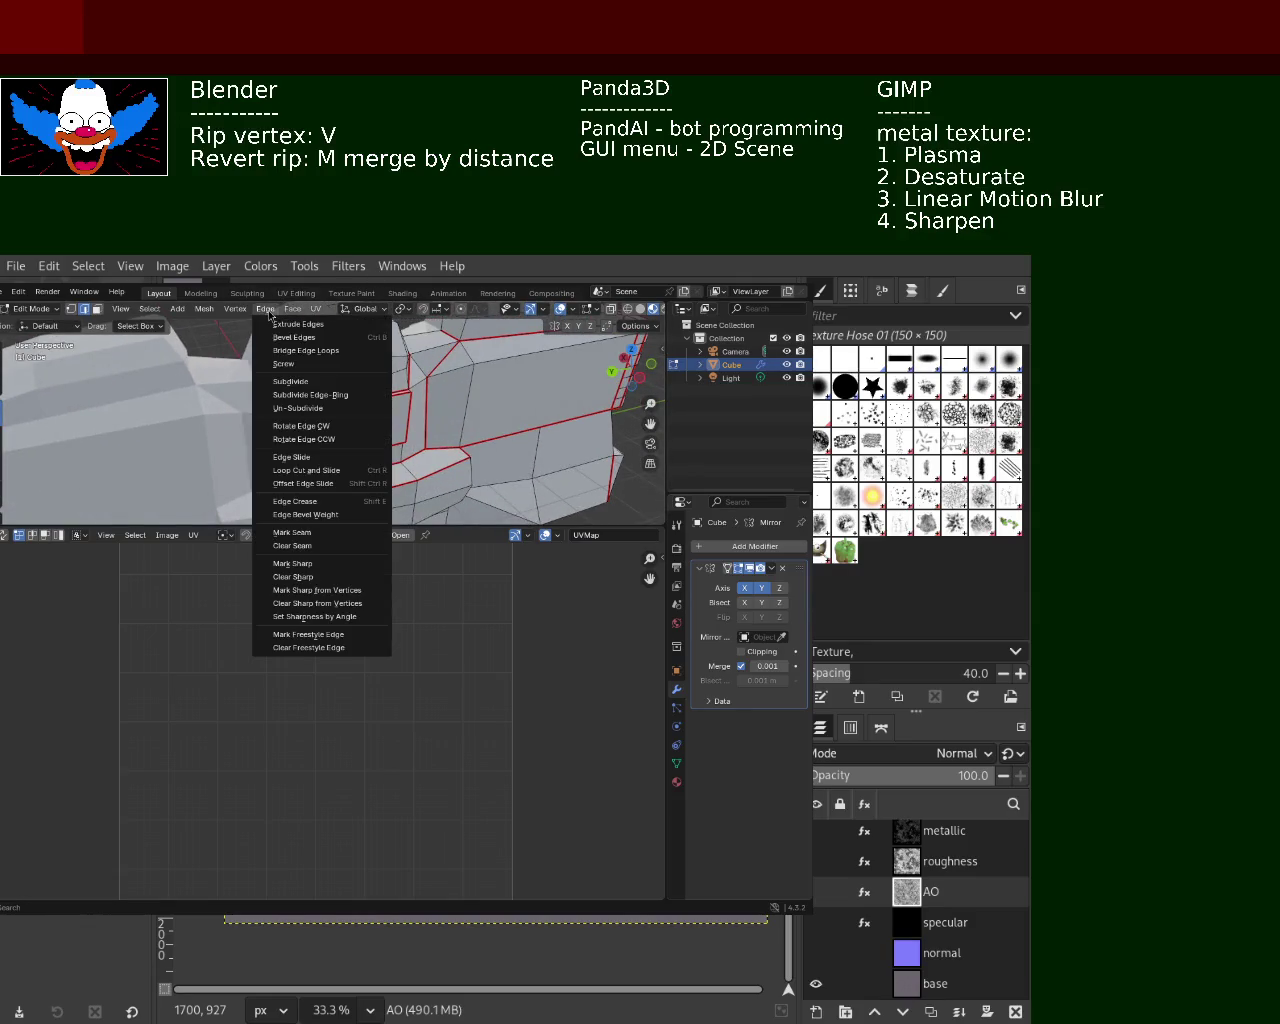
click(320, 530)
mouse_move(394, 431)
middle_down()
mouse_move(477, 444)
mouse_move(460, 411)
middle_up()
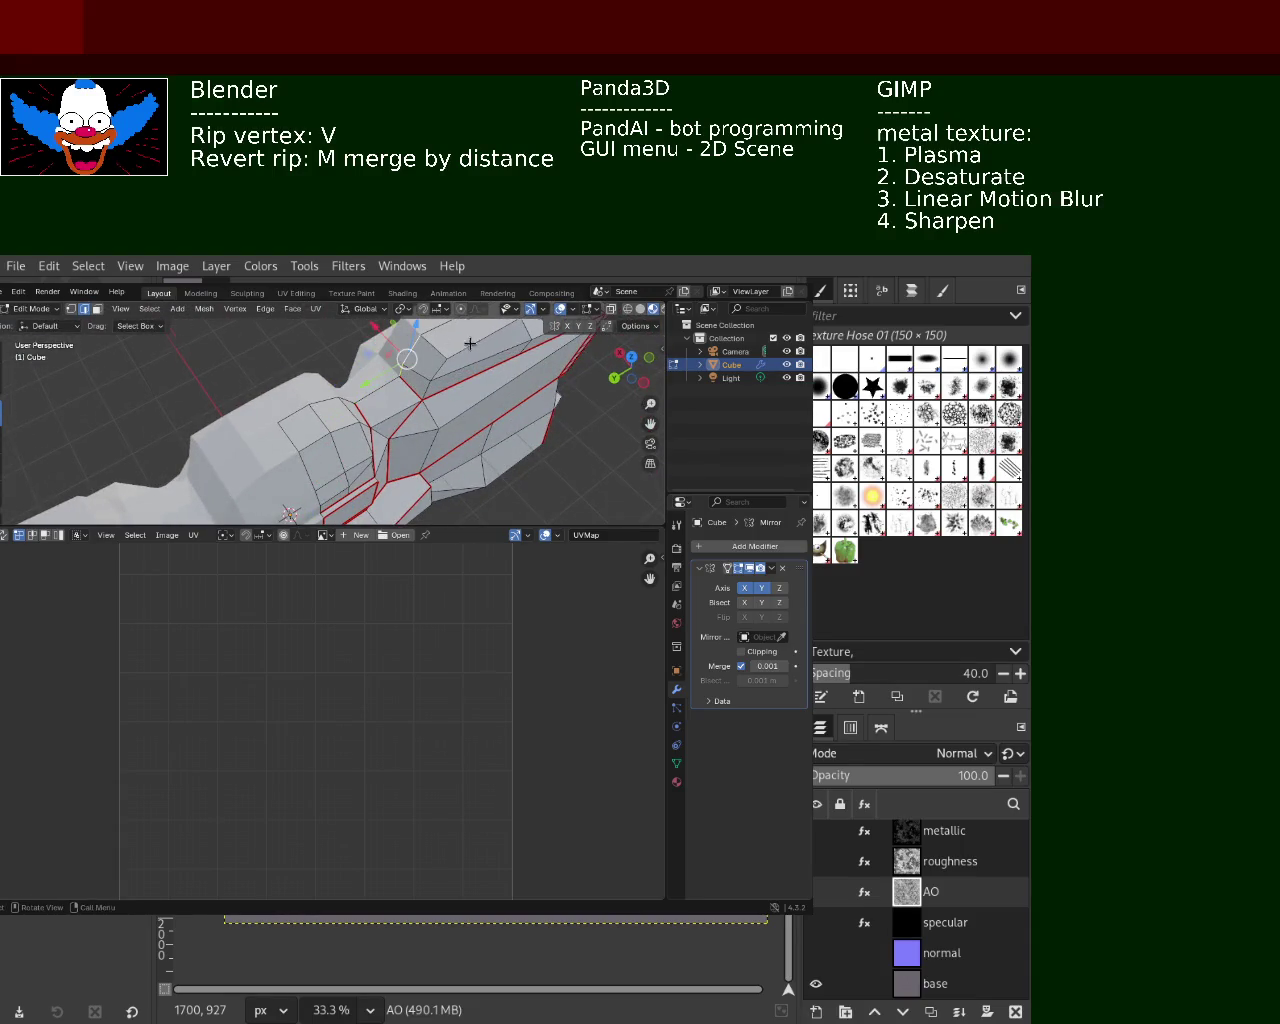
Mark the top panel's outline edges as seams
middle_drag(395, 369, 298, 415)
key(v)
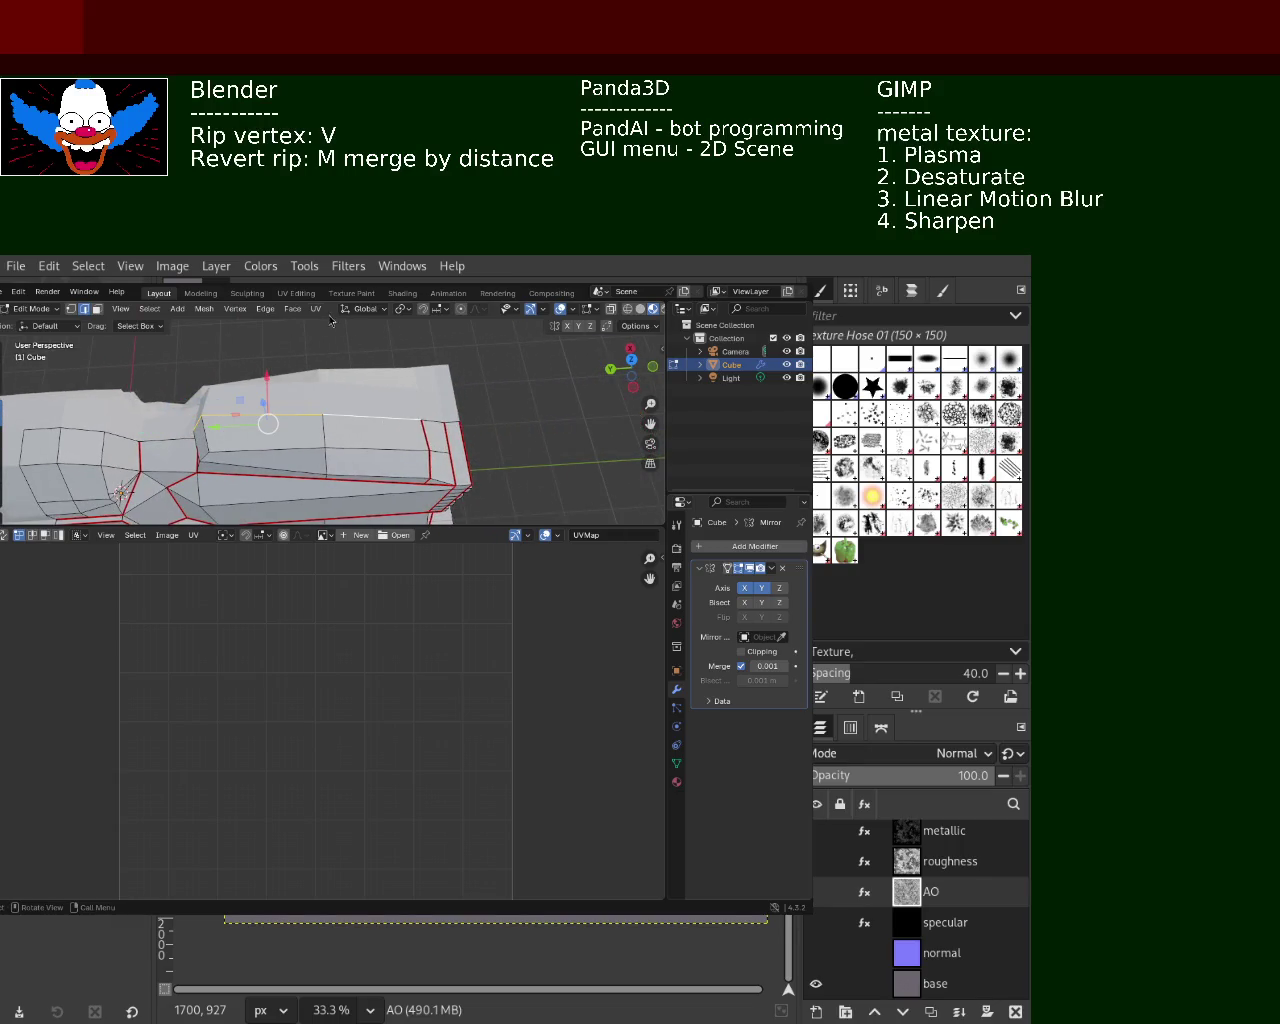
click(265, 308)
click(310, 533)
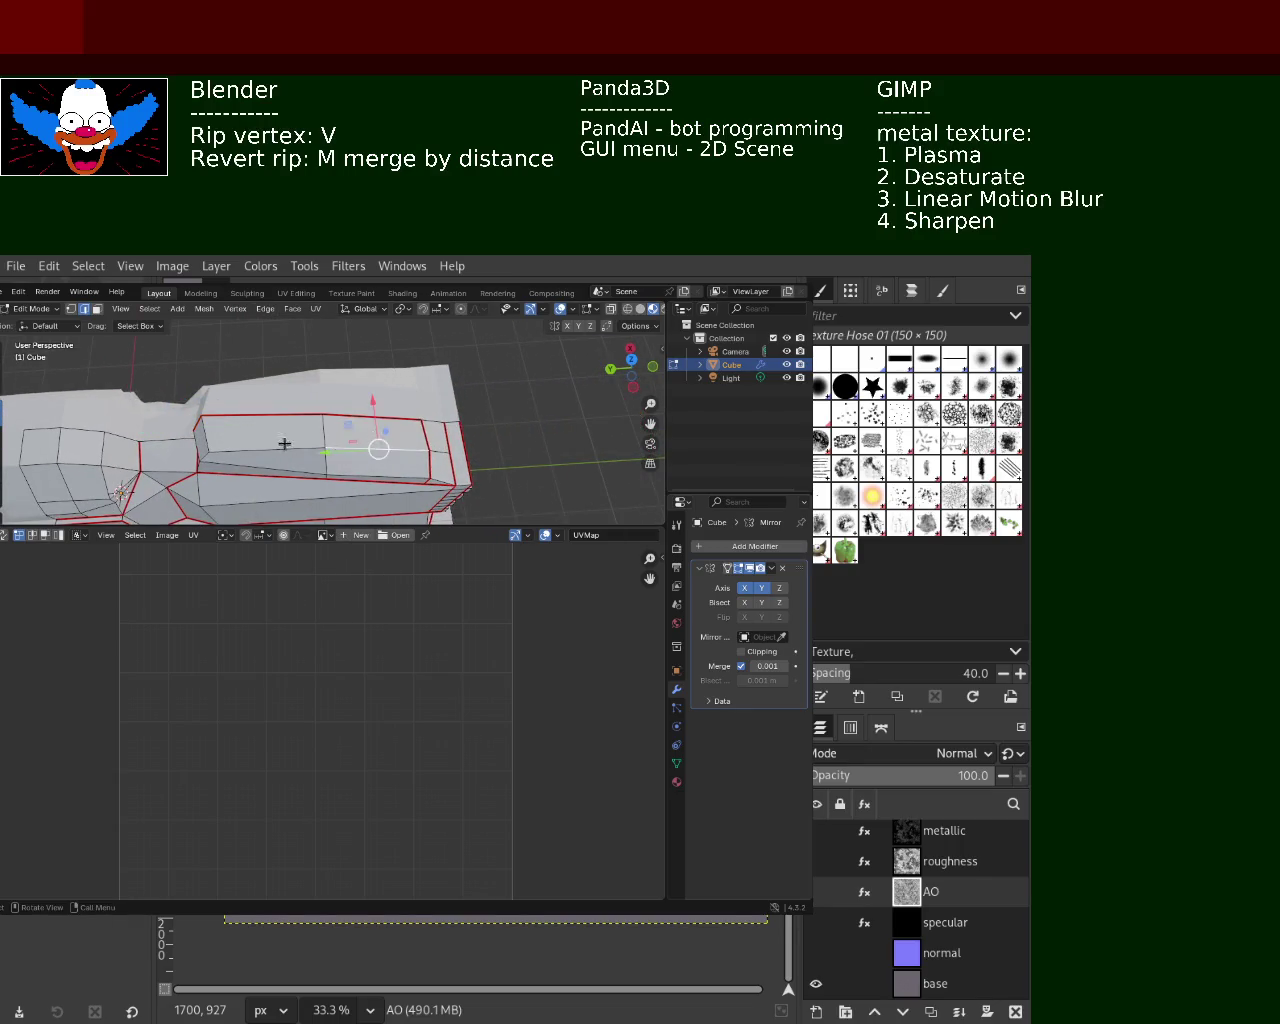
middle_drag(303, 443, 341, 425)
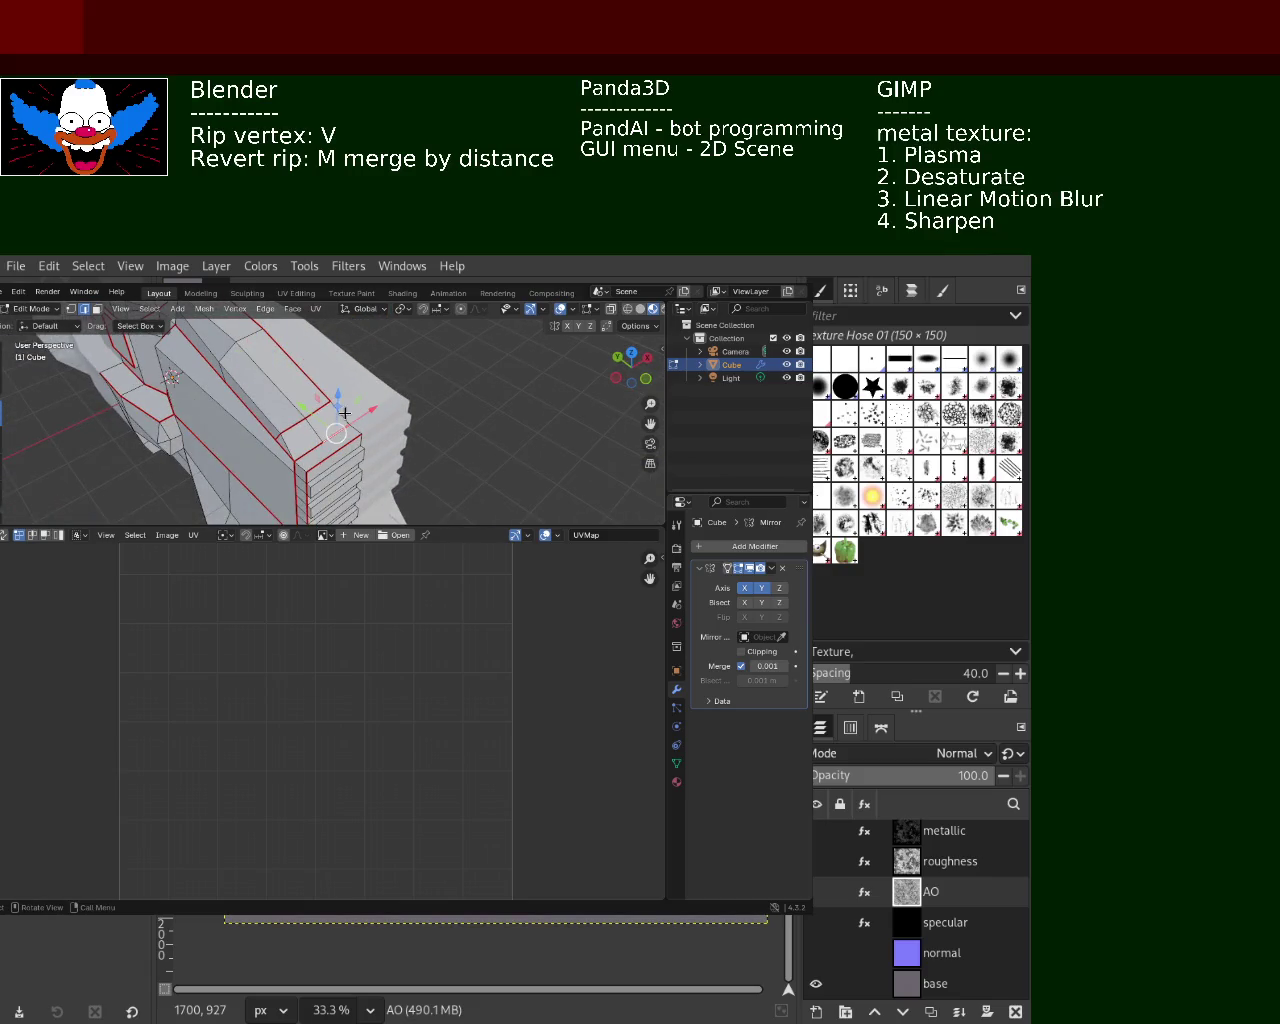
Clear the unwanted seam on the stacked slabs, then select edges along the slabs
click(277, 318)
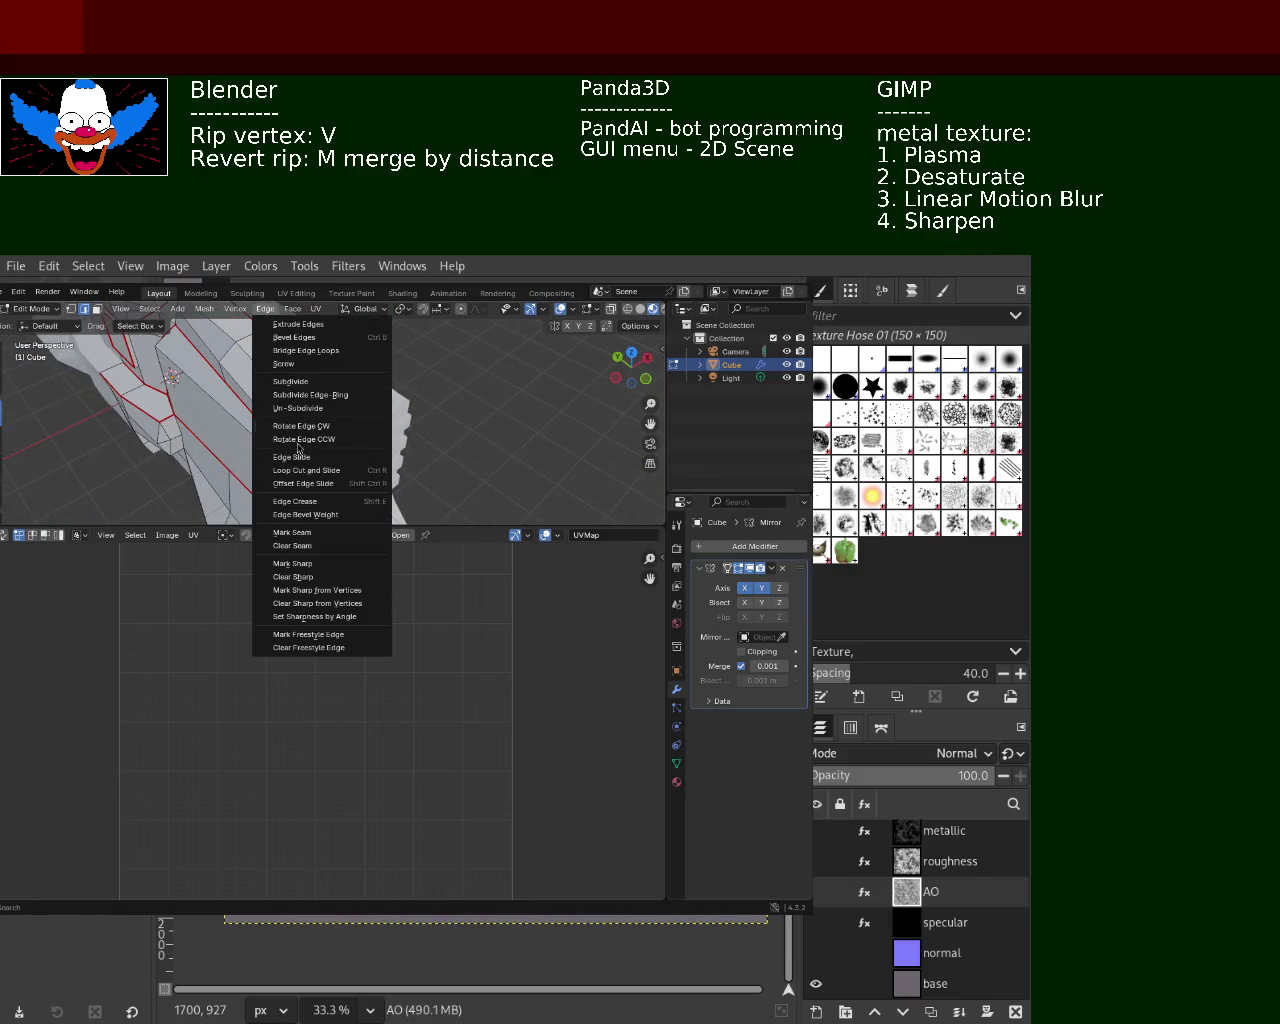
click(310, 538)
mouse_move(353, 424)
middle_down()
mouse_move(271, 406)
mouse_move(223, 371)
mouse_move(276, 413)
mouse_move(300, 372)
mouse_move(323, 383)
mouse_move(408, 489)
mouse_move(519, 481)
mouse_move(400, 403)
mouse_move(431, 400)
mouse_move(403, 403)
mouse_move(483, 425)
mouse_move(443, 400)
mouse_move(564, 371)
mouse_move(474, 397)
mouse_move(500, 414)
mouse_move(501, 375)
mouse_move(504, 453)
mouse_move(506, 399)
middle_up()
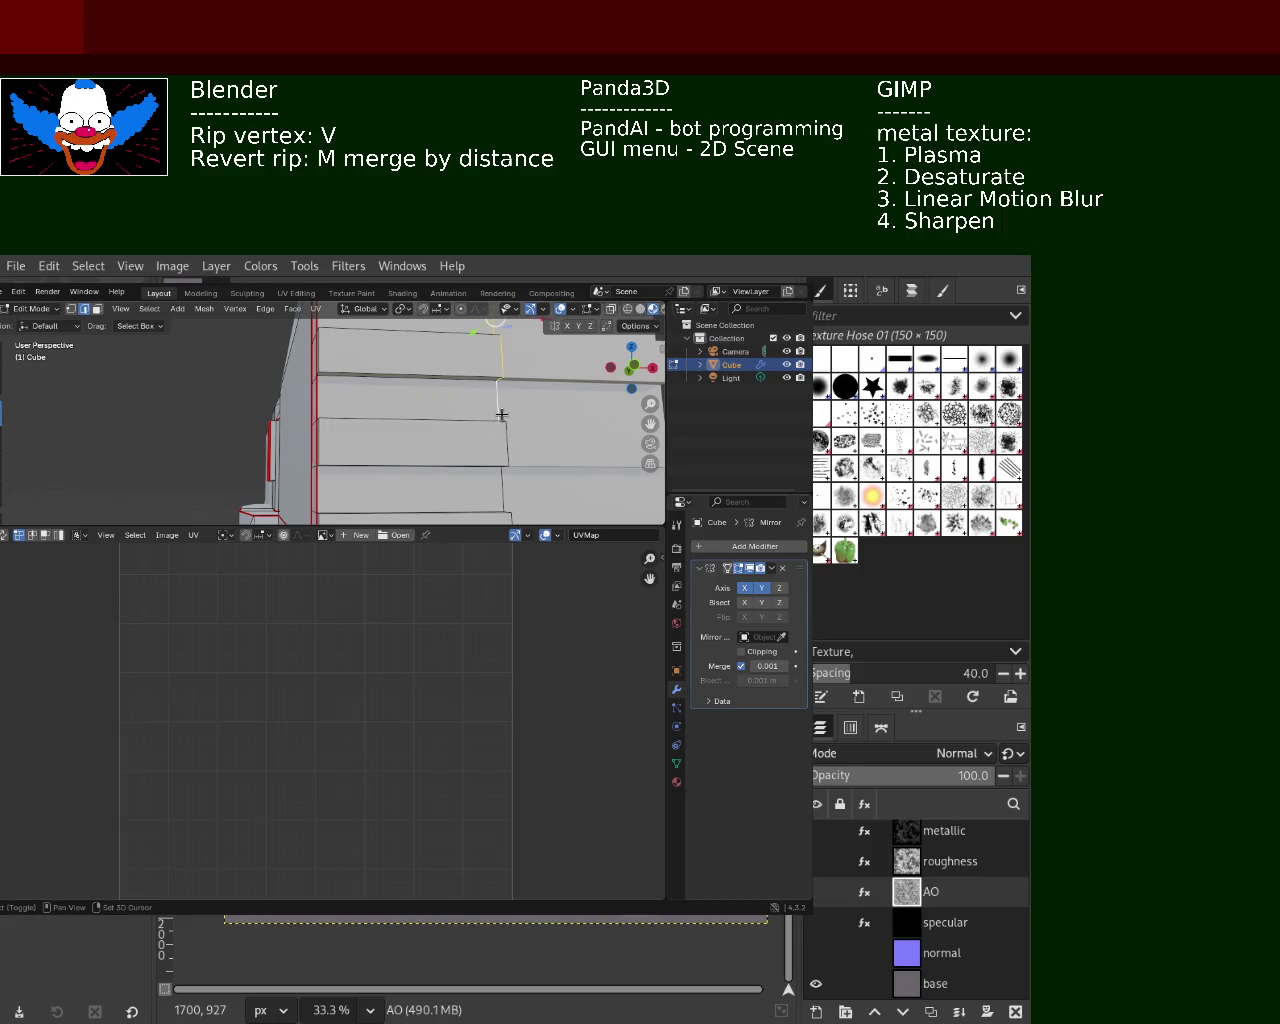
scroll(480, 440, down, 5)
middle_drag(467, 420, 371, 423)
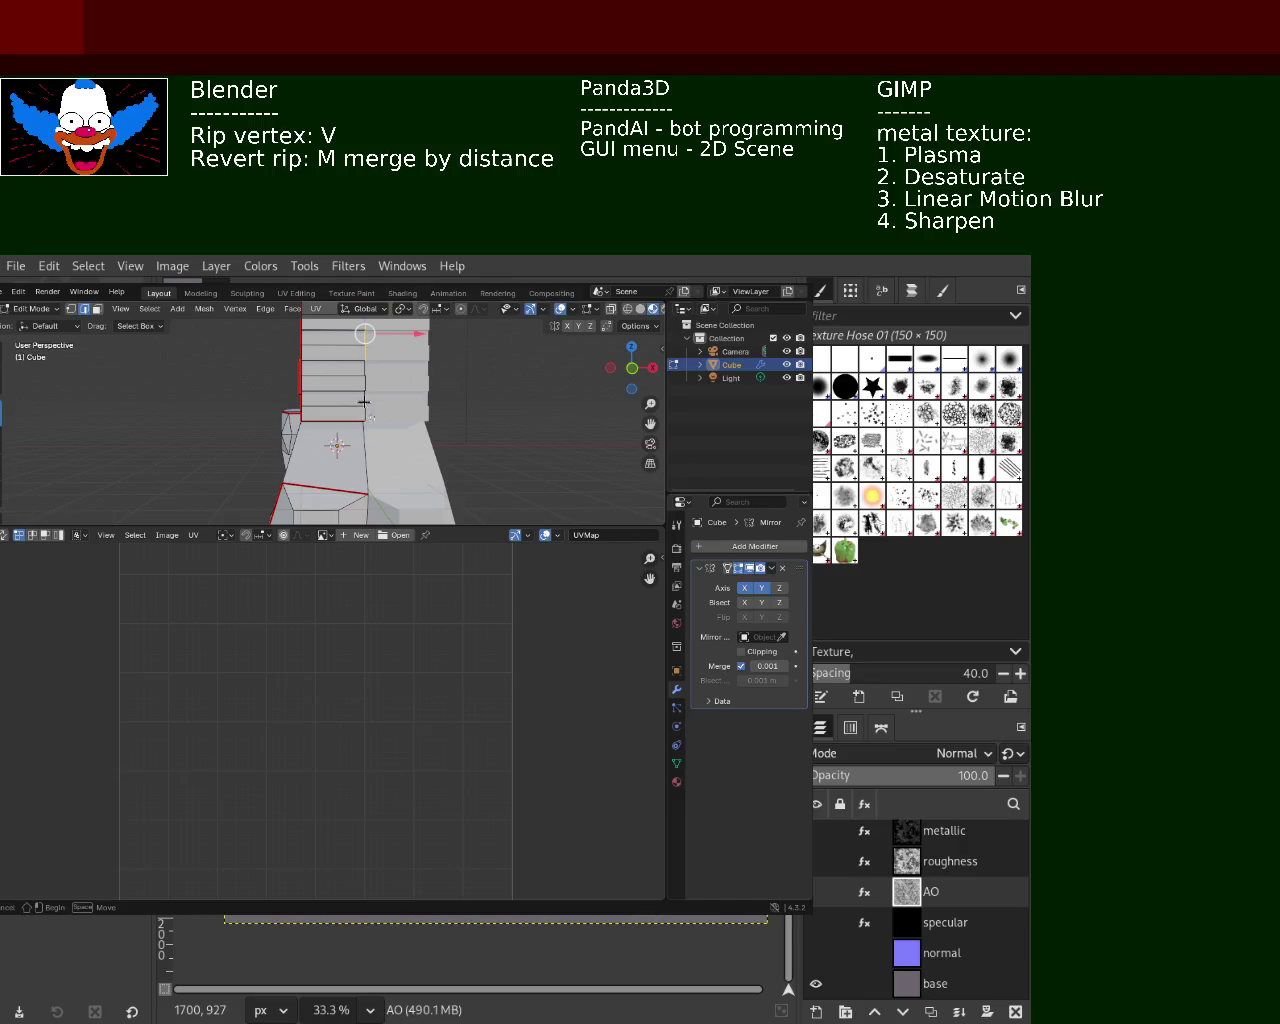
middle_drag(360, 341, 377, 443)
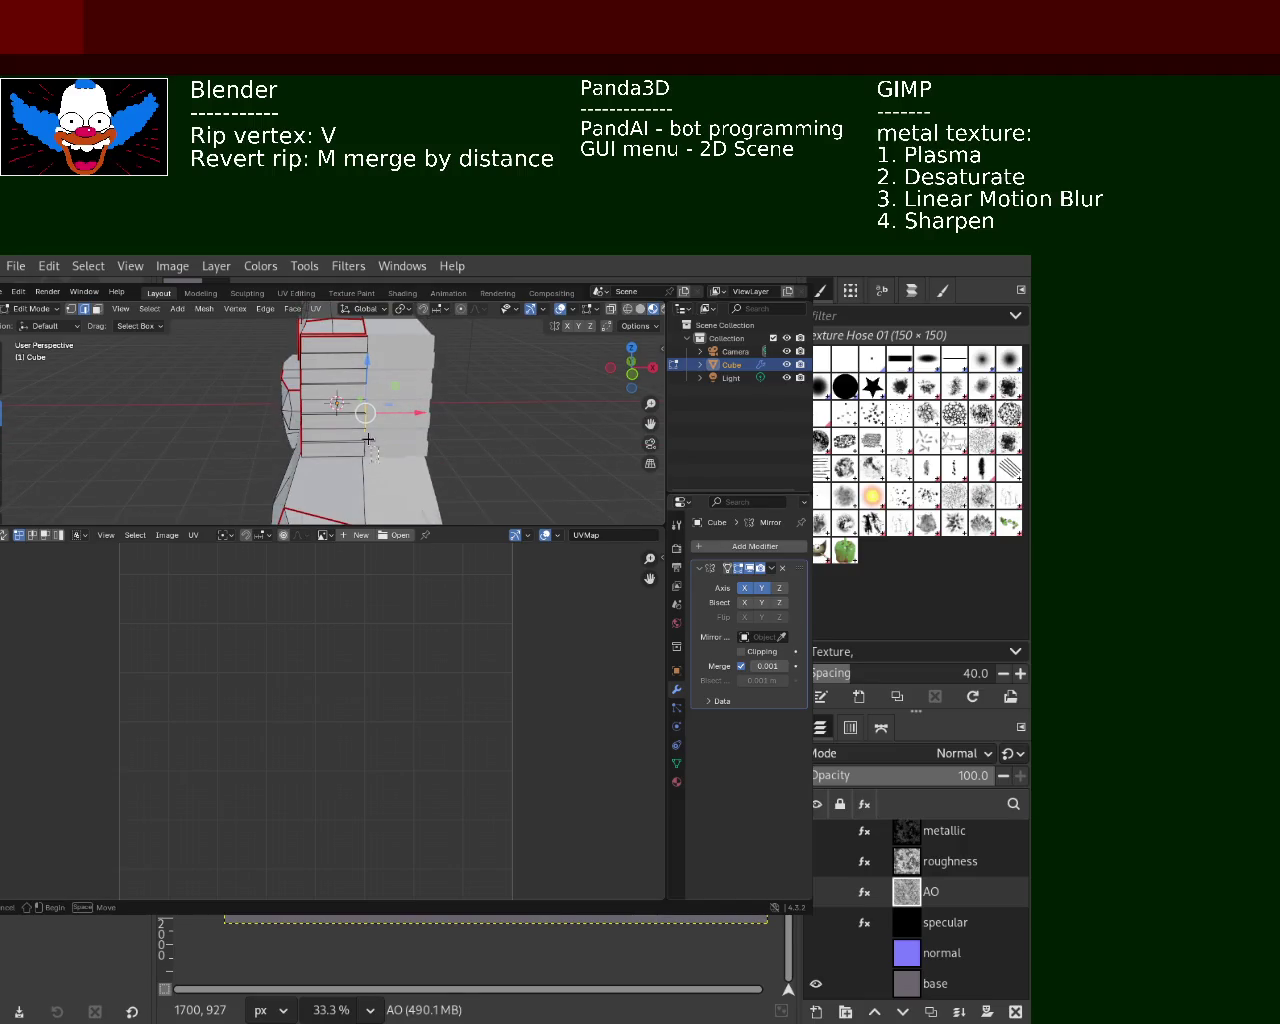
middle_drag(359, 378, 375, 405)
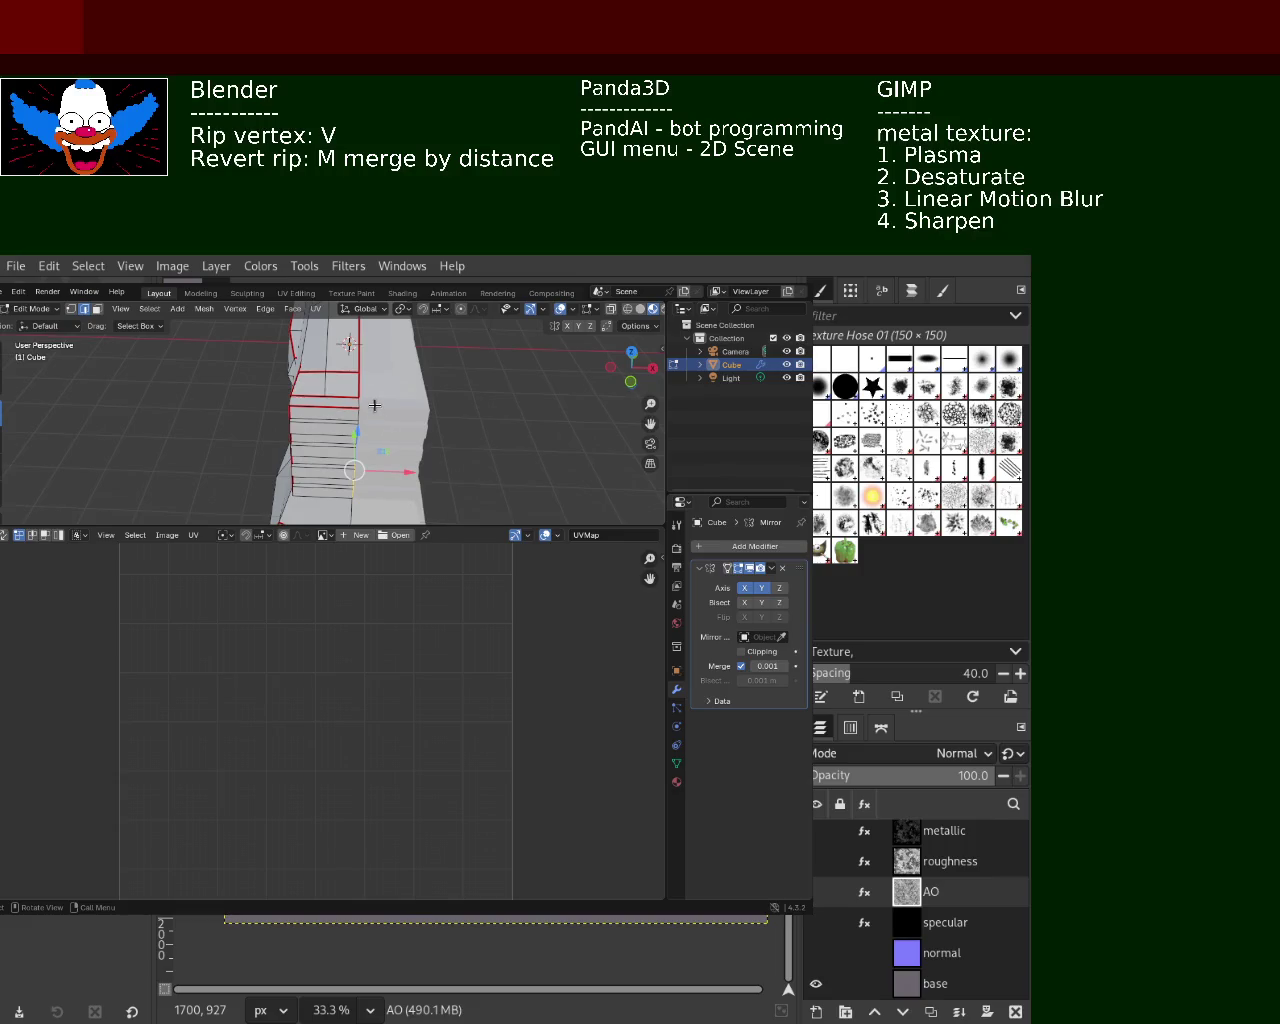
drag(349, 493, 357, 500)
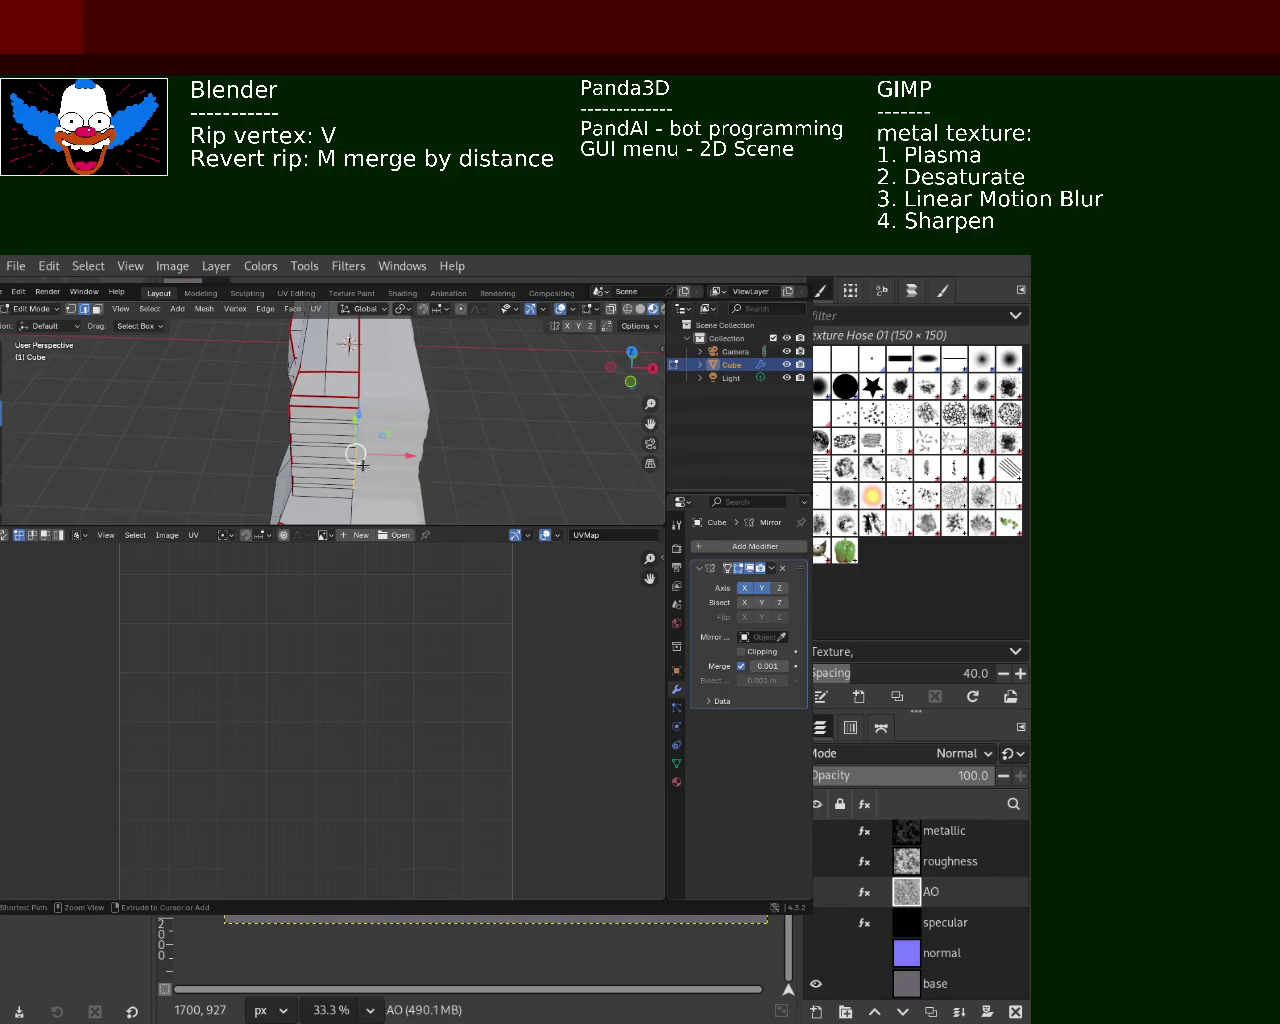
Select the whole mesh and apply a Smart UV Project
key(a)
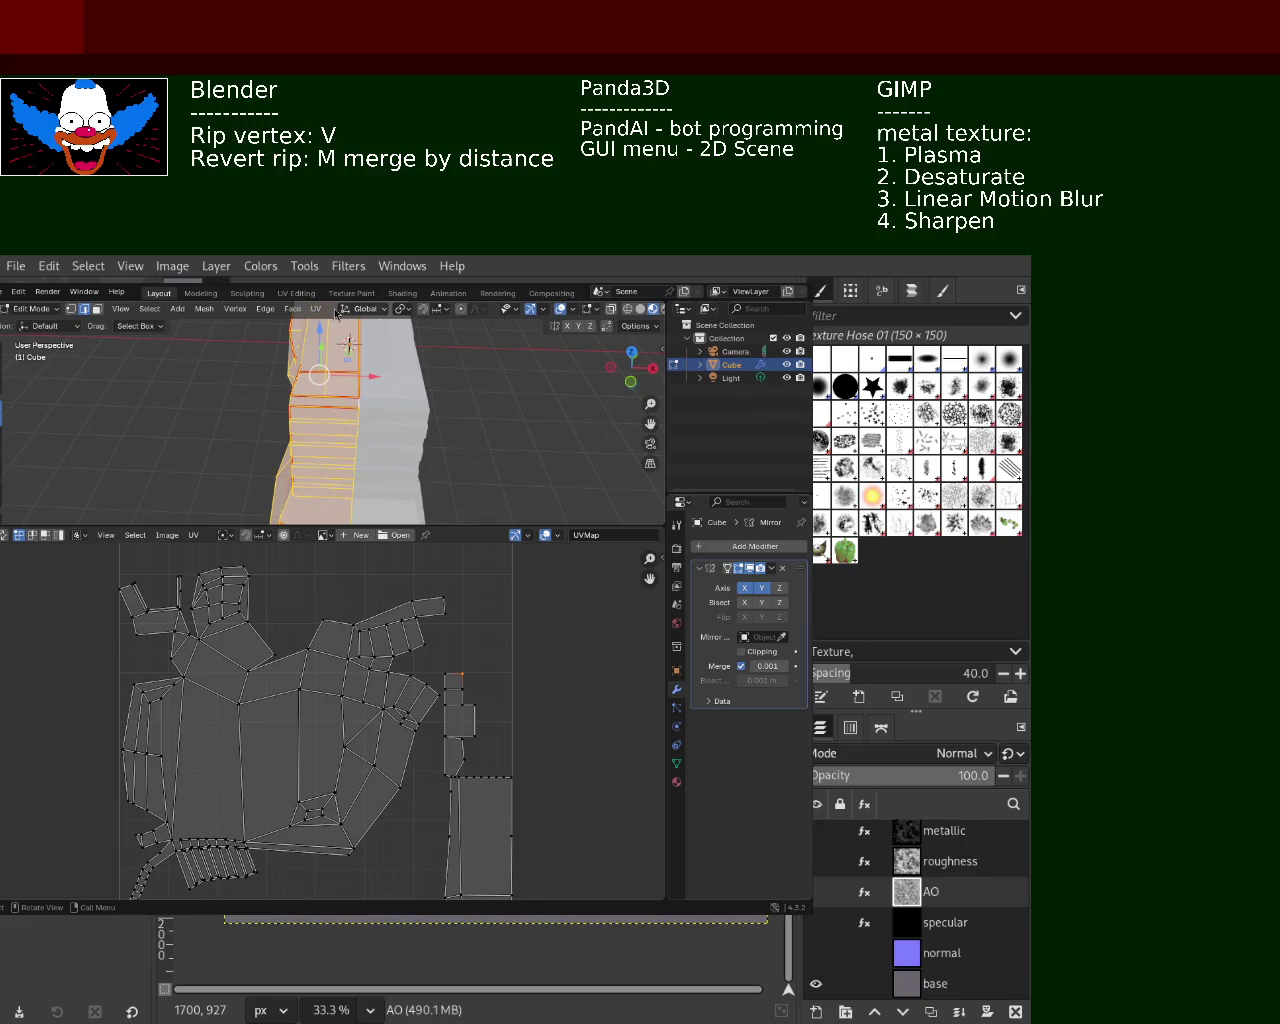
click(316, 308)
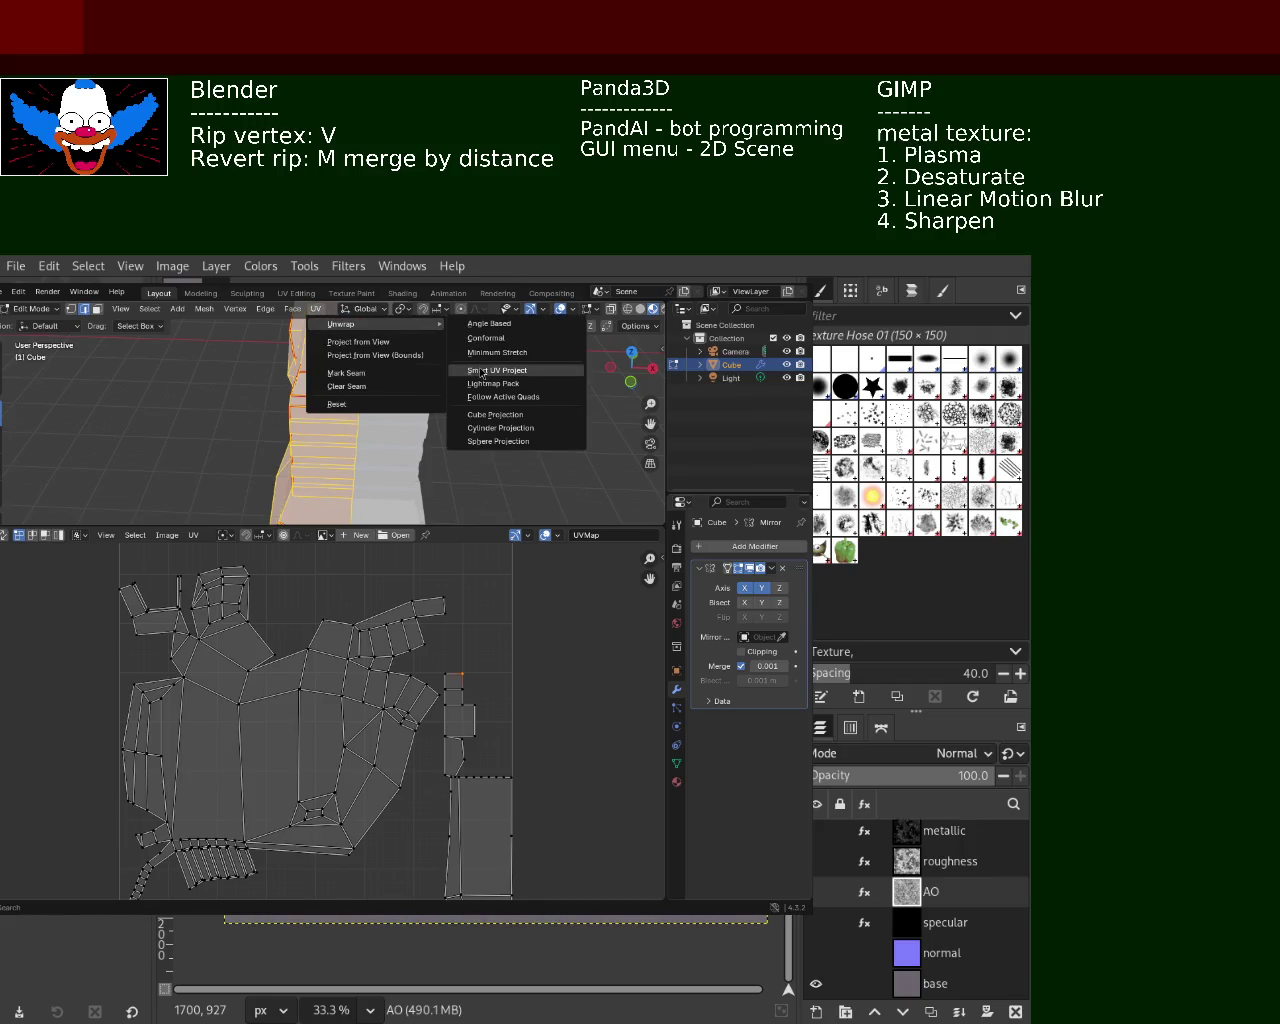
click(482, 371)
click(444, 493)
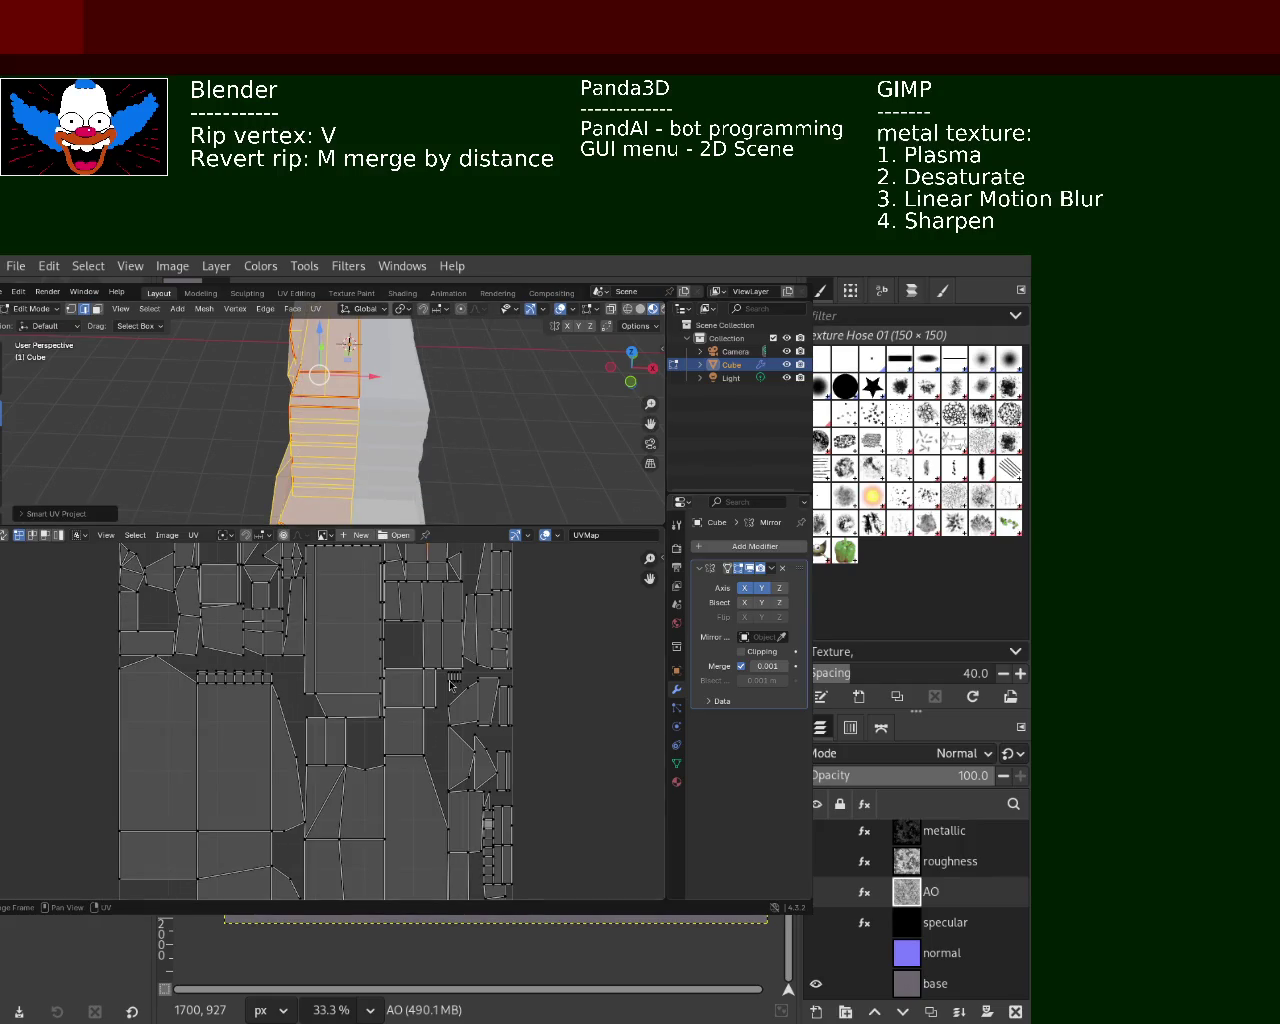
Re-unwrap the mesh with Minimum Stretch and zoom over the result
click(316, 308)
mouse_move(372, 324)
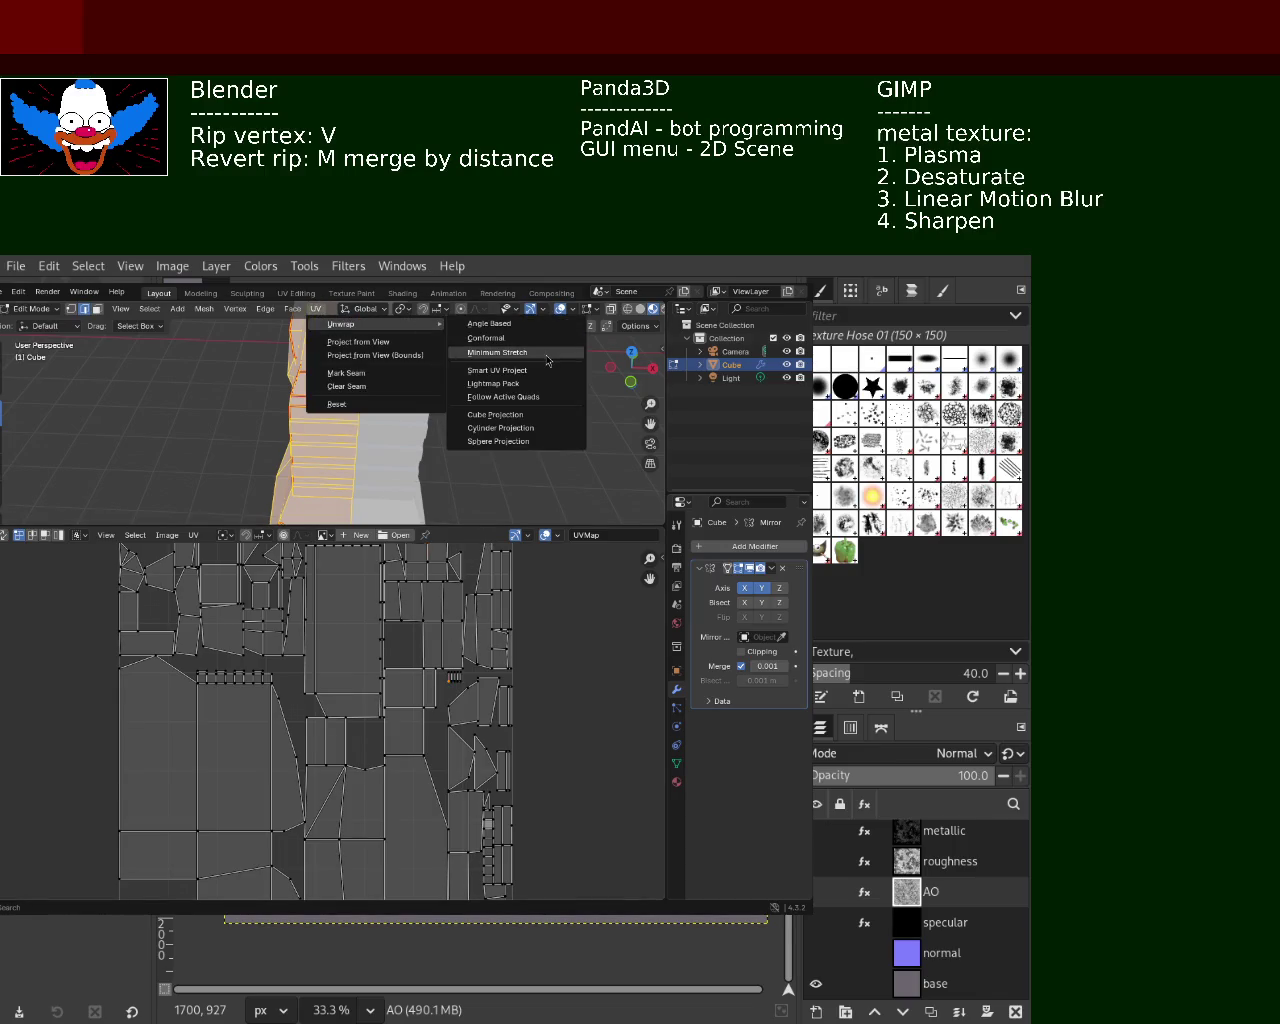
click(530, 352)
scroll(499, 632, down, 2)
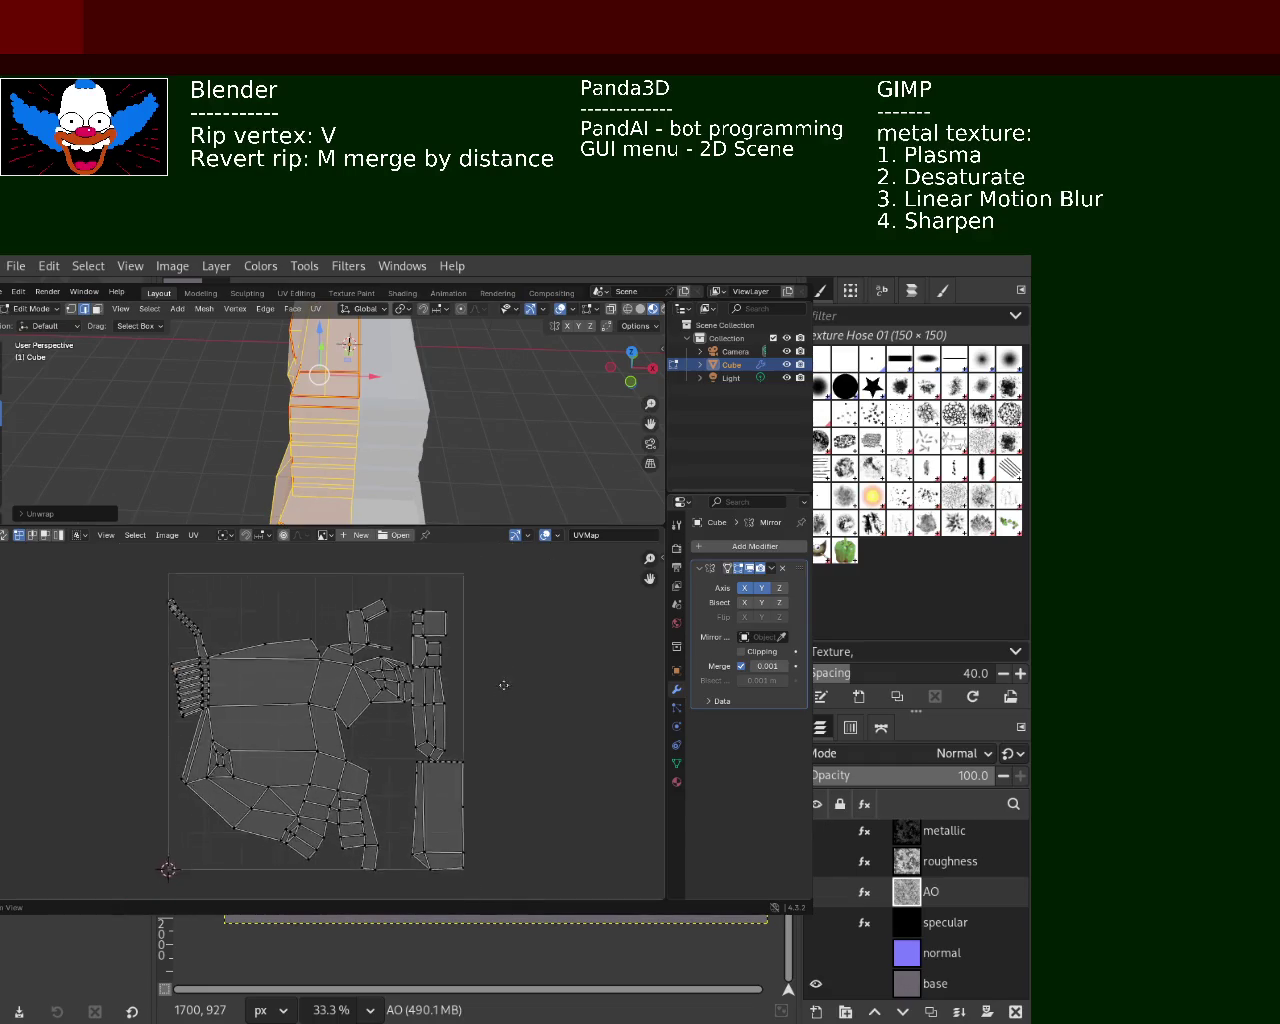
scroll(503, 681, down, 1)
scroll(480, 738, up, 1)
scroll(432, 706, up, 1)
scroll(442, 651, up, 1)
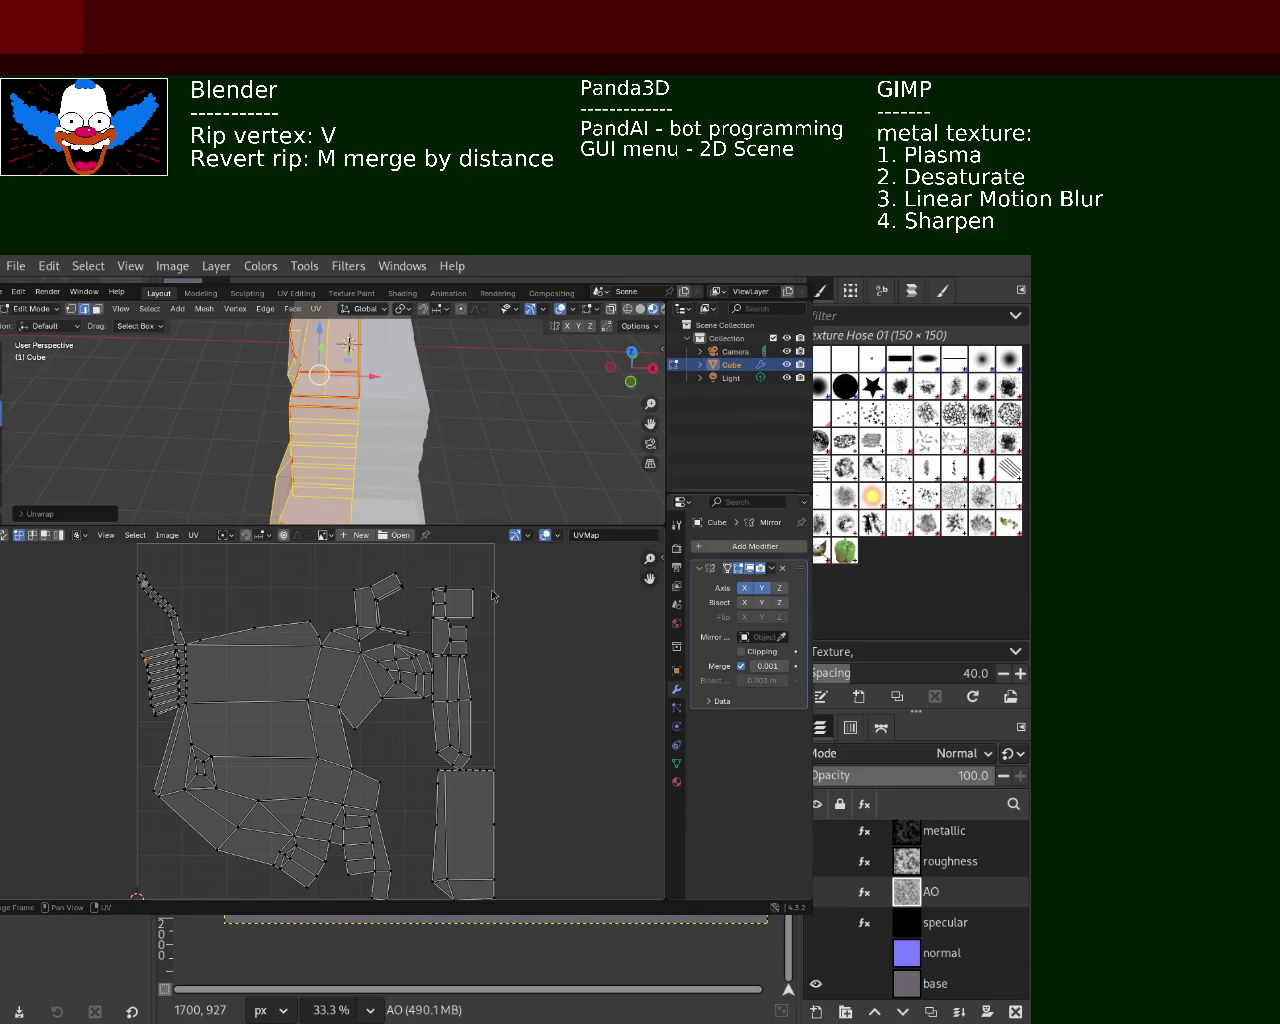
Deselect everything and switch off the Mirror modifier's X and Y axes
click(514, 423)
mouse_move(514, 423)
middle_down()
mouse_move(266, 423)
mouse_move(420, 429)
mouse_move(437, 403)
mouse_move(452, 408)
mouse_move(339, 440)
mouse_move(366, 394)
mouse_move(397, 437)
mouse_move(483, 454)
mouse_move(371, 420)
mouse_move(391, 394)
mouse_move(395, 433)
mouse_move(315, 430)
mouse_move(347, 427)
mouse_move(351, 440)
mouse_move(206, 423)
mouse_move(347, 428)
mouse_move(350, 441)
middle_up()
click(762, 588)
click(744, 588)
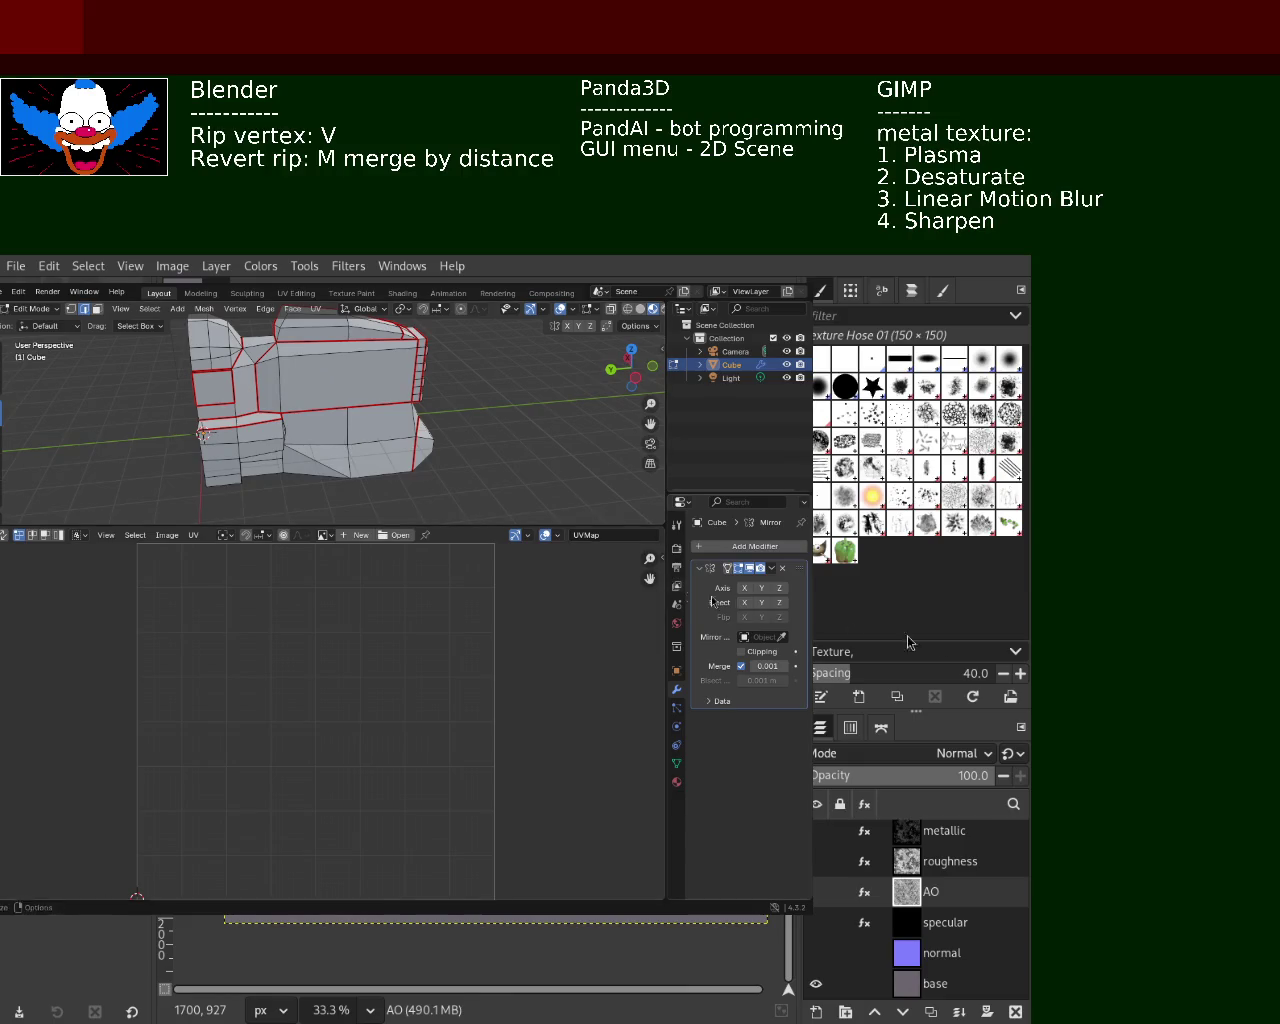
Enable the Y axis on the Mirror modifier and inspect the mirrored mesh
click(744, 588)
click(761, 588)
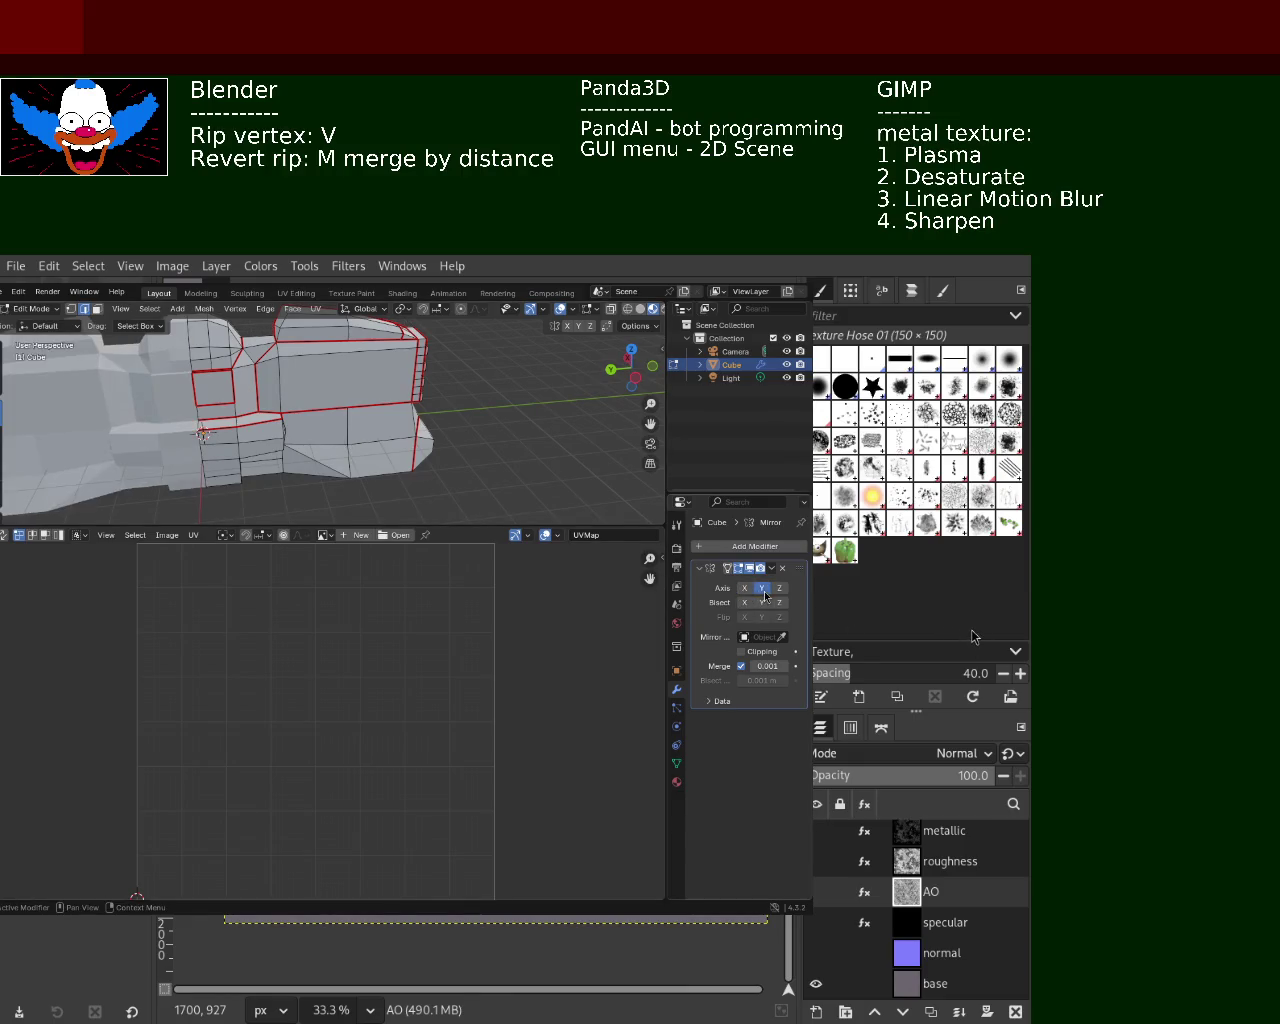
mouse_move(320, 420)
middle_down()
mouse_move(262, 385)
mouse_move(463, 409)
mouse_move(466, 432)
mouse_move(434, 430)
mouse_move(430, 392)
middle_up()
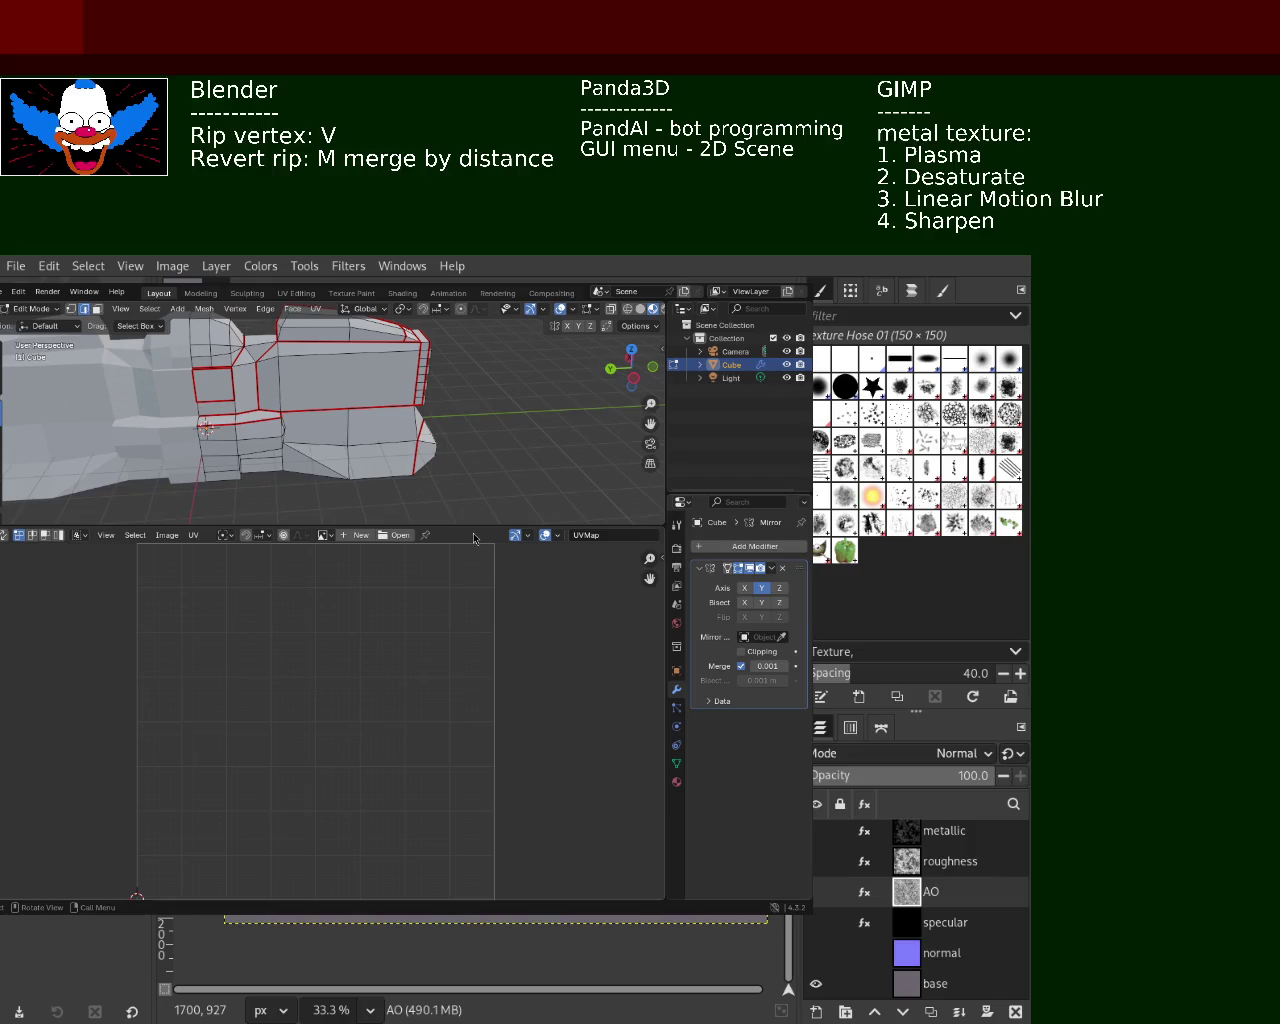
Enlarge the 3D view over the UV editor and orbit around the model
drag(474, 525, 474, 615)
mouse_move(400, 450)
middle_down()
mouse_move(330, 440)
mouse_move(380, 450)
mouse_move(395, 473)
middle_up()
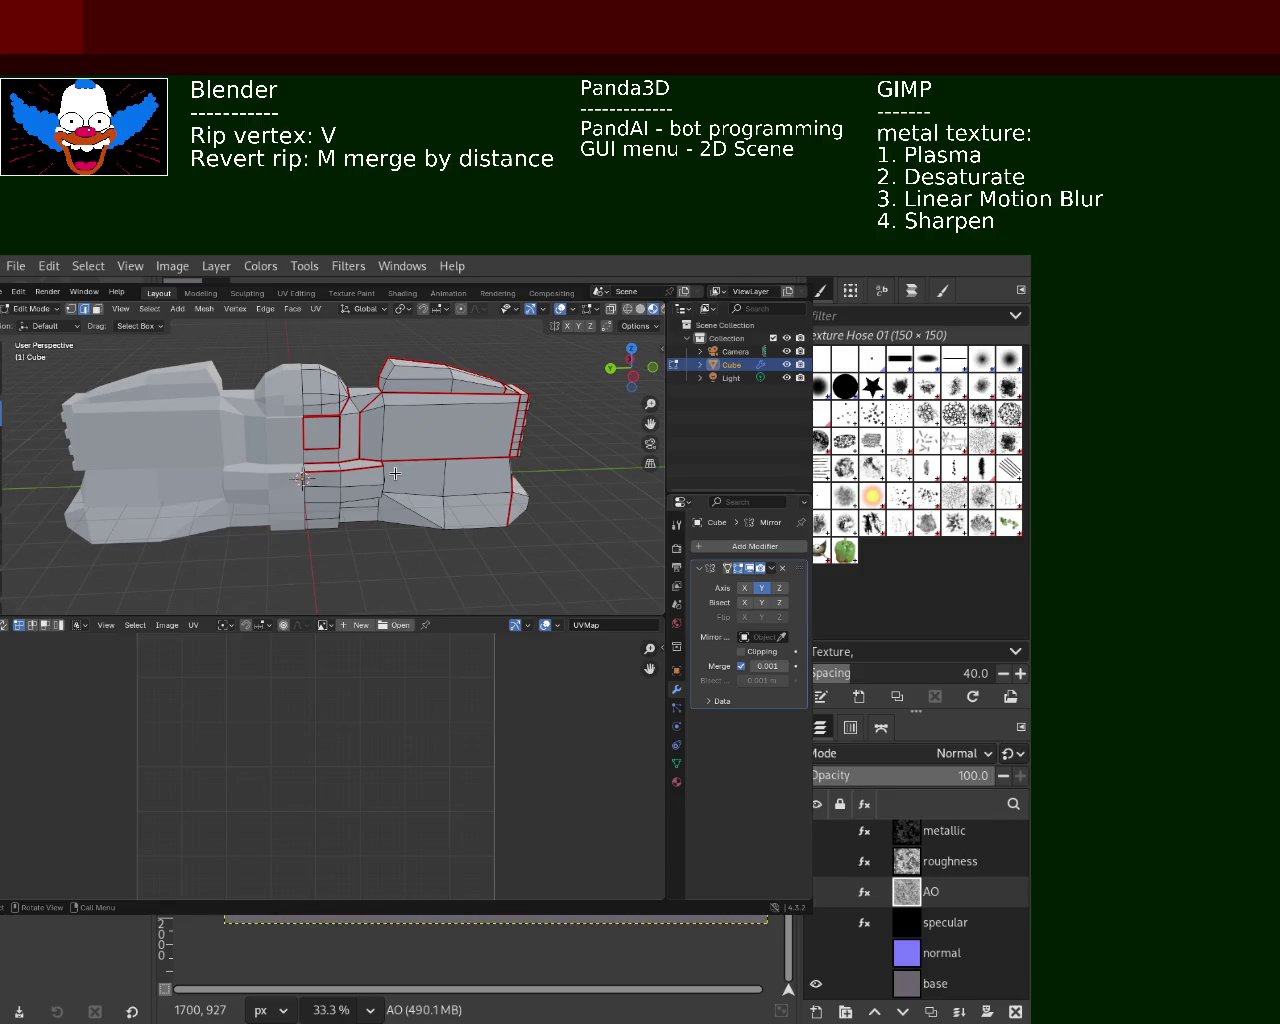
mouse_move(371, 417)
middle_down()
mouse_move(151, 429)
mouse_move(200, 471)
mouse_move(409, 438)
mouse_move(409, 420)
mouse_move(483, 428)
mouse_move(455, 404)
mouse_move(194, 414)
mouse_move(351, 423)
mouse_move(373, 401)
mouse_move(382, 423)
middle_up()
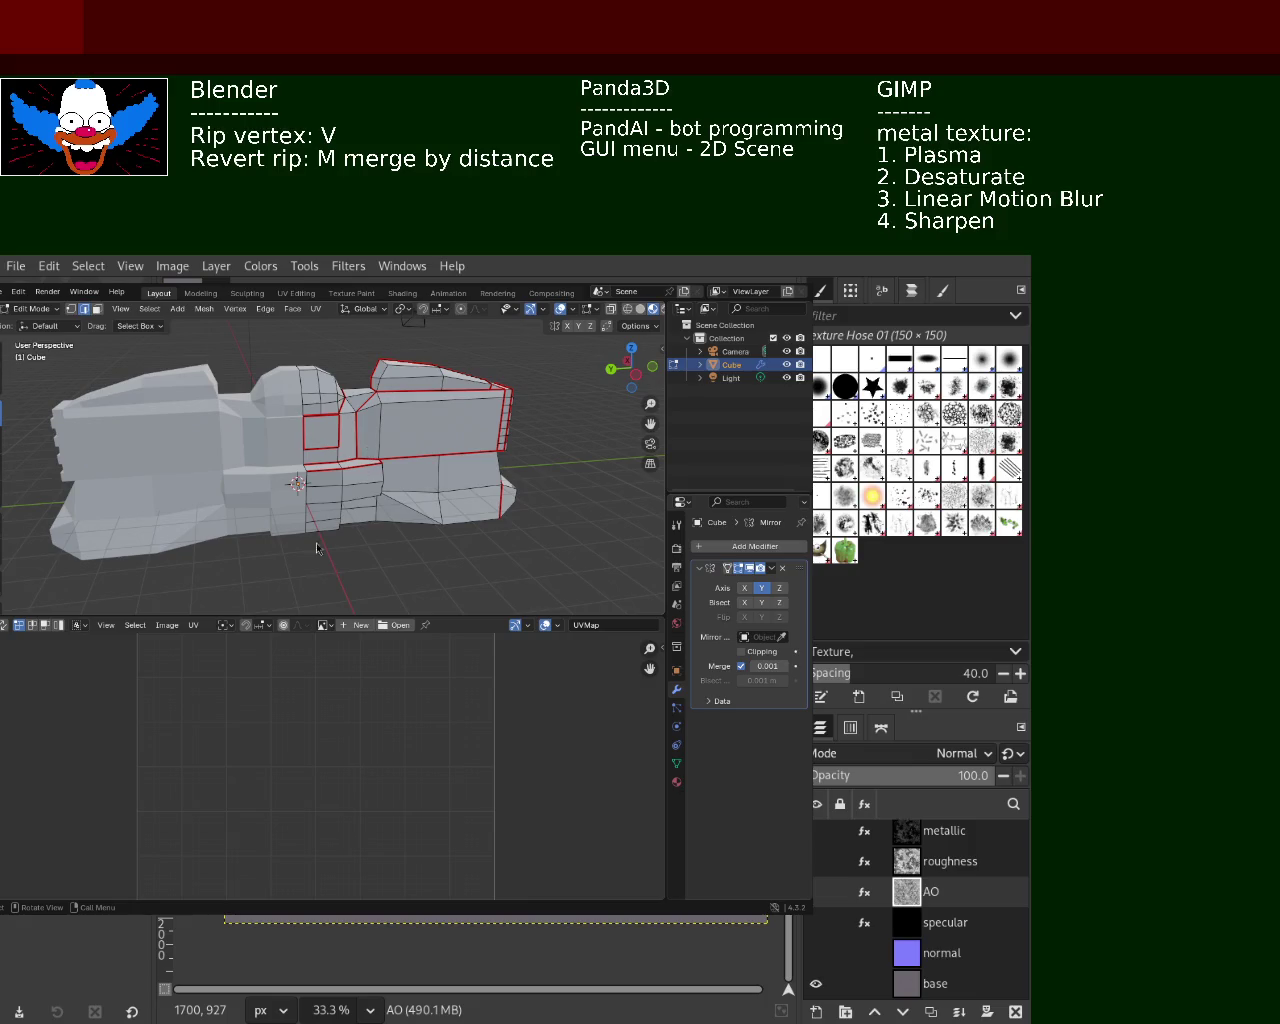
middle_drag(361, 520, 332, 472)
mouse_move(430, 507)
middle_down()
mouse_move(382, 480)
mouse_move(74, 479)
middle_up()
mouse_move(182, 478)
middle_down()
mouse_move(234, 520)
mouse_move(114, 509)
mouse_move(334, 558)
mouse_move(411, 505)
mouse_move(301, 487)
mouse_move(420, 495)
middle_up()
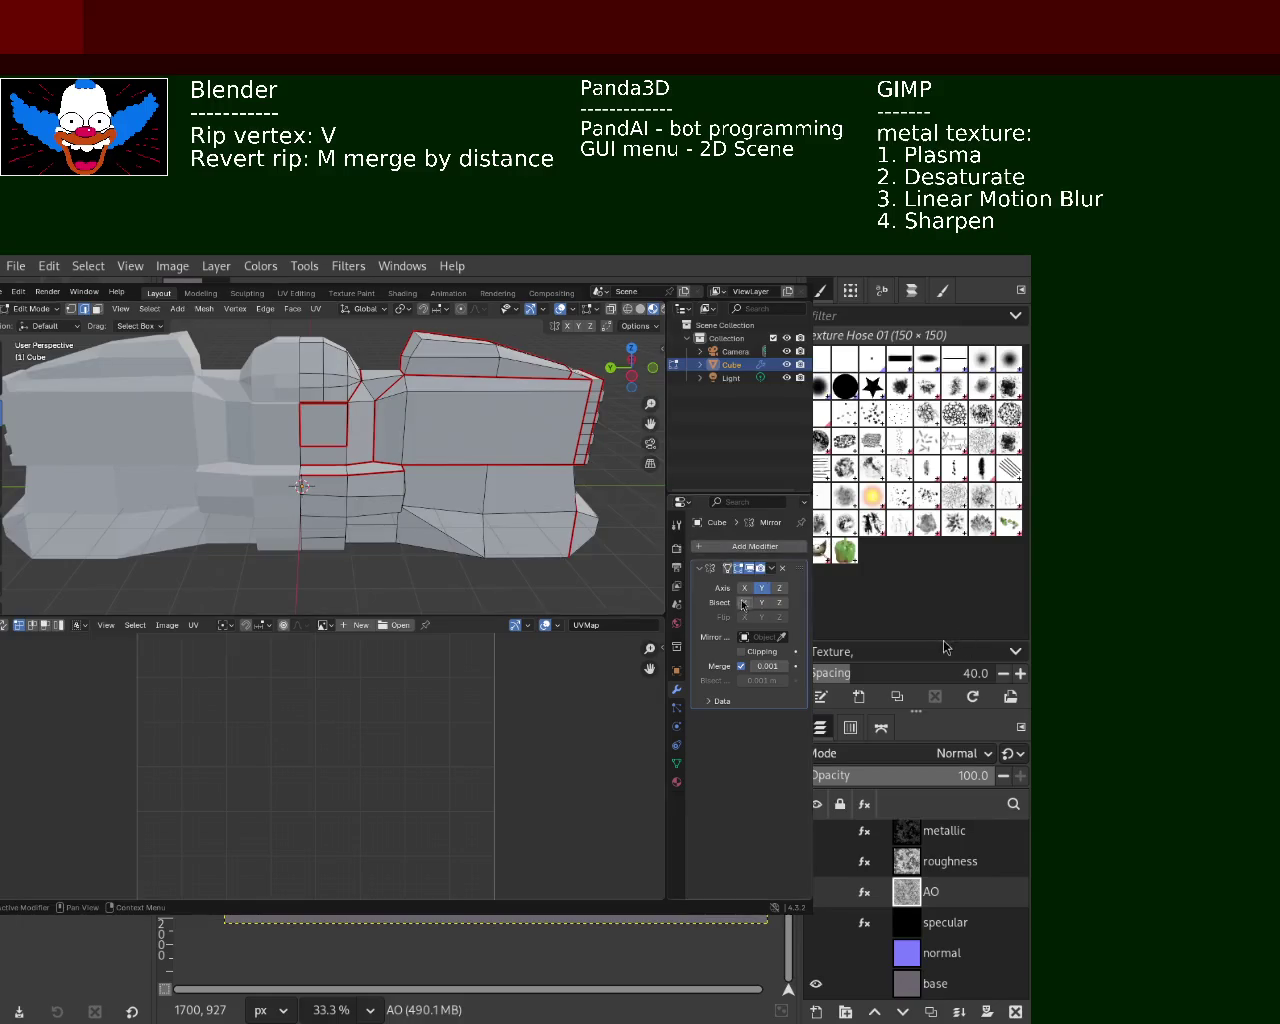
mouse_move(300, 480)
middle_down()
mouse_move(194, 435)
mouse_move(131, 467)
mouse_move(200, 514)
mouse_move(623, 449)
mouse_move(420, 491)
mouse_move(41, 482)
middle_up()
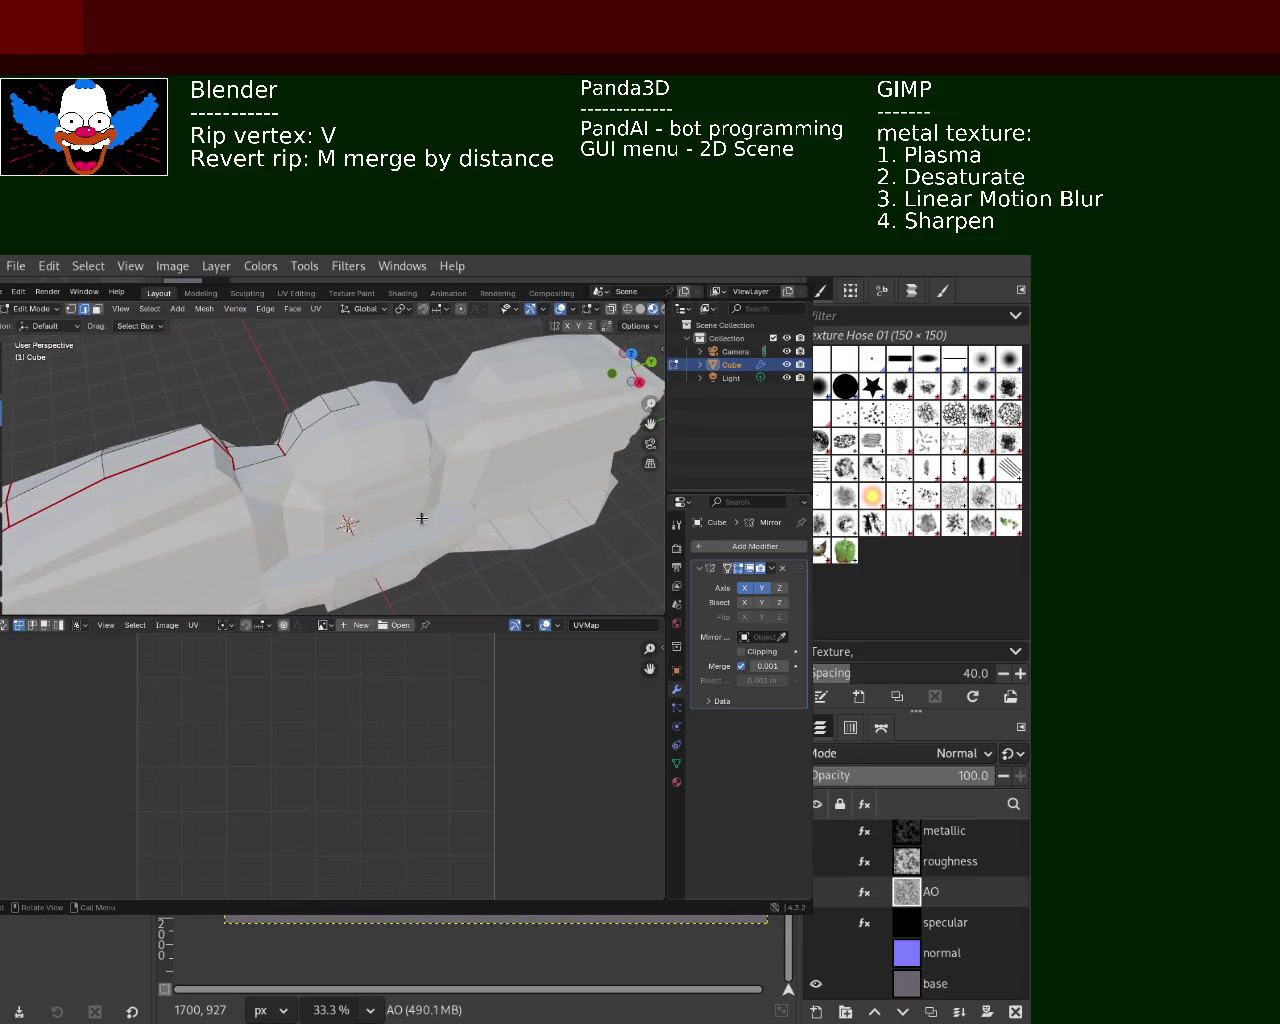
mouse_move(330, 440)
middle_down()
mouse_move(367, 421)
mouse_move(380, 429)
mouse_move(355, 465)
middle_up()
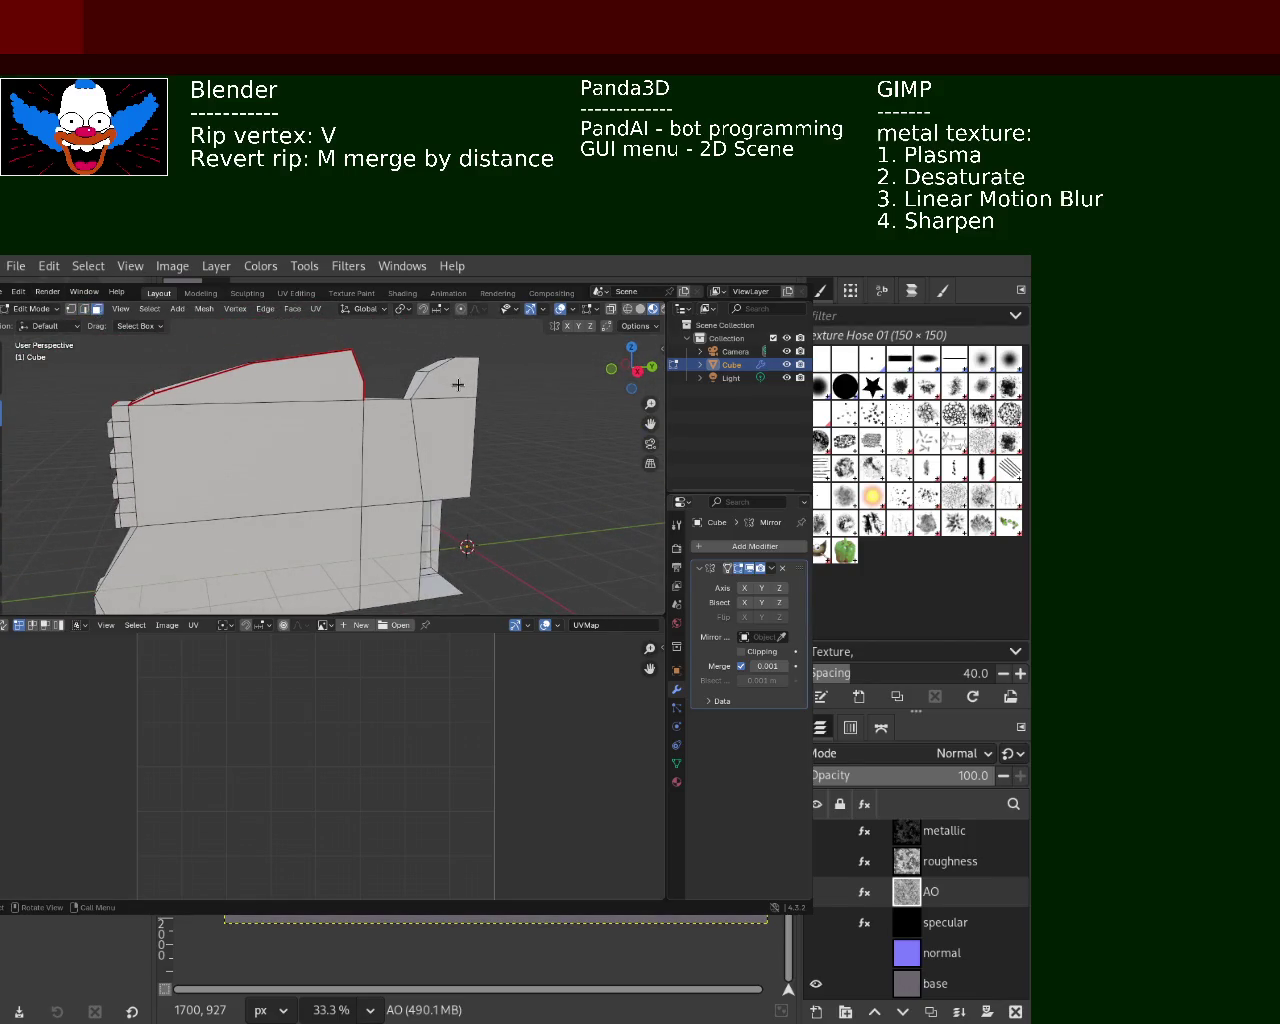
Select the large front face, the top slanted face and surrounding front-section faces
click(458, 385)
shift+click(440, 450)
shift+click(400, 560)
shift+click(250, 570)
shift+click(262, 472)
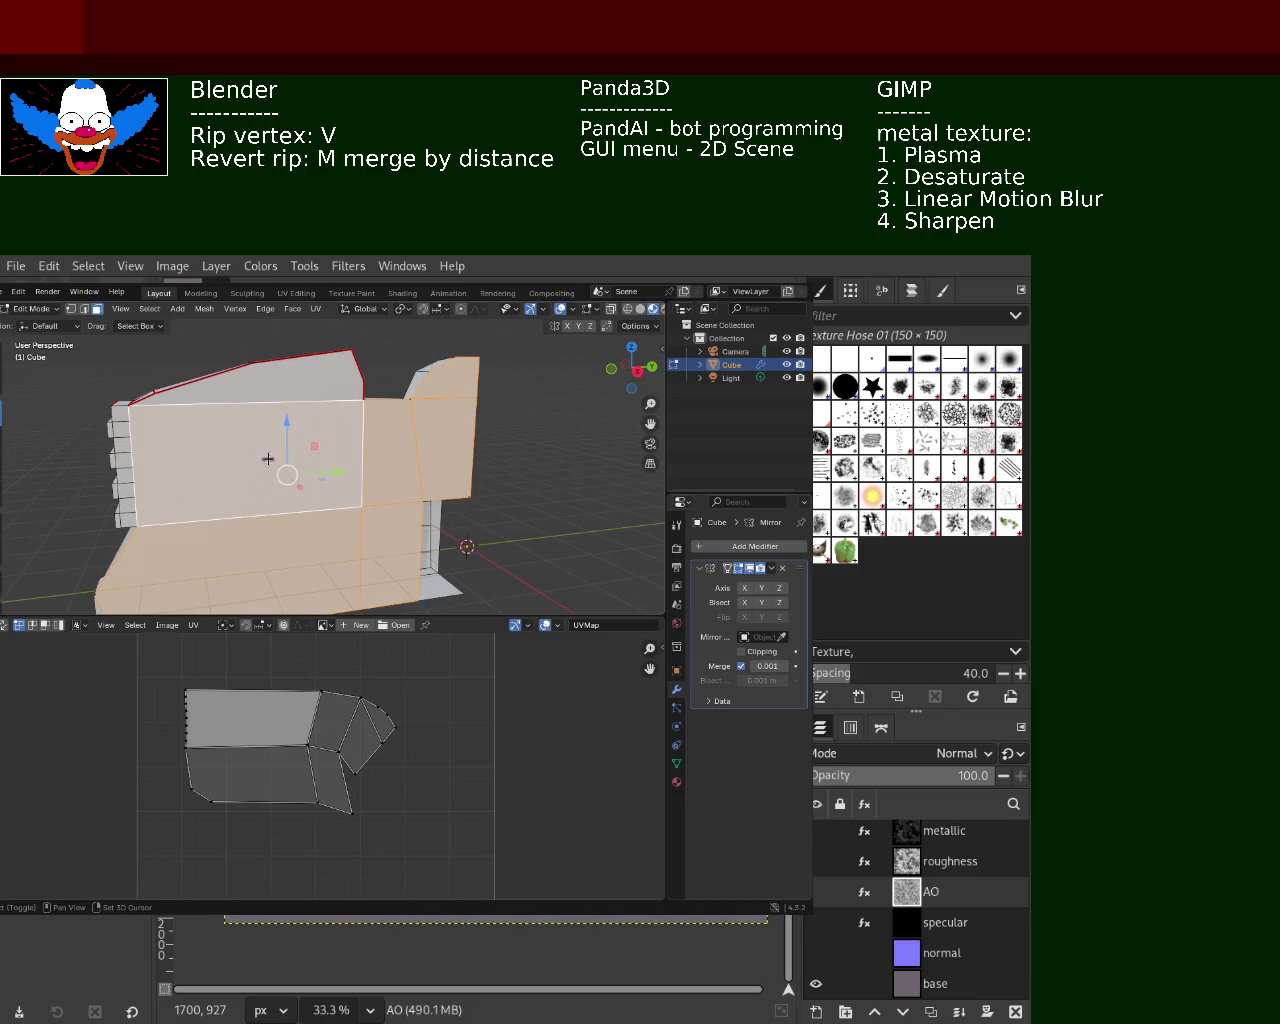
shift+click(287, 385)
mouse_move(234, 423)
middle_down()
mouse_move(300, 406)
mouse_move(257, 397)
mouse_move(265, 376)
middle_up()
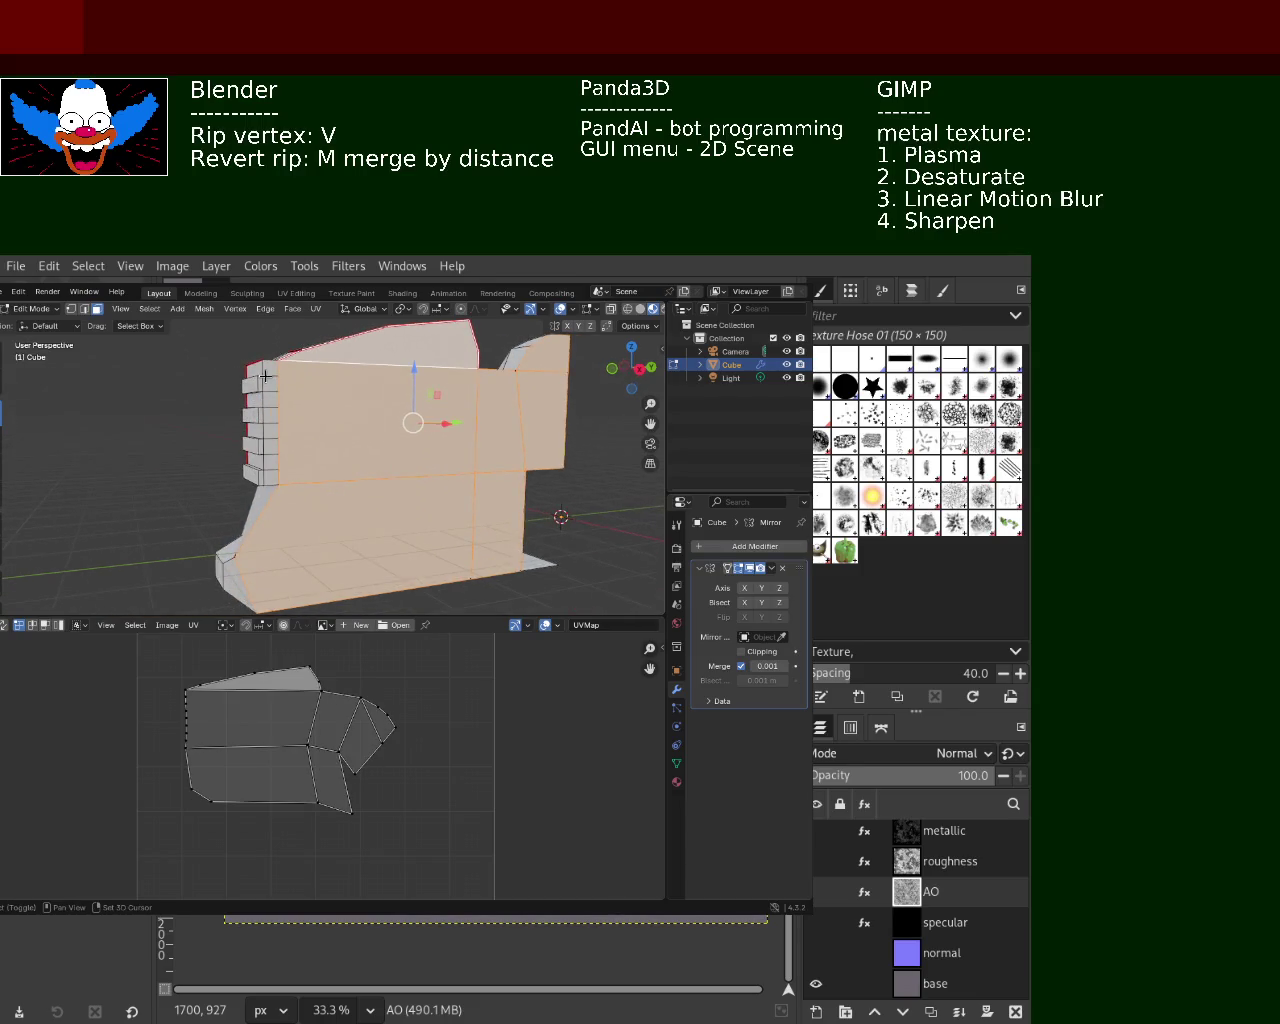
shift+click(265, 376)
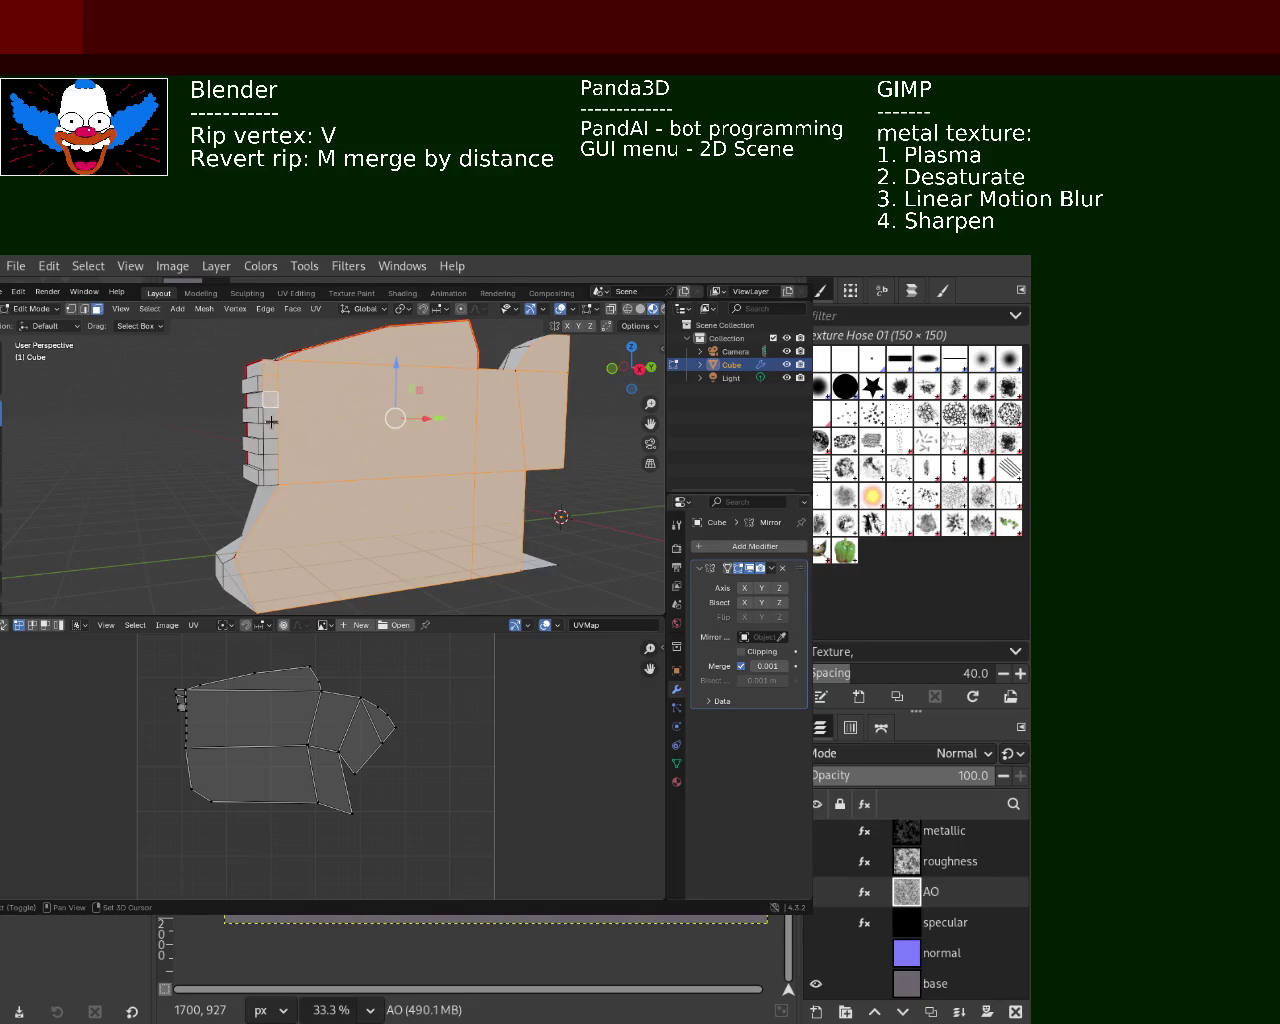
shift+click(270, 453)
shift+click(272, 470)
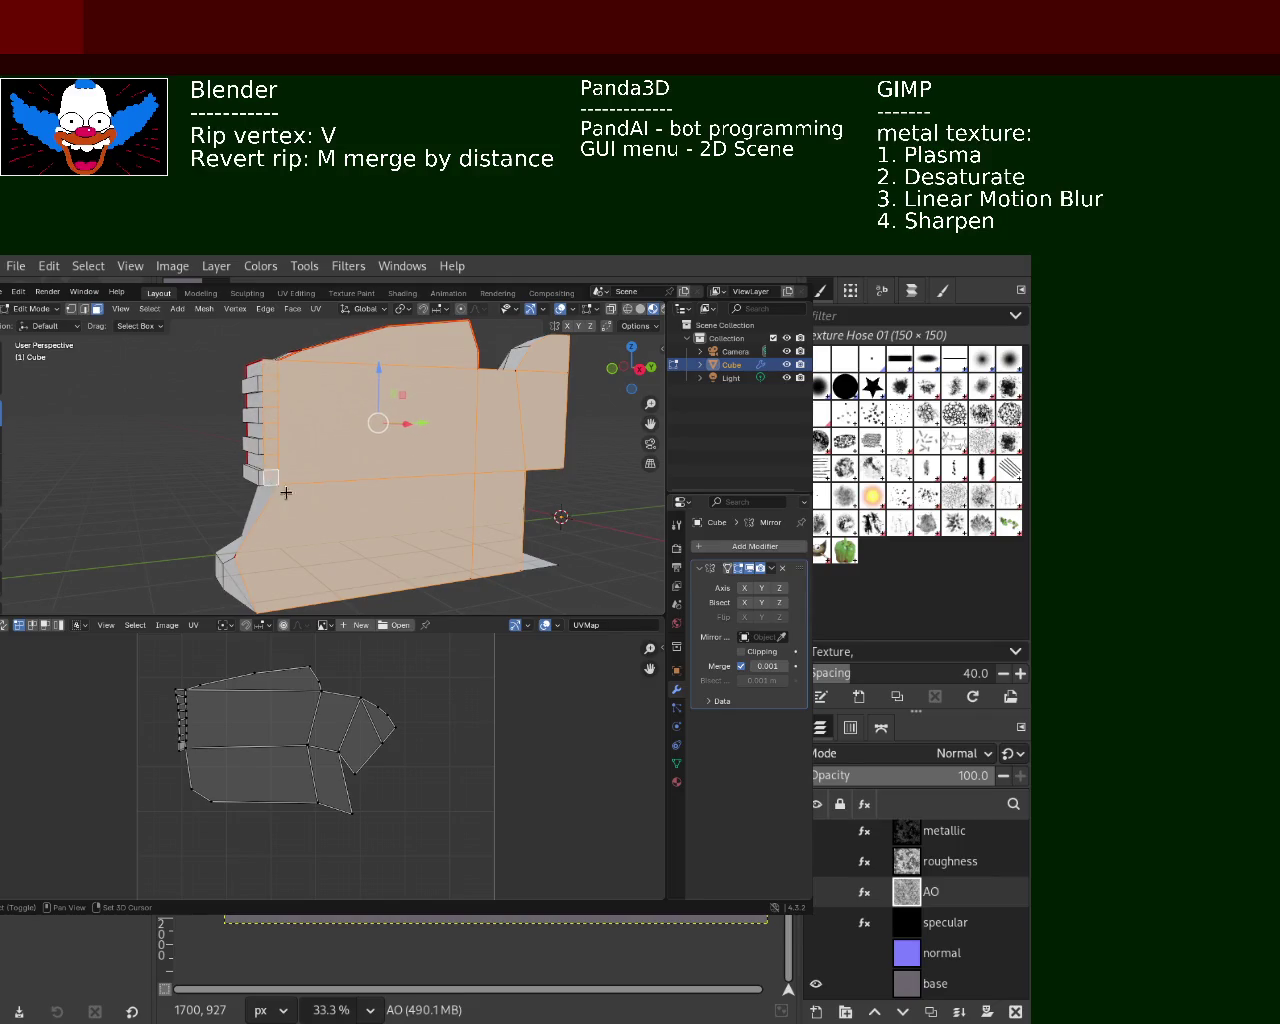
middle_drag(278, 482, 266, 471)
Delete the selected faces, then toggle mirror Y on and off to check
key(x)
click(278, 430)
mouse_move(274, 406)
middle_down()
mouse_move(367, 471)
mouse_move(366, 420)
mouse_move(343, 486)
mouse_move(484, 503)
mouse_move(466, 514)
mouse_move(491, 463)
mouse_move(600, 508)
mouse_move(520, 460)
mouse_move(560, 480)
mouse_move(534, 500)
mouse_move(294, 446)
mouse_move(306, 409)
mouse_move(374, 443)
mouse_move(313, 398)
middle_up()
click(767, 590)
click(764, 592)
scroll(314, 384, up, 4)
scroll(314, 384, down, 3)
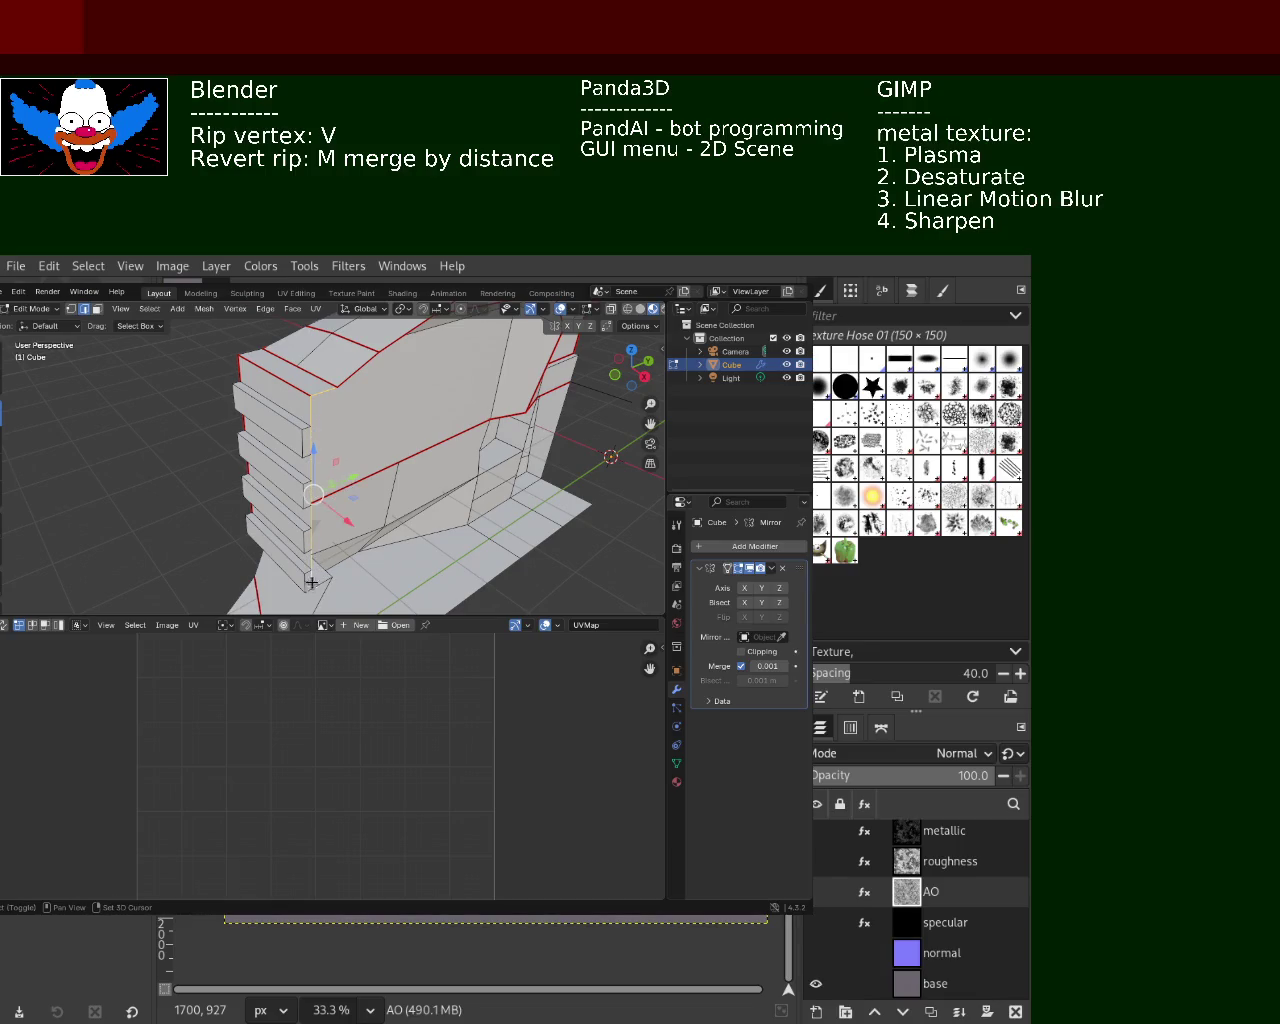
Clear the old seams from the front block's selected edges
middle_drag(311, 579, 354, 402)
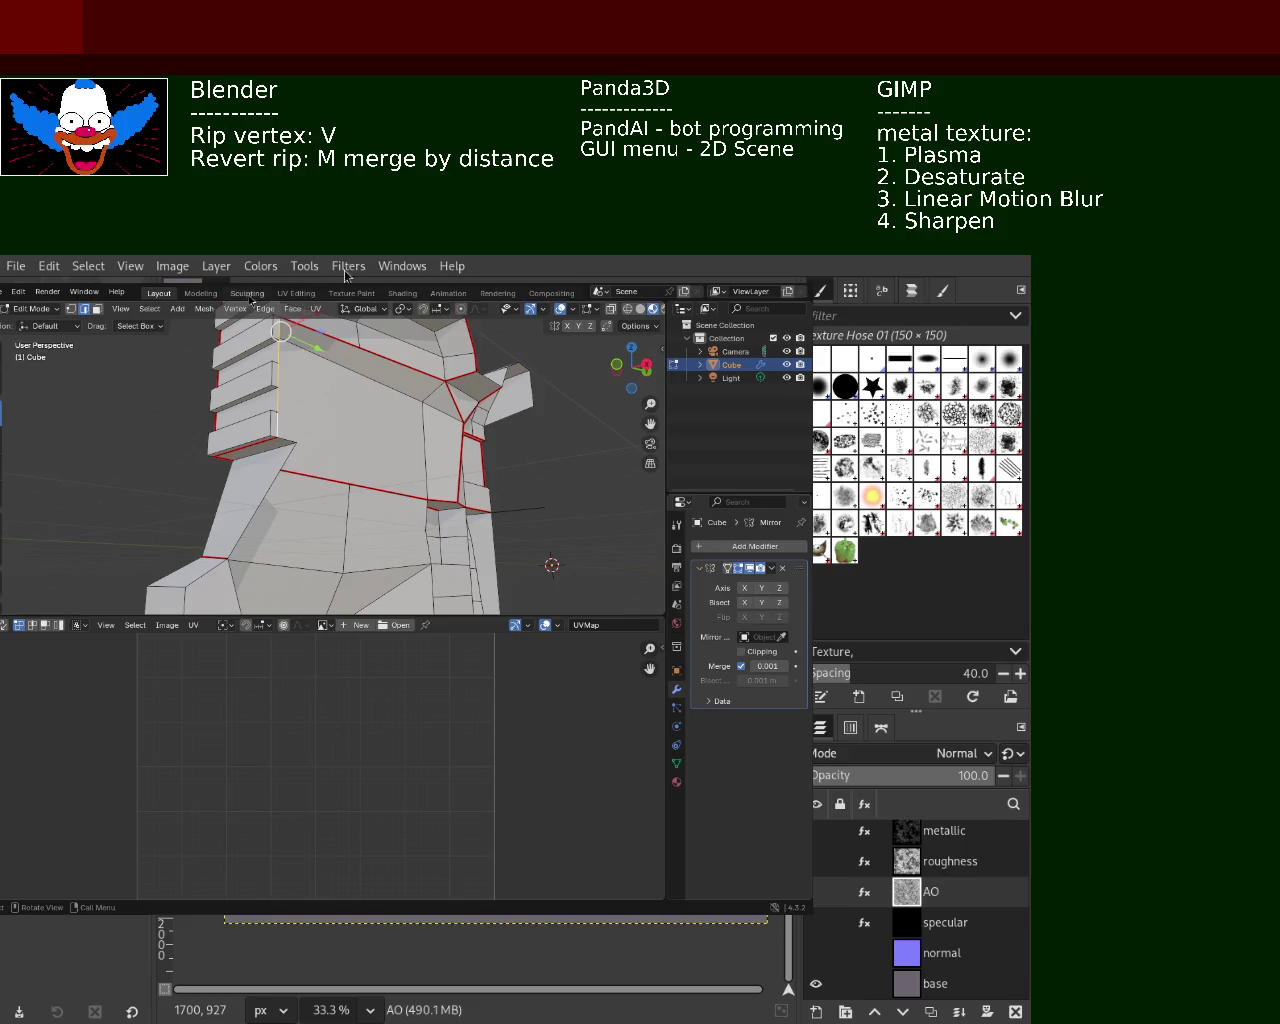
click(265, 308)
click(355, 533)
mouse_move(348, 428)
middle_down()
mouse_move(249, 498)
mouse_move(467, 521)
mouse_move(325, 432)
mouse_move(488, 517)
mouse_move(409, 524)
mouse_move(437, 396)
mouse_move(415, 394)
middle_up()
key(x)
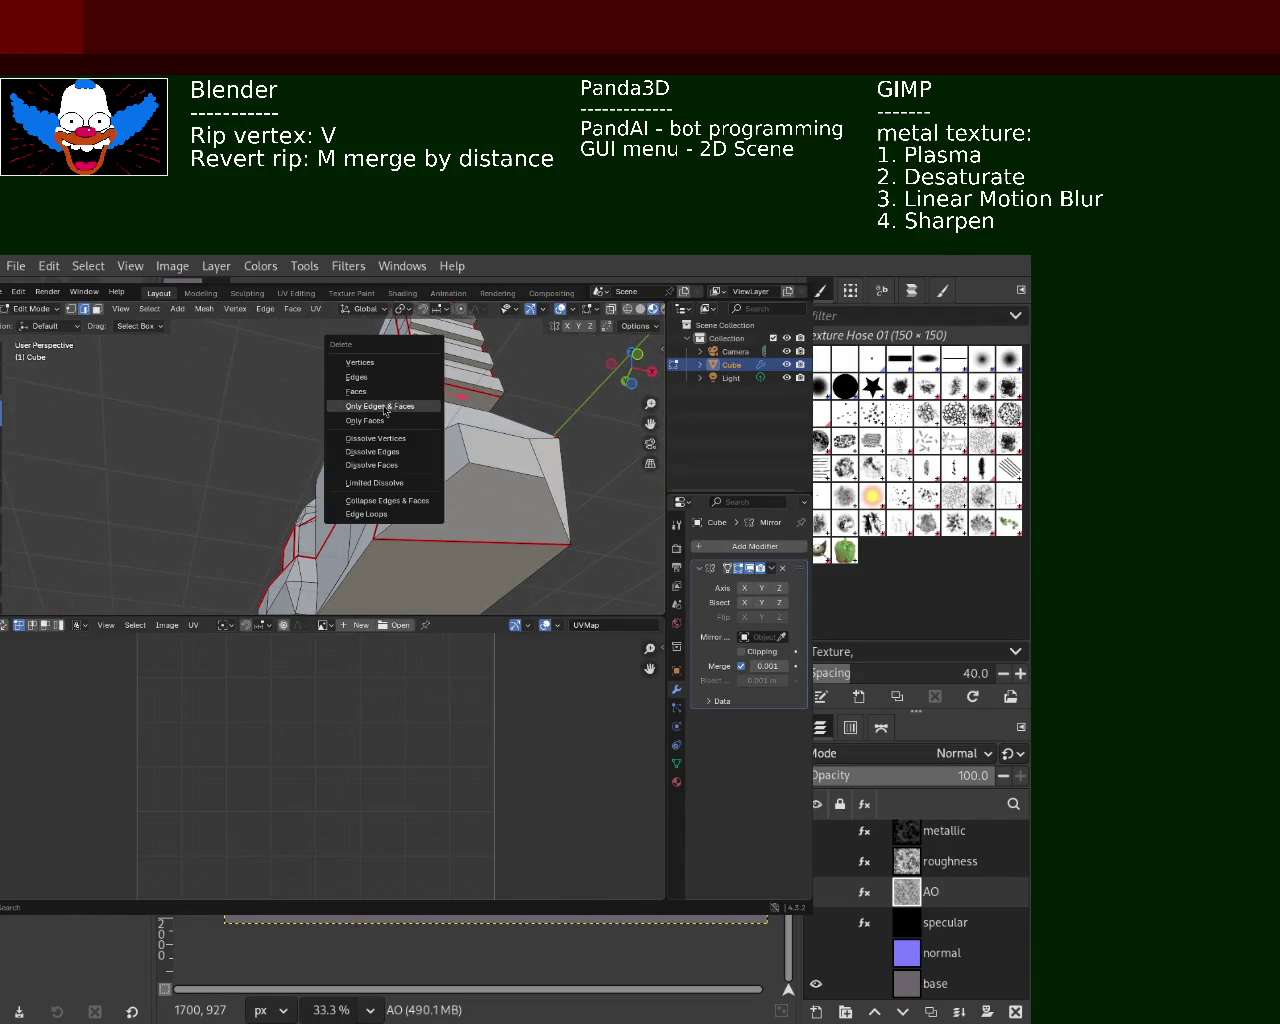
click(266, 310)
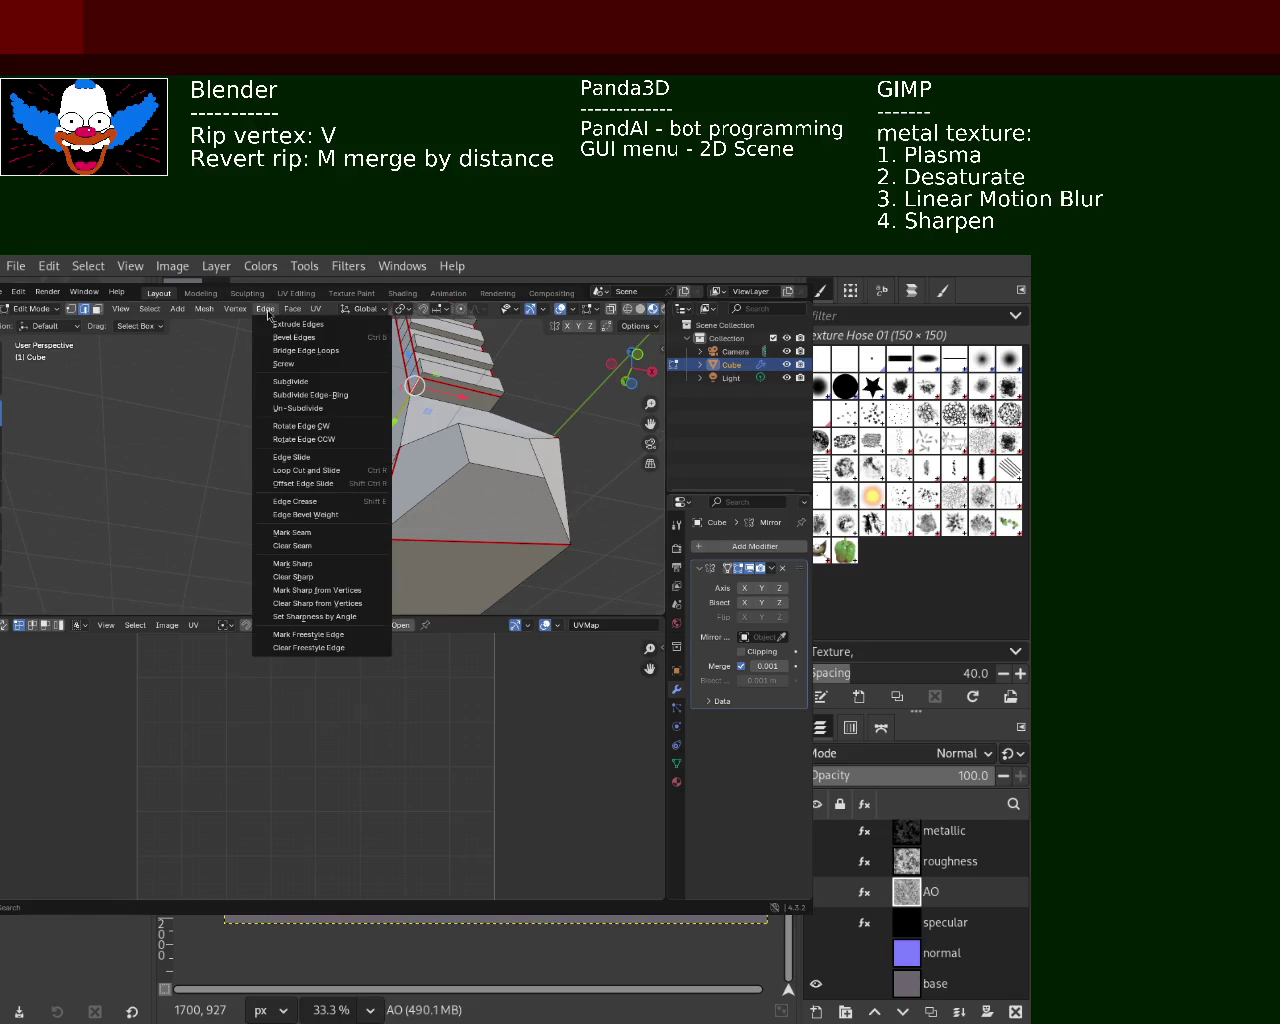
click(306, 548)
Mark the front block's outline edges as seams, viewed from below
mouse_move(453, 380)
middle_down()
mouse_move(385, 398)
mouse_move(357, 386)
middle_up()
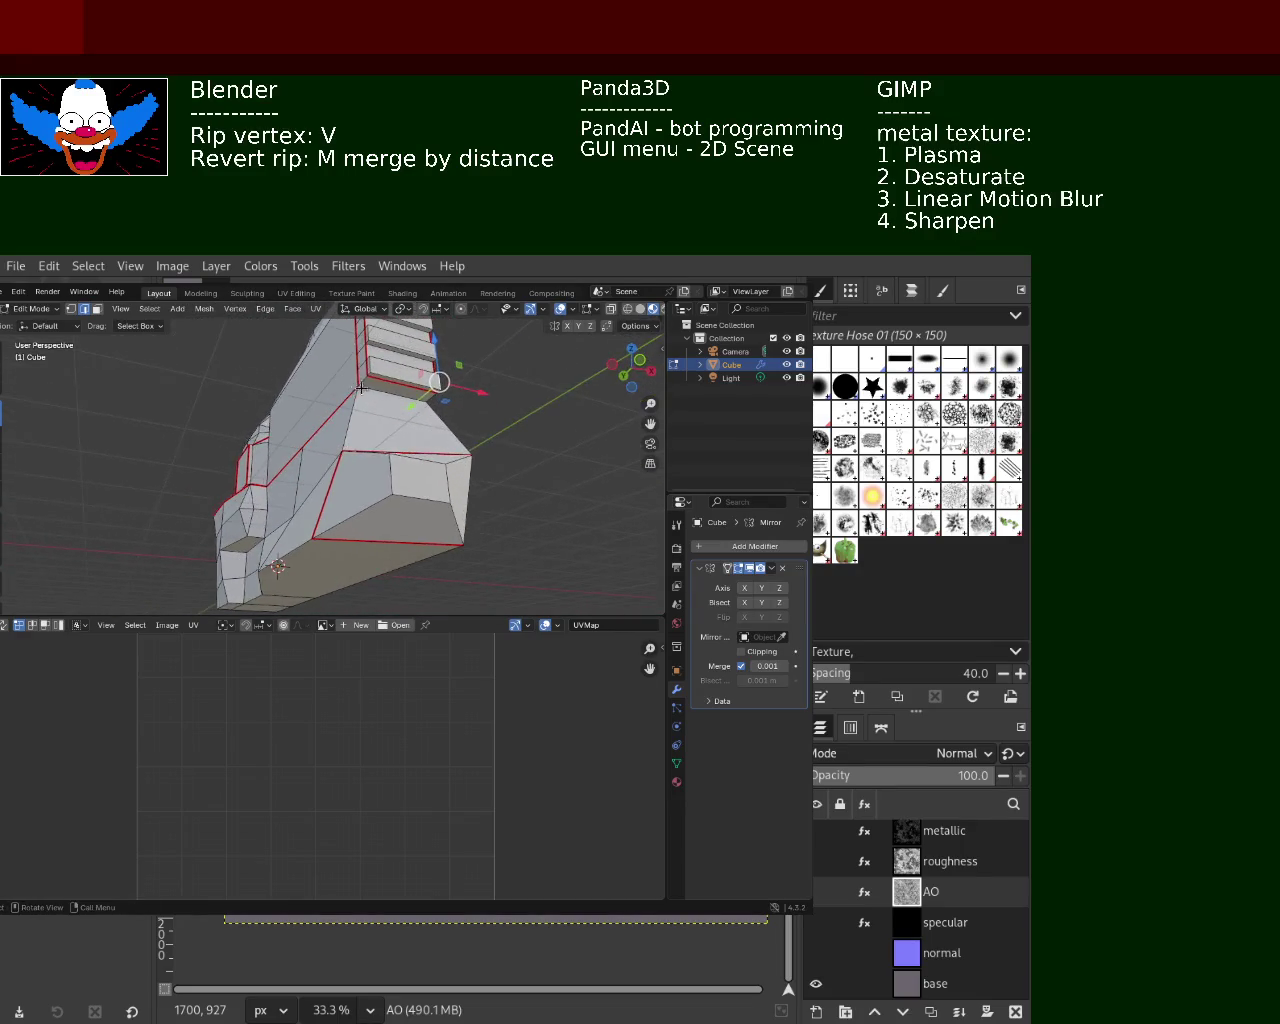
middle_drag(404, 400, 244, 323)
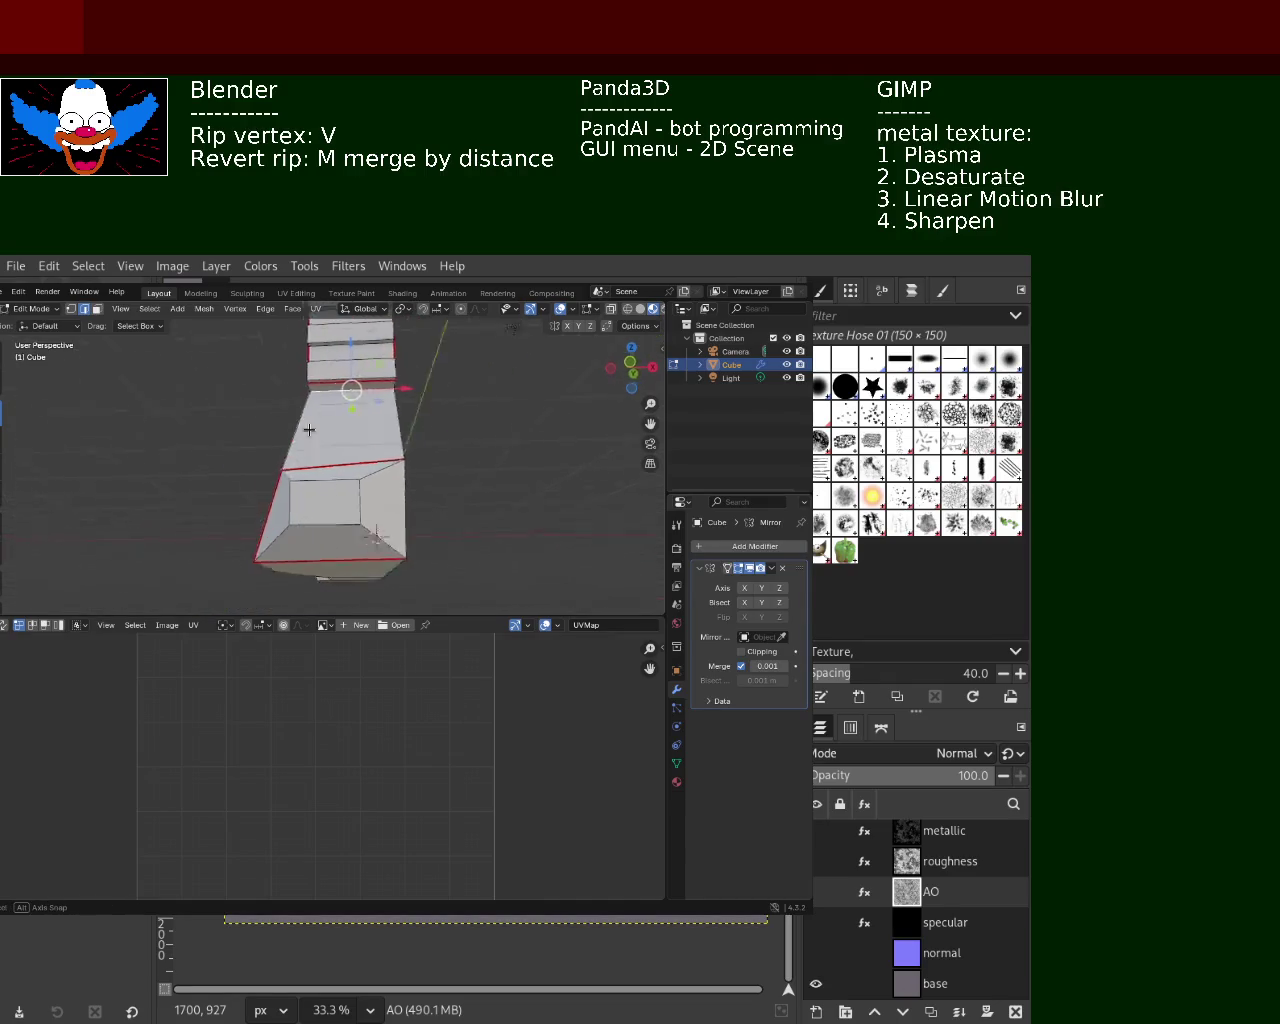
click(237, 311)
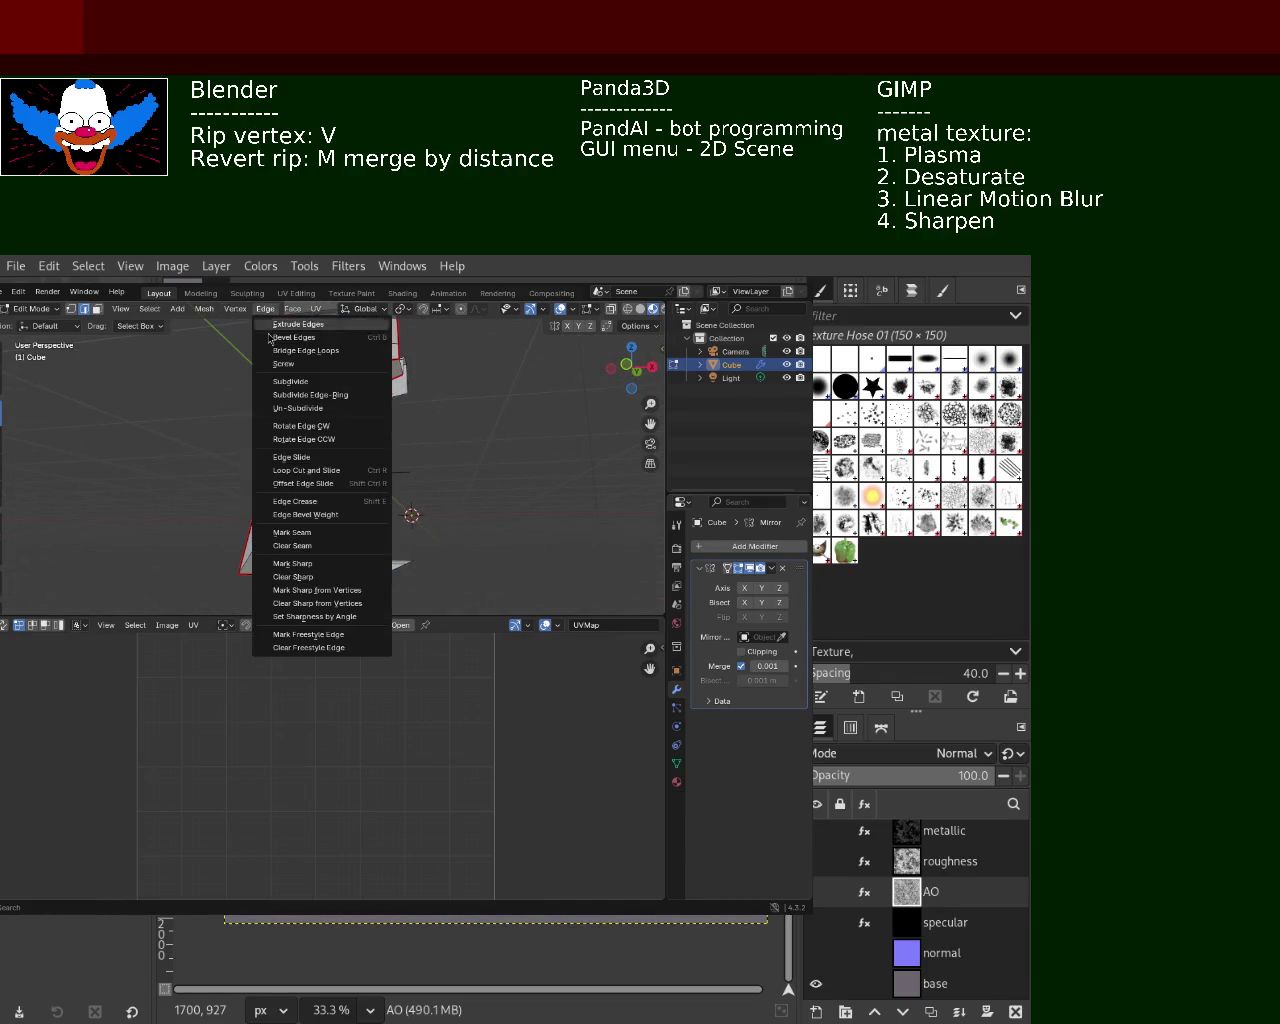
click(300, 531)
mouse_move(373, 412)
middle_down()
mouse_move(523, 459)
mouse_move(456, 452)
mouse_move(373, 418)
mouse_move(275, 436)
middle_up()
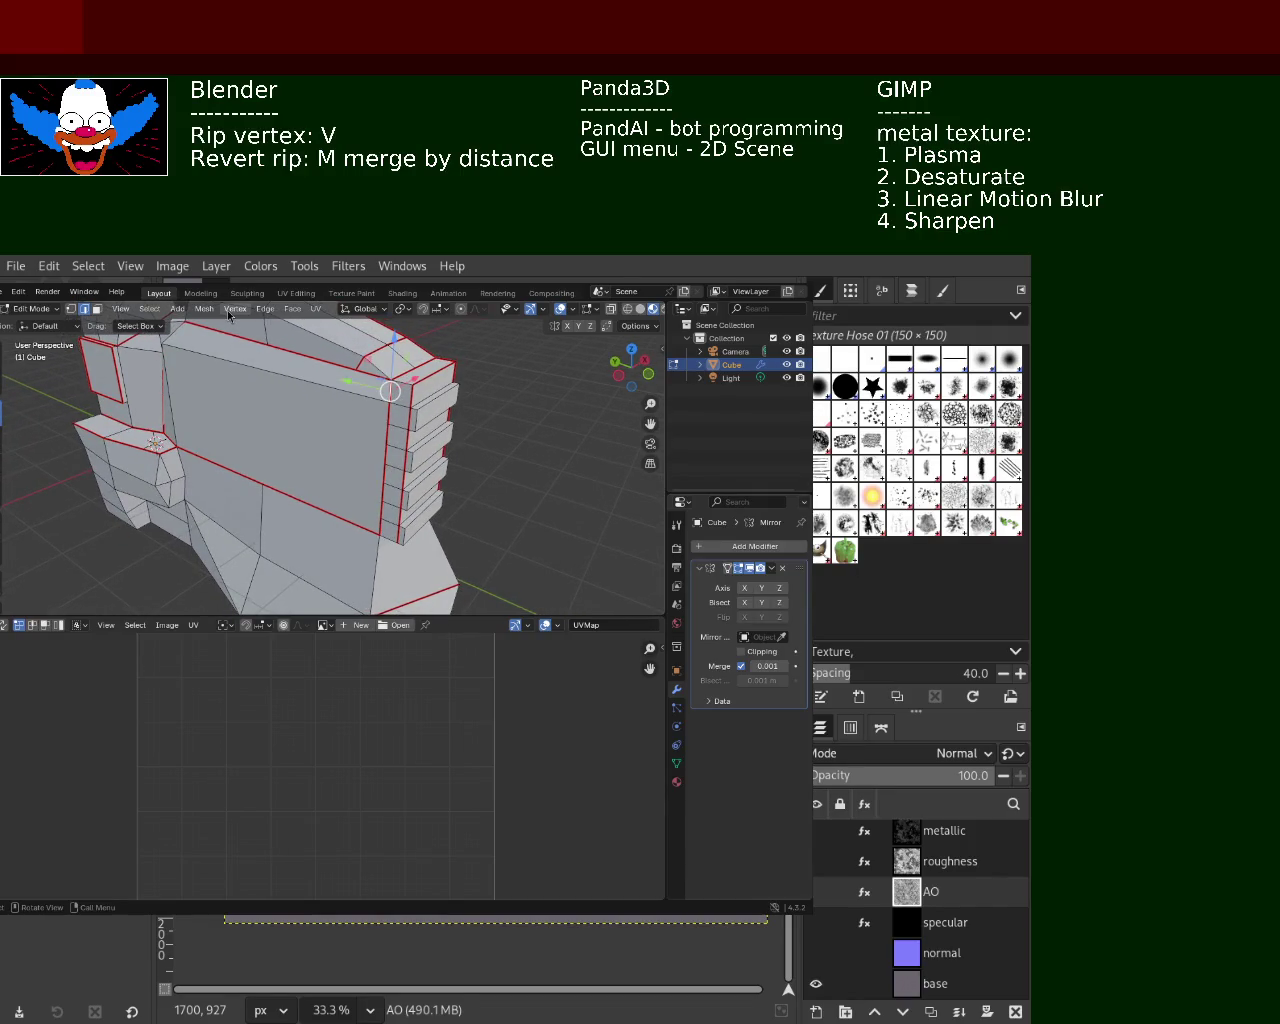
Mark the selected lower edge along the base of the body as a red seam
mouse_move(292, 415)
middle_down()
mouse_move(265, 387)
mouse_move(365, 496)
mouse_move(215, 465)
mouse_move(319, 470)
mouse_move(290, 475)
middle_up()
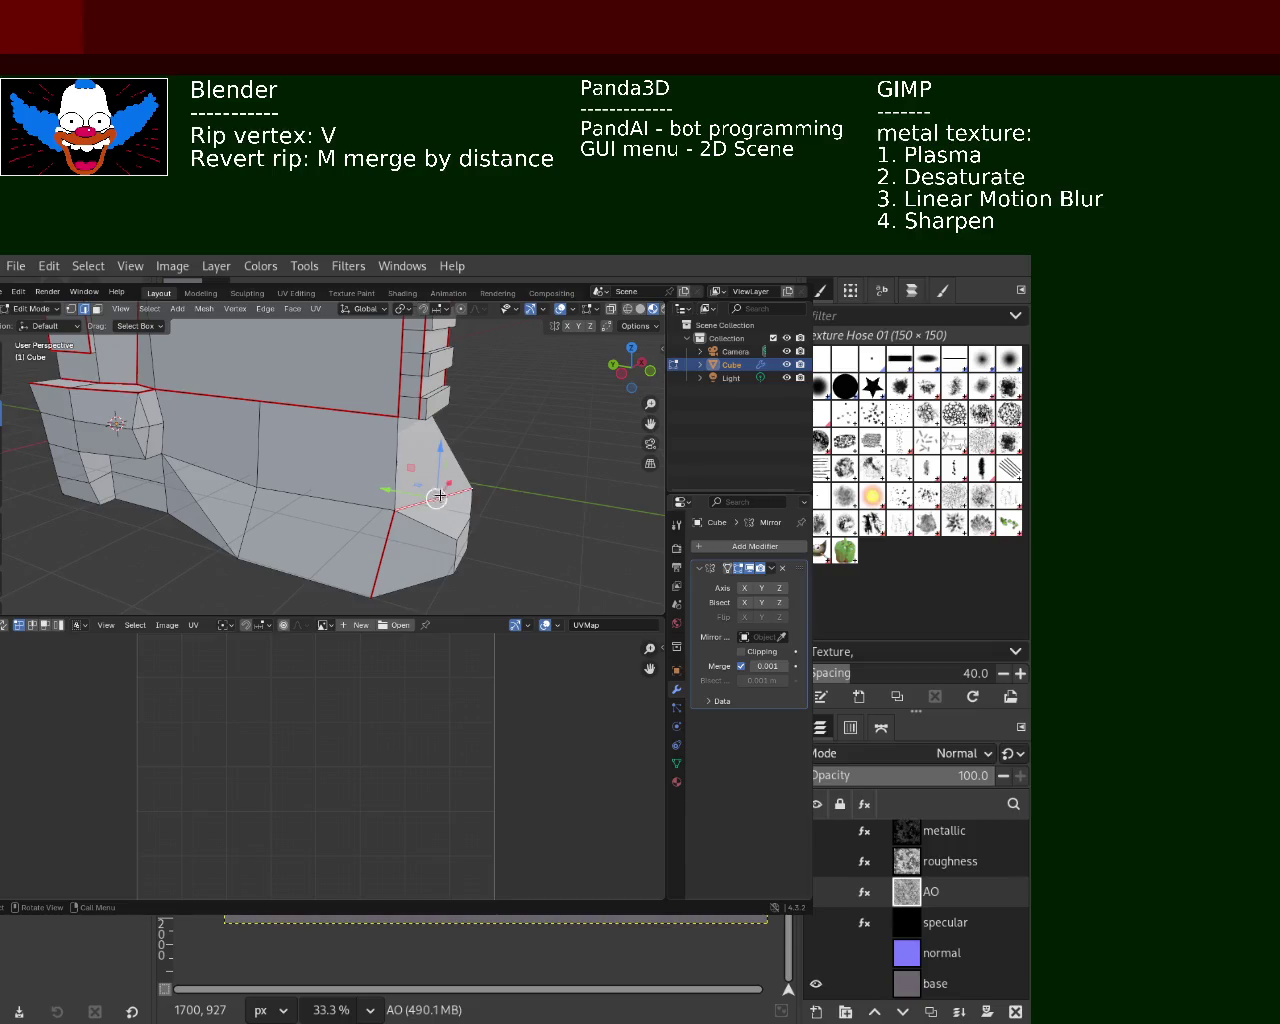
middle_drag(387, 538, 315, 444)
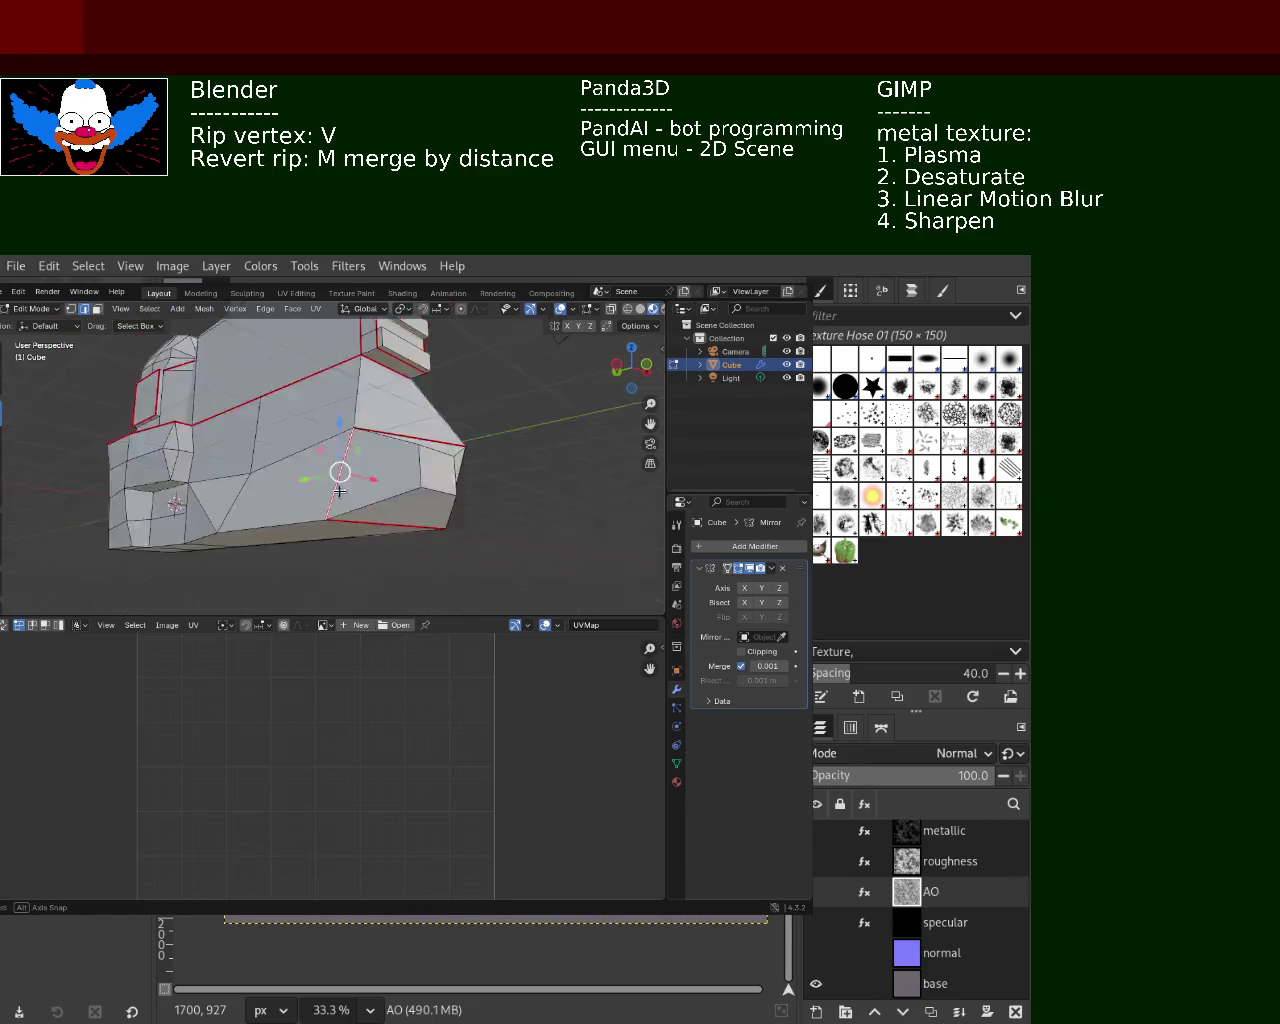
click(265, 308)
click(300, 548)
middle_drag(336, 466, 323, 488)
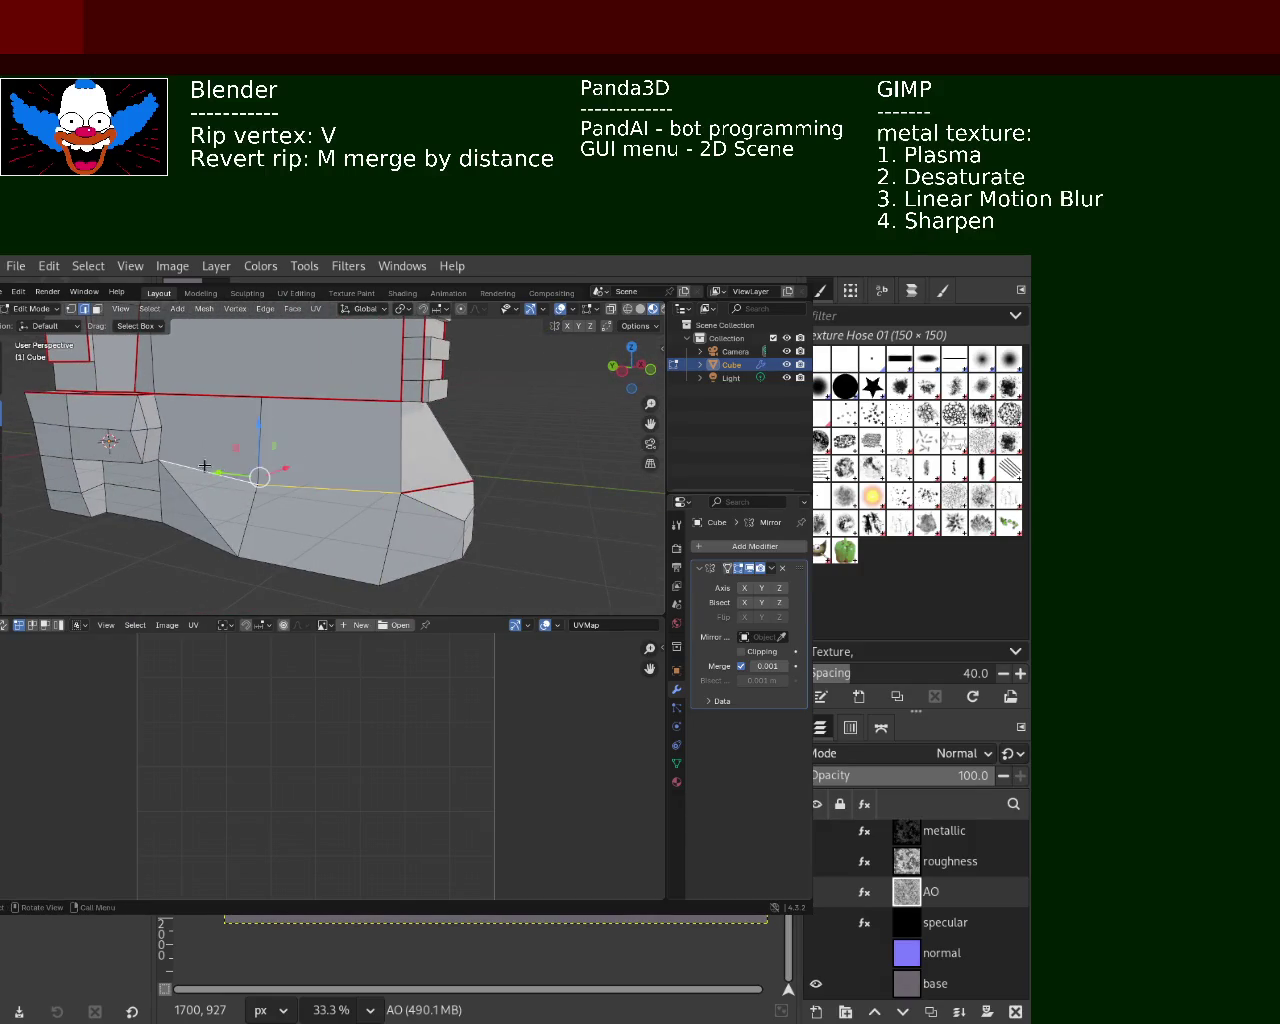
scroll(323, 488, up, 2)
click(266, 311)
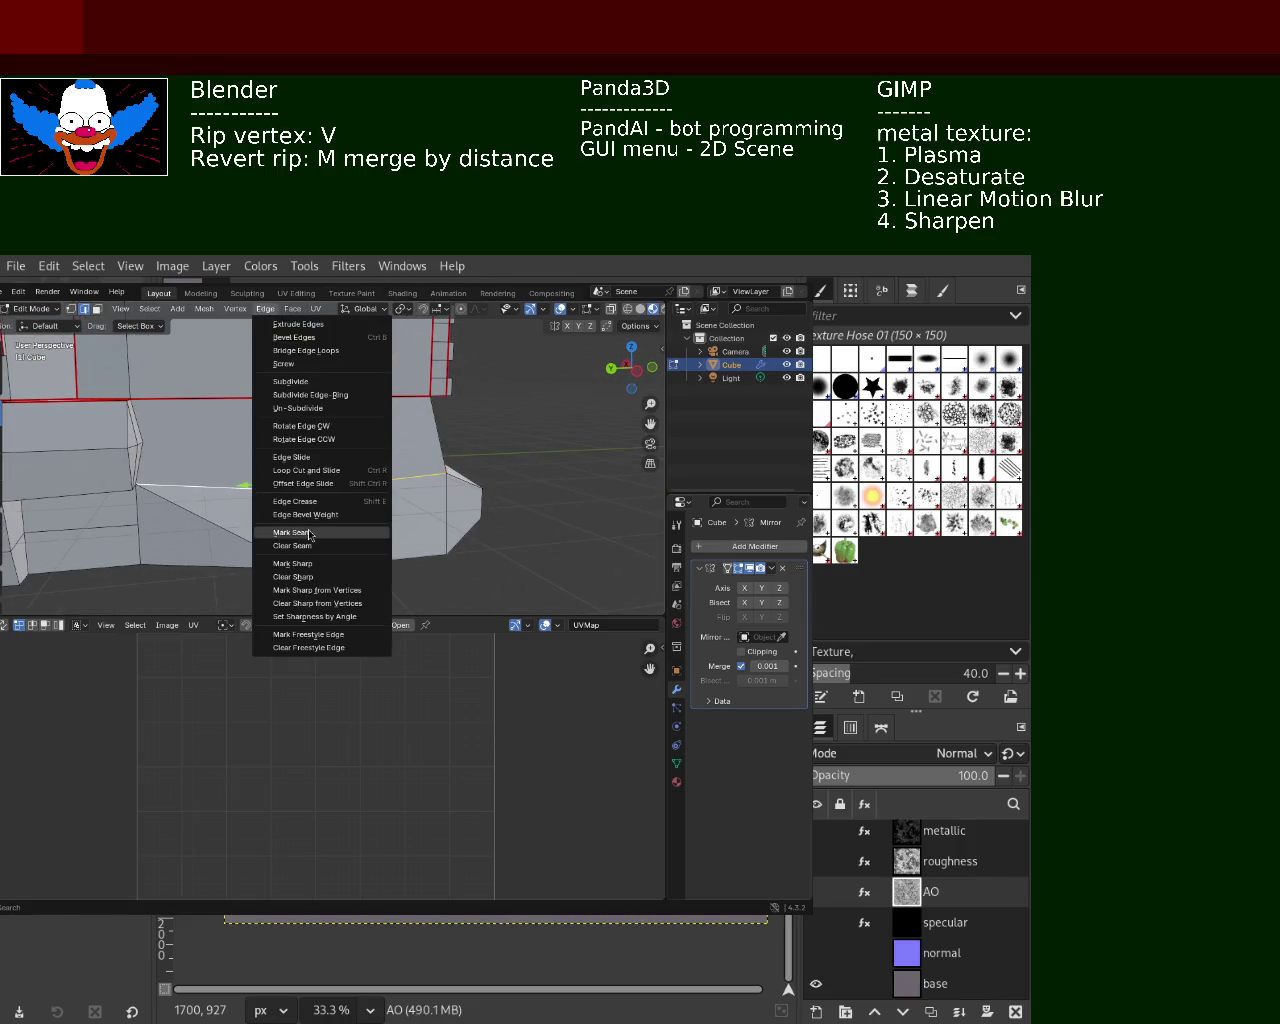
click(308, 538)
scroll(232, 478, up, 2)
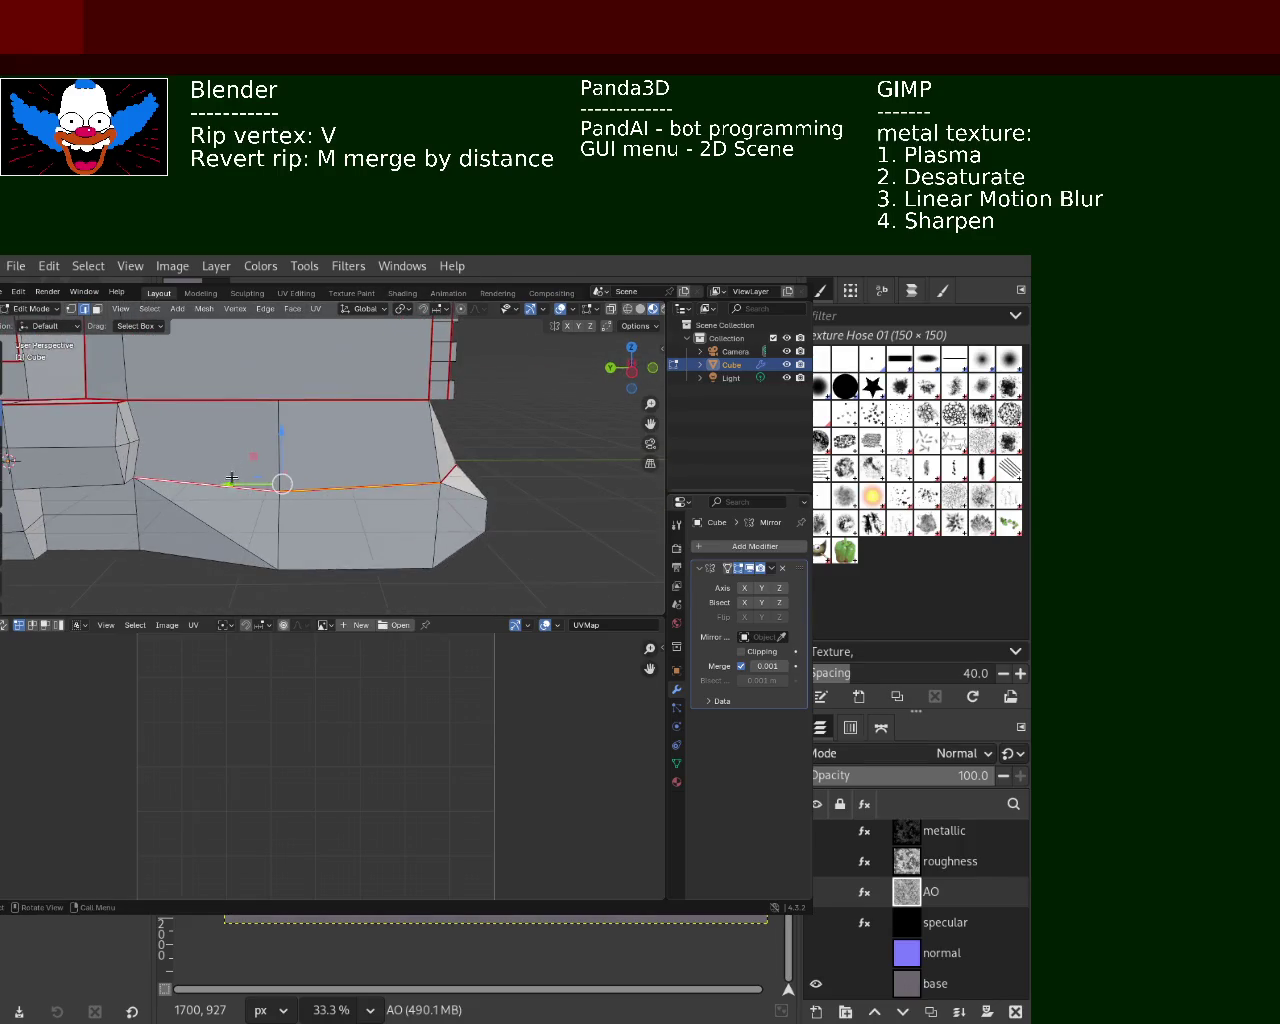
Select a vertex on the lower edge and apply another Edge menu command to it
mouse_move(232, 451)
middle_down()
mouse_move(317, 465)
mouse_move(318, 435)
middle_up()
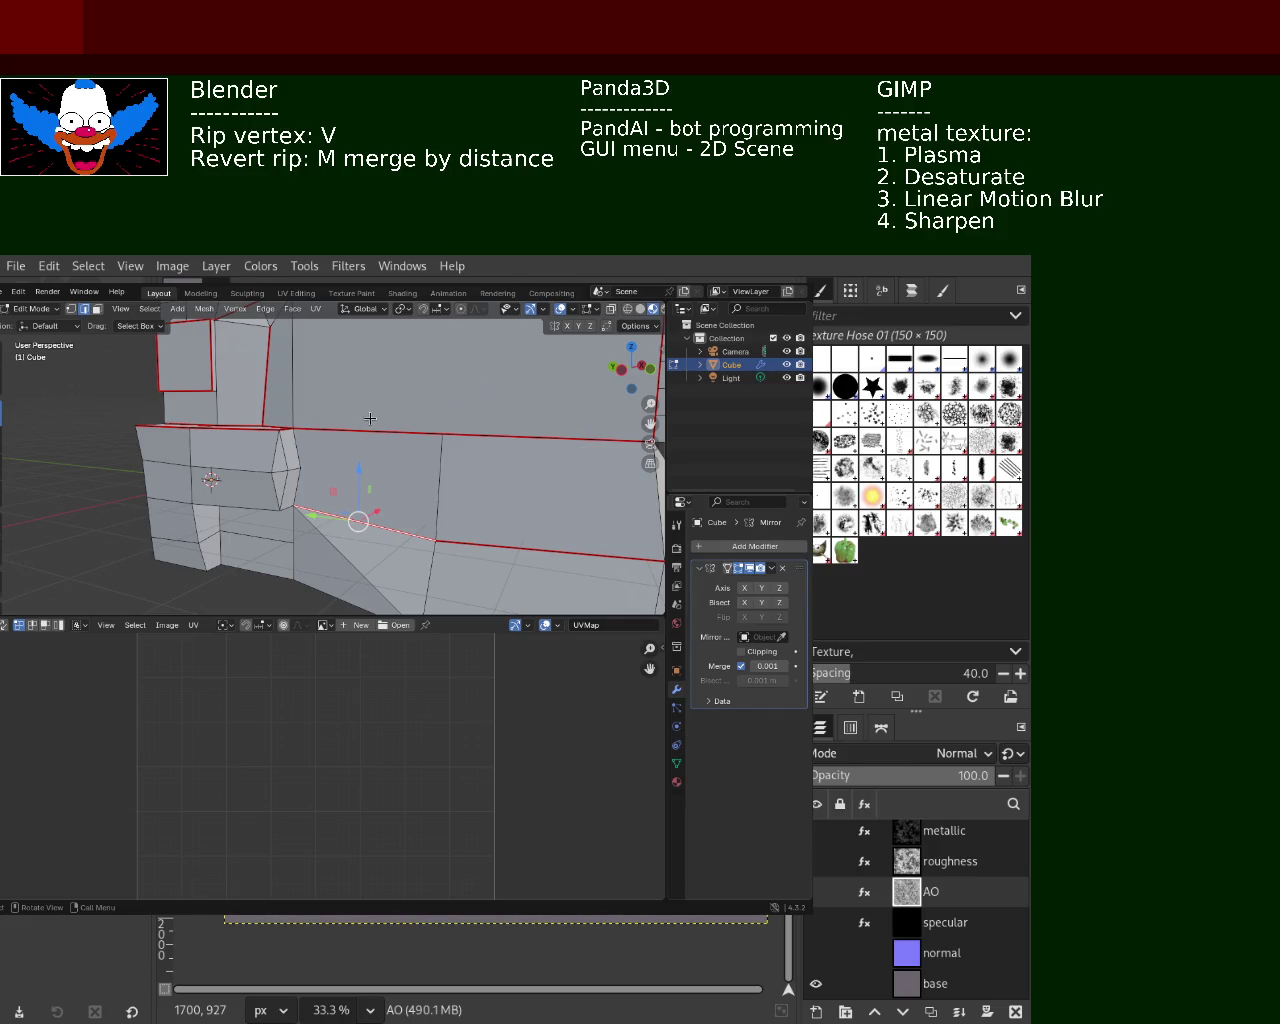
middle_drag(327, 460, 316, 457)
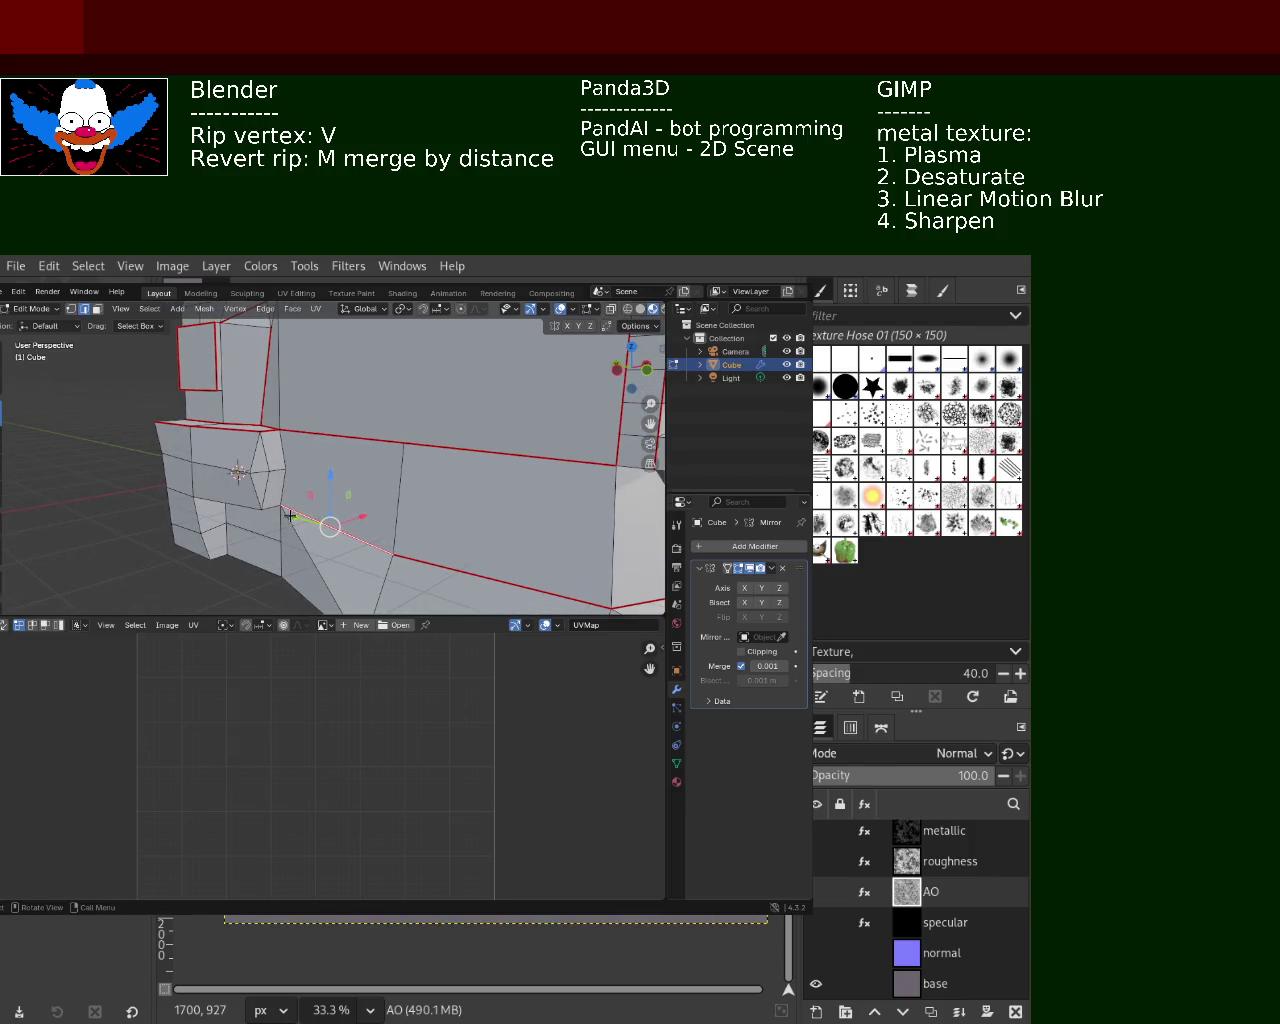
key(v)
click(272, 378)
click(272, 311)
click(315, 530)
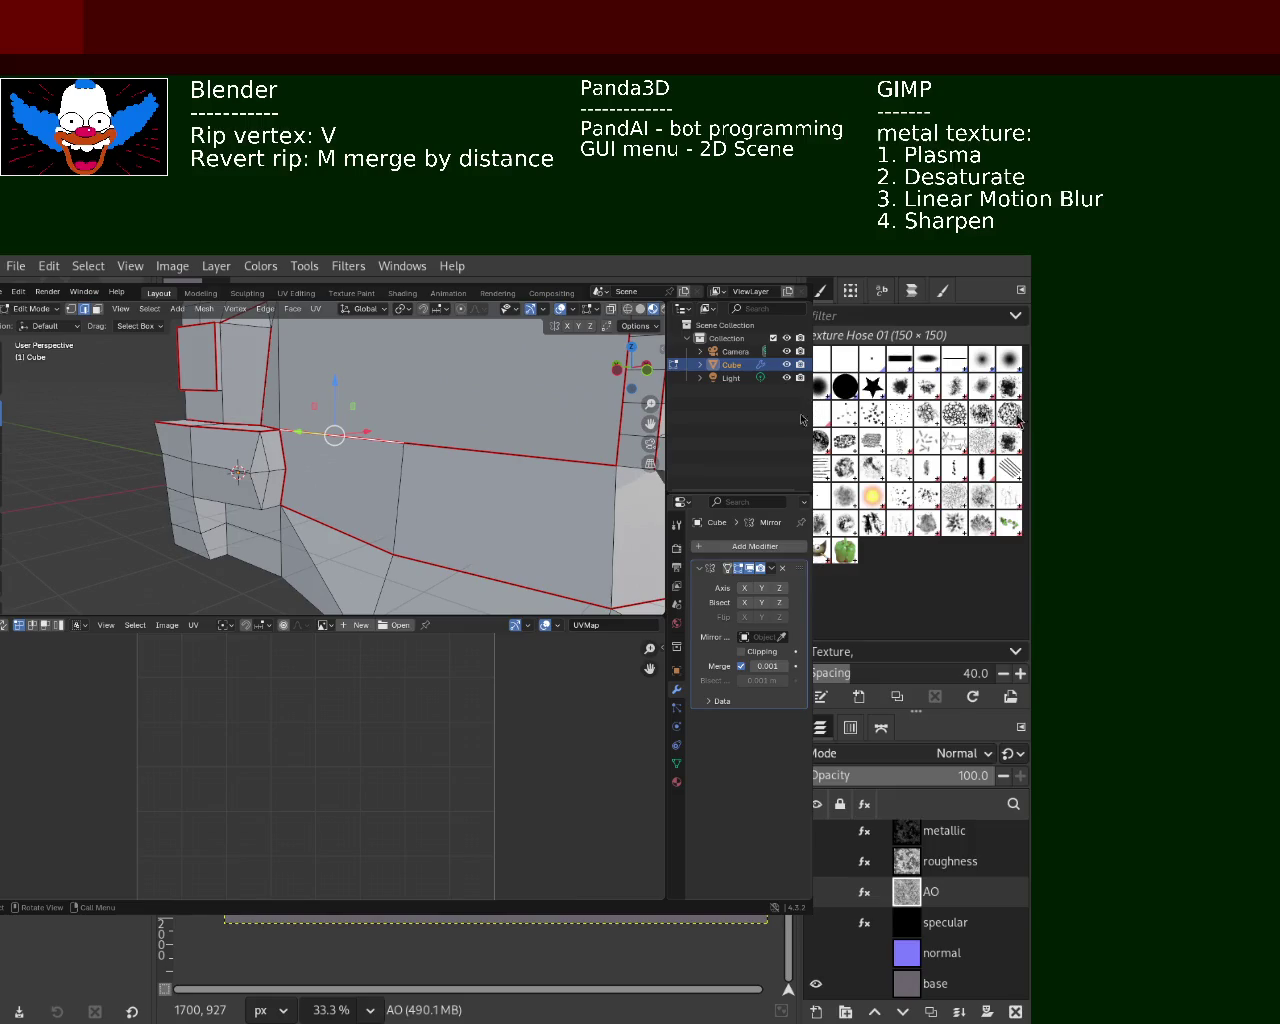
Mark the vertical edge on the mesh's front step as a UV seam
mouse_move(511, 521)
middle_down()
mouse_move(340, 389)
mouse_move(321, 457)
middle_up()
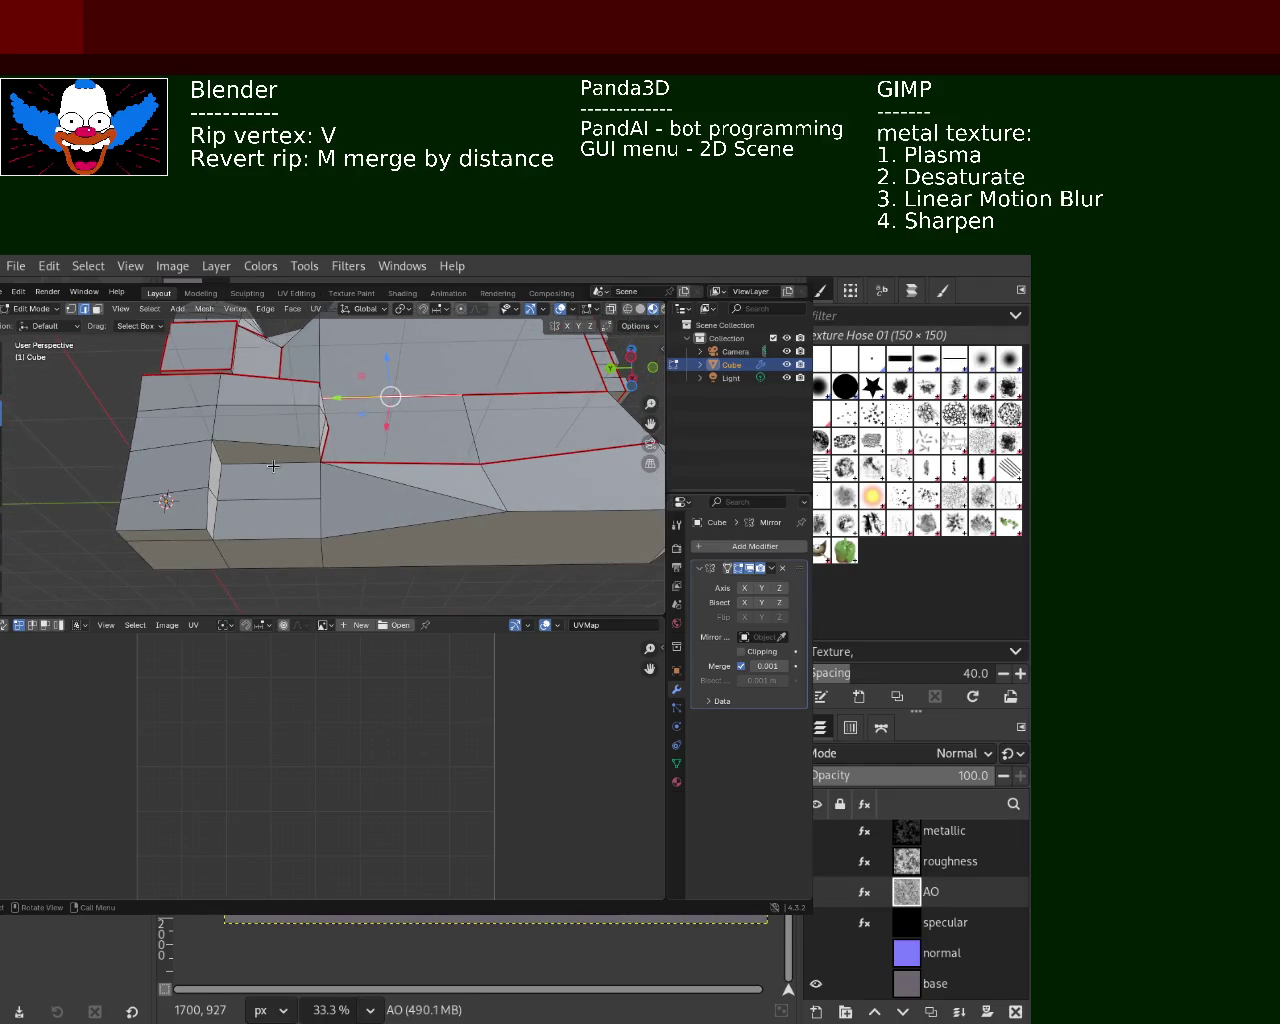
mouse_move(221, 517)
middle_down()
mouse_move(266, 484)
mouse_move(298, 519)
mouse_move(331, 382)
mouse_move(337, 441)
middle_up()
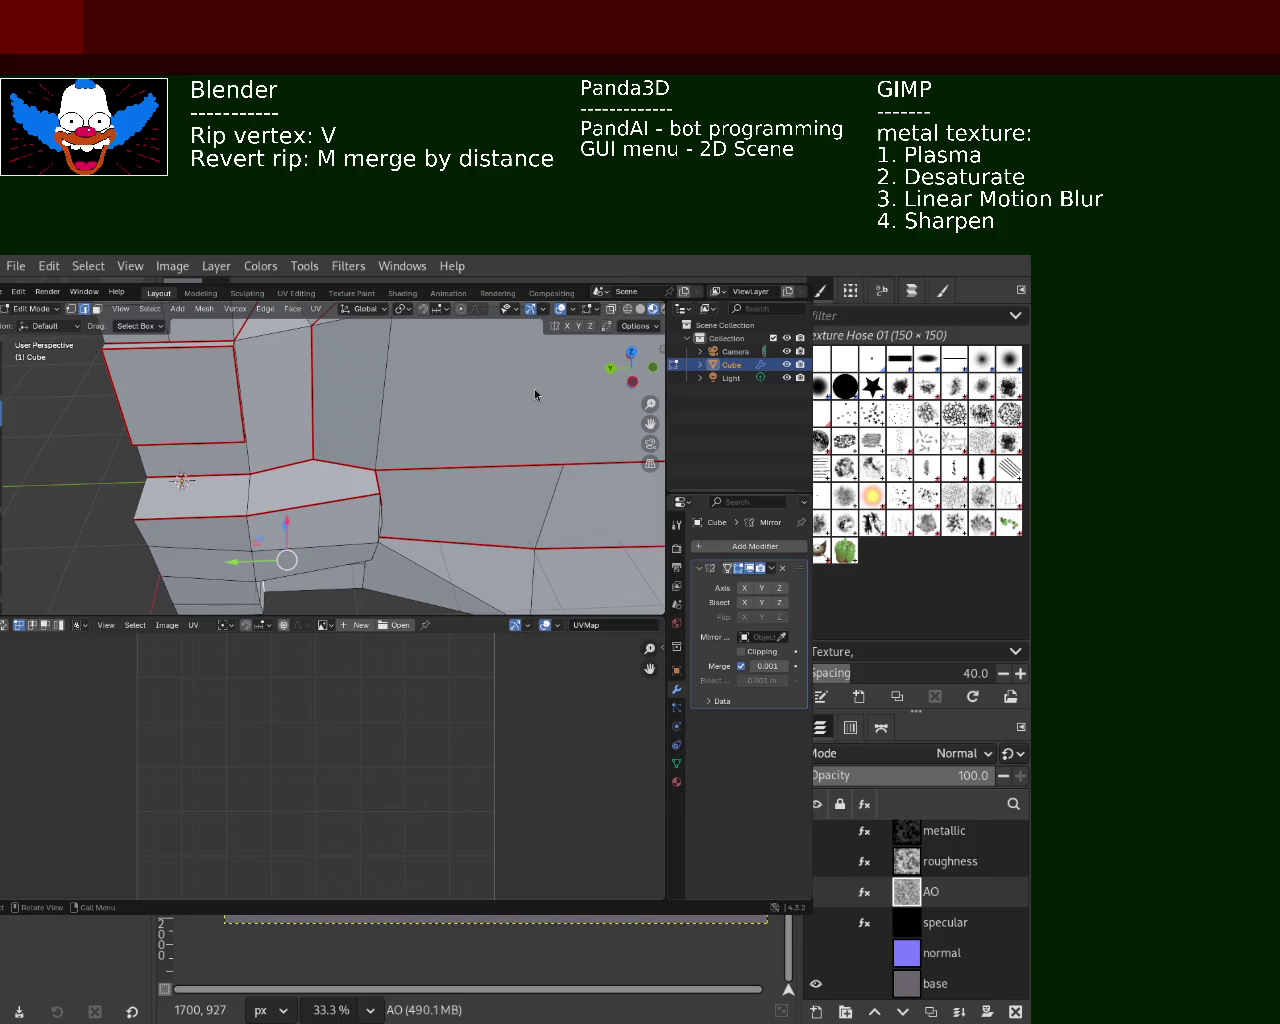
mouse_move(288, 432)
middle_down()
mouse_move(260, 332)
mouse_move(286, 443)
mouse_move(306, 457)
mouse_move(277, 443)
mouse_move(431, 515)
mouse_move(329, 429)
mouse_move(349, 363)
mouse_move(224, 437)
mouse_move(343, 414)
mouse_move(300, 420)
mouse_move(329, 409)
mouse_move(363, 443)
mouse_move(337, 463)
mouse_move(304, 400)
mouse_move(260, 440)
mouse_move(220, 530)
mouse_move(277, 457)
mouse_move(358, 514)
mouse_move(320, 460)
middle_up()
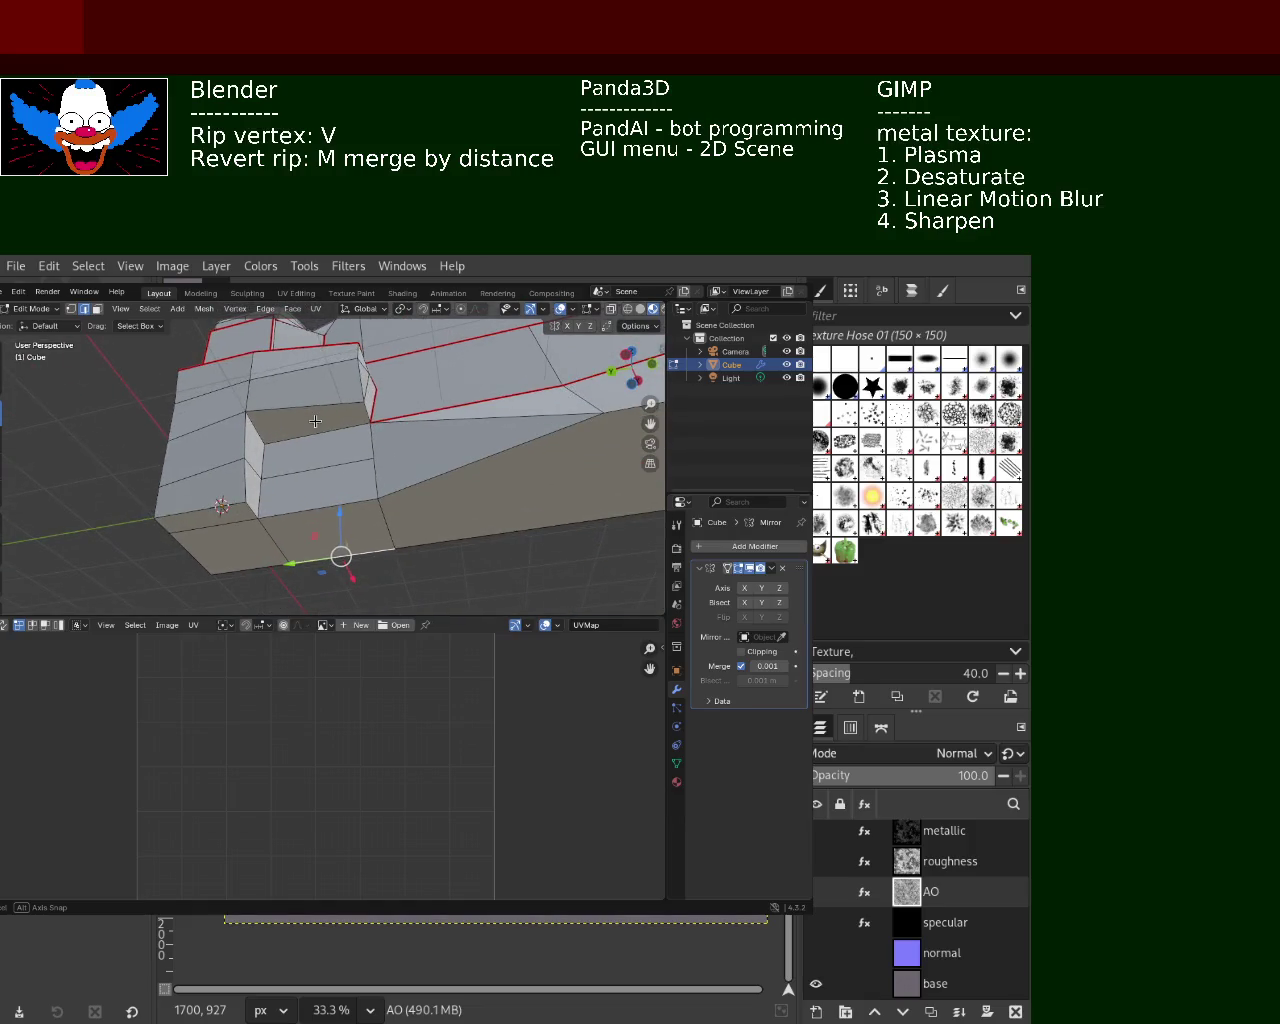
shift+click(258, 464)
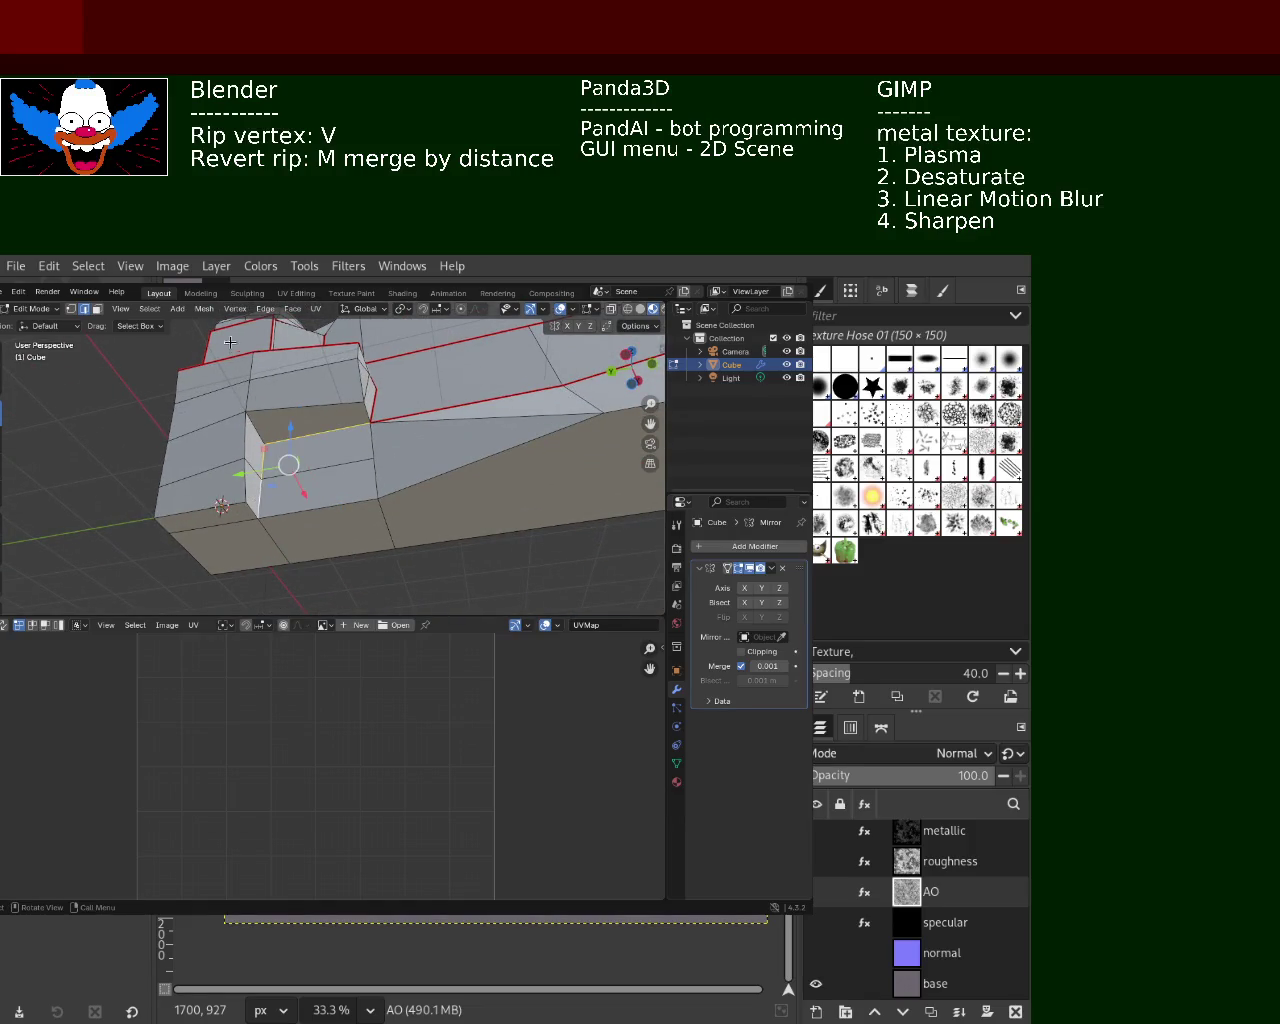
click(292, 309)
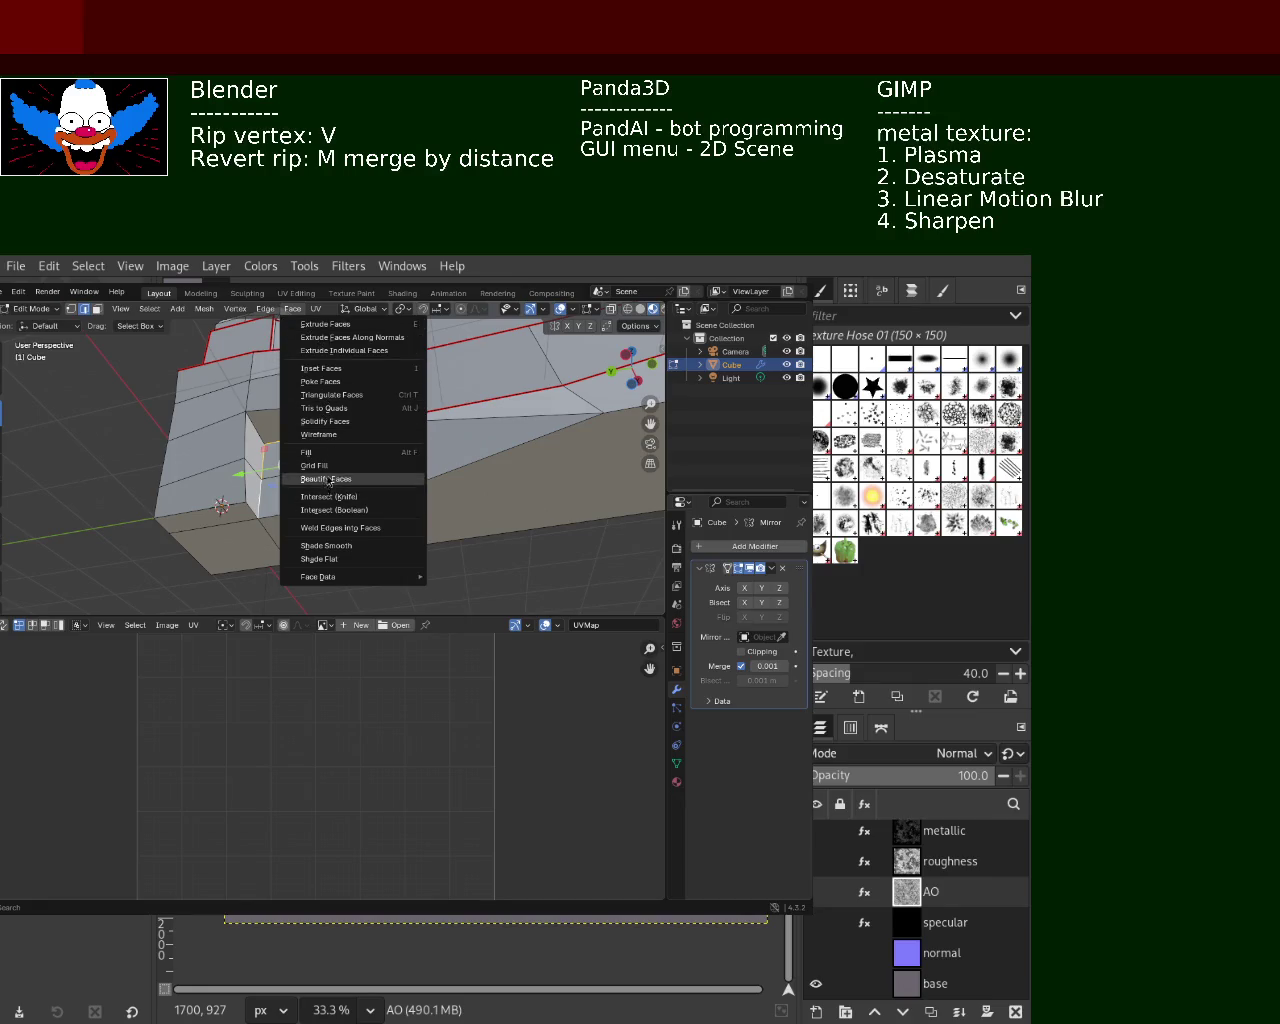
click(266, 310)
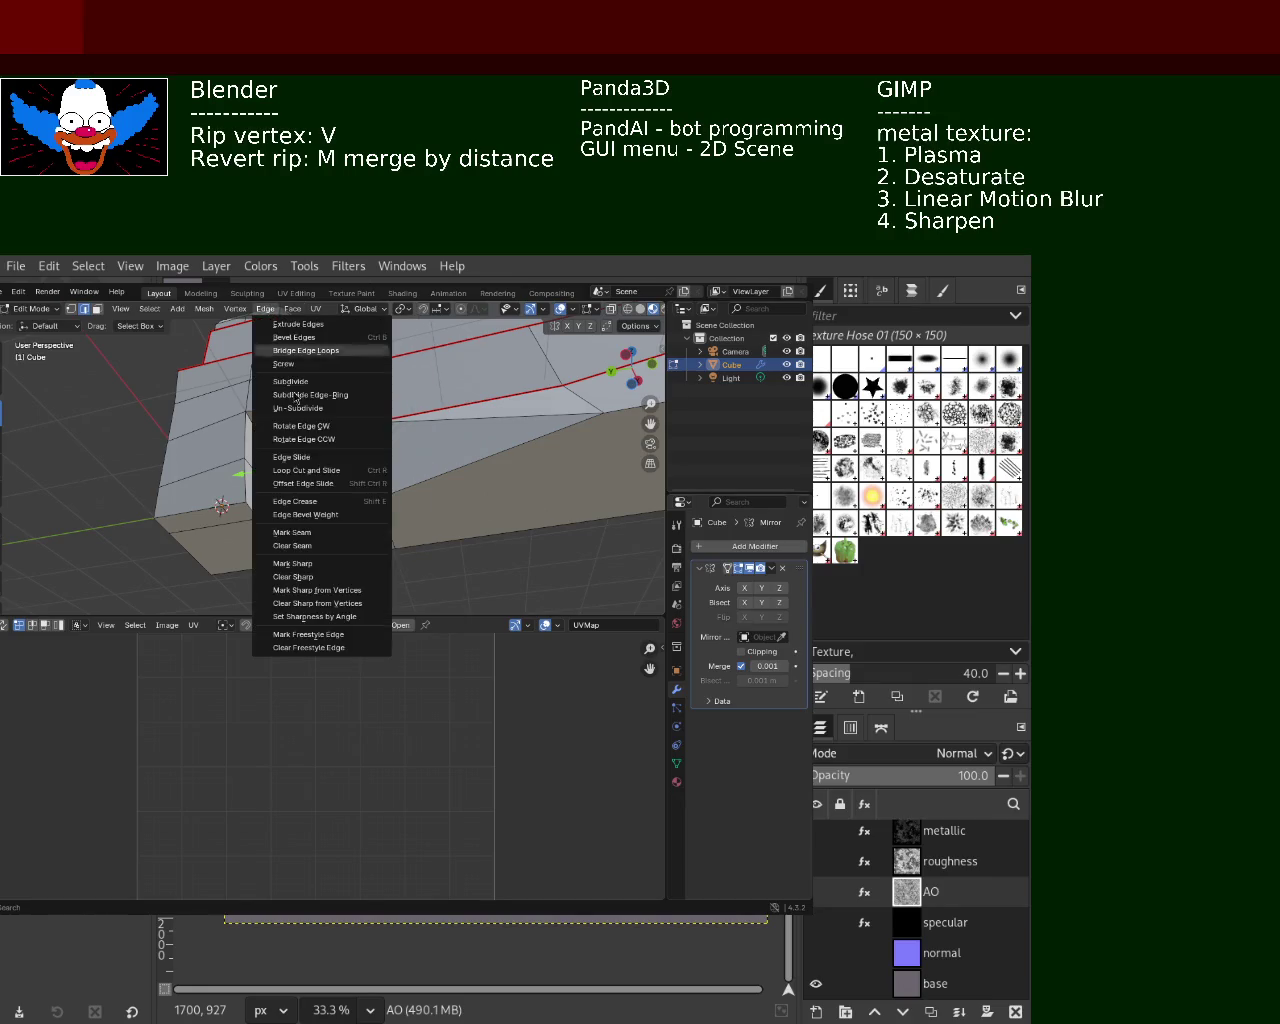
click(333, 534)
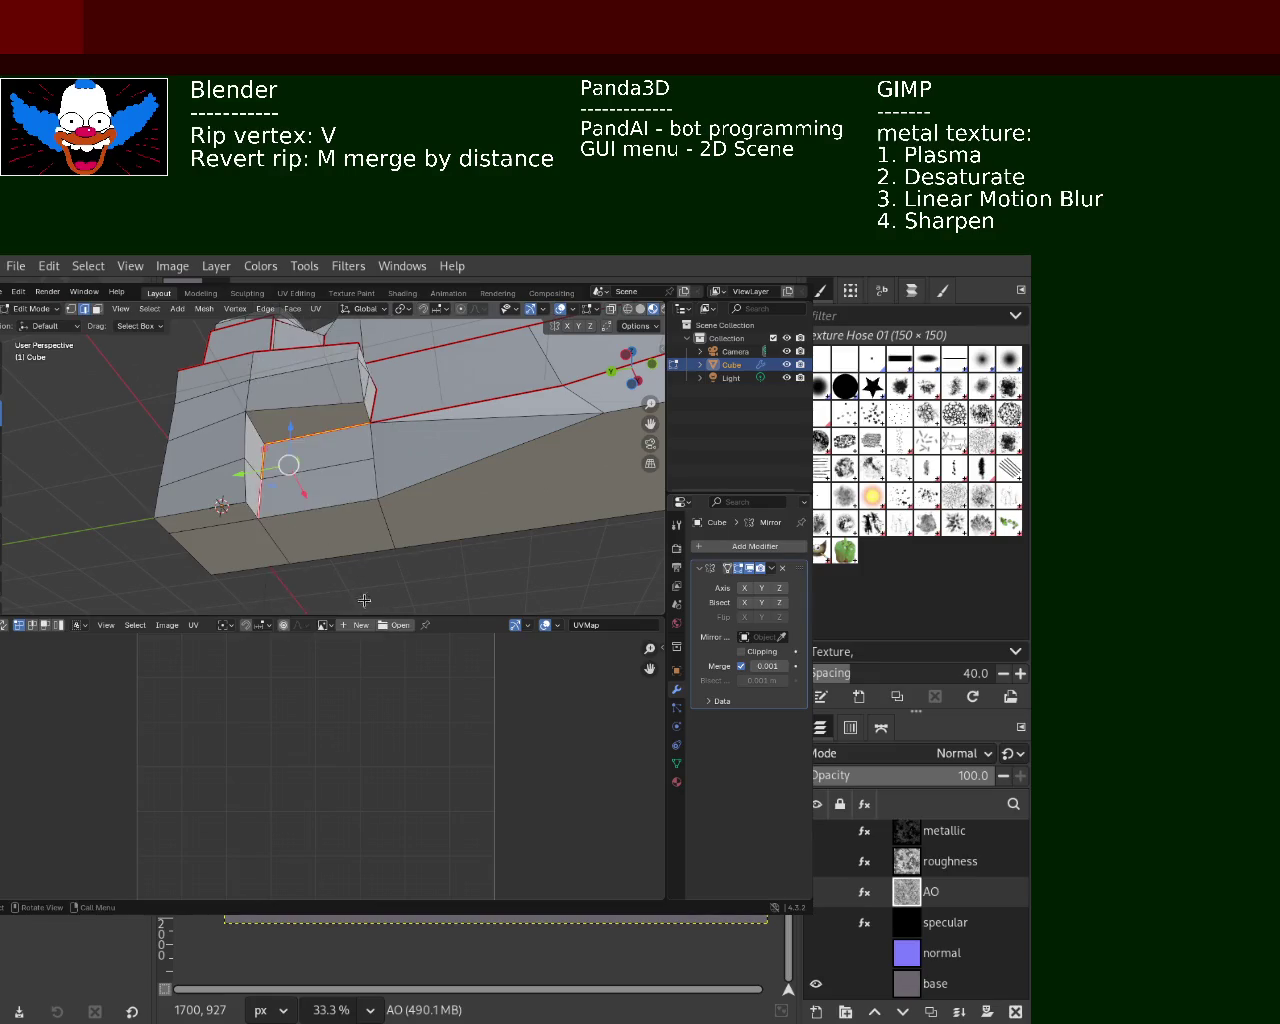
Check the new seam from a few angles and save the file as computer_1.blend
mouse_move(365, 601)
middle_down()
mouse_move(338, 512)
mouse_move(501, 422)
mouse_move(439, 446)
middle_up()
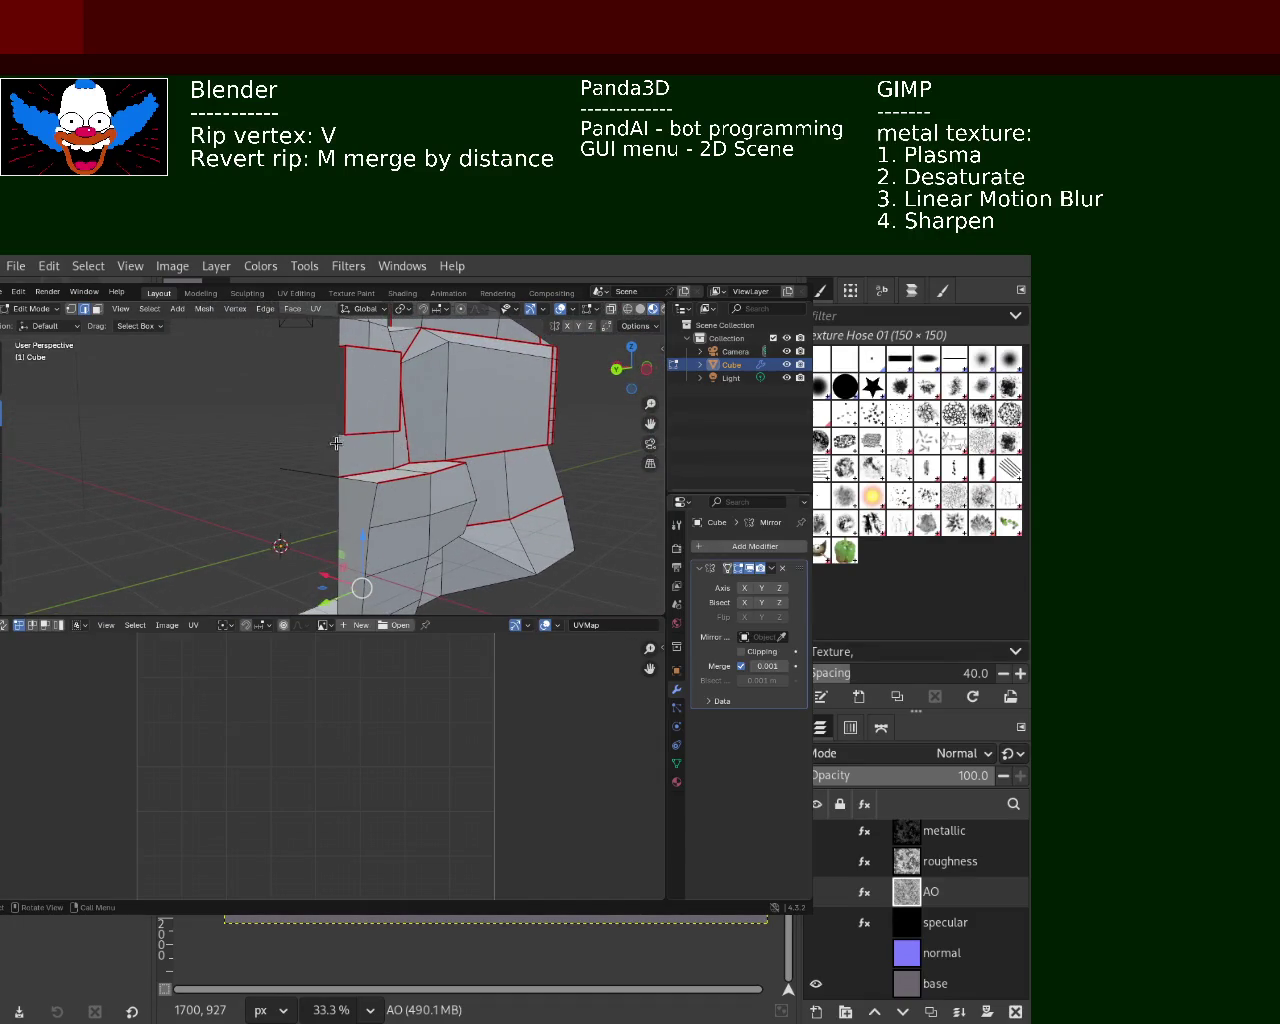
middle_drag(462, 348, 497, 463)
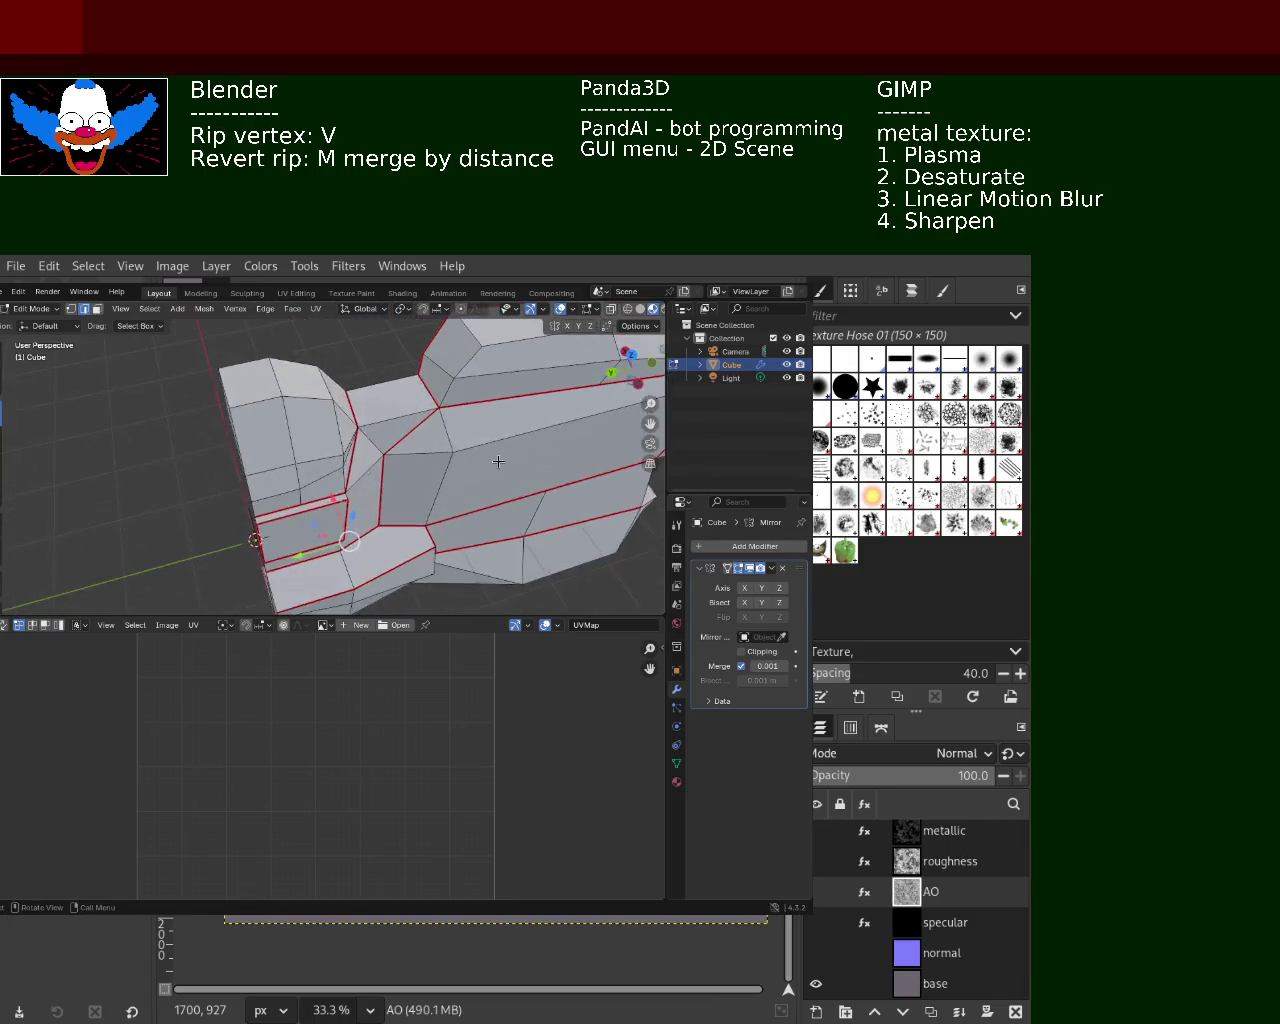
scroll(440, 417, up, 2)
scroll(400, 483, down, 3)
middle_drag(400, 483, 362, 447)
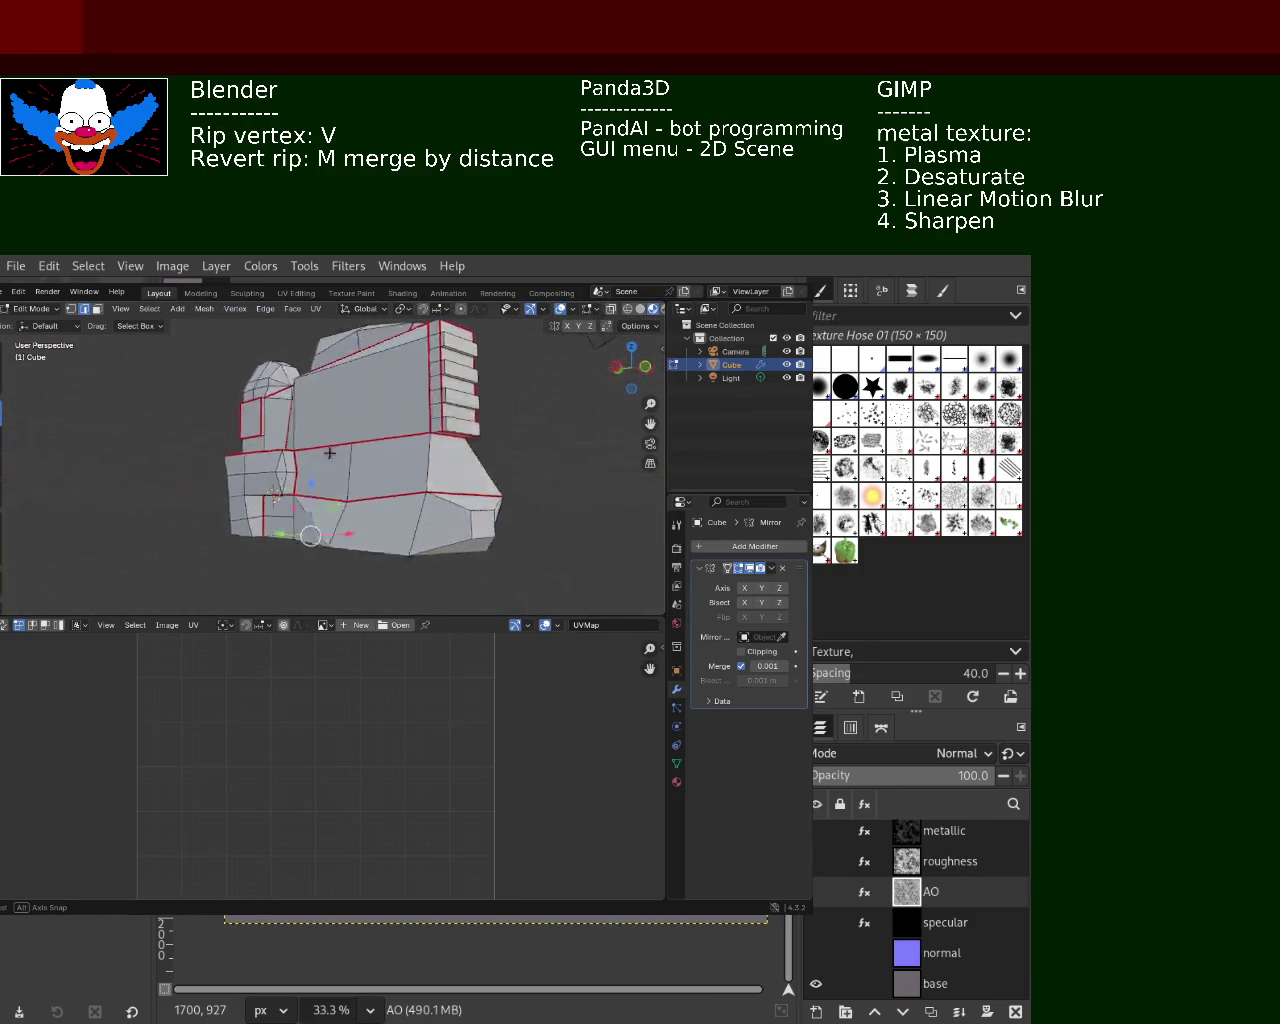
key(ctrl+s)
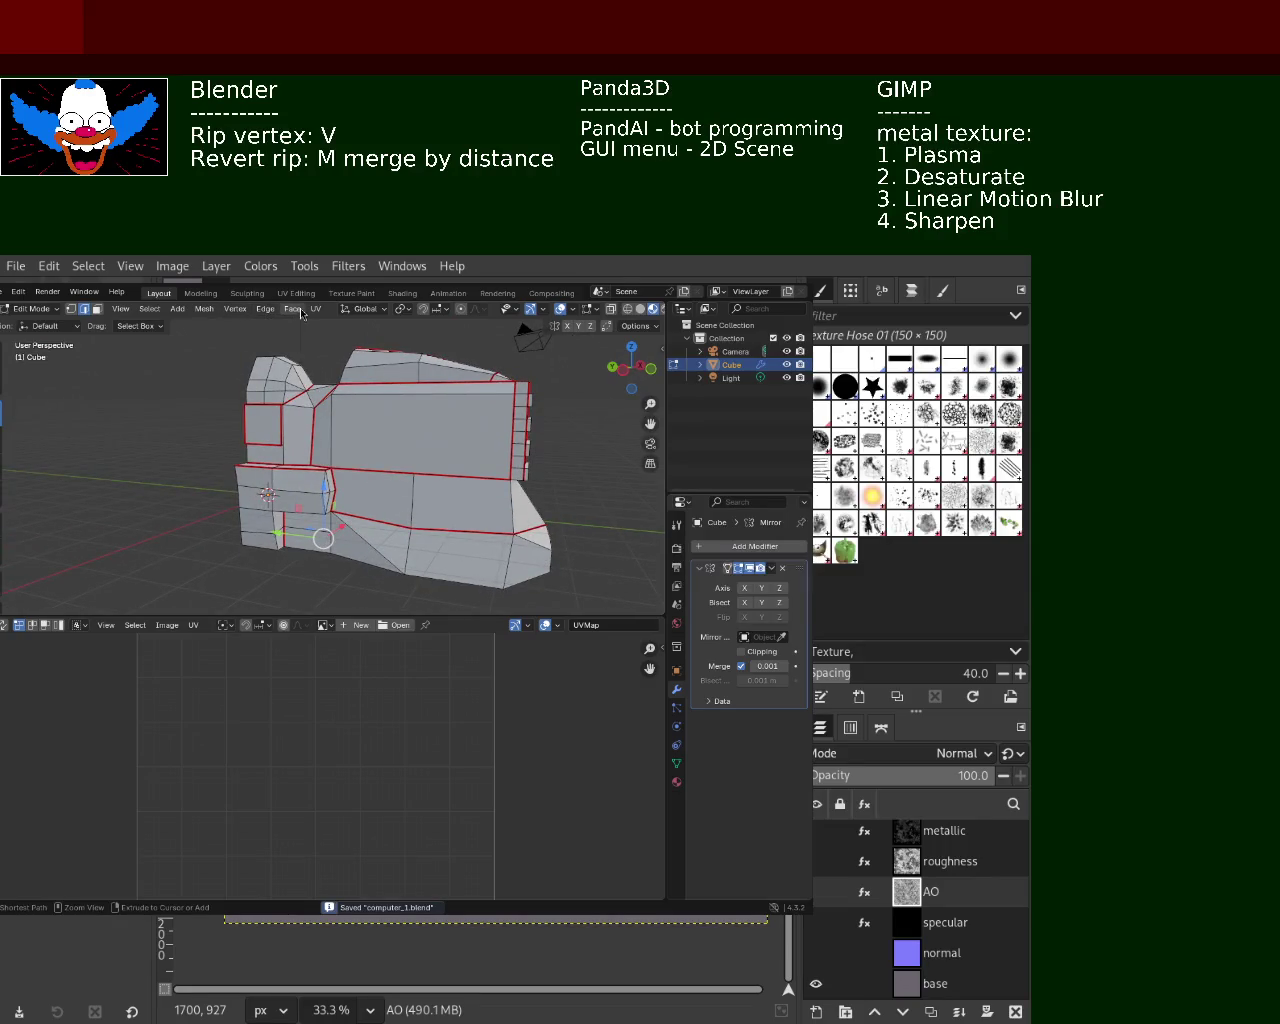
Delete the selected faces and enable the Mirror modifier's X axis
mouse_move(420, 480)
middle_down()
mouse_move(343, 491)
mouse_move(215, 330)
middle_up()
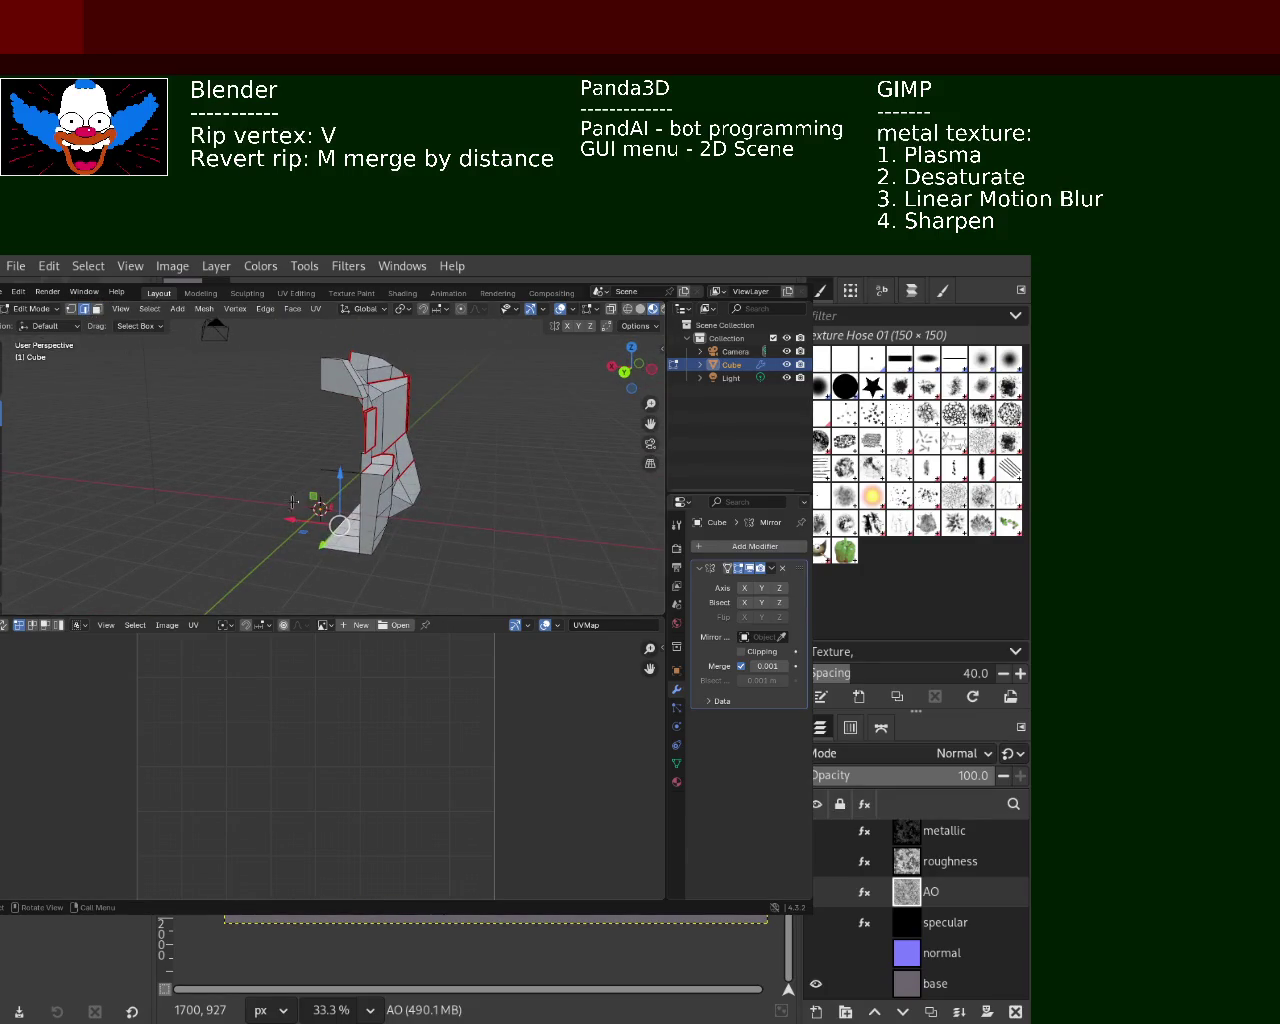
key(x)
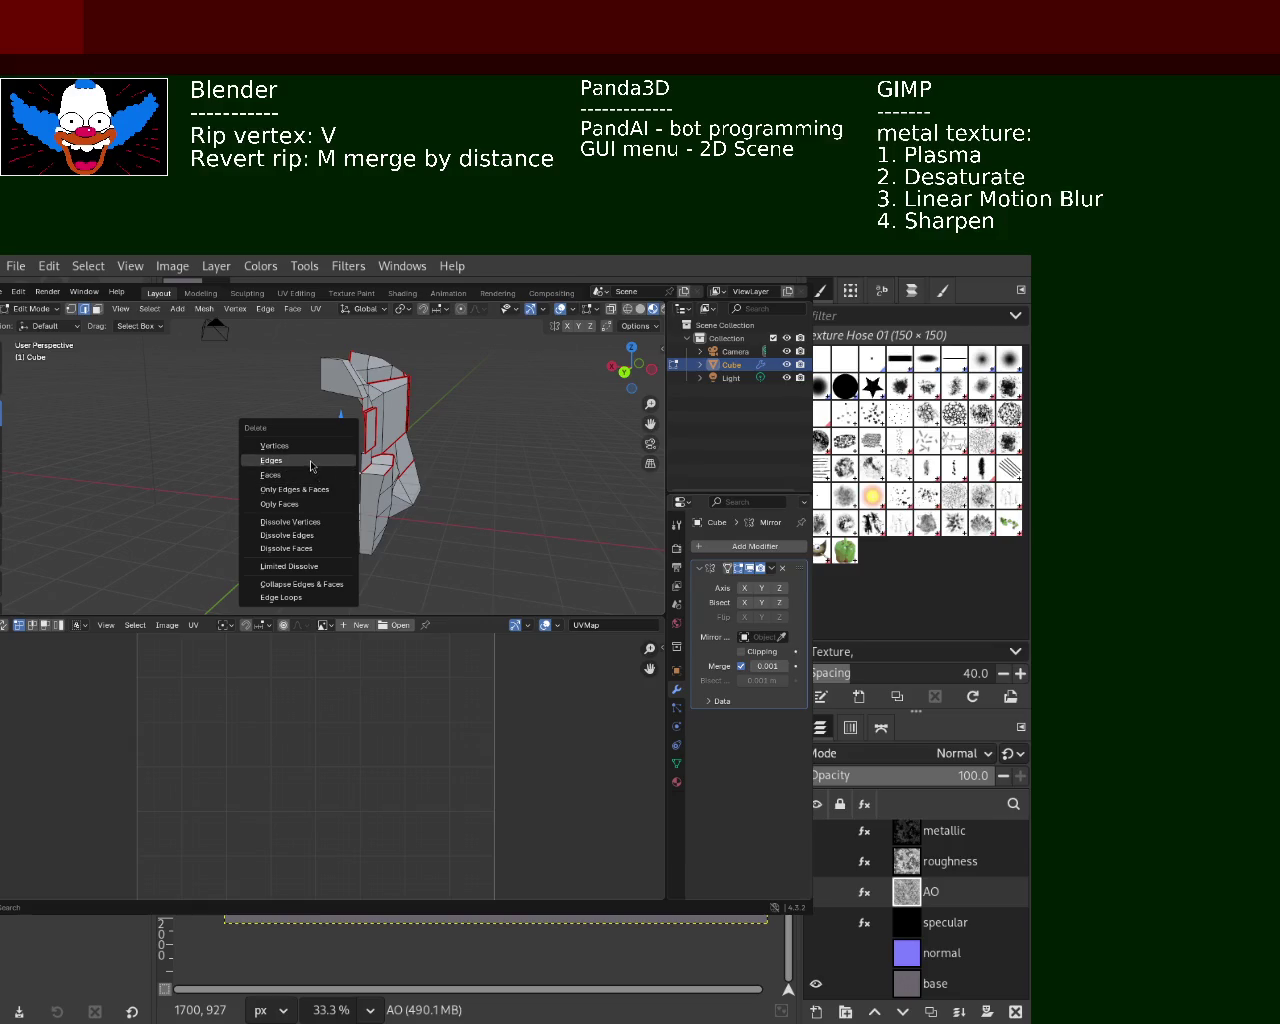
click(319, 476)
mouse_move(280, 466)
middle_down()
mouse_move(200, 535)
mouse_move(106, 440)
middle_up()
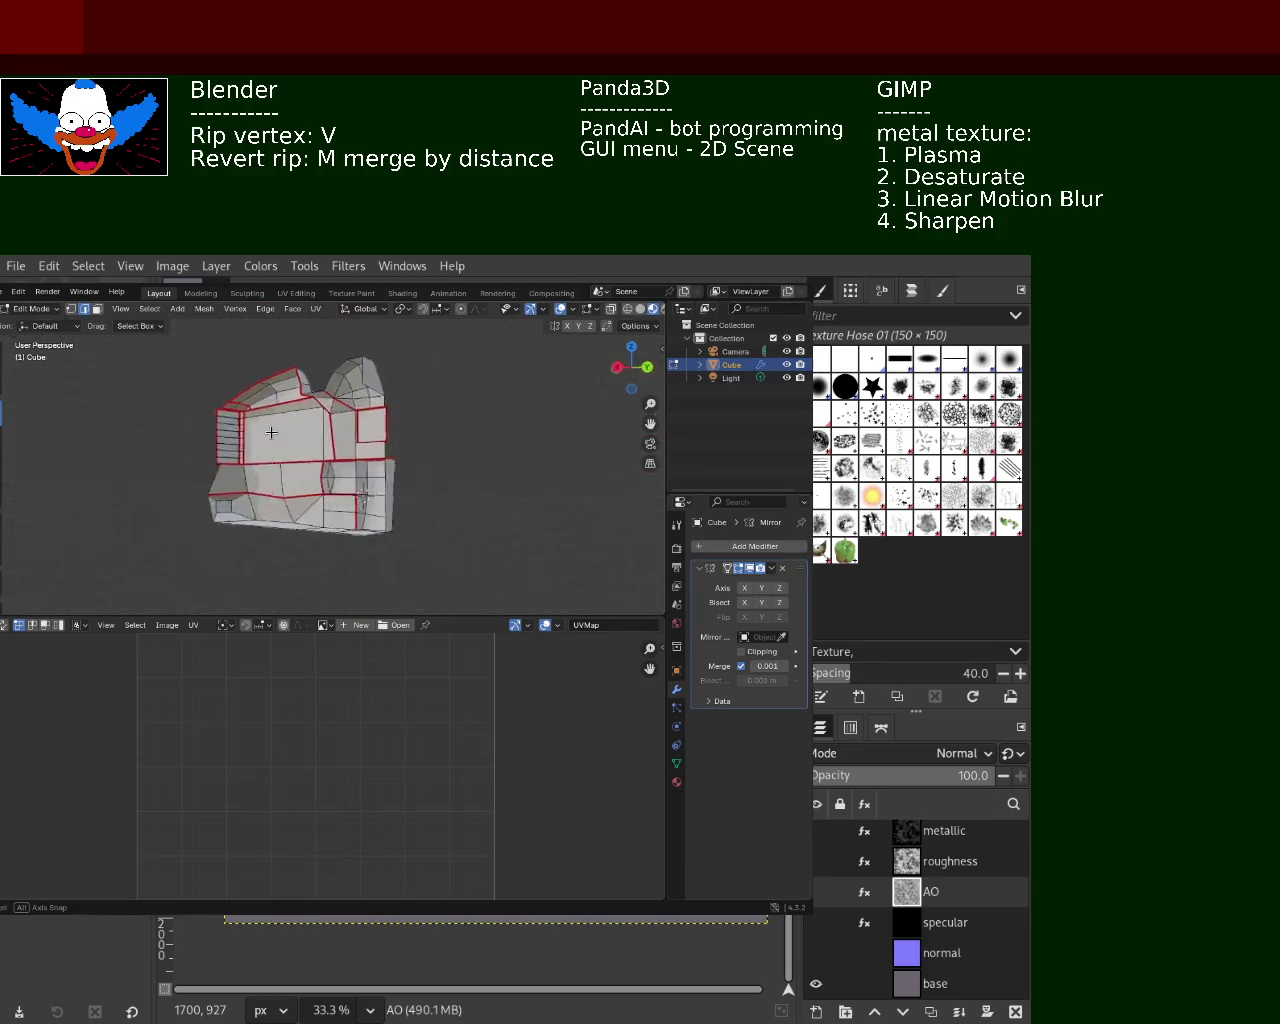
click(744, 588)
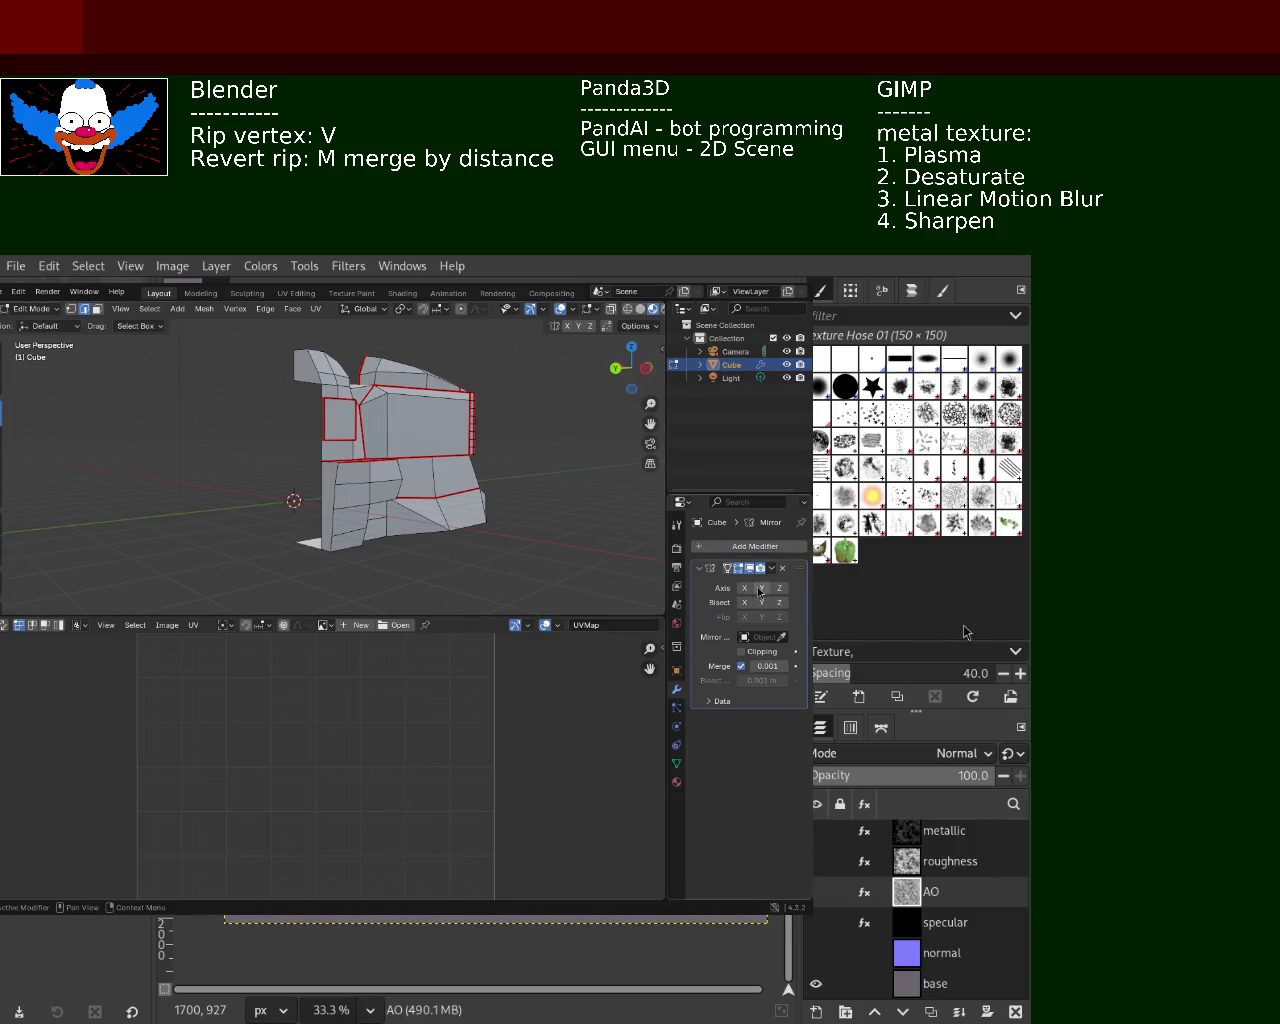
Enable Y mirroring, select all geometry, and unwrap the mesh into UV islands
click(761, 588)
middle_drag(360, 470, 394, 481)
key(a)
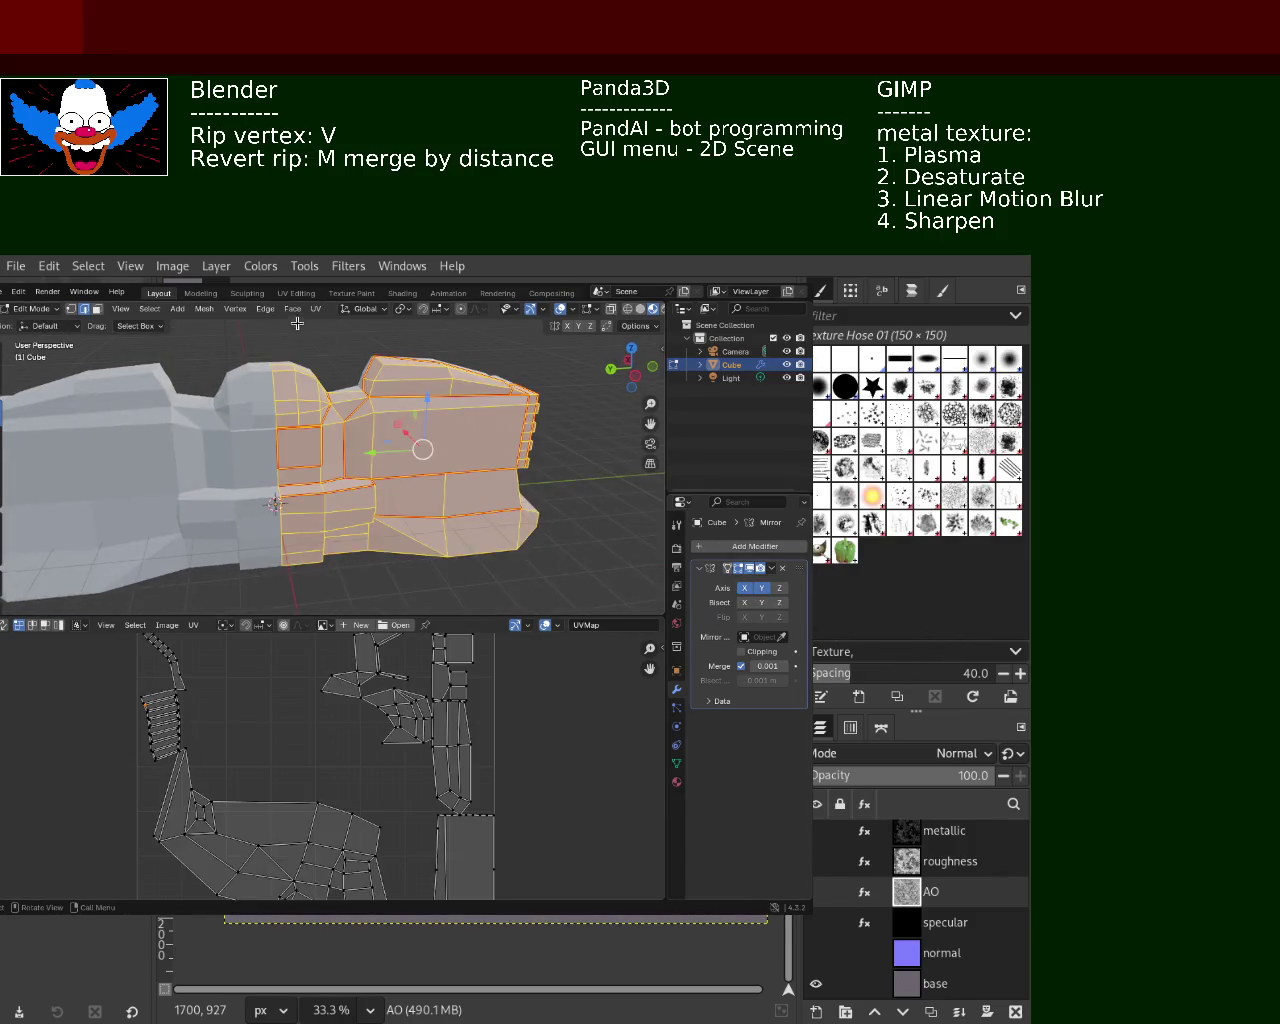
click(316, 308)
mouse_move(370, 324)
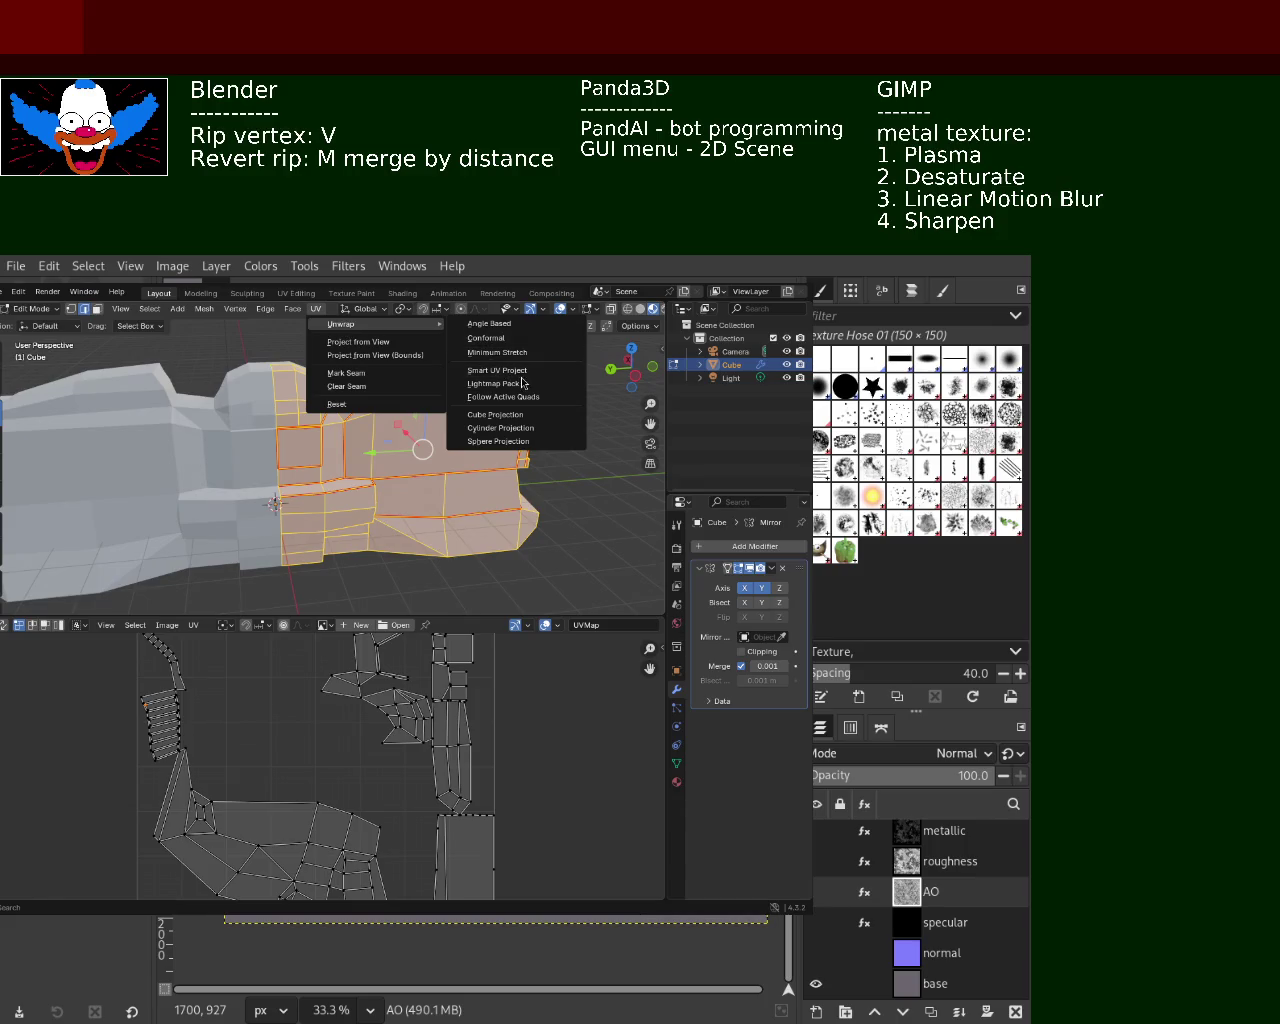
click(525, 354)
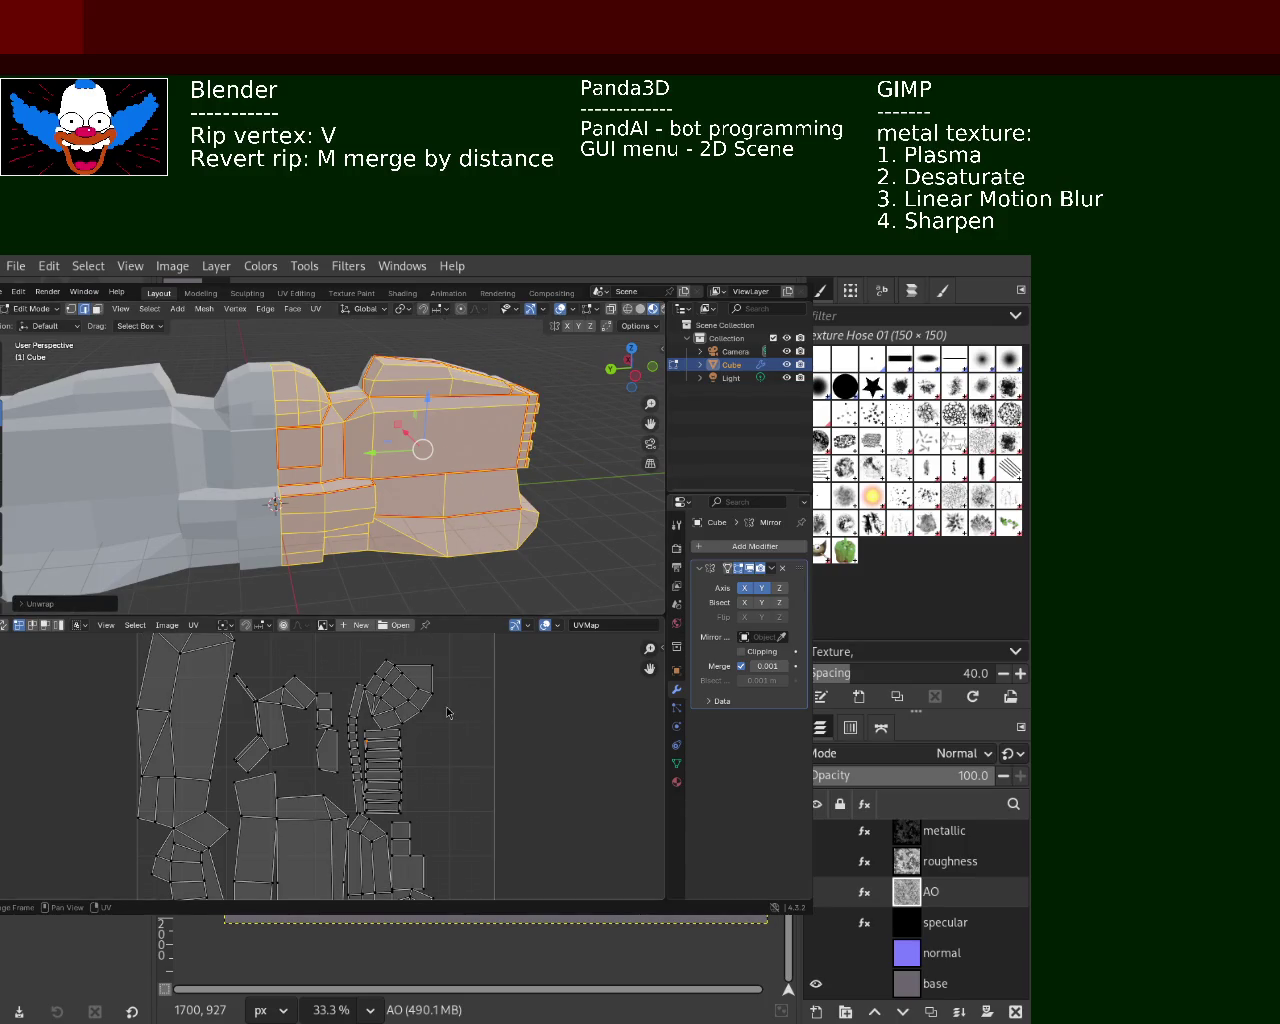
Zoom around the new UV islands and give the UV editor more room
scroll(332, 766, down, 1)
scroll(332, 766, down, 1)
scroll(332, 766, down, 1)
scroll(305, 666, up, 1)
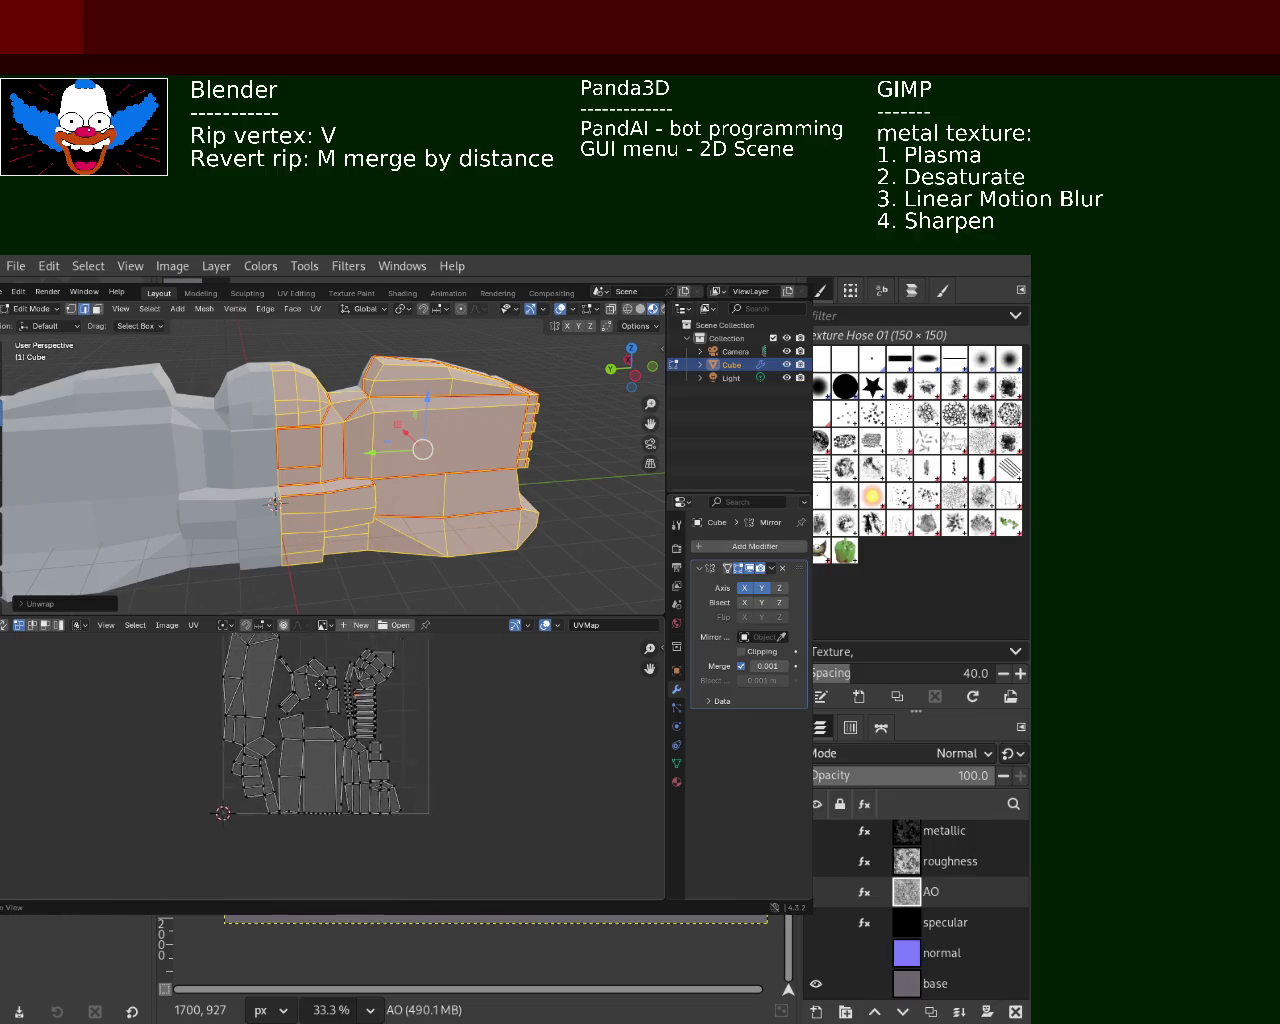
scroll(305, 666, up, 1)
scroll(305, 666, up, 1)
scroll(305, 666, up, 2)
scroll(305, 666, down, 2)
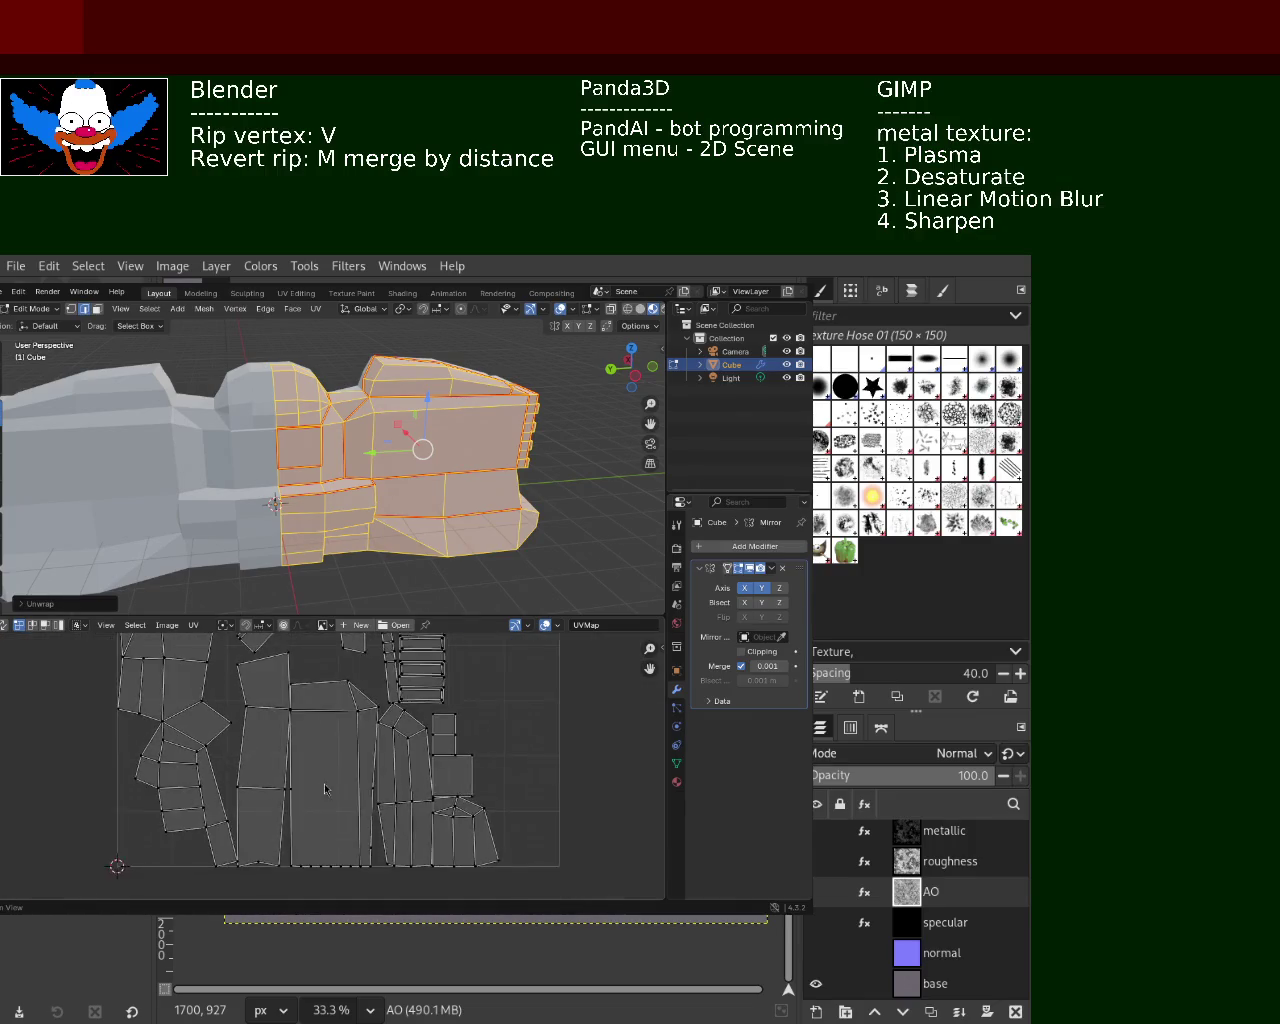
scroll(305, 666, down, 2)
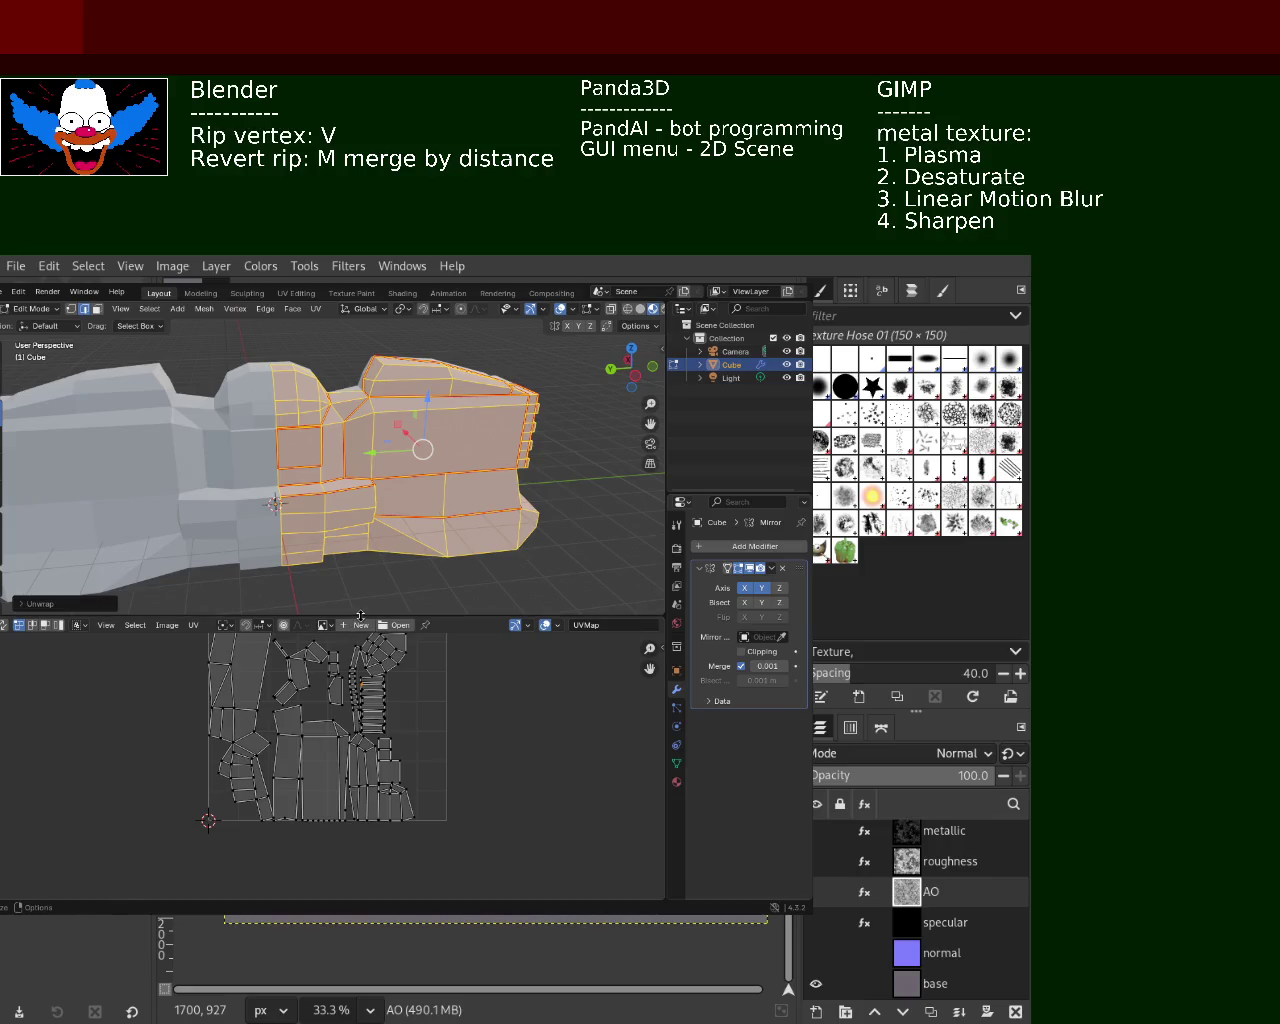
drag(325, 616, 325, 503)
scroll(325, 893, up, 2)
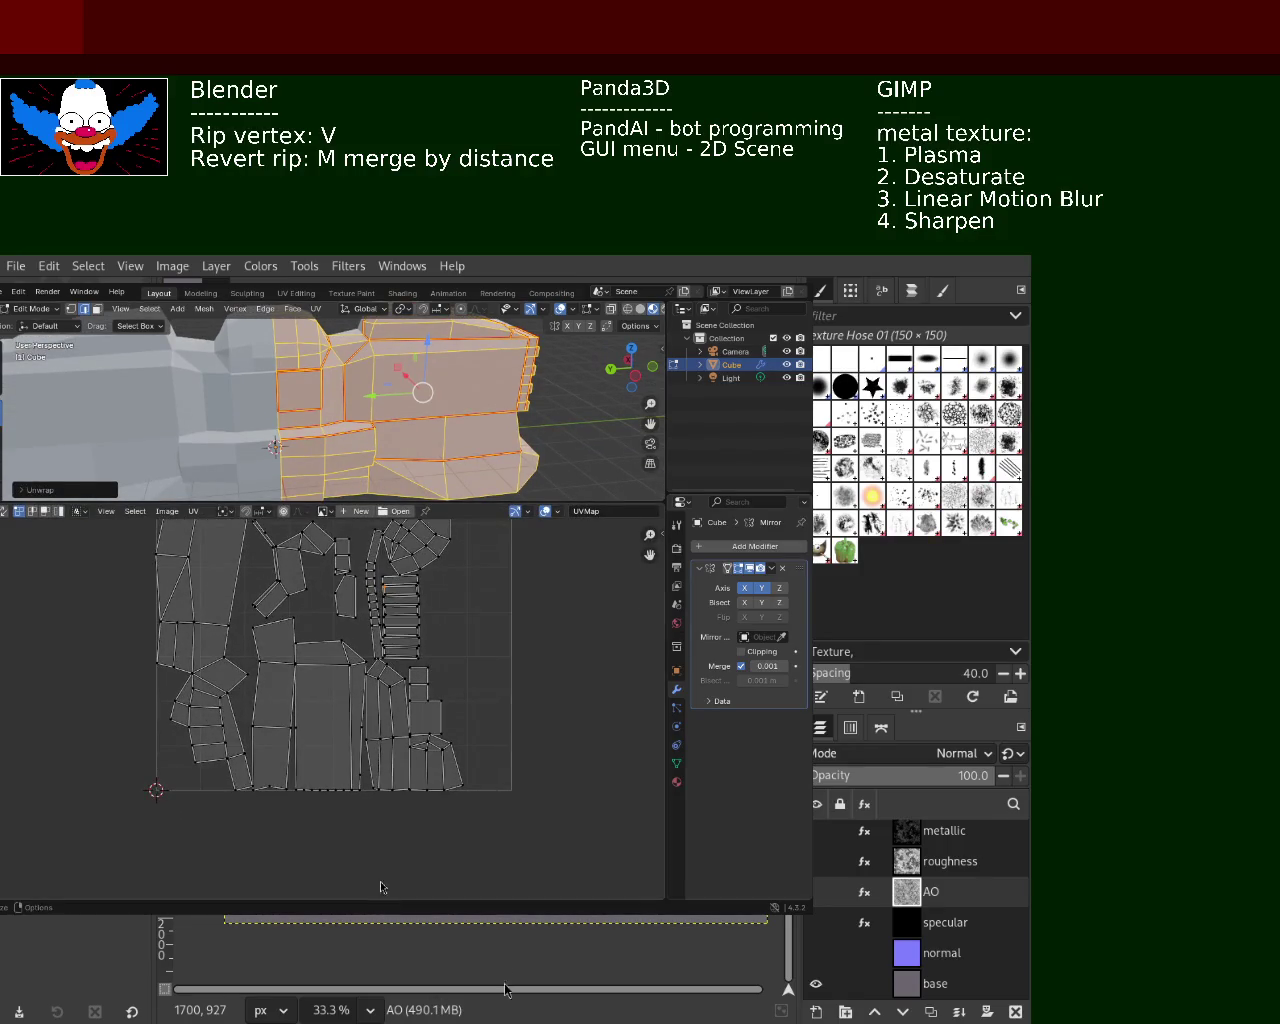
click(315, 309)
mouse_move(375, 324)
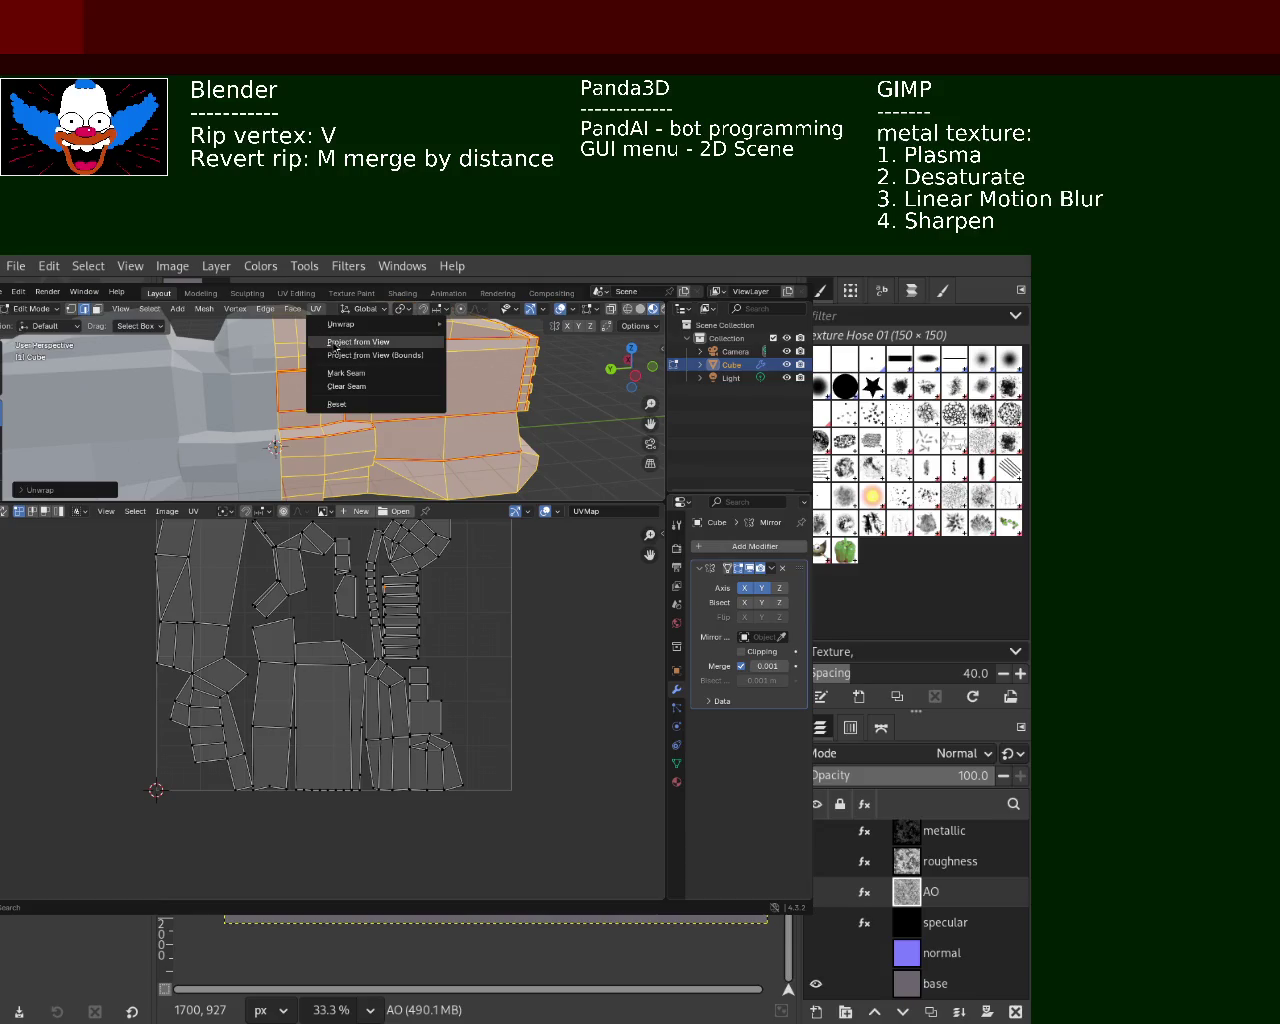
Apply Smart UV Project with a 0.010 island margin, then re-unwrap the mesh
click(500, 374)
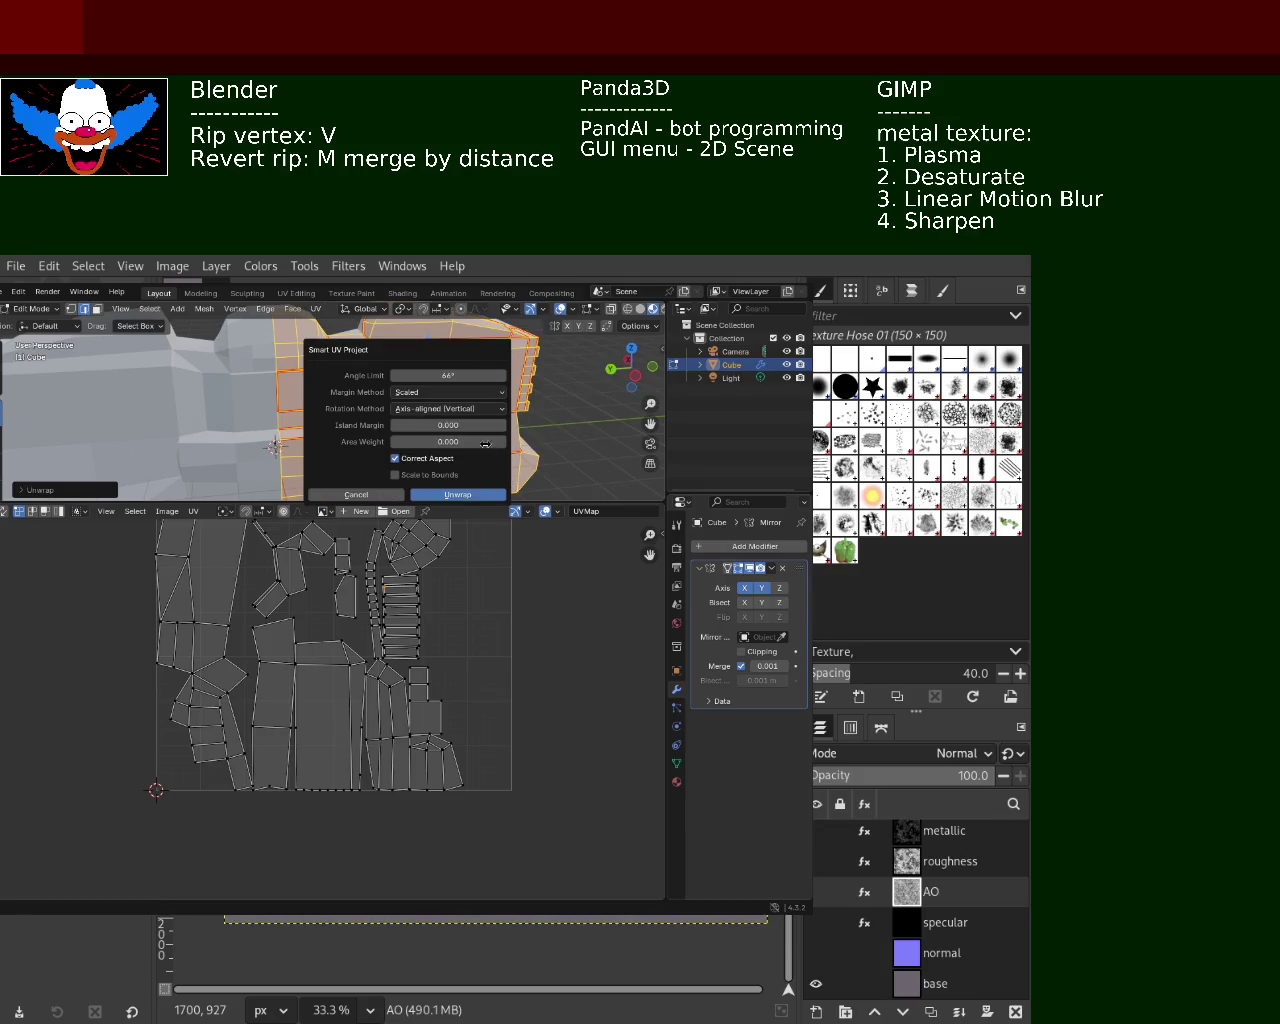
click(503, 425)
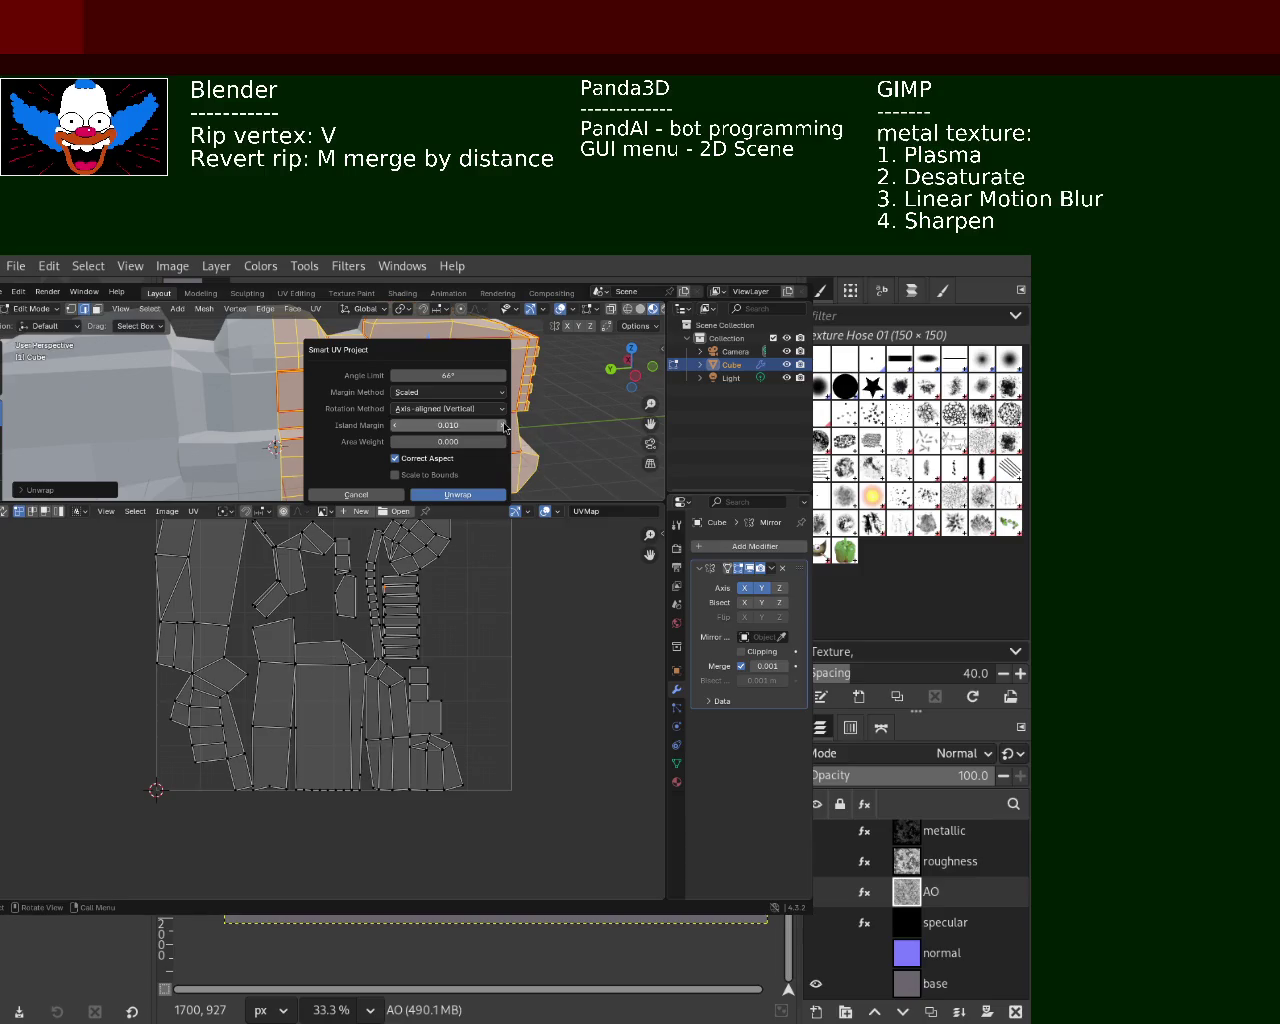
click(468, 494)
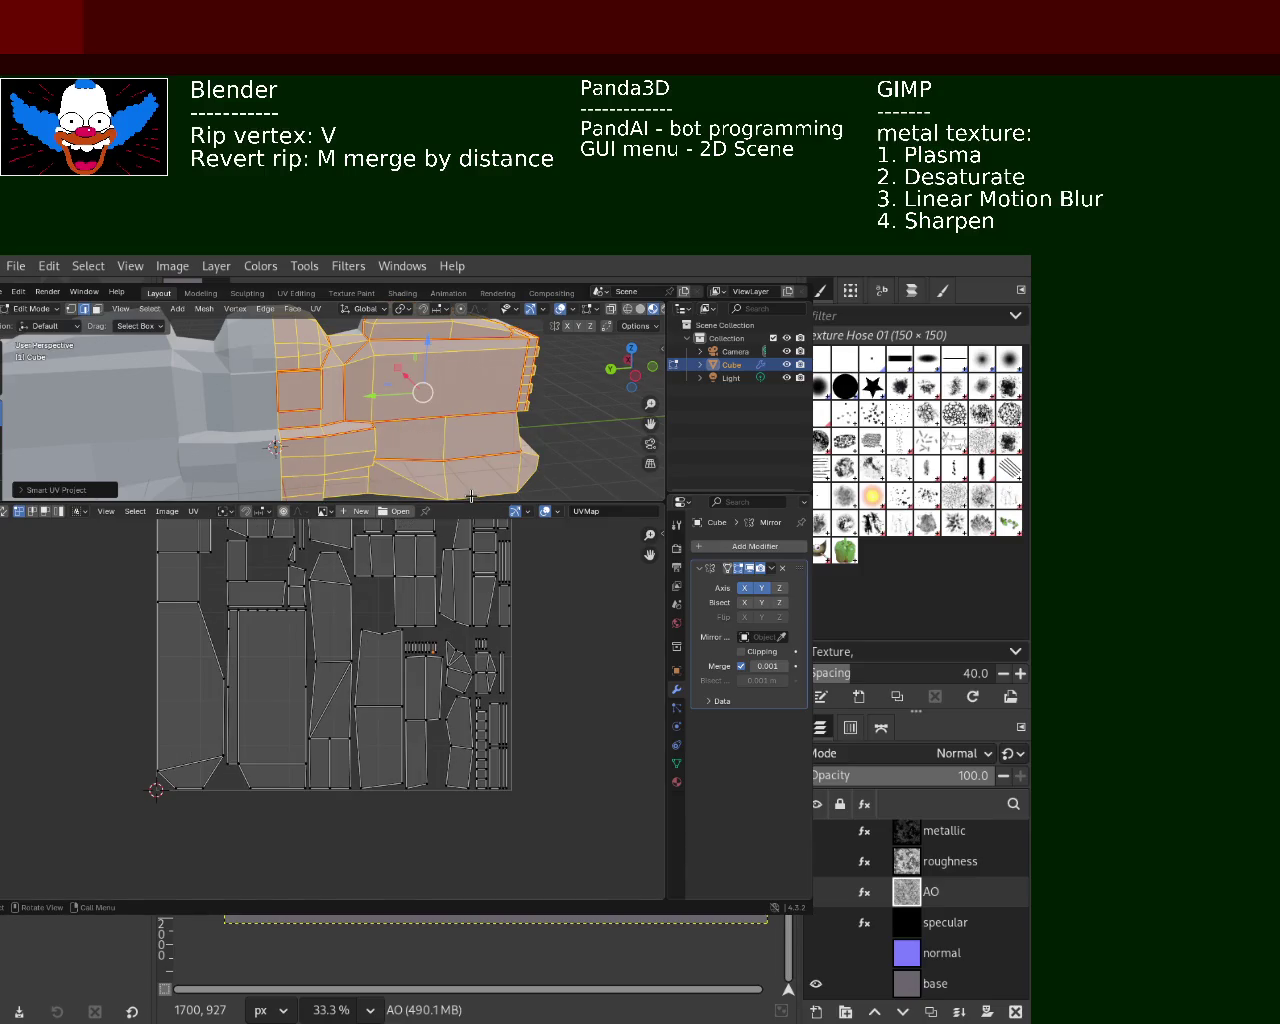
click(315, 308)
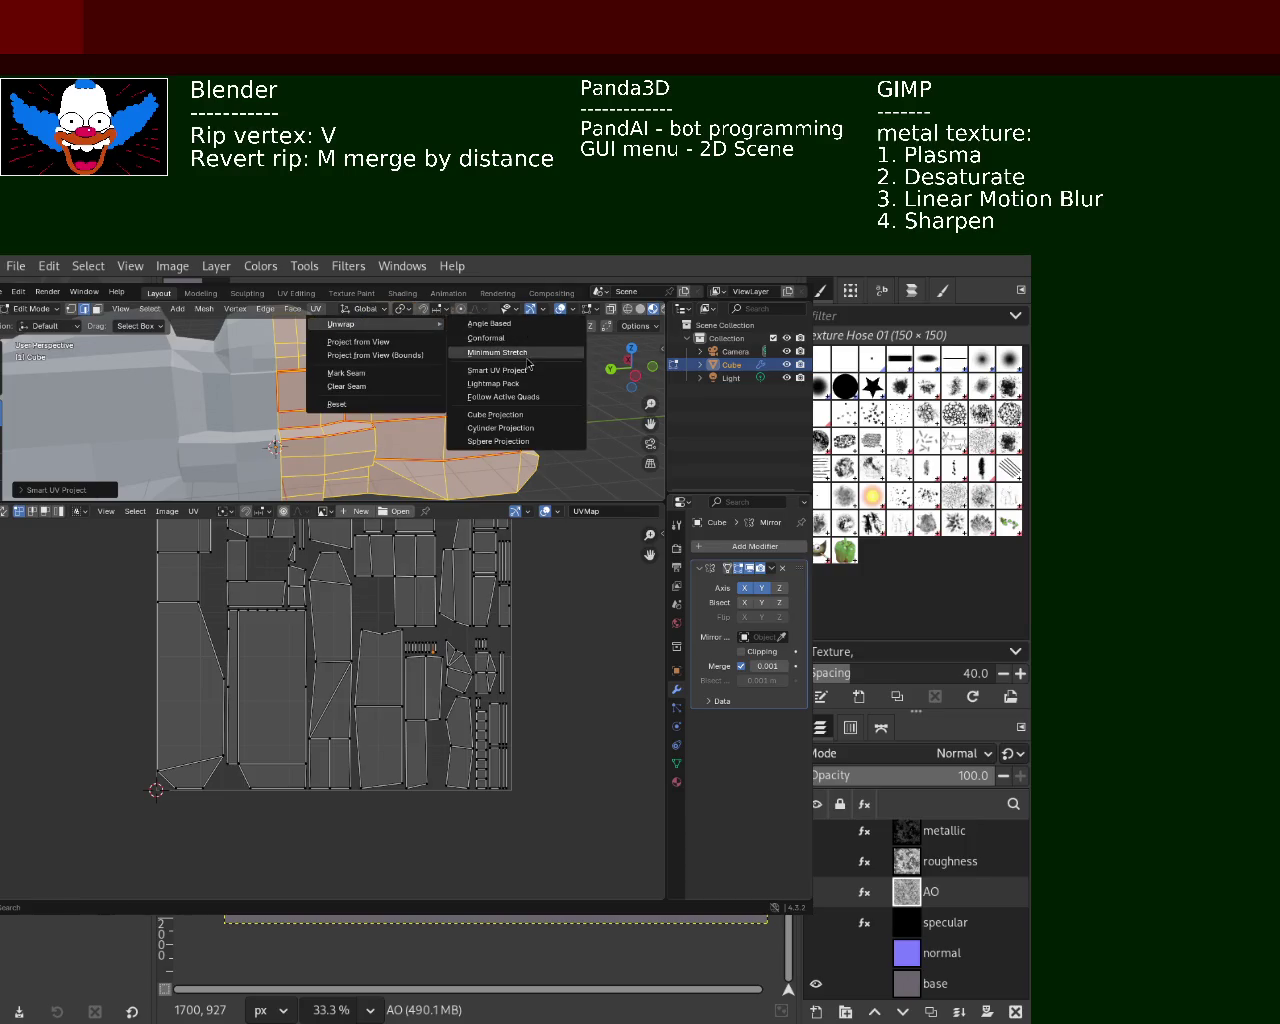
click(526, 353)
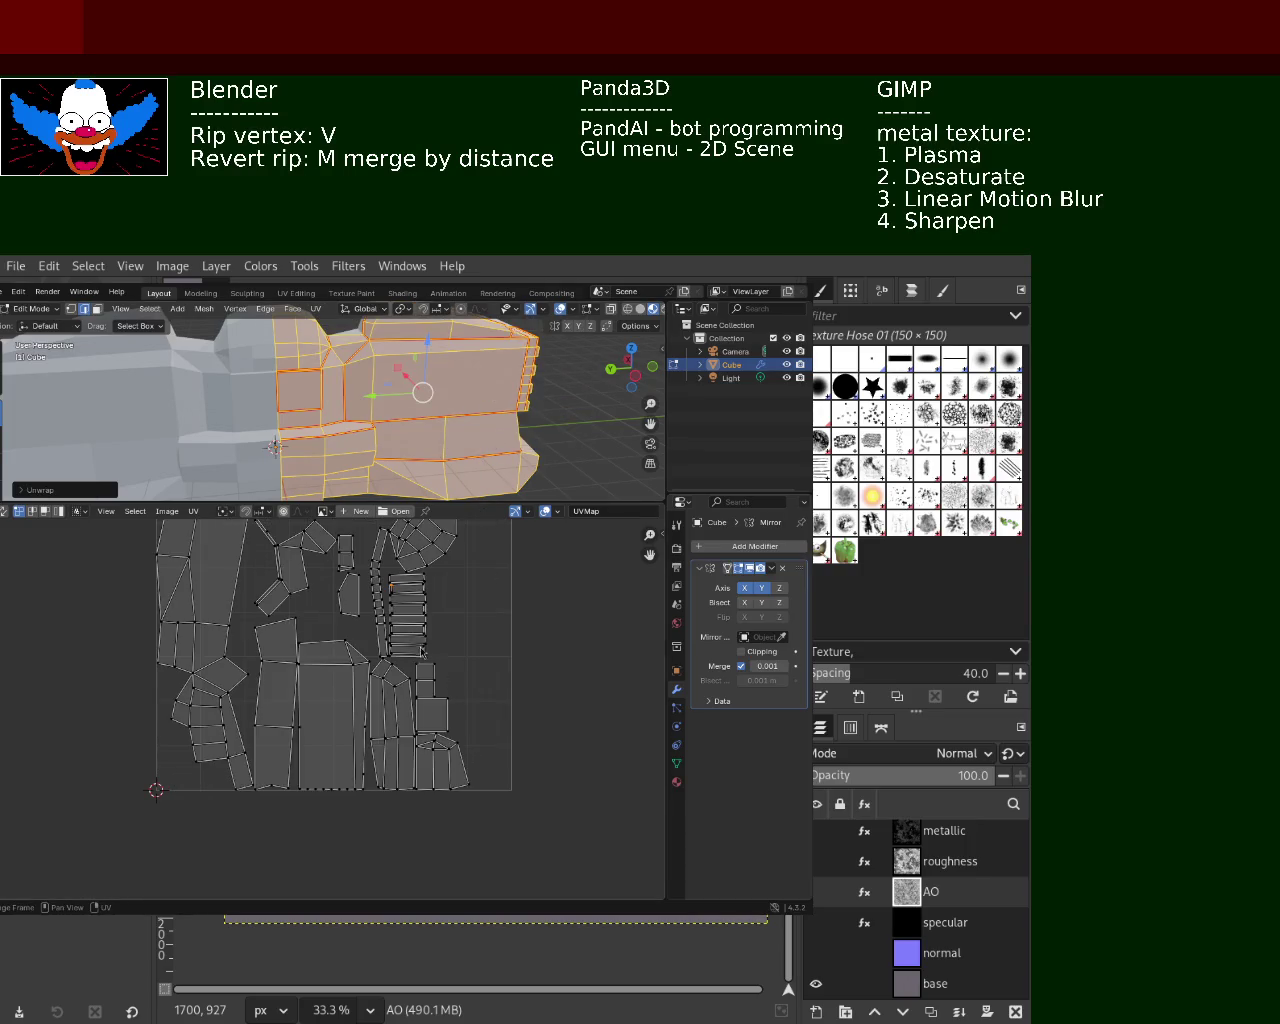
Zoom and pan through the UV editor to inspect the unwrapped islands
scroll(293, 568, up, 3)
scroll(292, 568, up, 3)
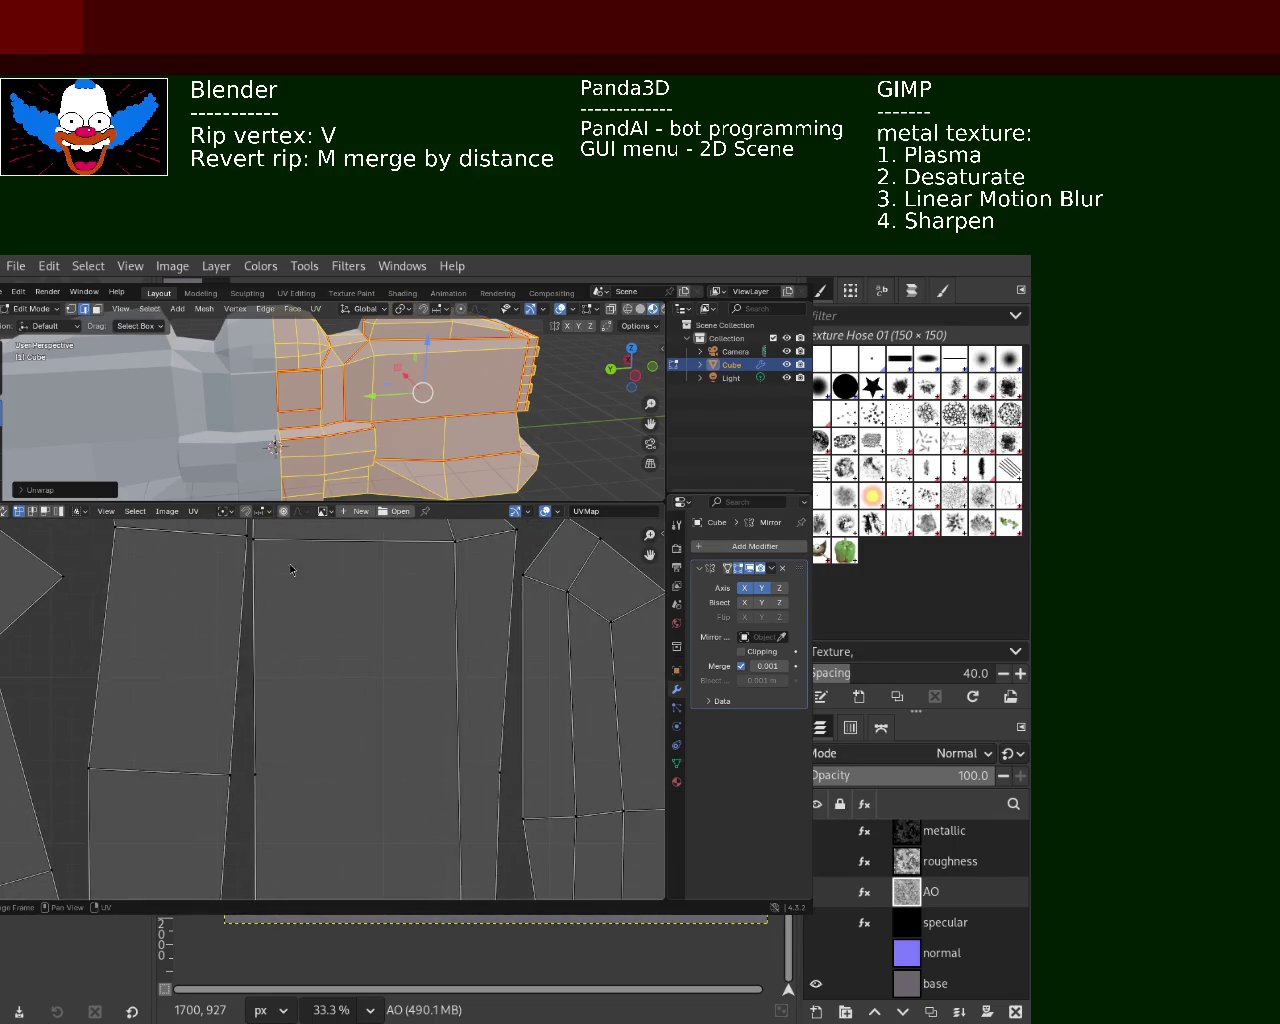
middle_drag(288, 564, 344, 681)
scroll(344, 681, down, 2)
scroll(340, 672, down, 2)
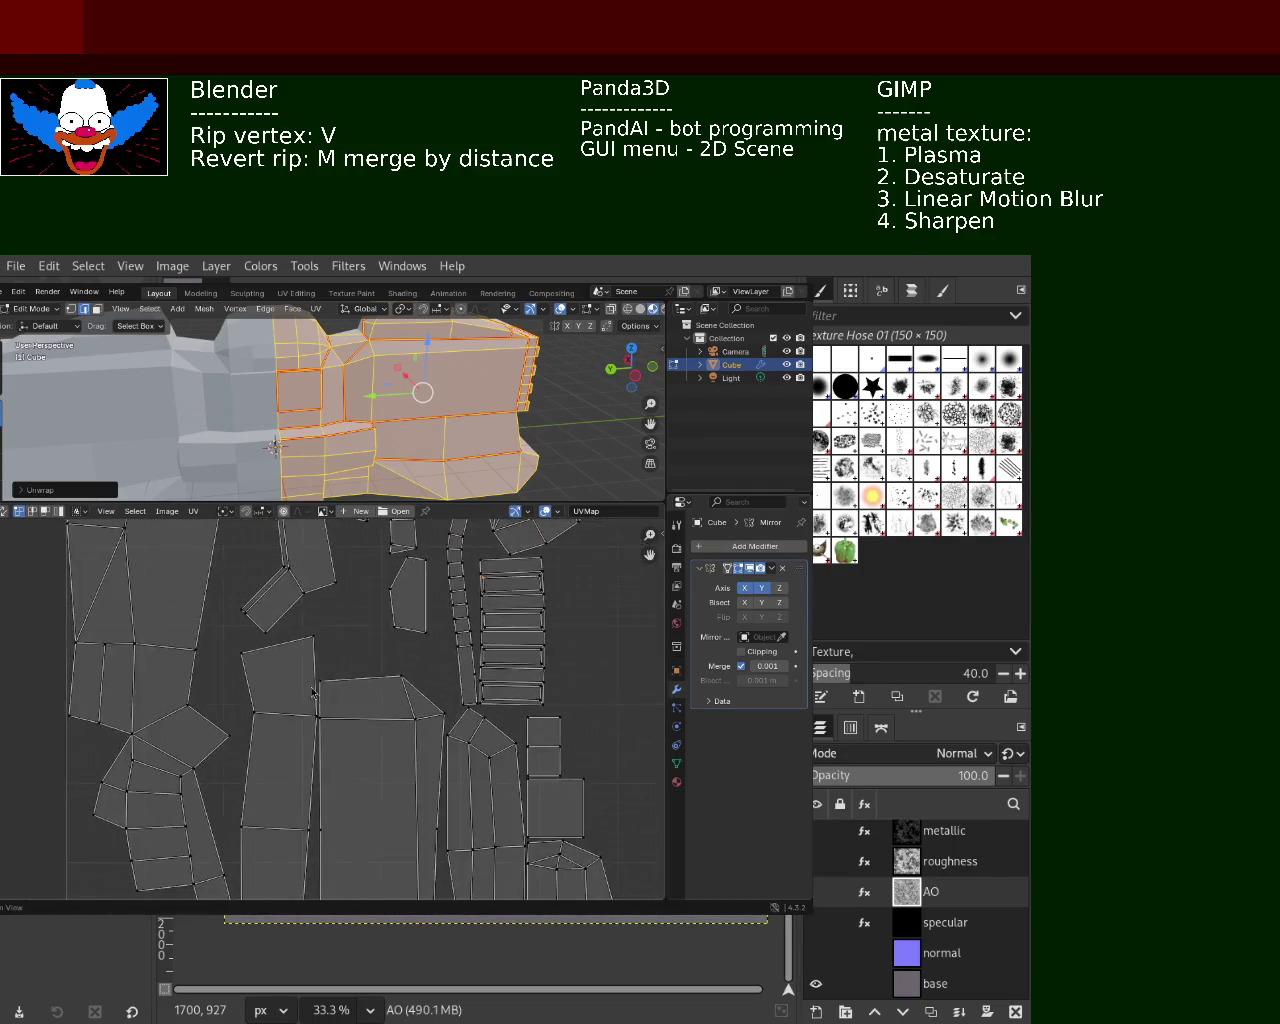
scroll(335, 660, down, 3)
scroll(330, 645, down, 2)
scroll(330, 644, up, 2)
scroll(380, 670, up, 2)
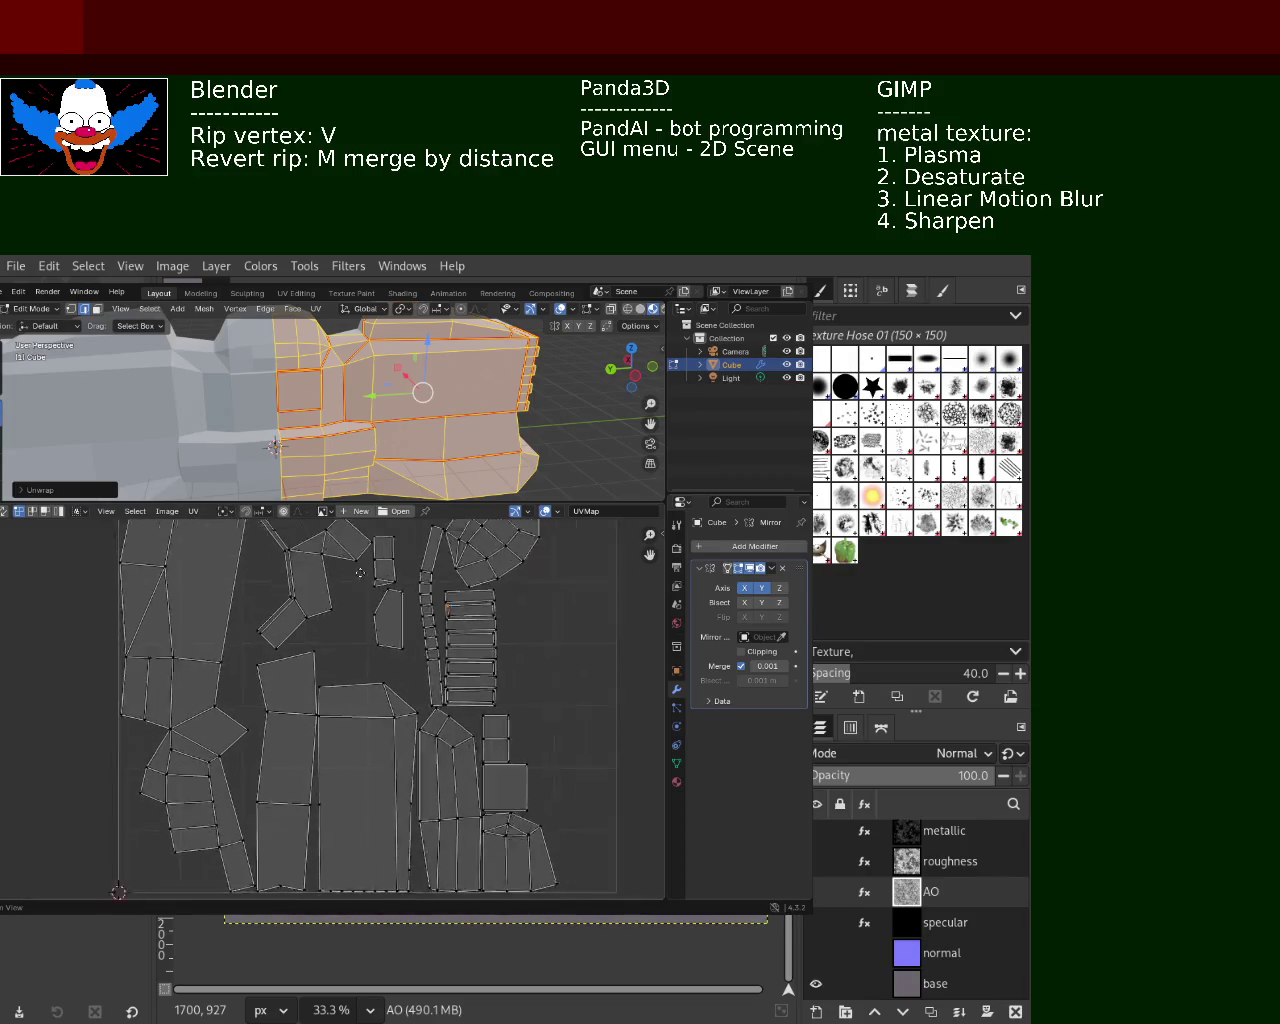
scroll(450, 700, up, 2)
scroll(519, 733, up, 2)
scroll(519, 733, up, 1)
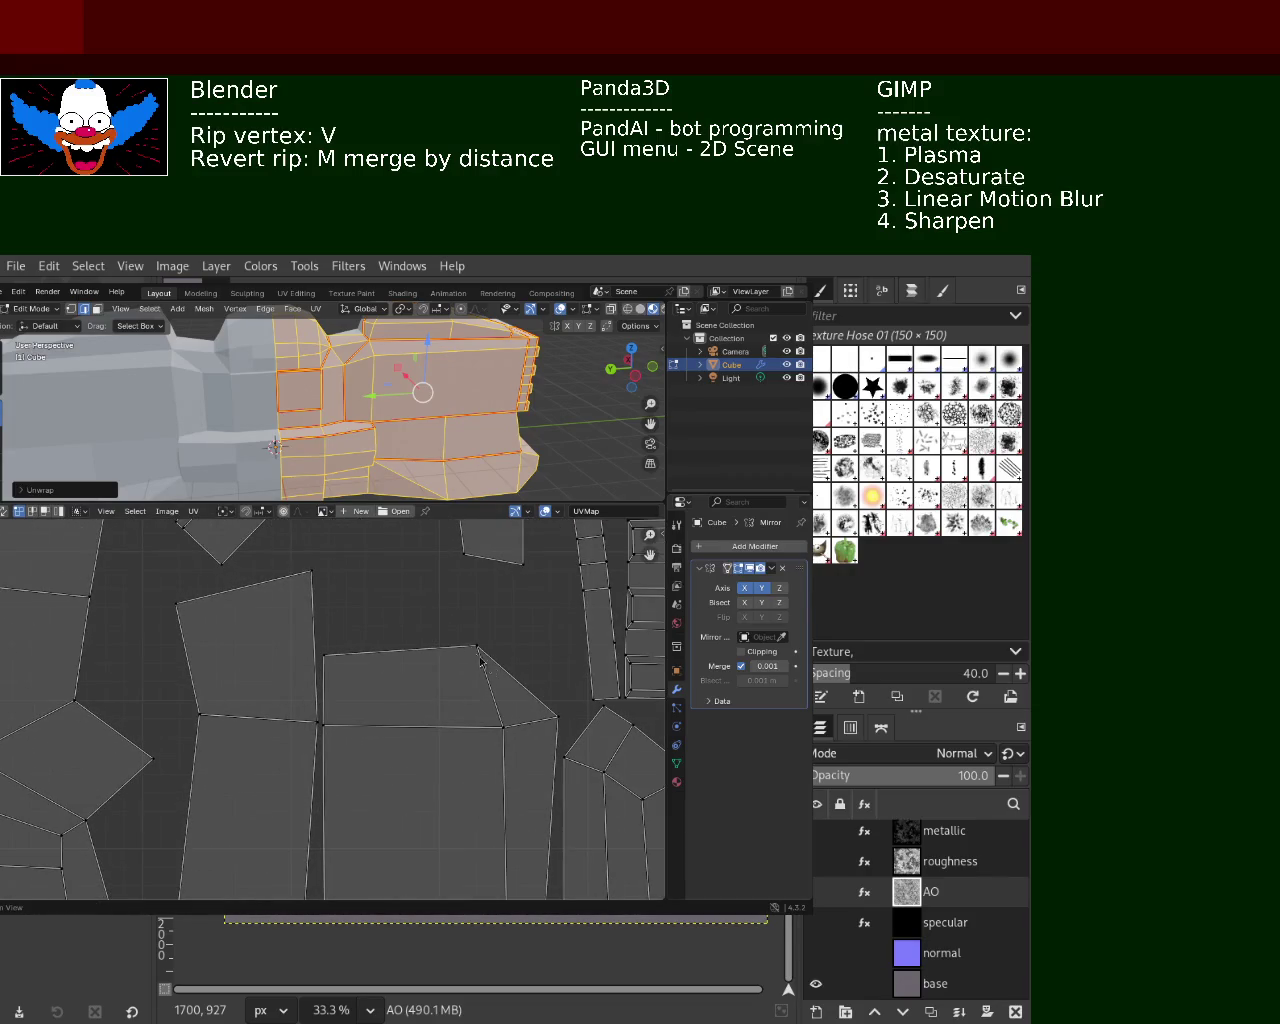
scroll(465, 731, down, 4)
scroll(412, 729, down, 4)
scroll(316, 738, up, 2)
scroll(270, 700, up, 2)
scroll(290, 740, down, 3)
scroll(296, 760, down, 2)
scroll(340, 710, up, 3)
scroll(410, 640, up, 2)
scroll(473, 580, up, 2)
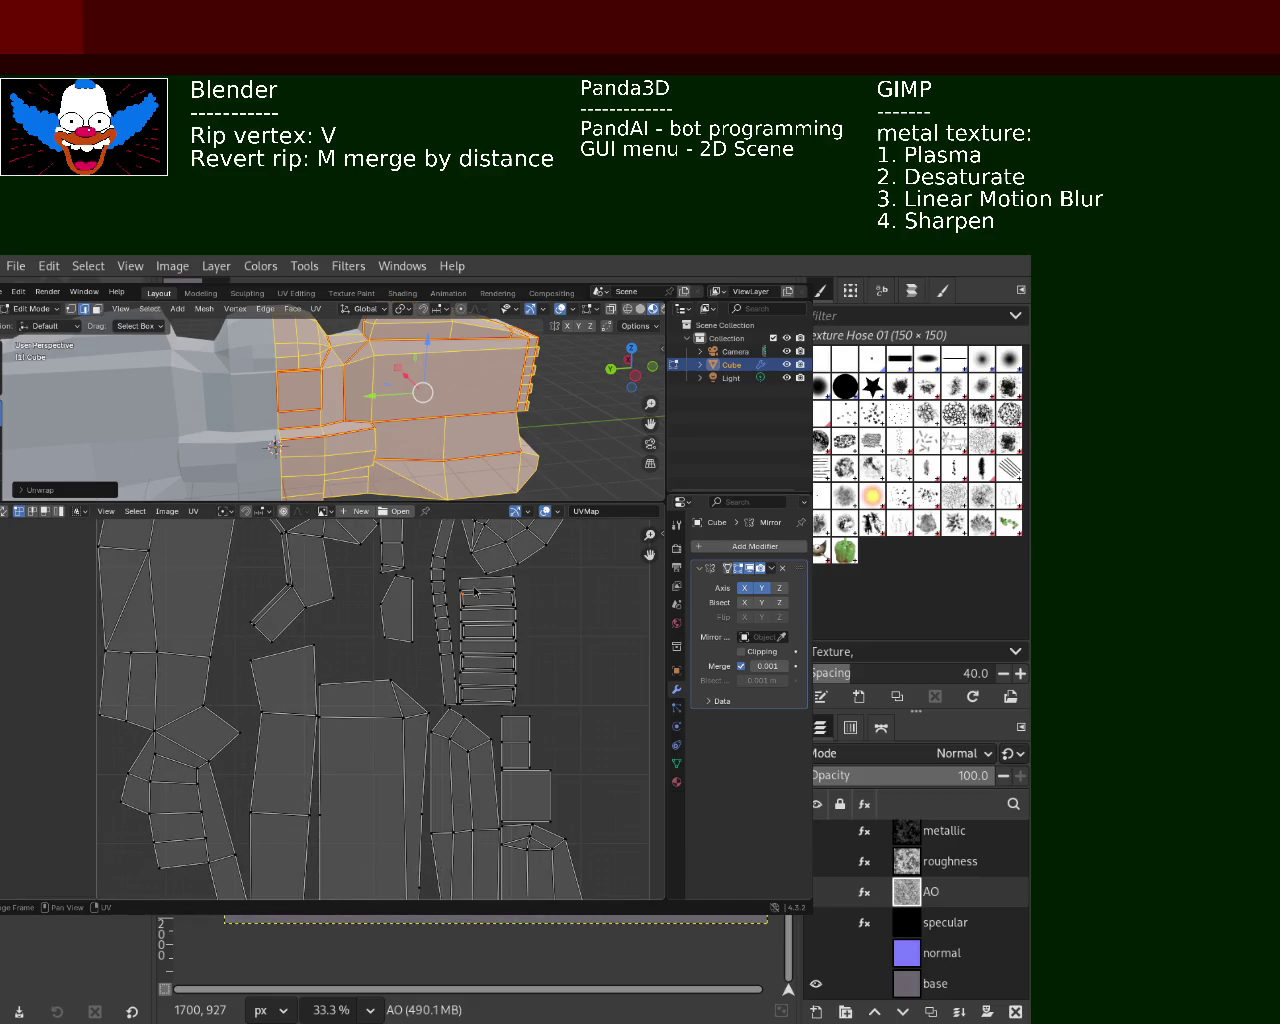
scroll(476, 592, down, 2)
scroll(460, 600, down, 1)
scroll(389, 636, up, 3)
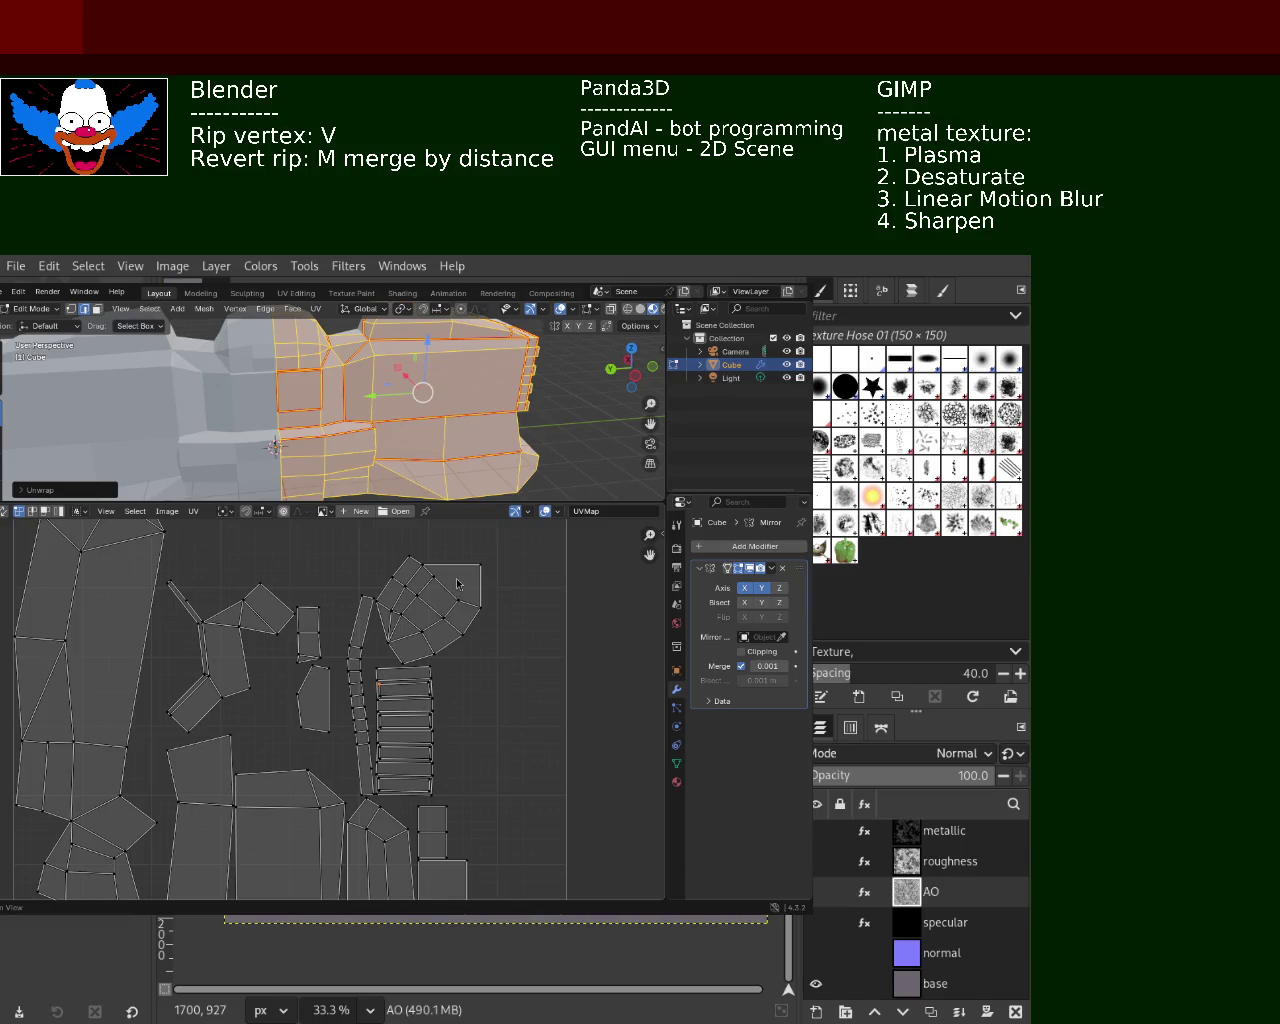
scroll(457, 584, down, 3)
scroll(360, 620, down, 1)
scroll(276, 665, up, 1)
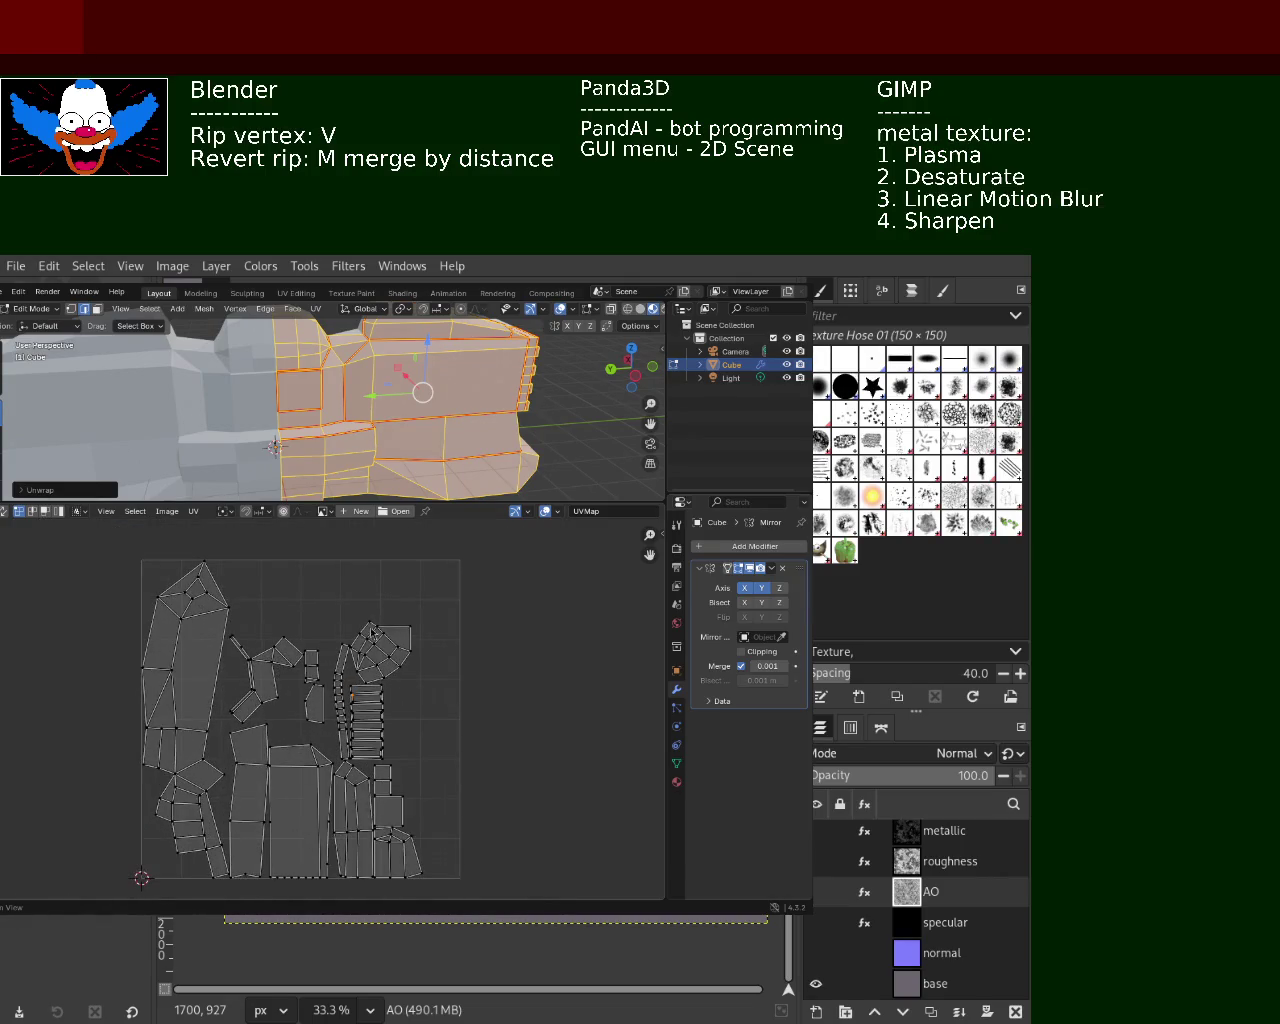
scroll(367, 646, down, 2)
scroll(370, 640, up, 2)
scroll(372, 636, up, 1)
scroll(375, 633, down, 1)
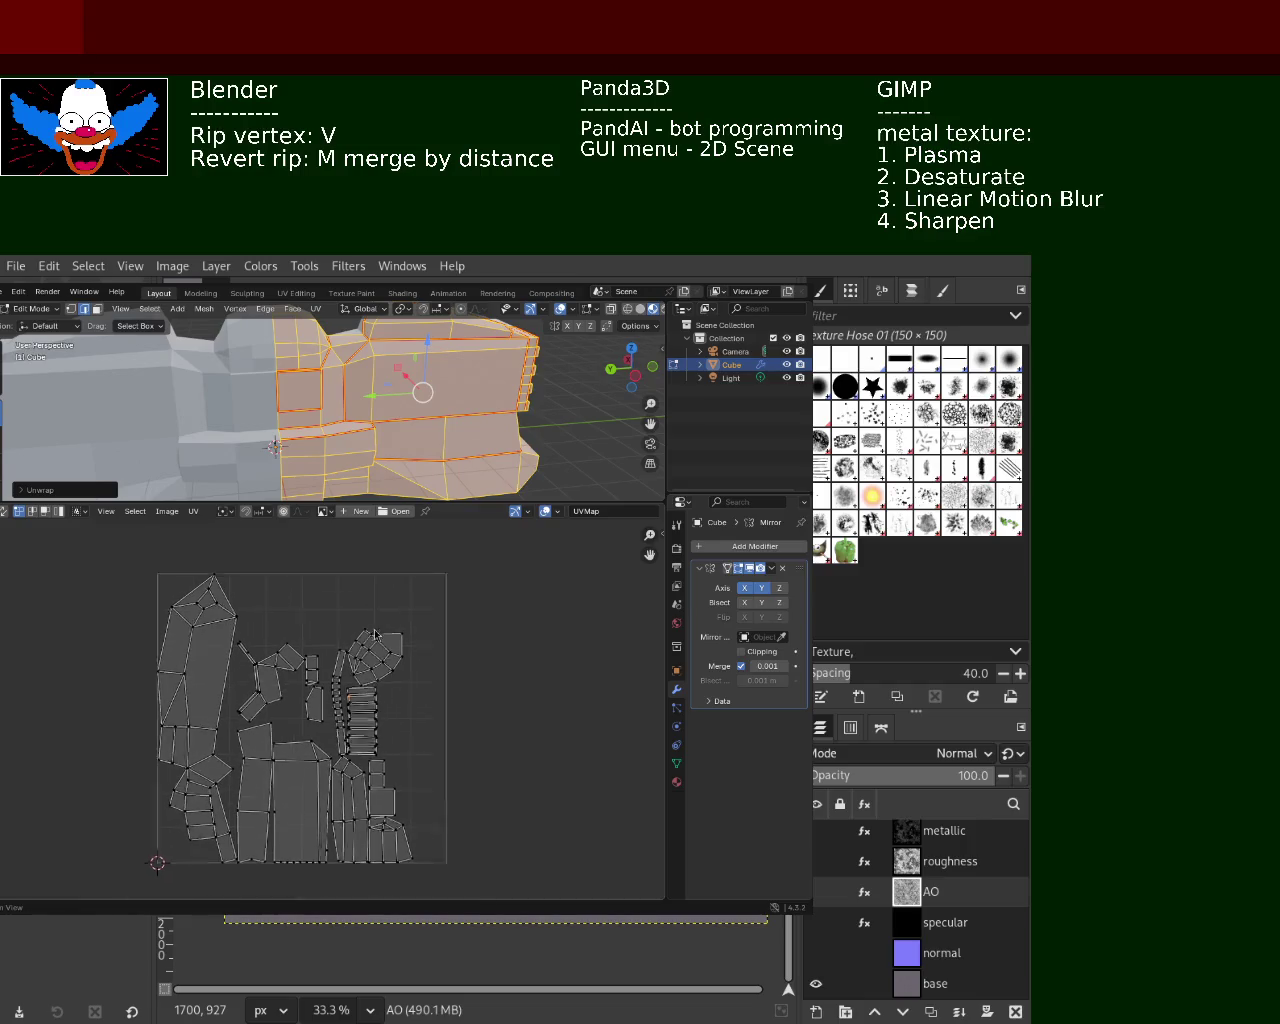
scroll(345, 675, up, 1)
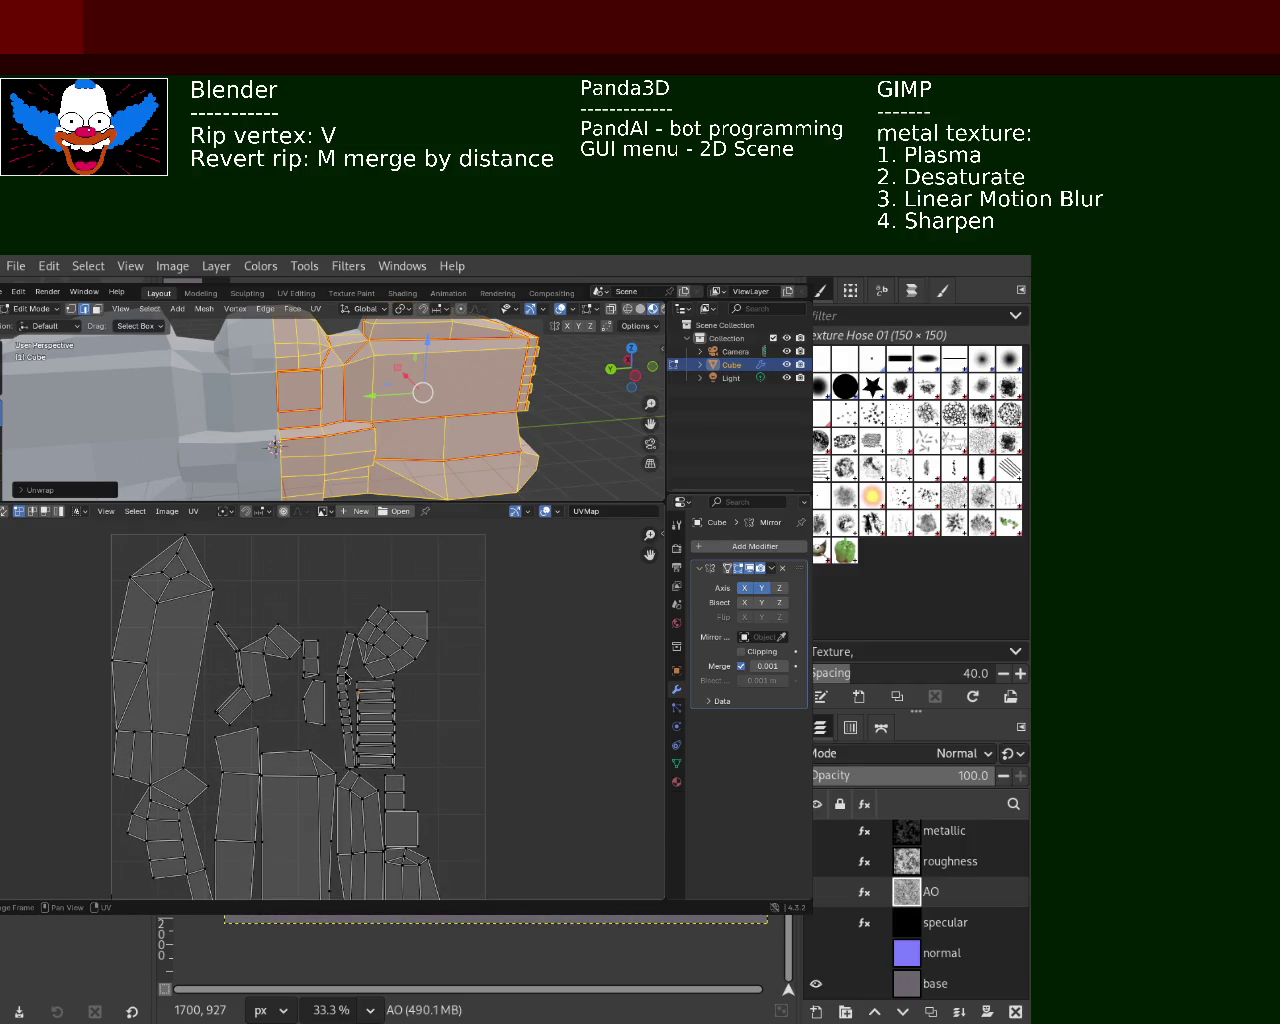
mouse_move(345, 680)
middle_down()
mouse_move(357, 642)
mouse_move(347, 742)
middle_up()
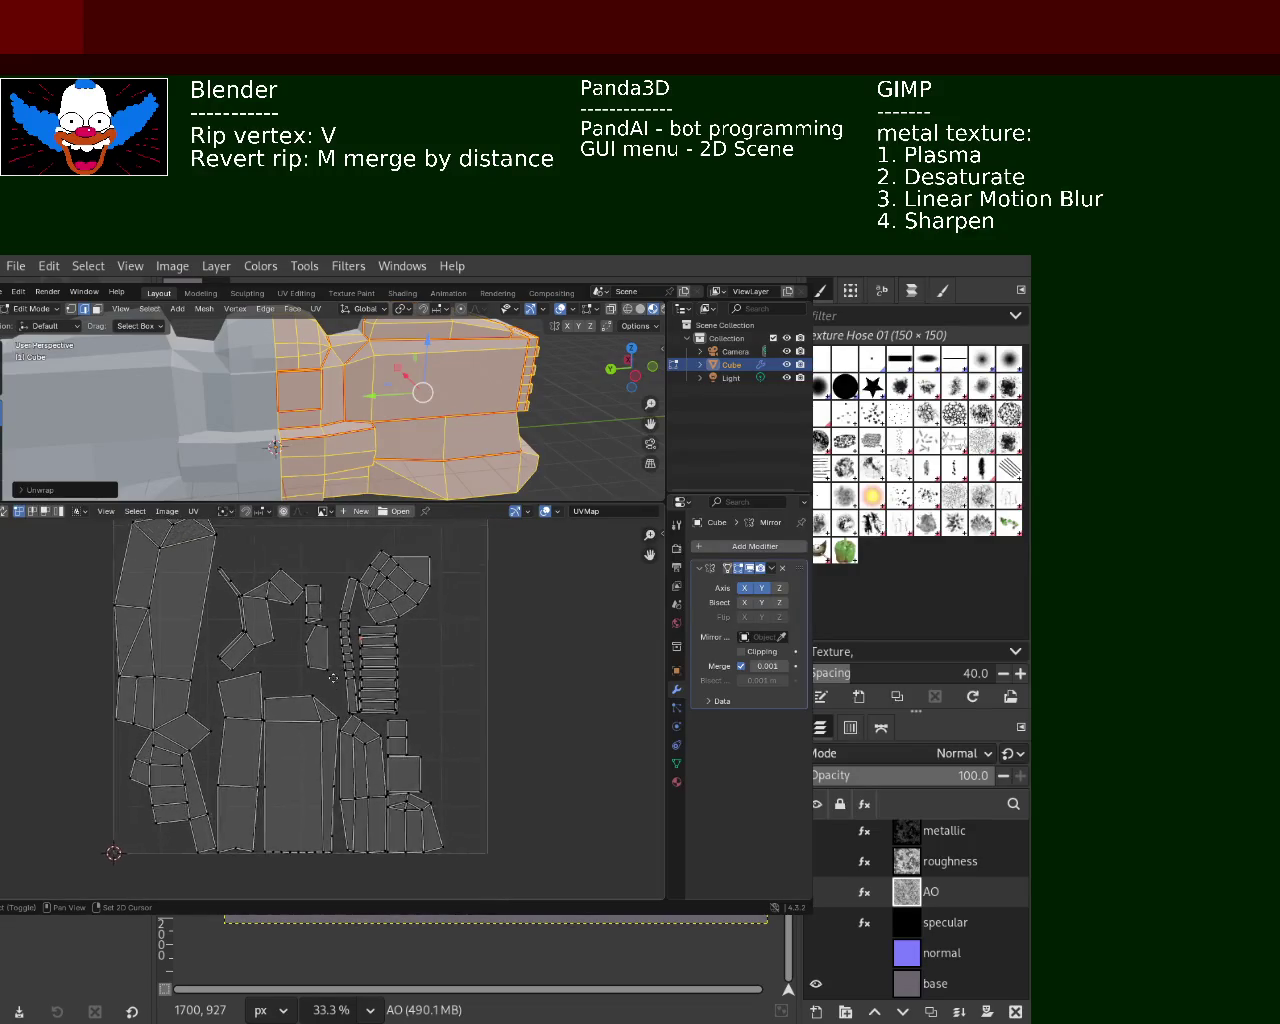
mouse_move(348, 733)
middle_down()
mouse_move(358, 665)
mouse_move(350, 697)
middle_up()
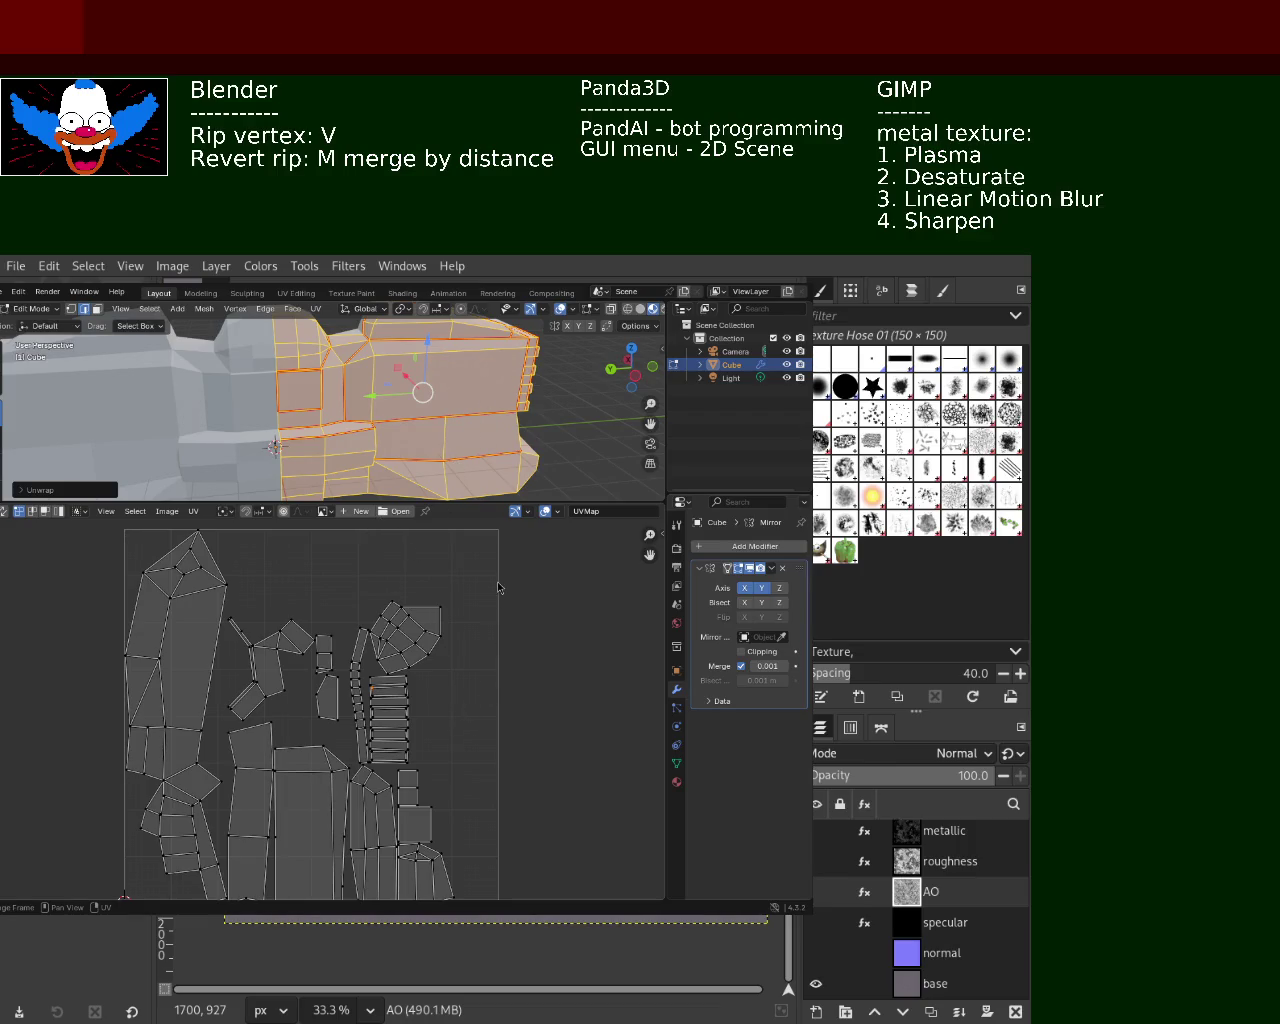
Enlarge the 3D viewport, turn off Y mirroring, and deselect the mesh
drag(445, 502, 445, 661)
mouse_move(526, 472)
middle_down()
mouse_move(437, 498)
mouse_move(523, 446)
mouse_move(535, 460)
mouse_move(440, 488)
middle_up()
click(757, 589)
key(alt+a)
Save computer_1.blend, export the UV layout image, and move Blender aside to reveal GIMP
mouse_move(585, 433)
middle_down()
mouse_move(596, 402)
mouse_move(317, 424)
mouse_move(329, 466)
mouse_move(443, 434)
mouse_move(457, 525)
mouse_move(423, 504)
mouse_move(404, 440)
middle_up()
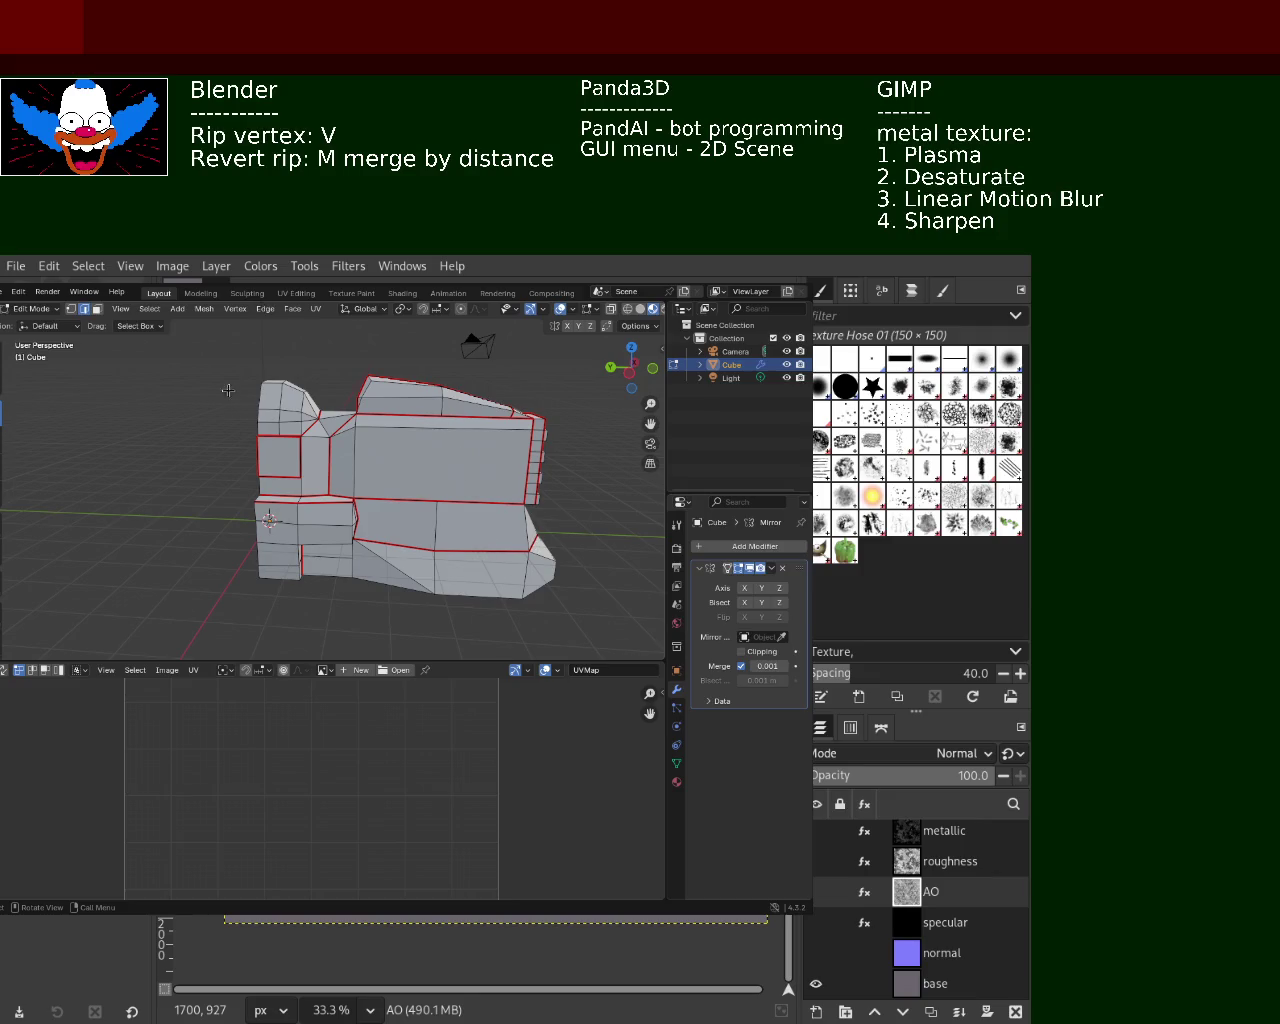
key(ctrl+s)
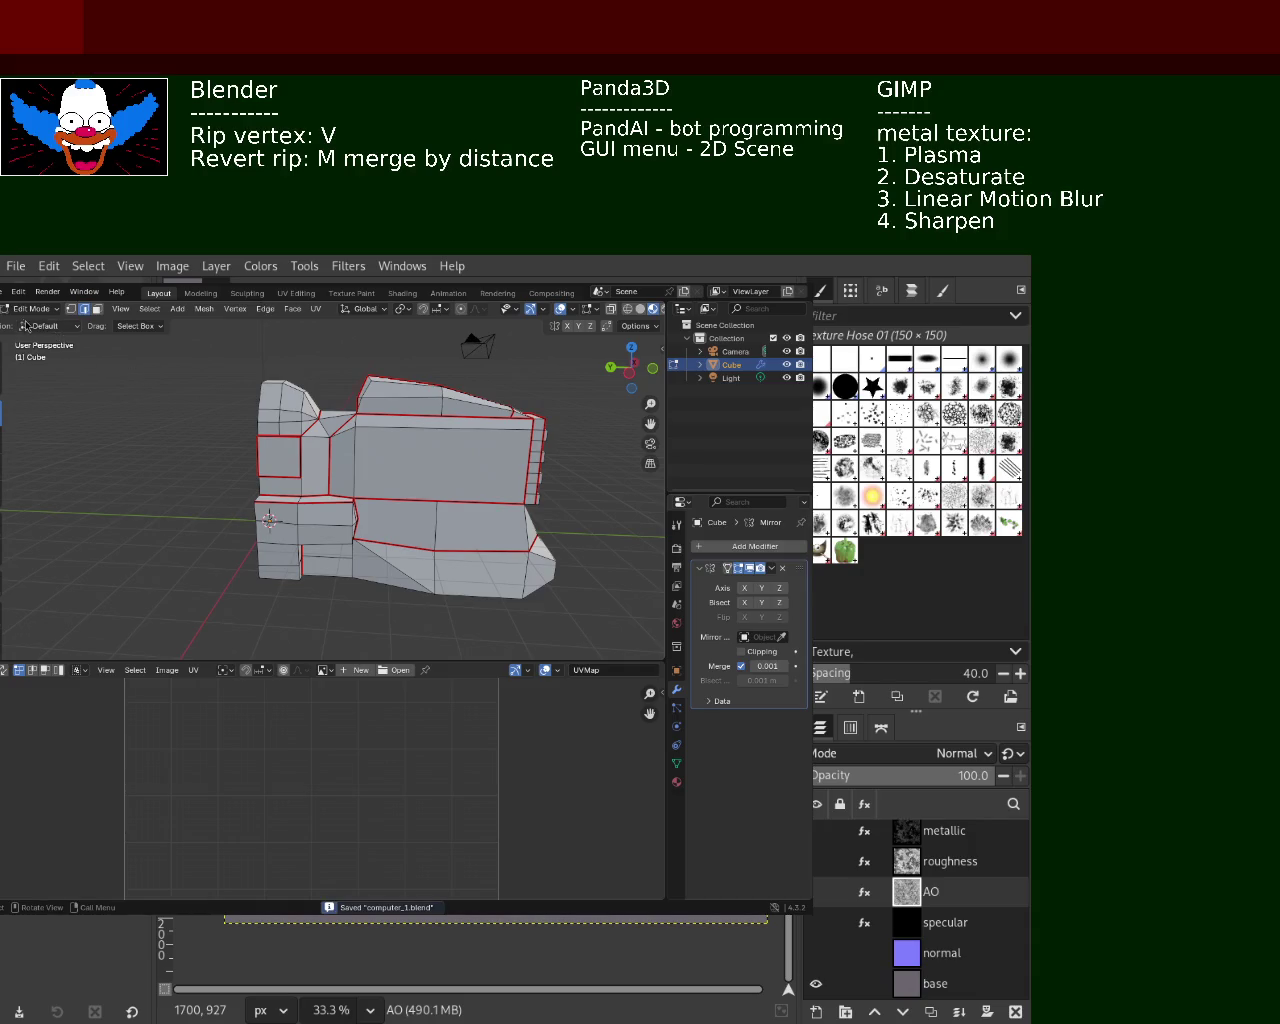
click(4, 296)
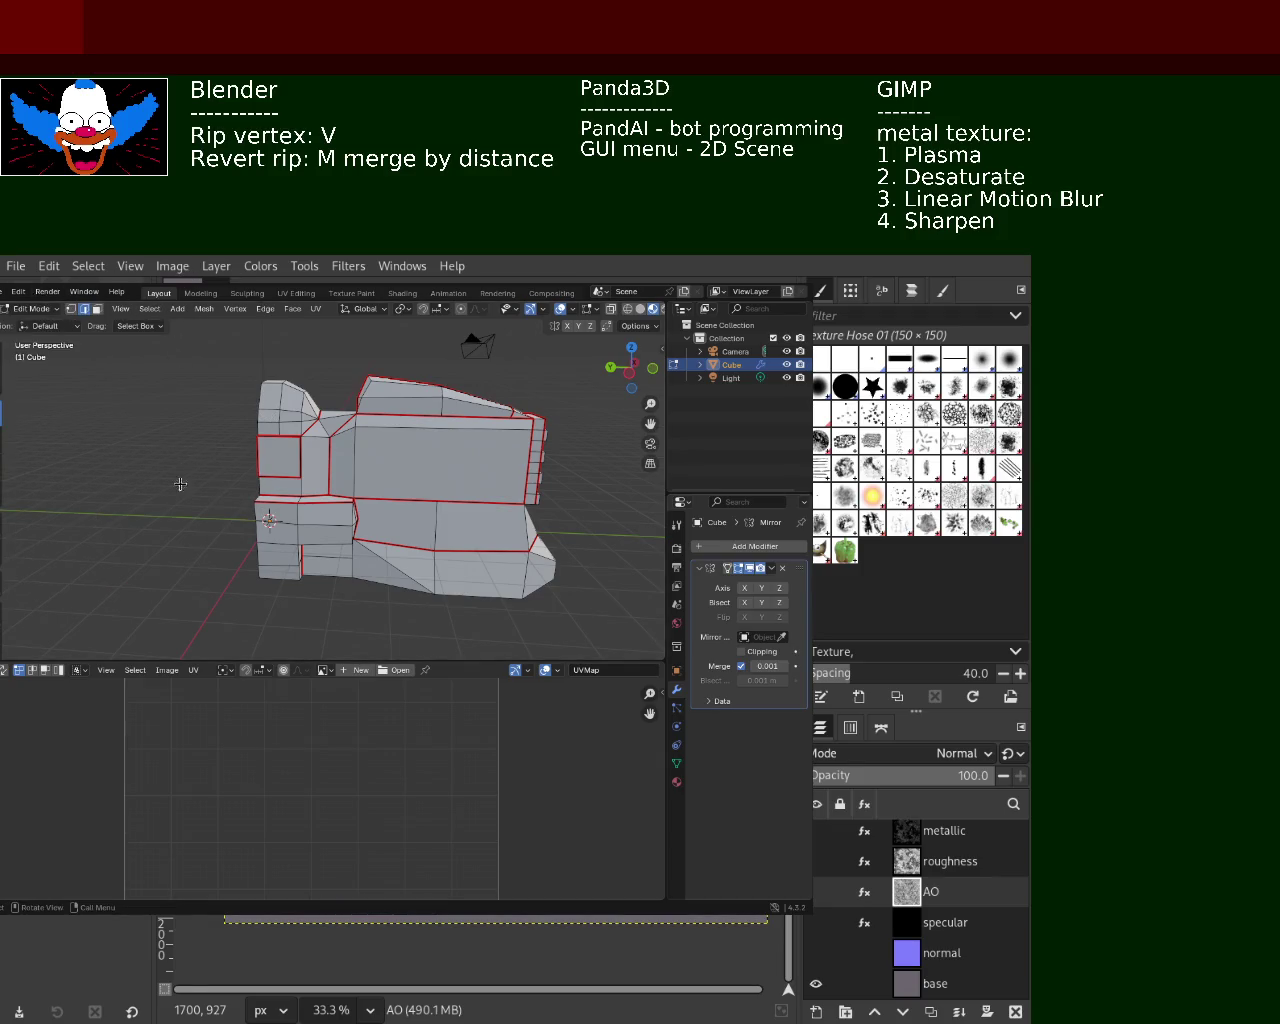
click(4, 670)
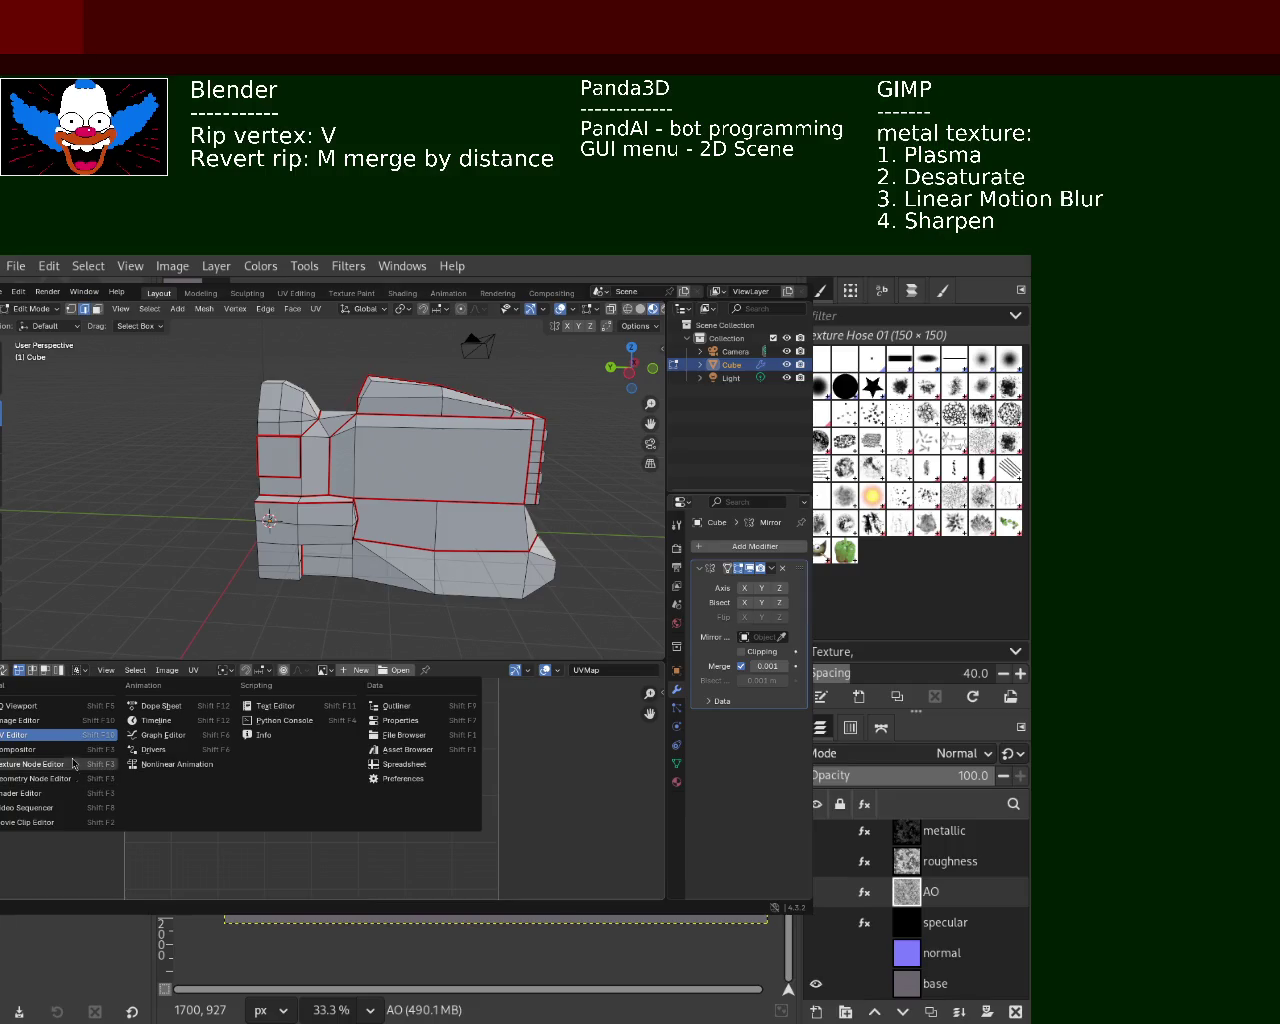
click(70, 870)
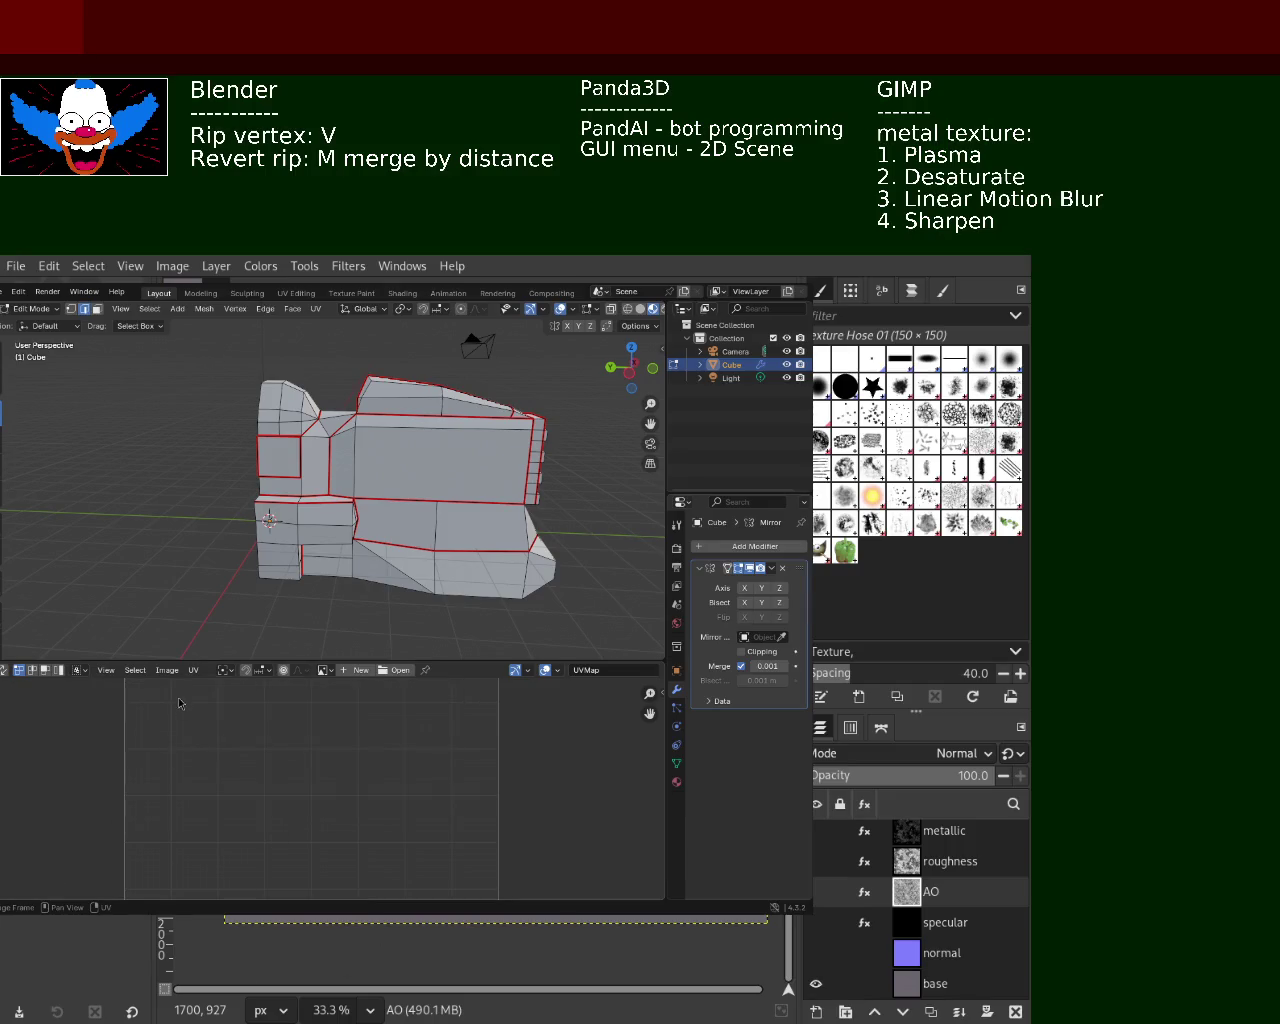
click(193, 670)
alt+drag(394, 497, 976, 511)
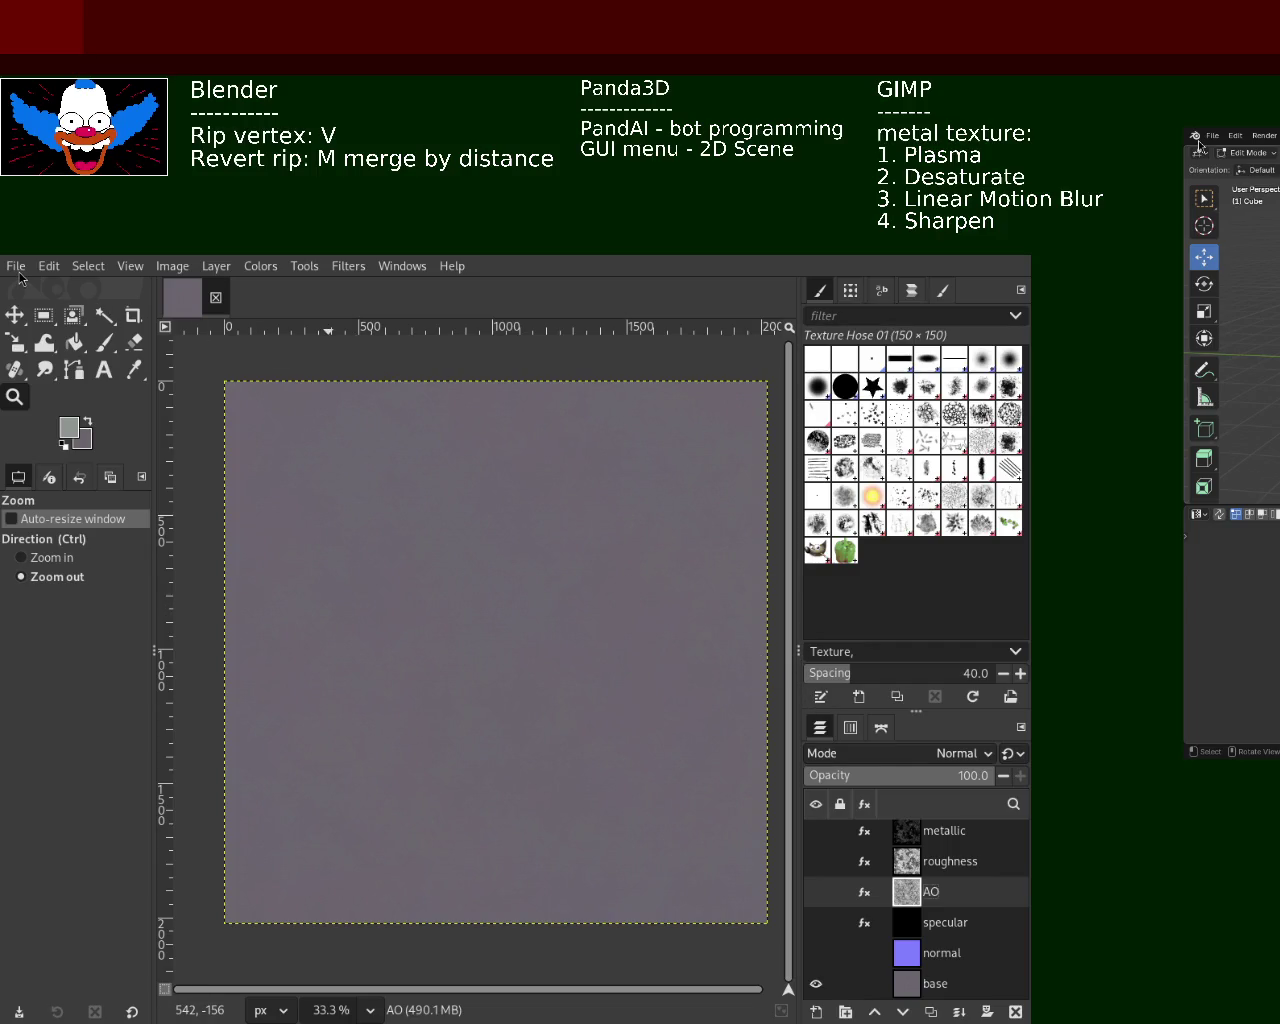
Save the AO texture image, switch to the Background-only image, and save it
key(ctrl+s)
key(ctrl+Tab)
click(184, 296)
click(213, 303)
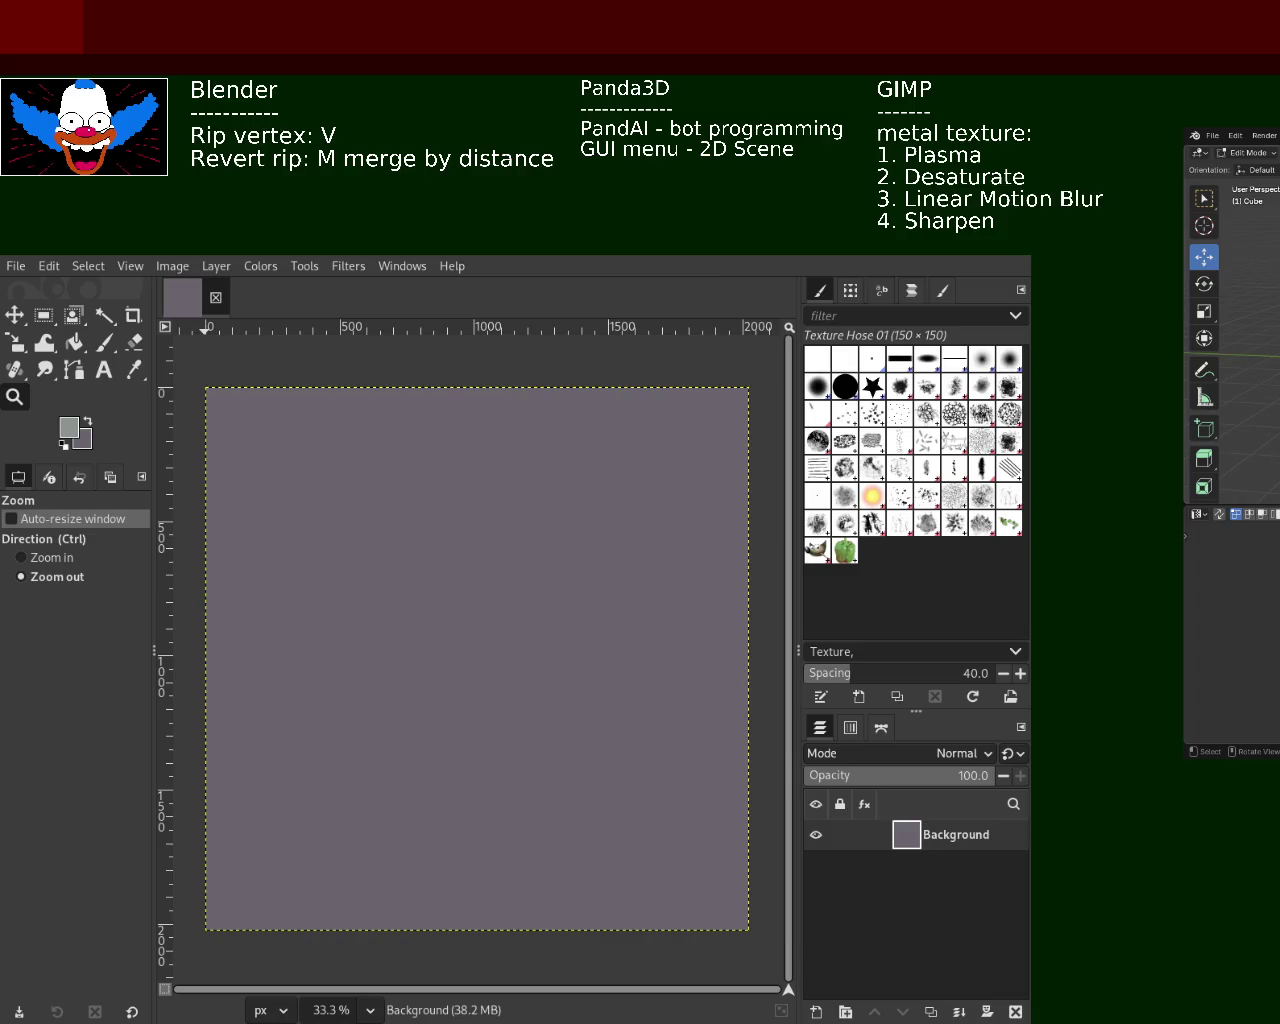
key(ctrl+s)
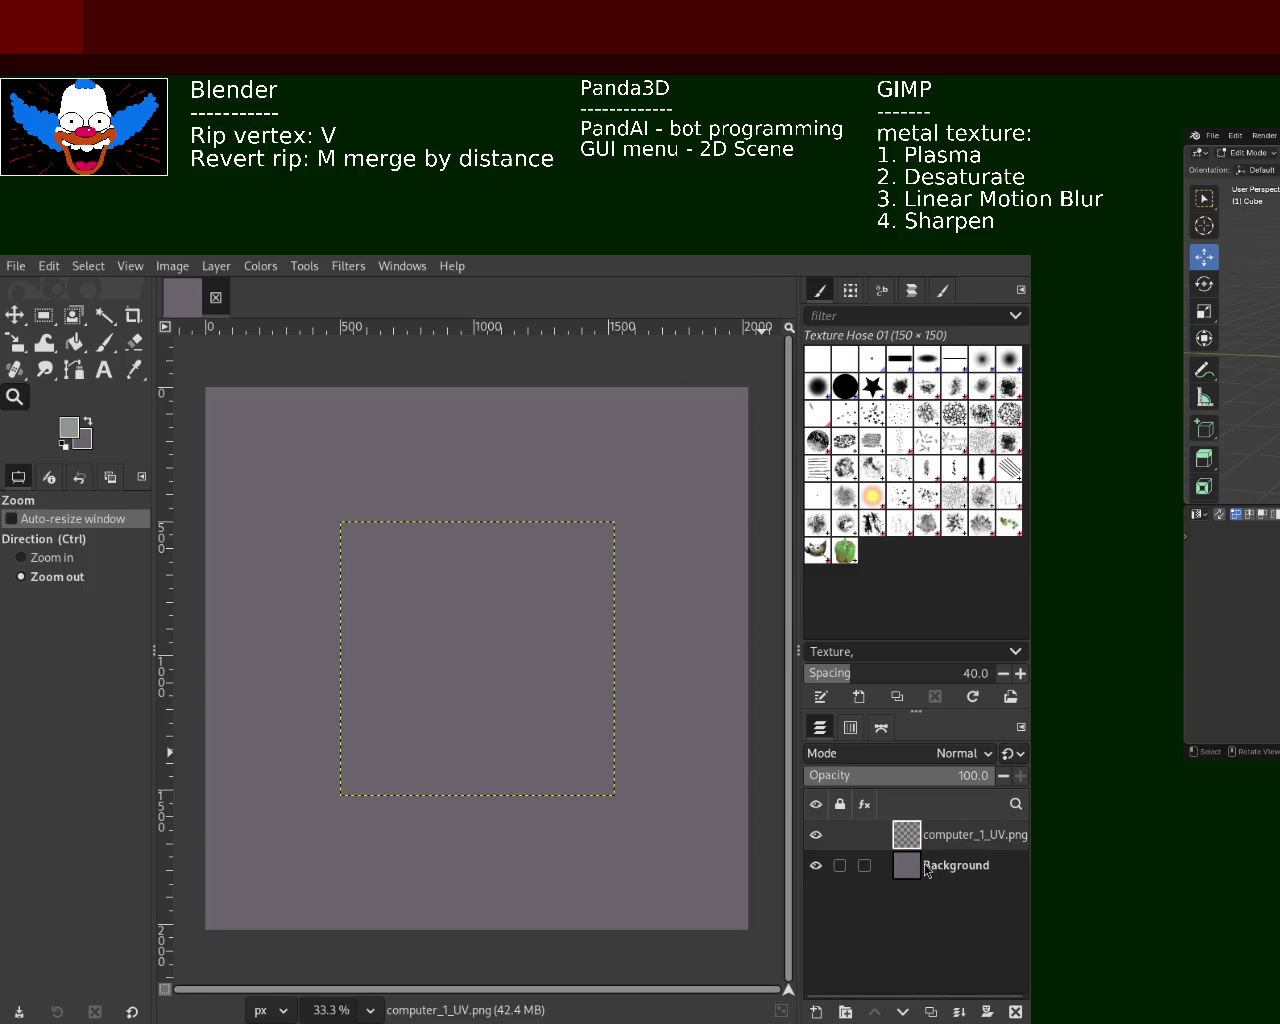
Place the computer_1_UV.png layer below Background and hide Background to inspect the layout
drag(913, 835, 912, 870)
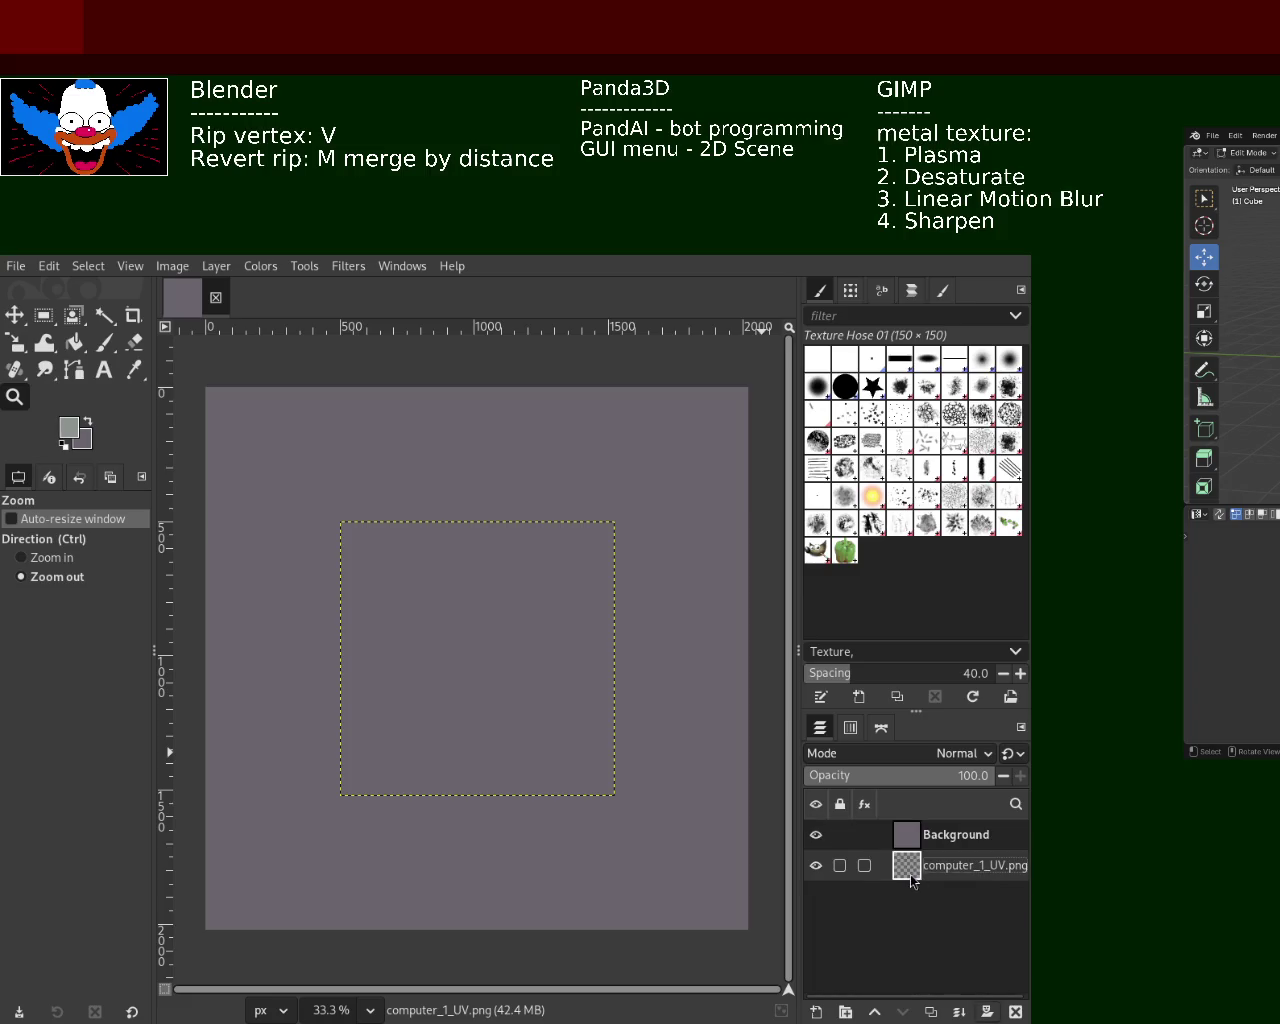
click(816, 835)
click(816, 835)
key(alt+Tab)
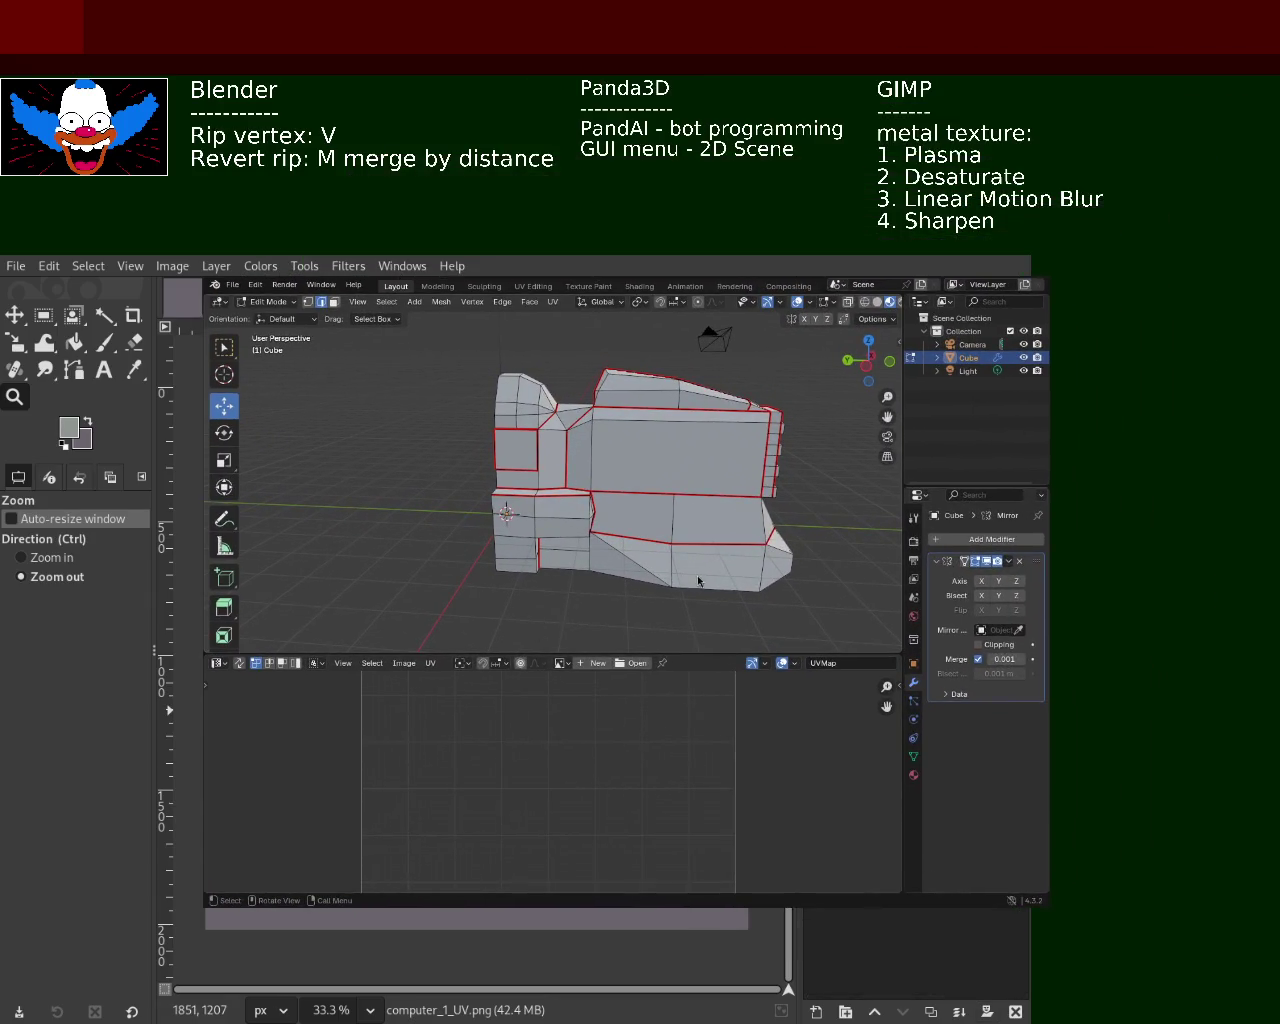
Select the whole mesh and all UV islands, undoing an accidental GIMP layer deletion
key(a)
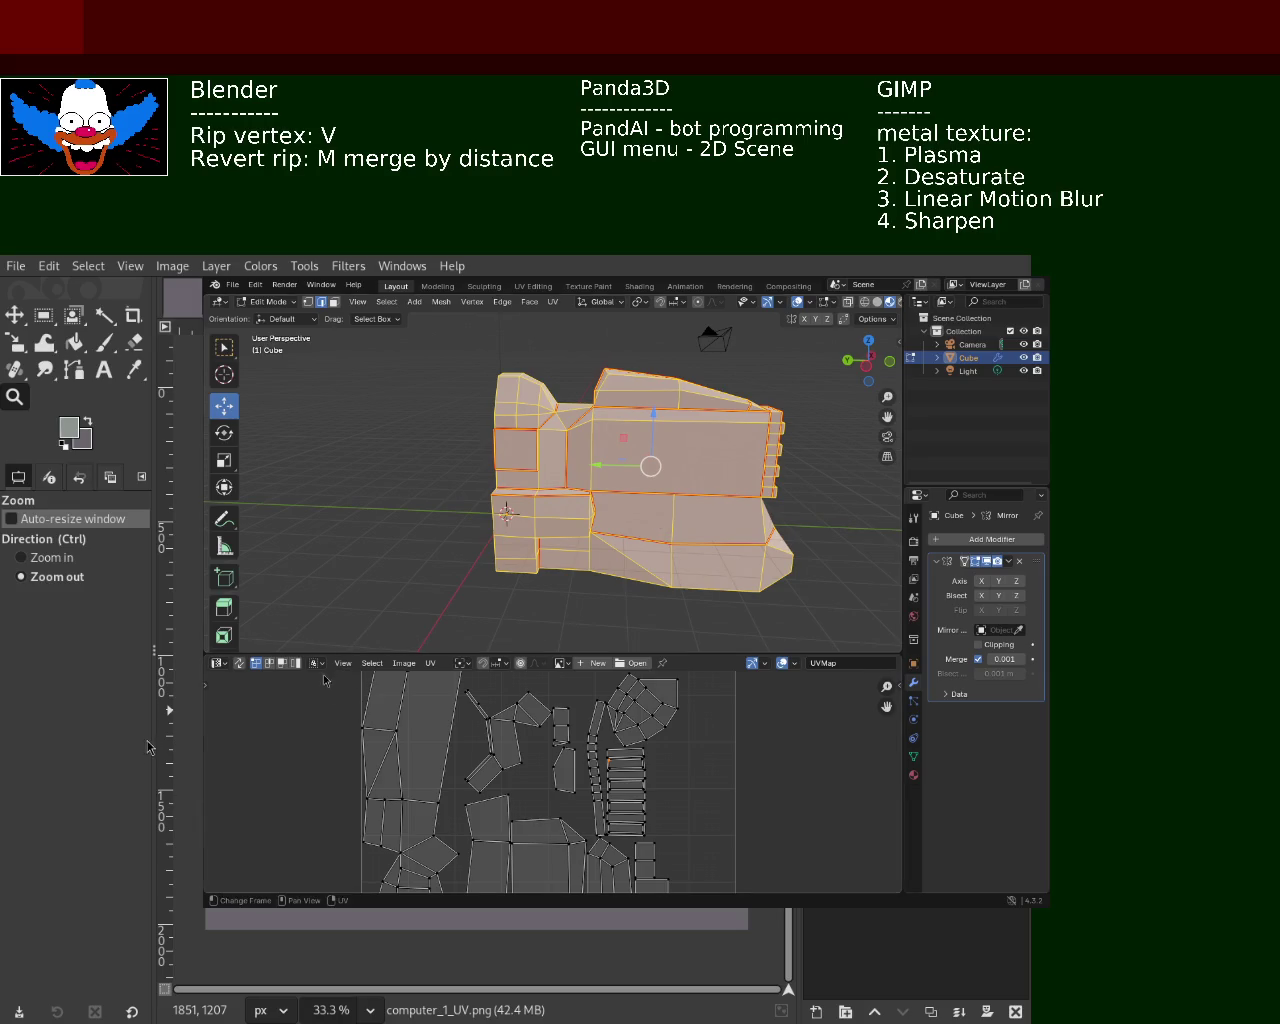
key(a)
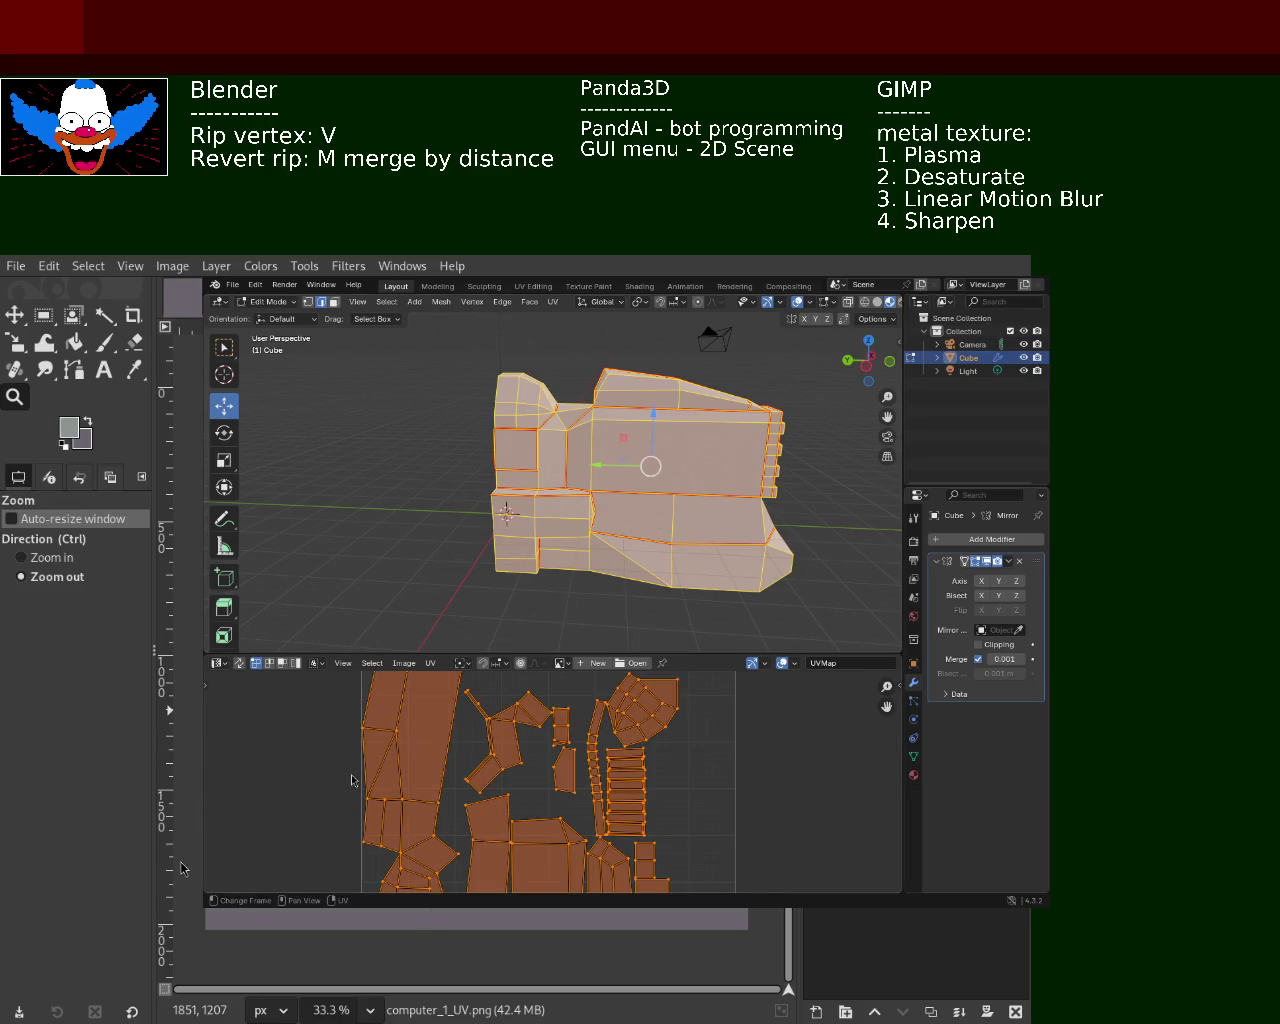
click(430, 664)
click(1015, 1013)
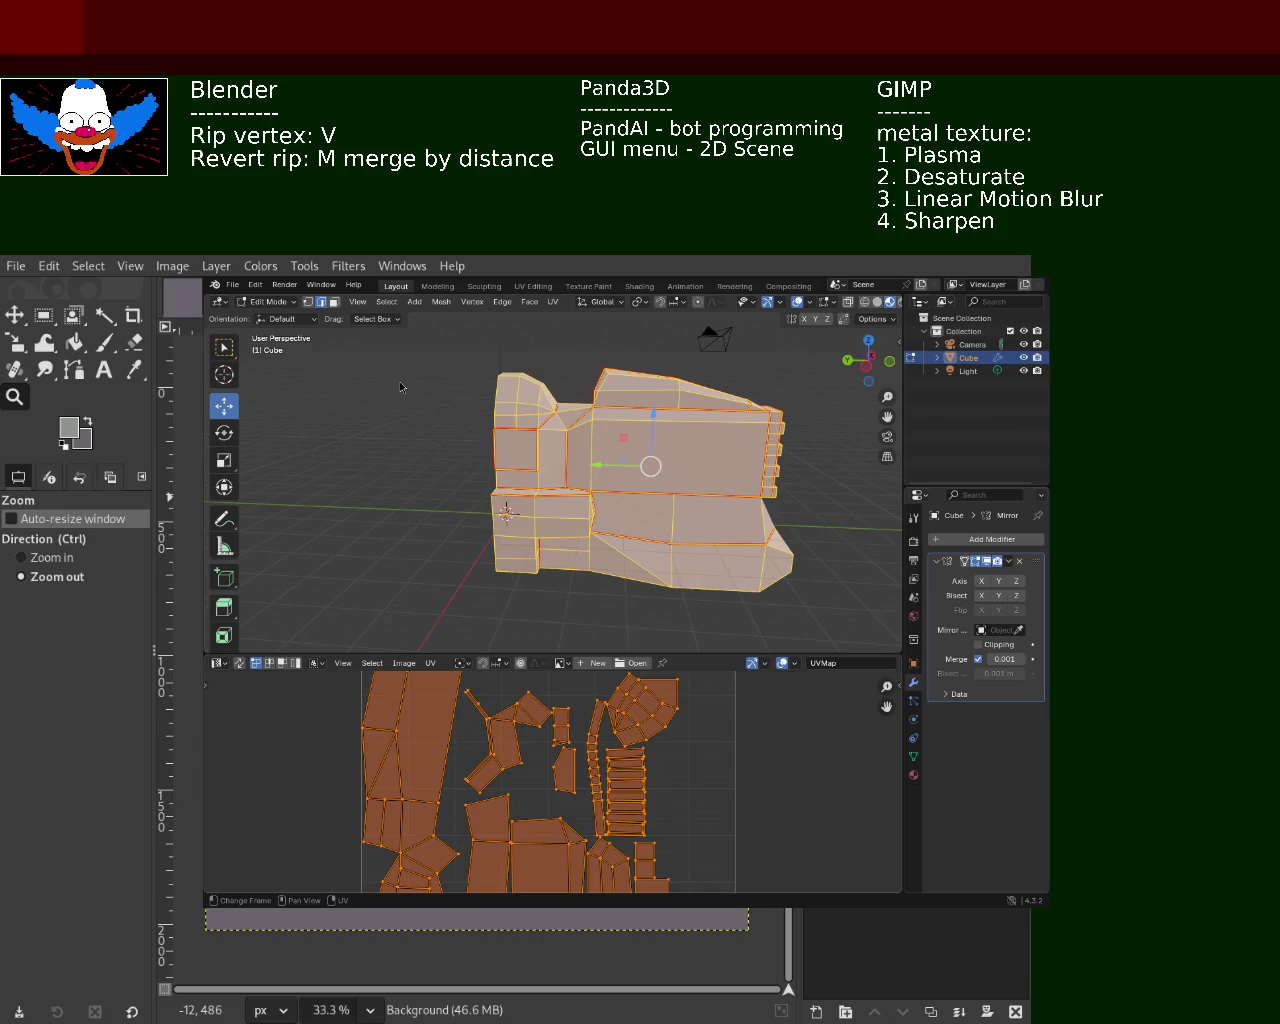
key(ctrl+z)
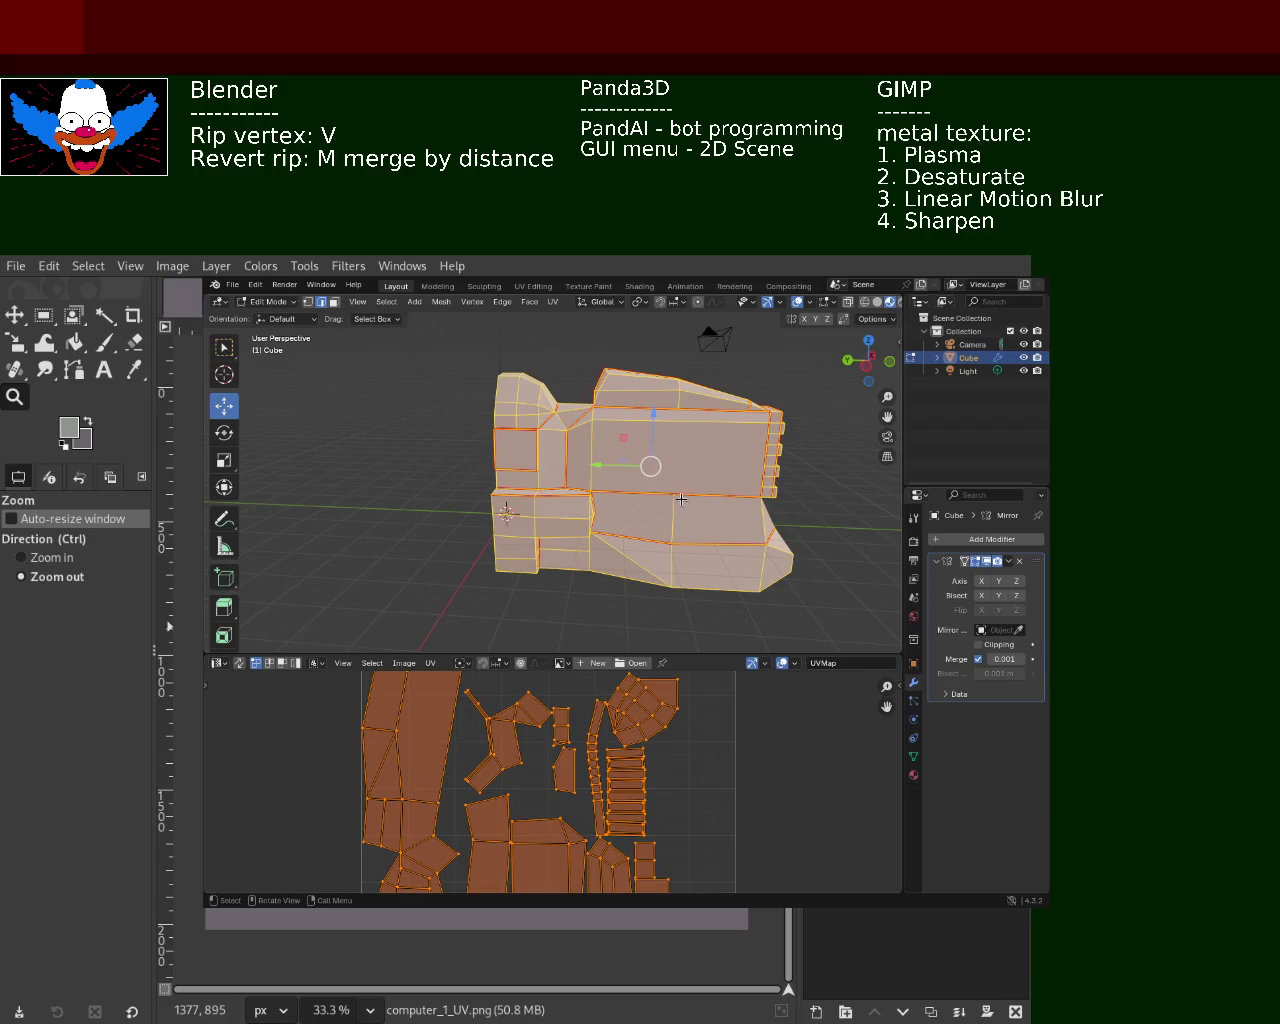
Reselect the whole mesh after deselecting it, and clear the UV island selection
key(alt+a)
mouse_move(614, 498)
middle_down()
mouse_move(579, 487)
mouse_move(580, 471)
middle_up()
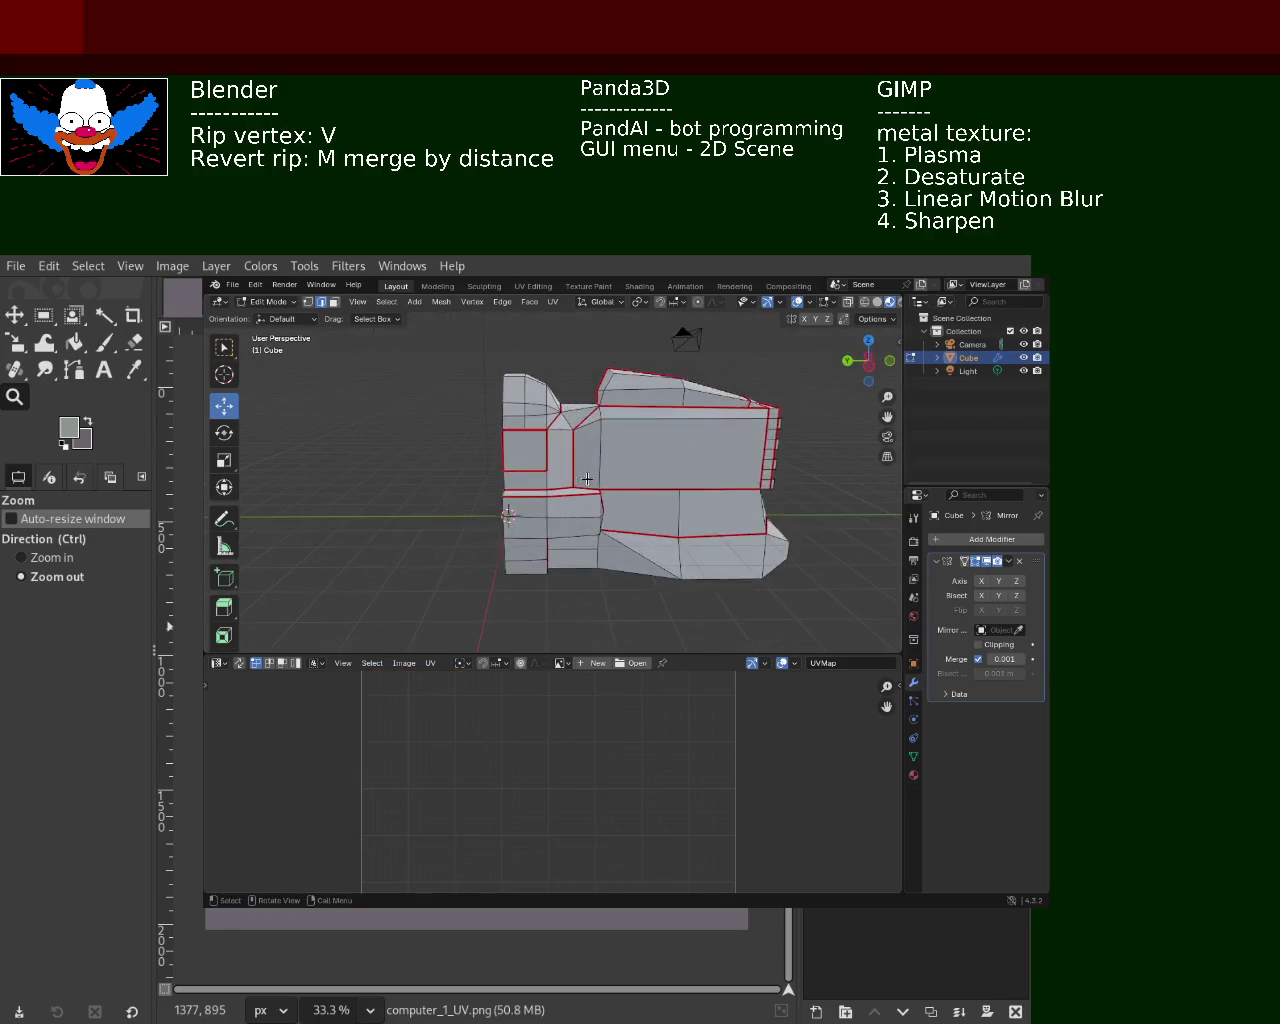
key(a)
click(766, 808)
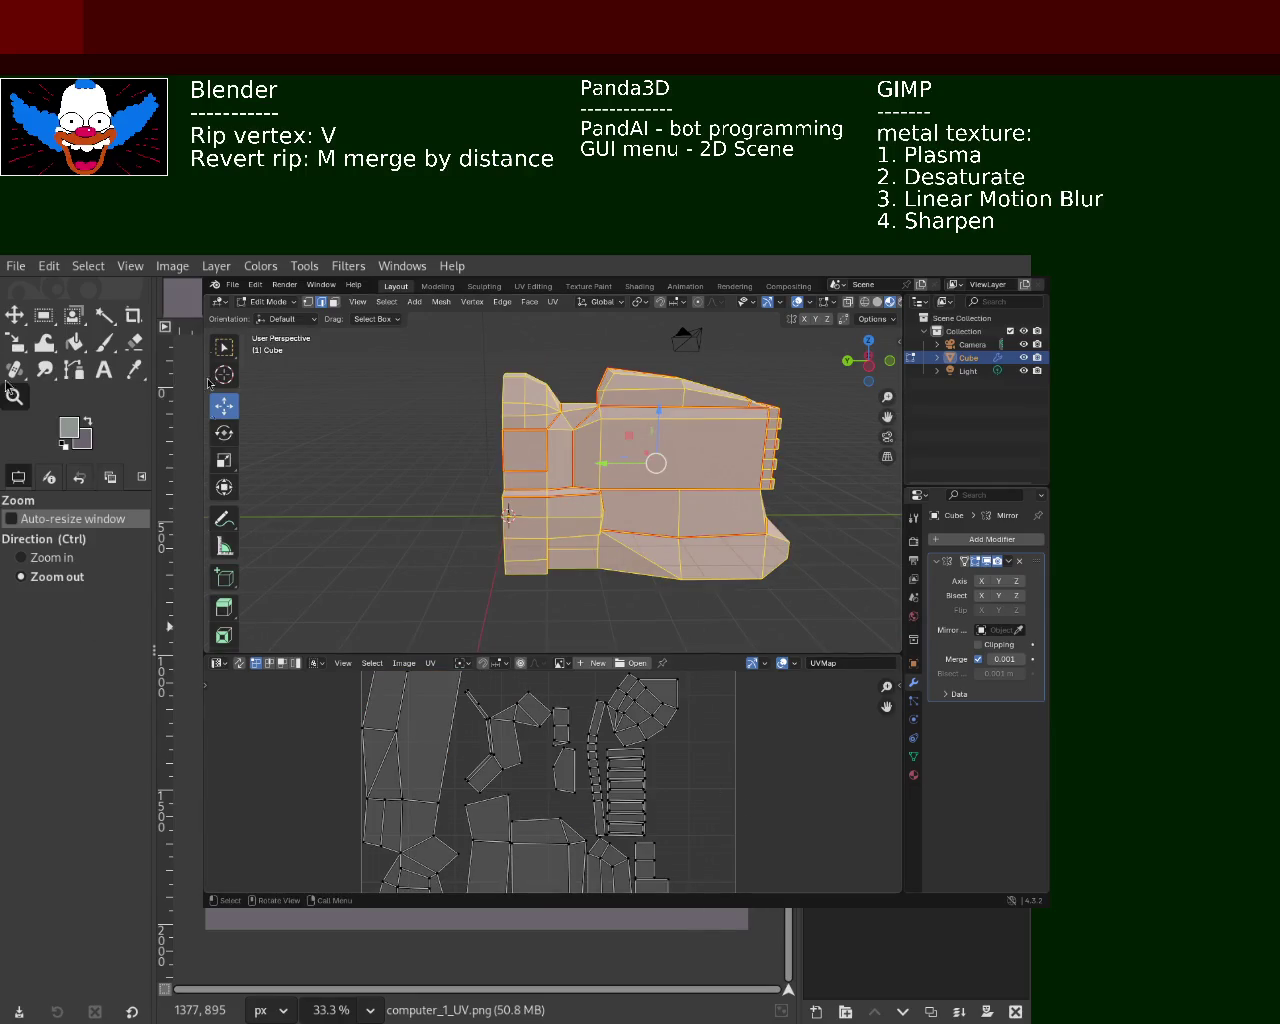
click(430, 663)
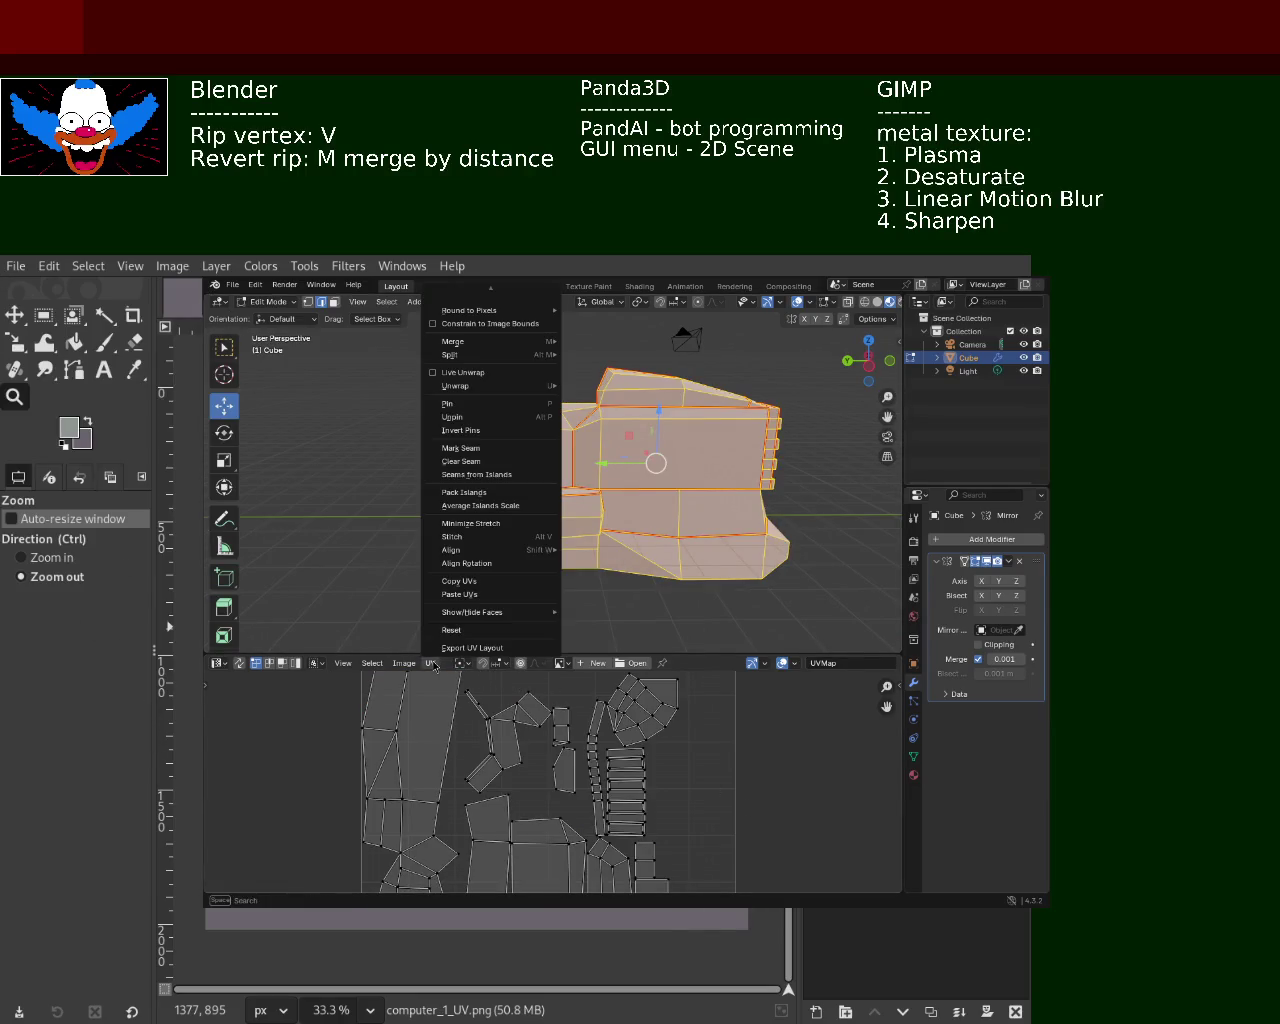
Export the UV layout over computer_1_UV.png, then activate Background in GIMP and save
click(432, 664)
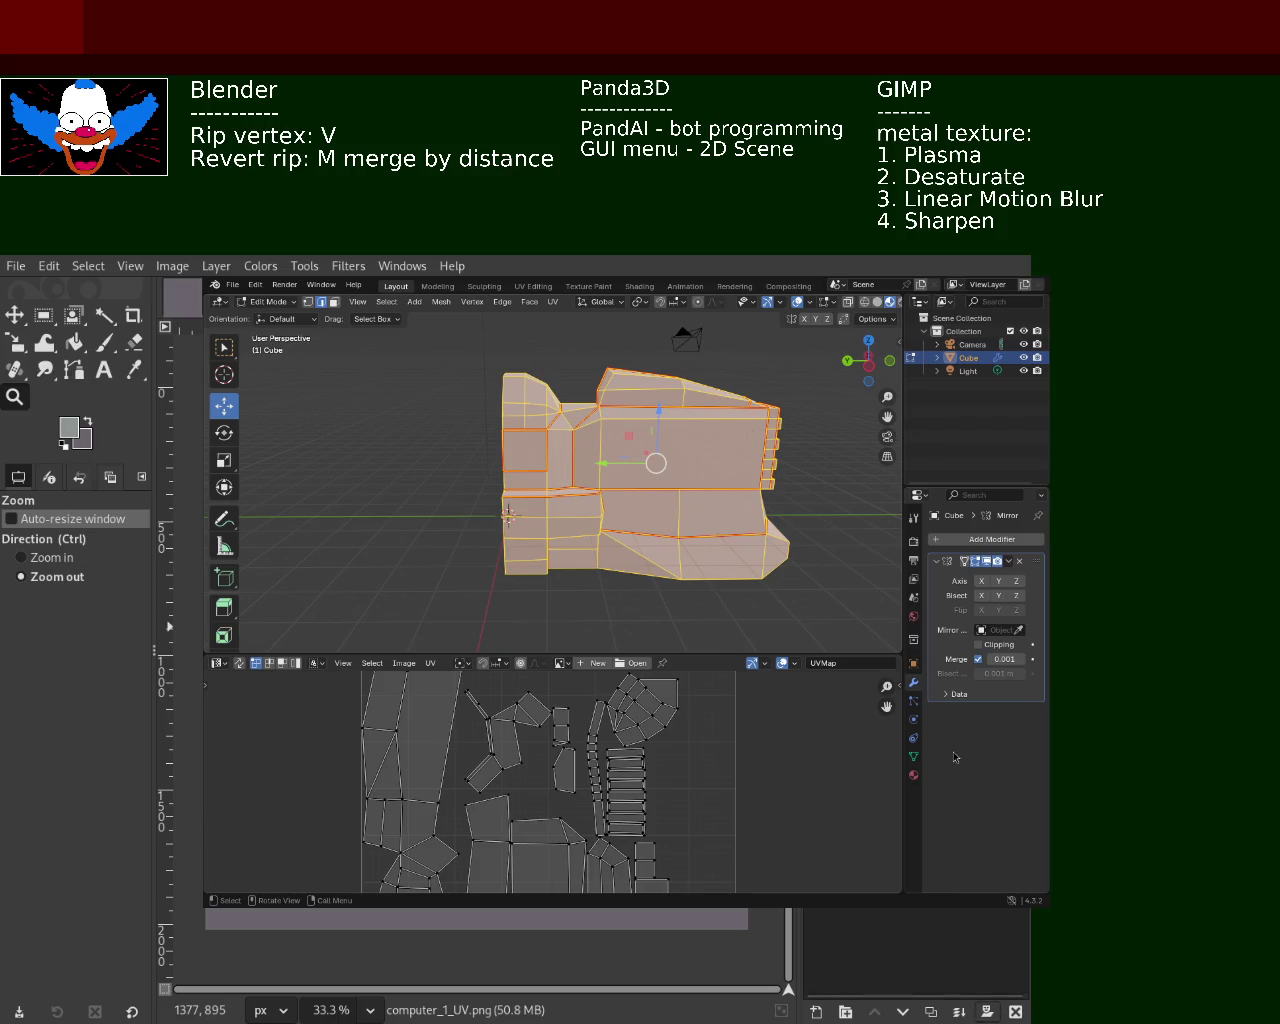
click(1017, 1013)
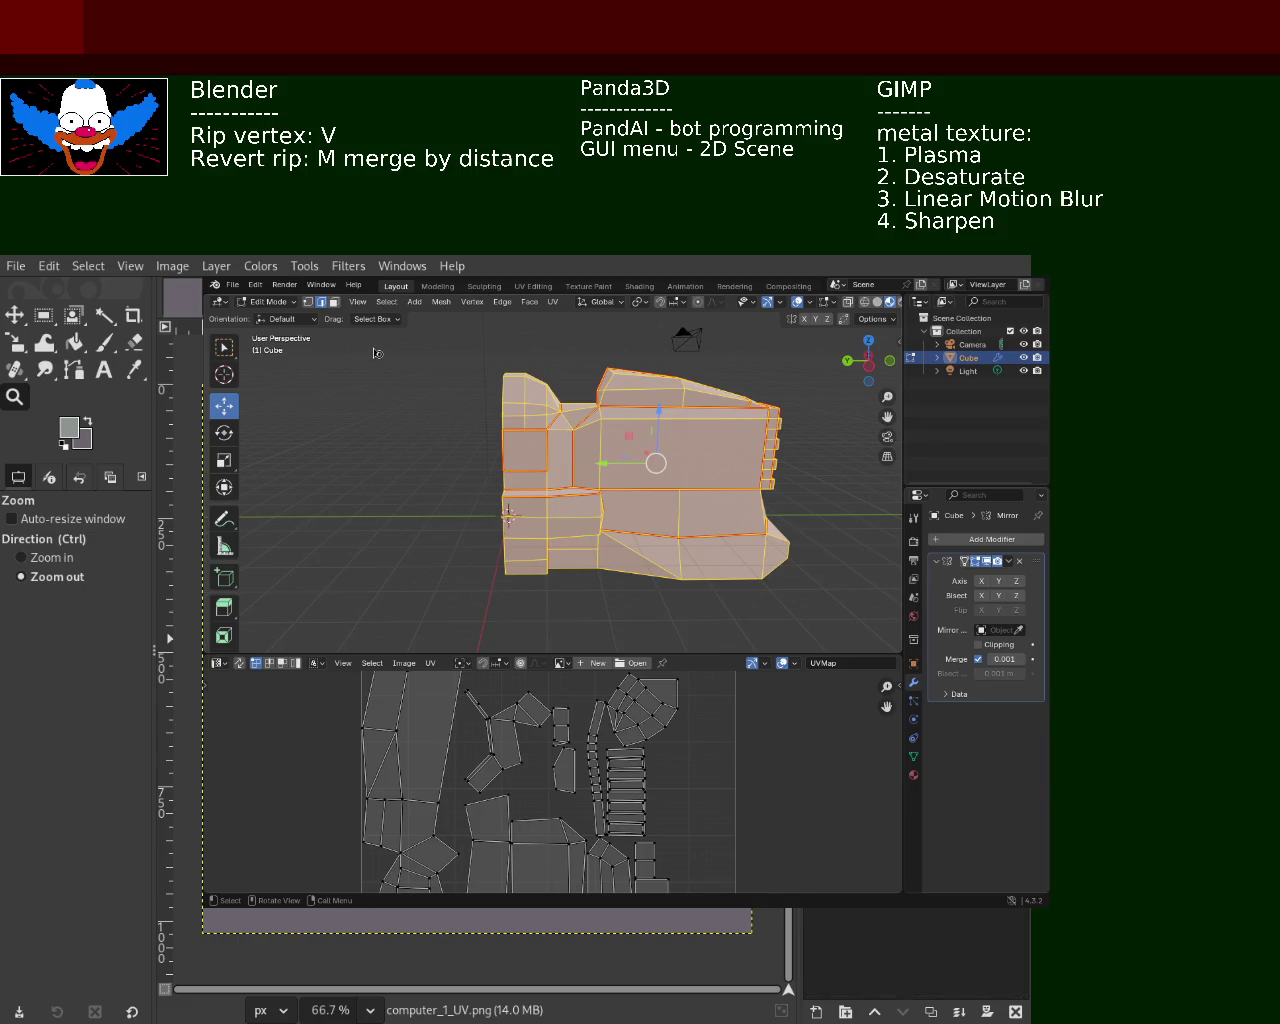
key(ctrl+s)
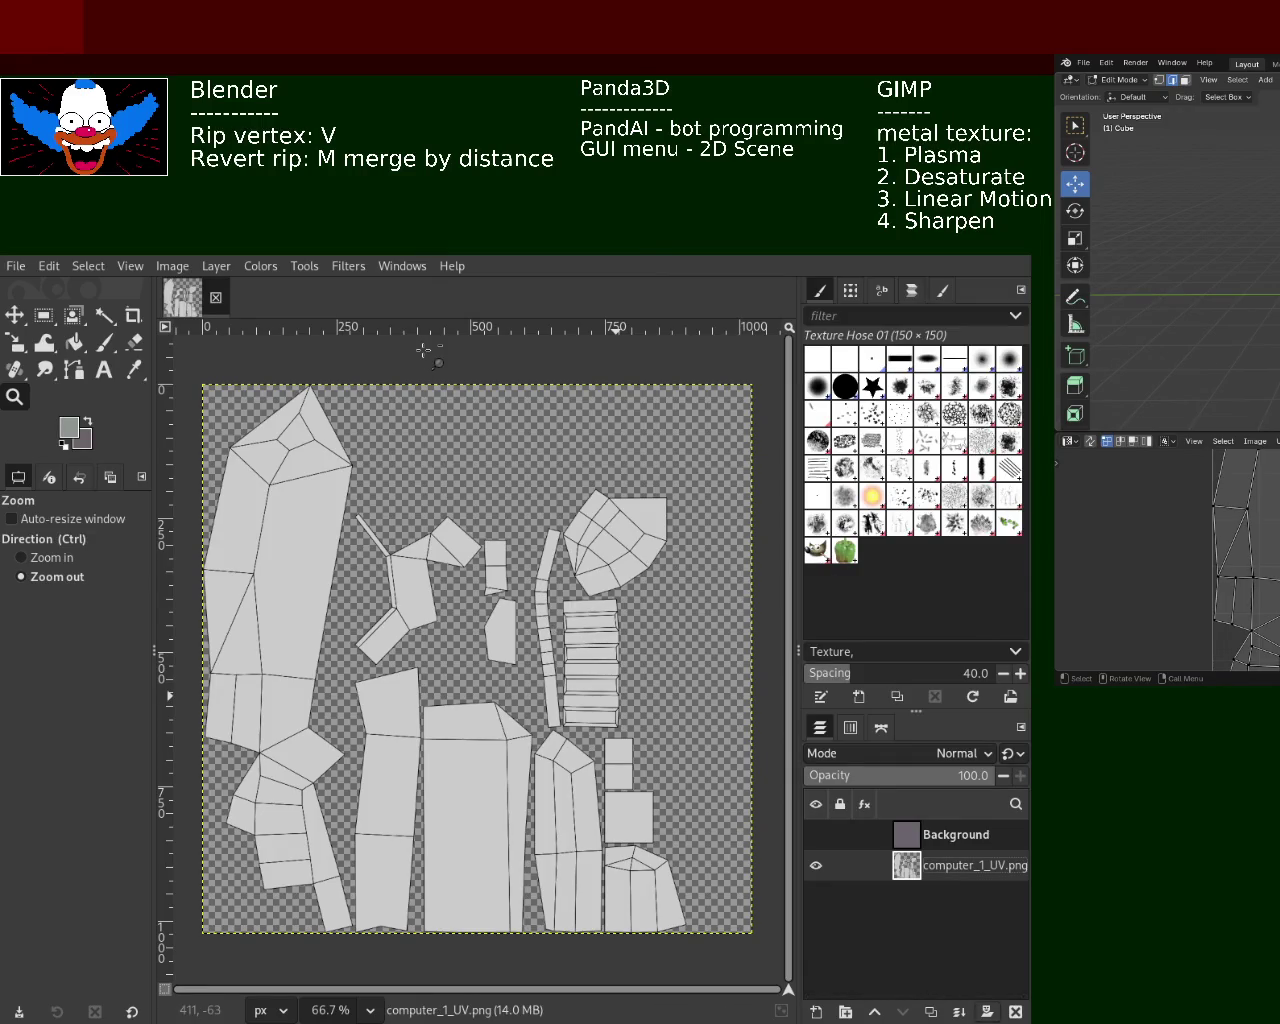
Add two new transparent layers to the GIMP image
shift+click(820, 1012)
shift+click(820, 1012)
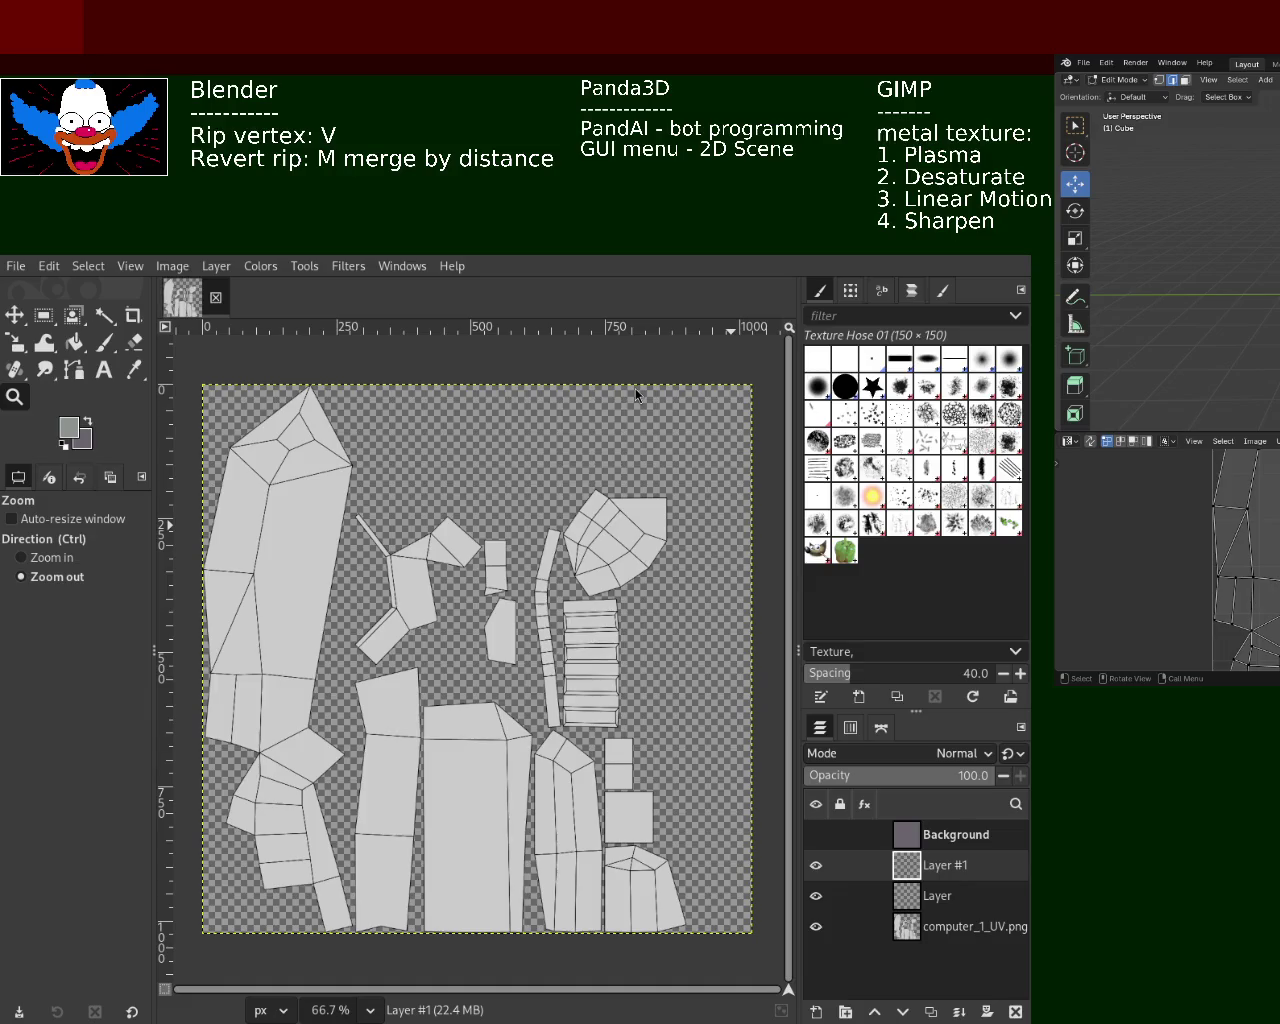
key(alt+Tab)
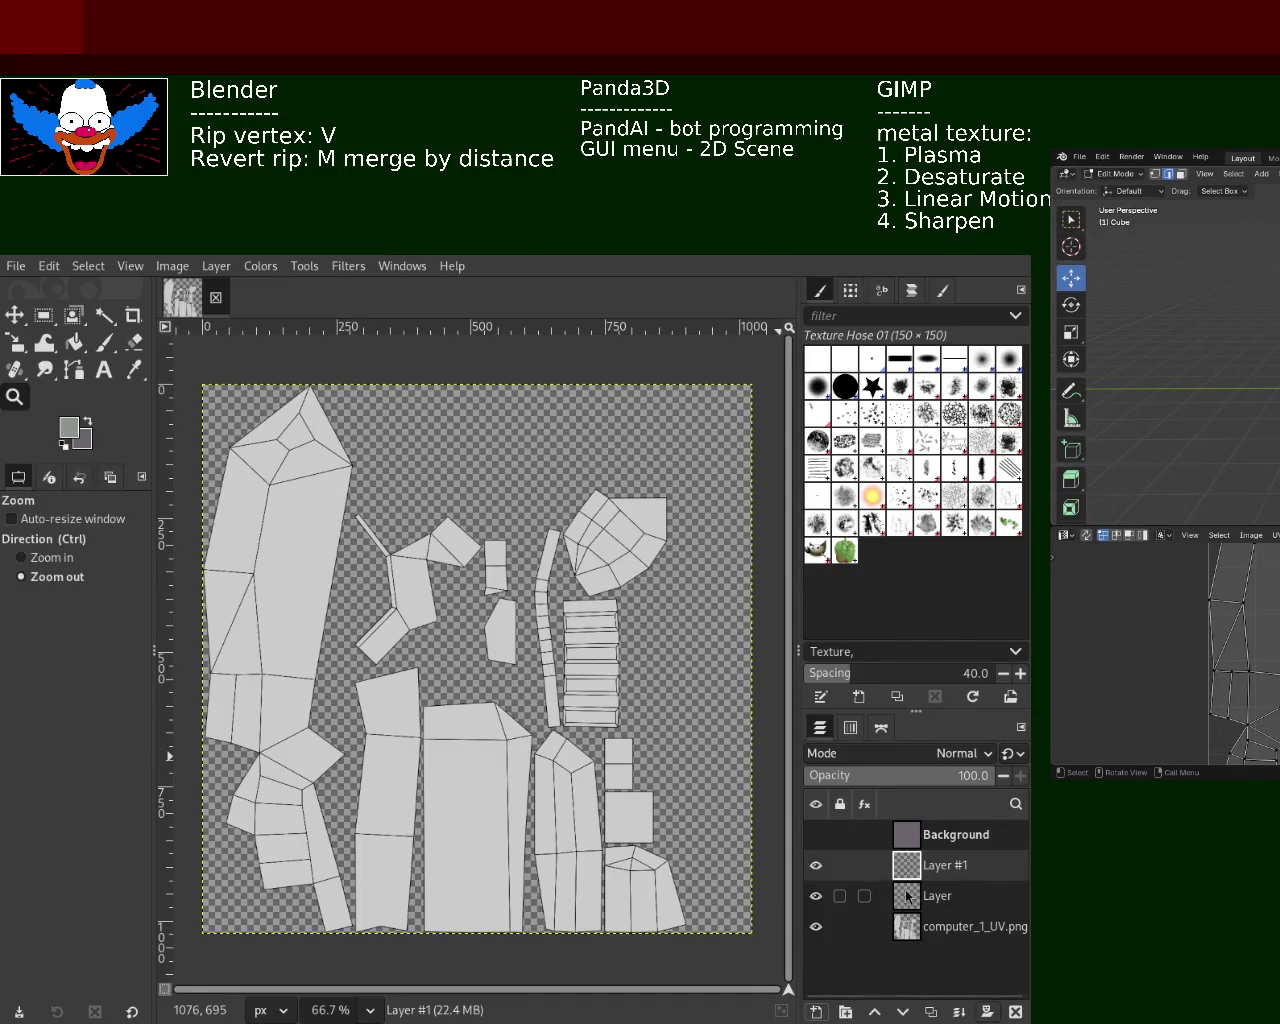
Hide Layer #1, Layer and computer_1_UV.png, and show the Background layer
click(940, 834)
click(816, 865)
click(816, 896)
click(816, 926)
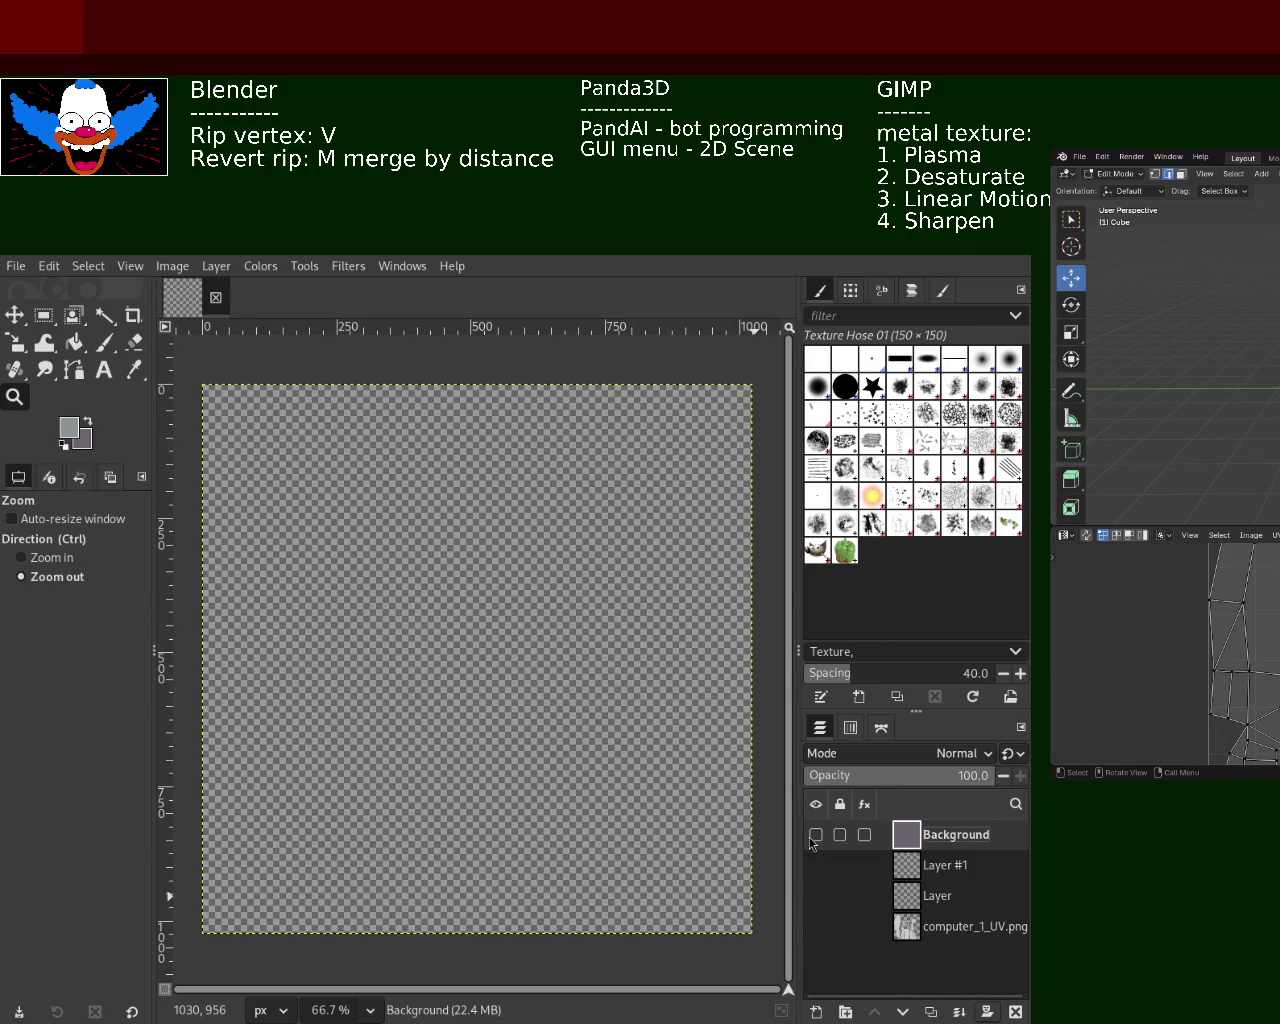
click(816, 834)
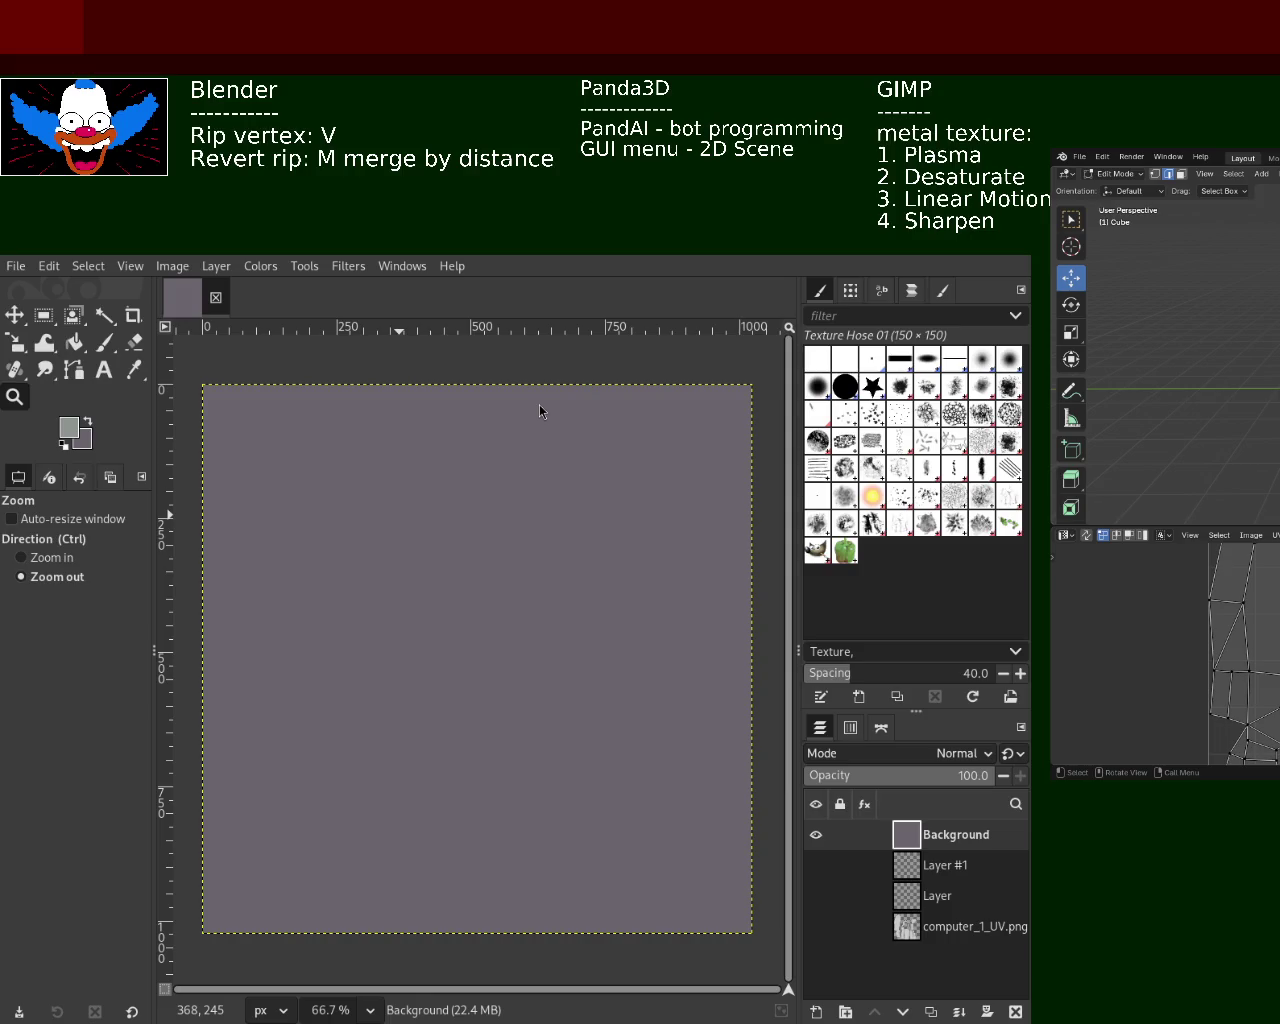
Render a cloudy plasma pattern on the Background layer and desaturate it to grey
click(363, 268)
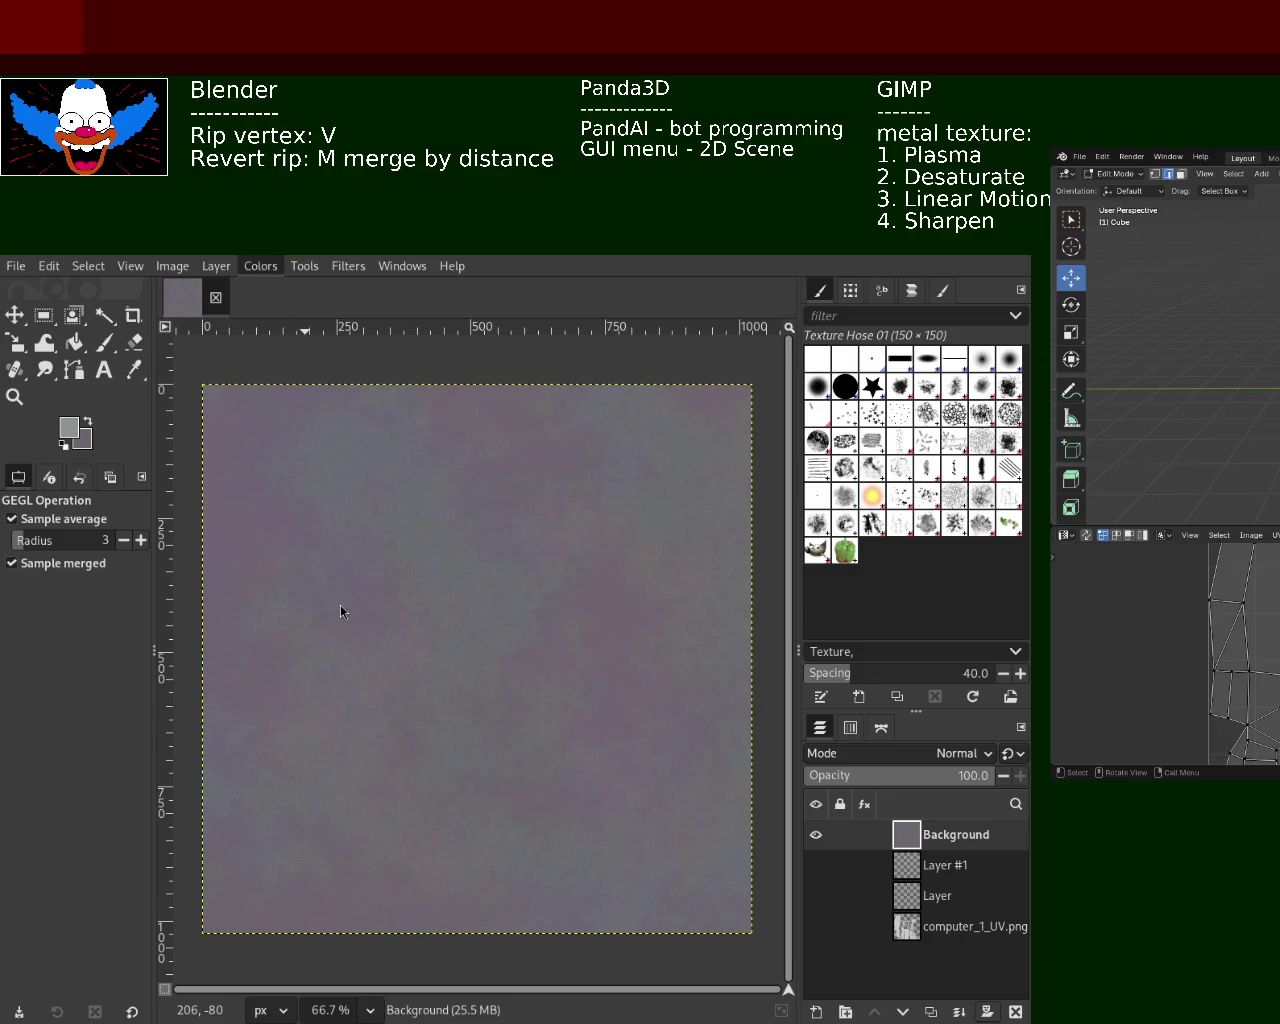
click(523, 634)
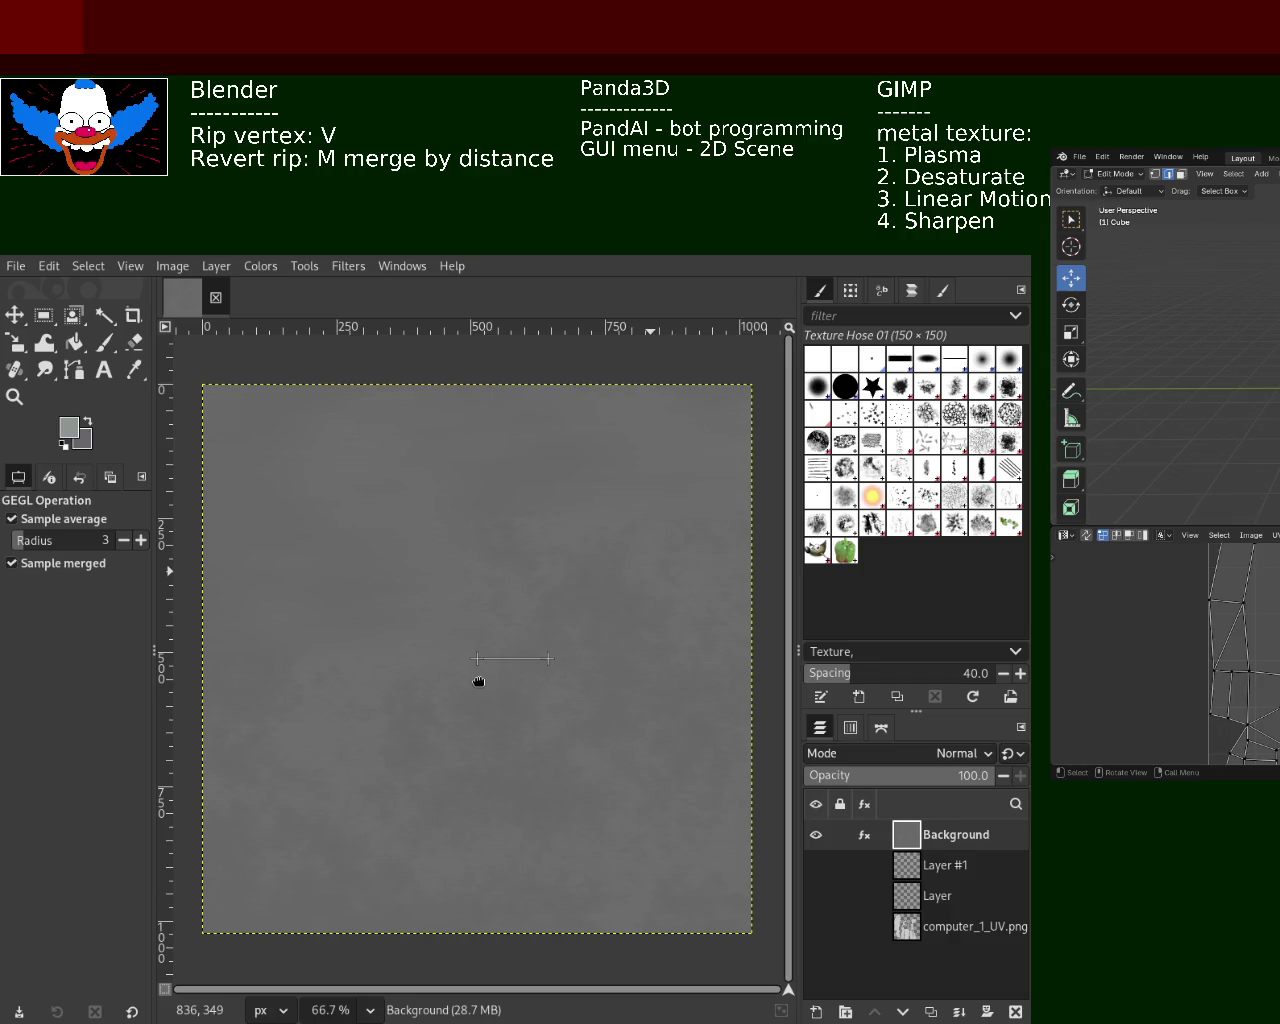
Apply short horizontal motion-blur streaks to the grey texture, then sharpen it
drag(479, 681, 434, 677)
key(Return)
click(352, 272)
click(14, 396)
click(420, 606)
click(420, 606)
ctrl+click(420, 606)
click(420, 606)
click(423, 700)
ctrl+click(414, 778)
ctrl+click(414, 778)
click(418, 775)
click(423, 771)
ctrl+click(549, 657)
ctrl+click(603, 499)
ctrl+click(601, 494)
ctrl+click(509, 621)
ctrl+click(509, 621)
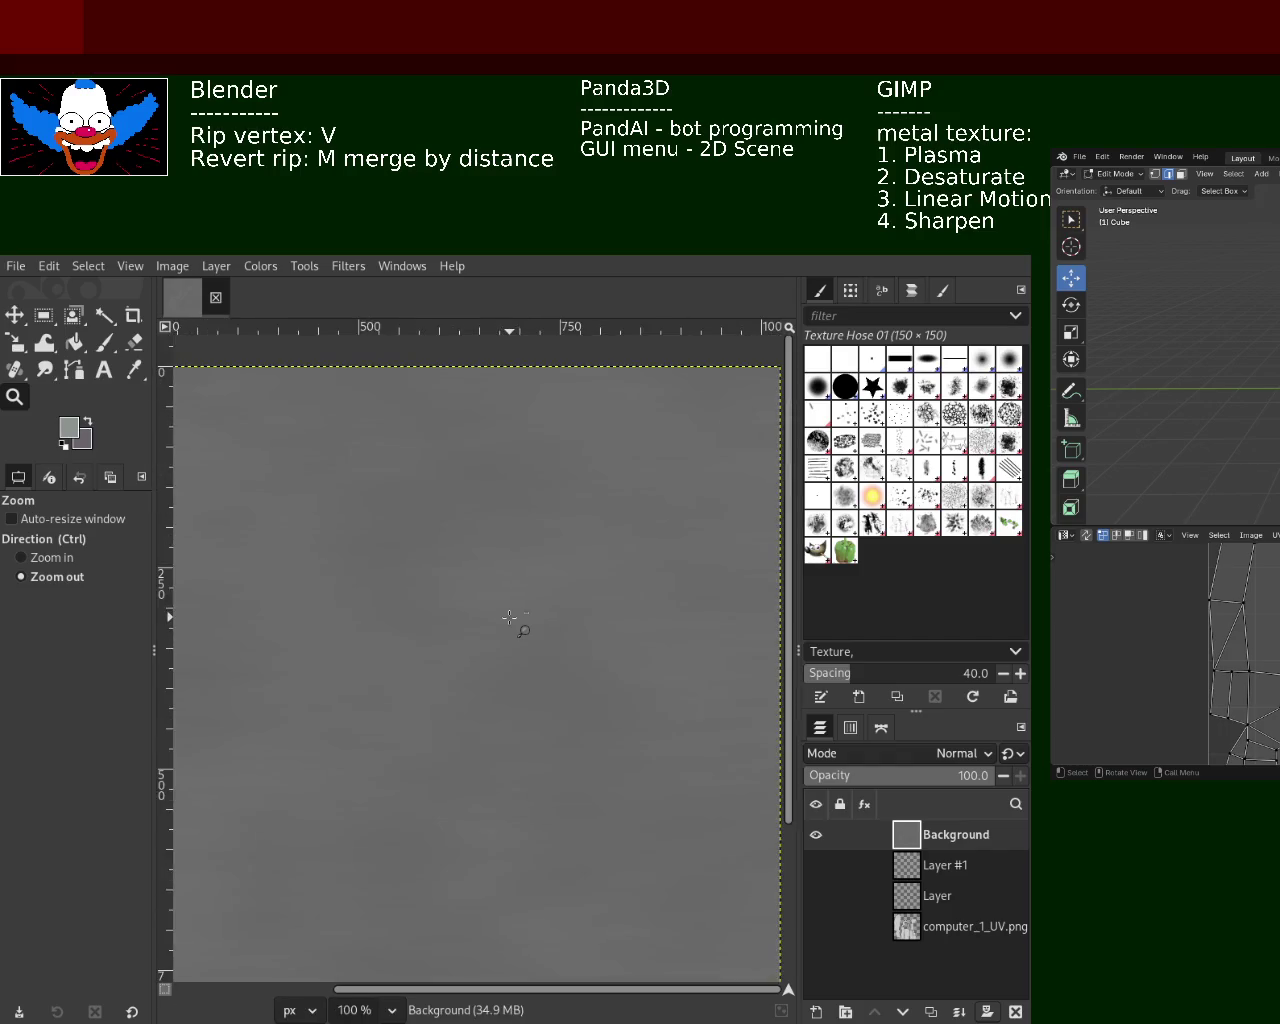
ctrl+click(509, 621)
click(468, 786)
ctrl+click(600, 563)
click(560, 604)
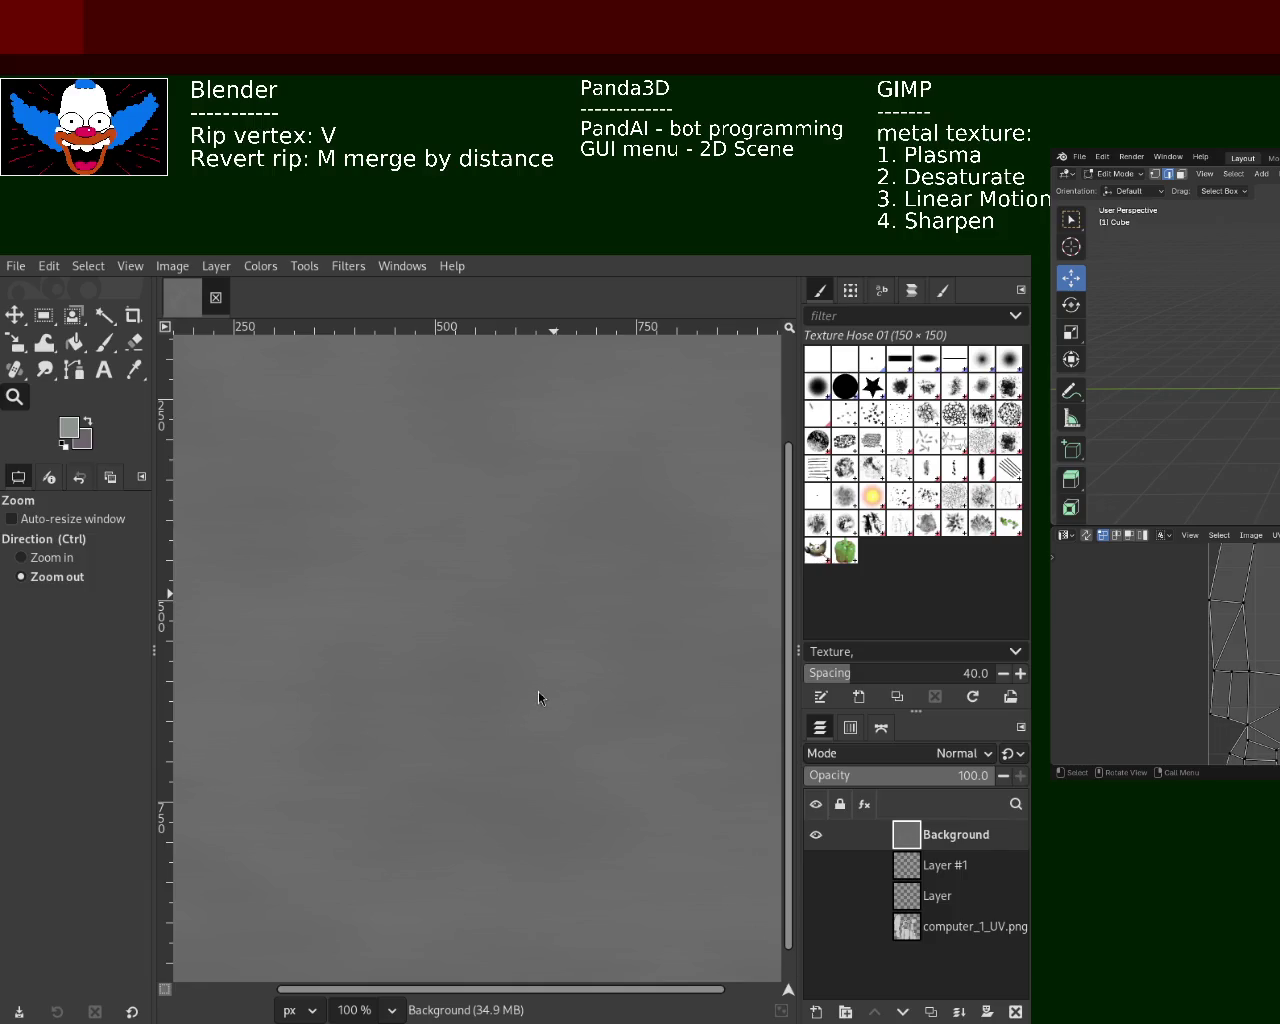
ctrl+click(424, 486)
ctrl+scroll(429, 491, up, 2)
ctrl+scroll(457, 557, down, 1)
ctrl+scroll(457, 551, down, 1)
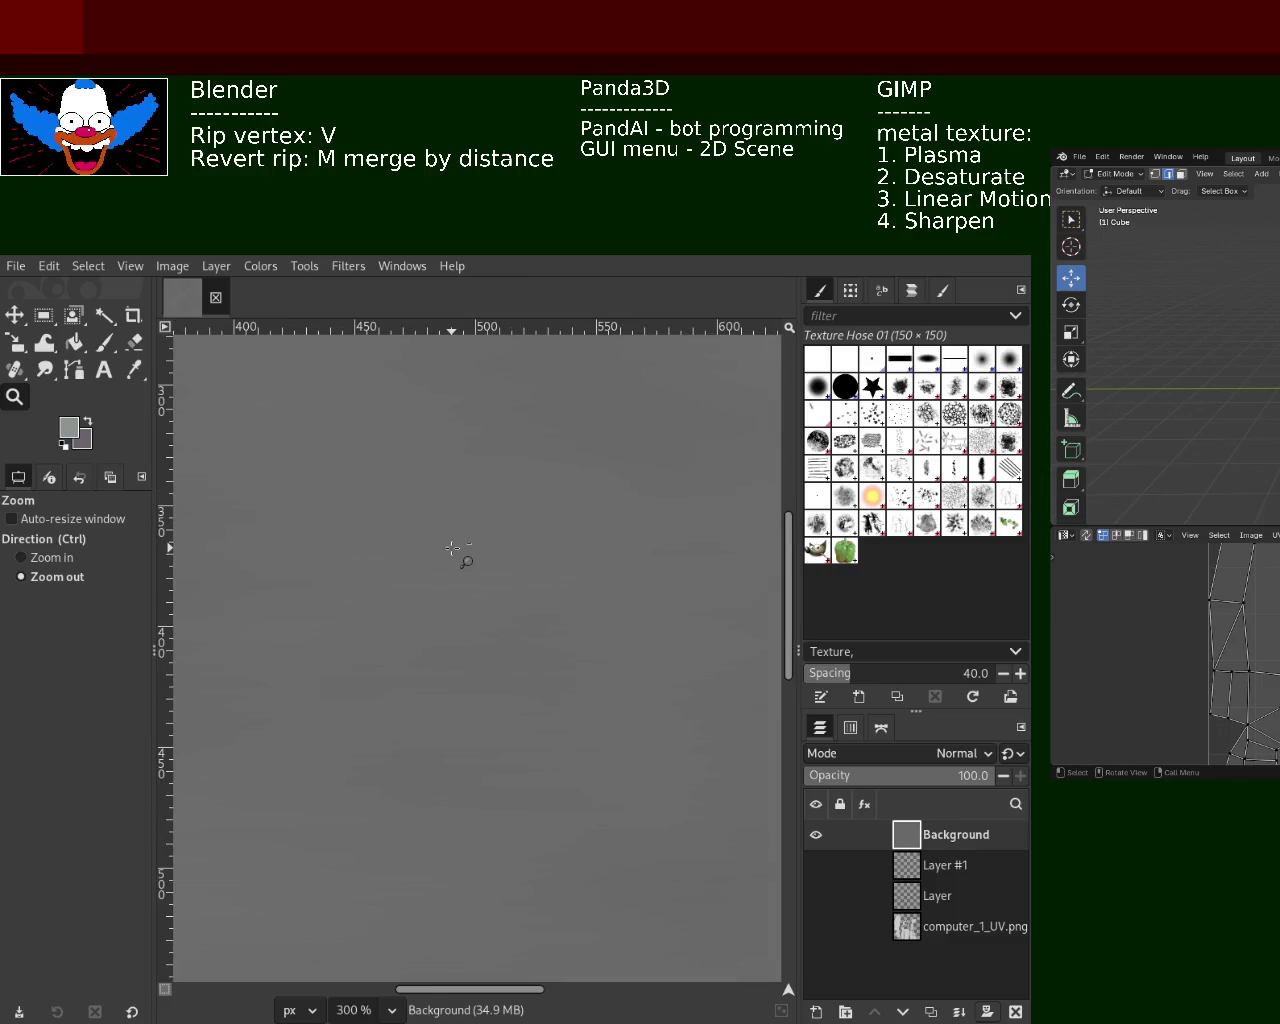
ctrl+scroll(457, 551, down, 1)
ctrl+scroll(457, 551, down, 2)
ctrl+scroll(457, 600, down, 1)
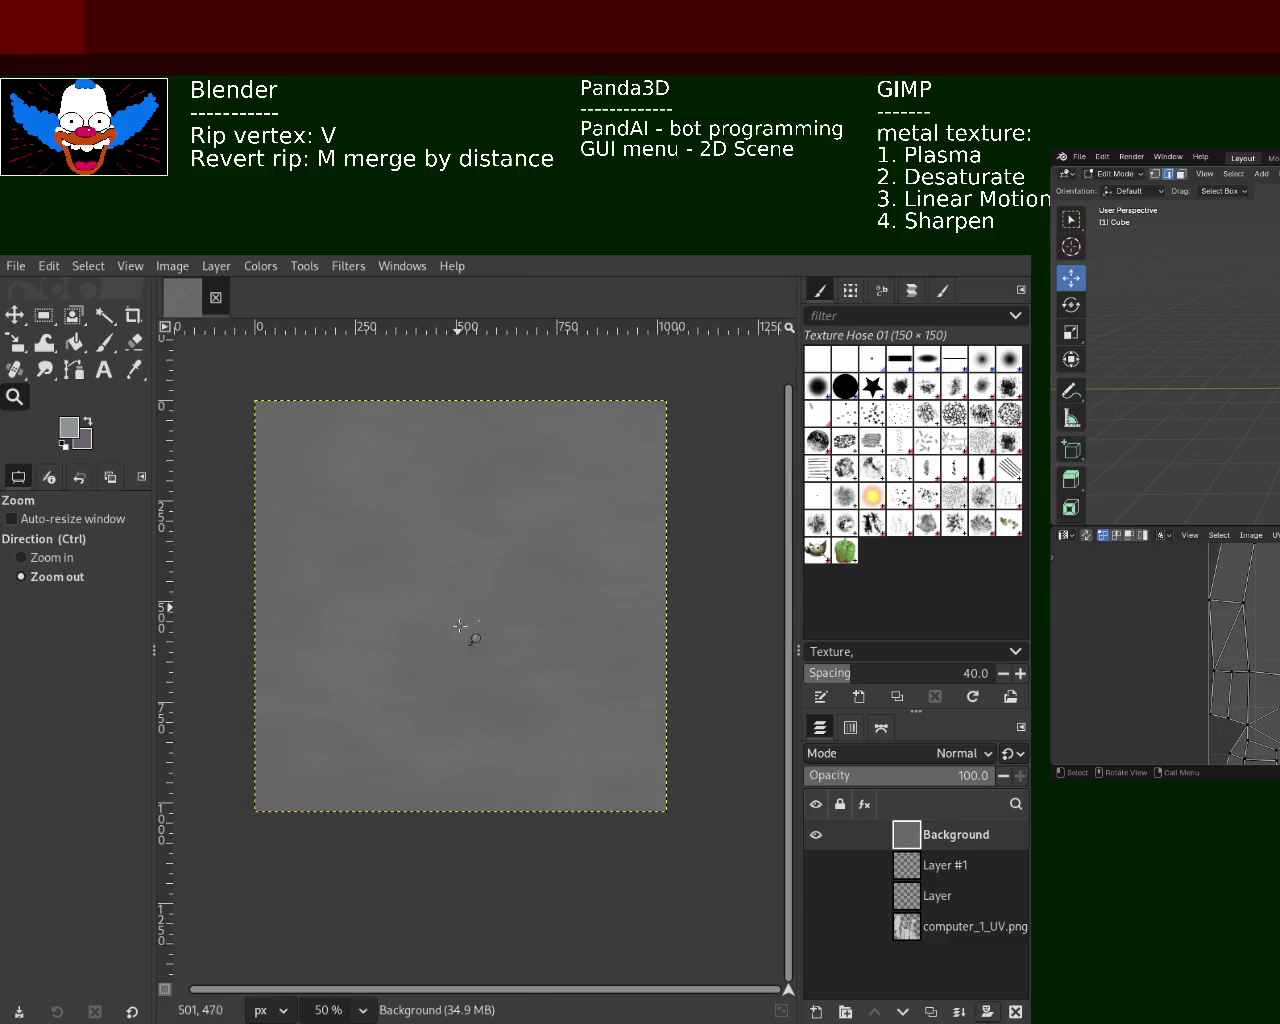
ctrl+scroll(501, 439, up, 2)
ctrl+scroll(520, 543, down, 1)
ctrl+scroll(520, 543, down, 1)
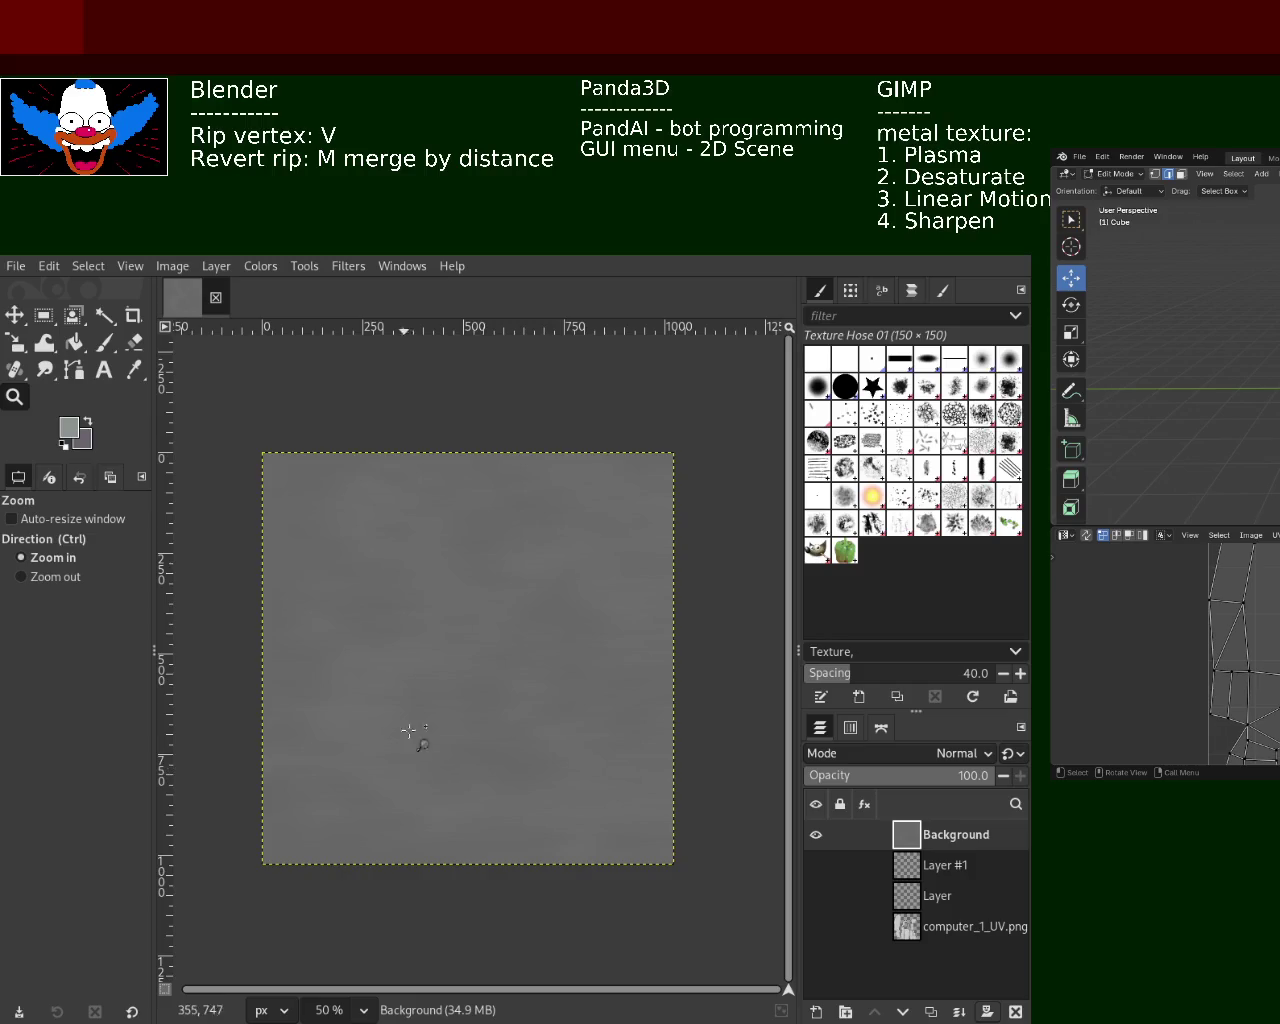
ctrl+scroll(456, 697, up, 1)
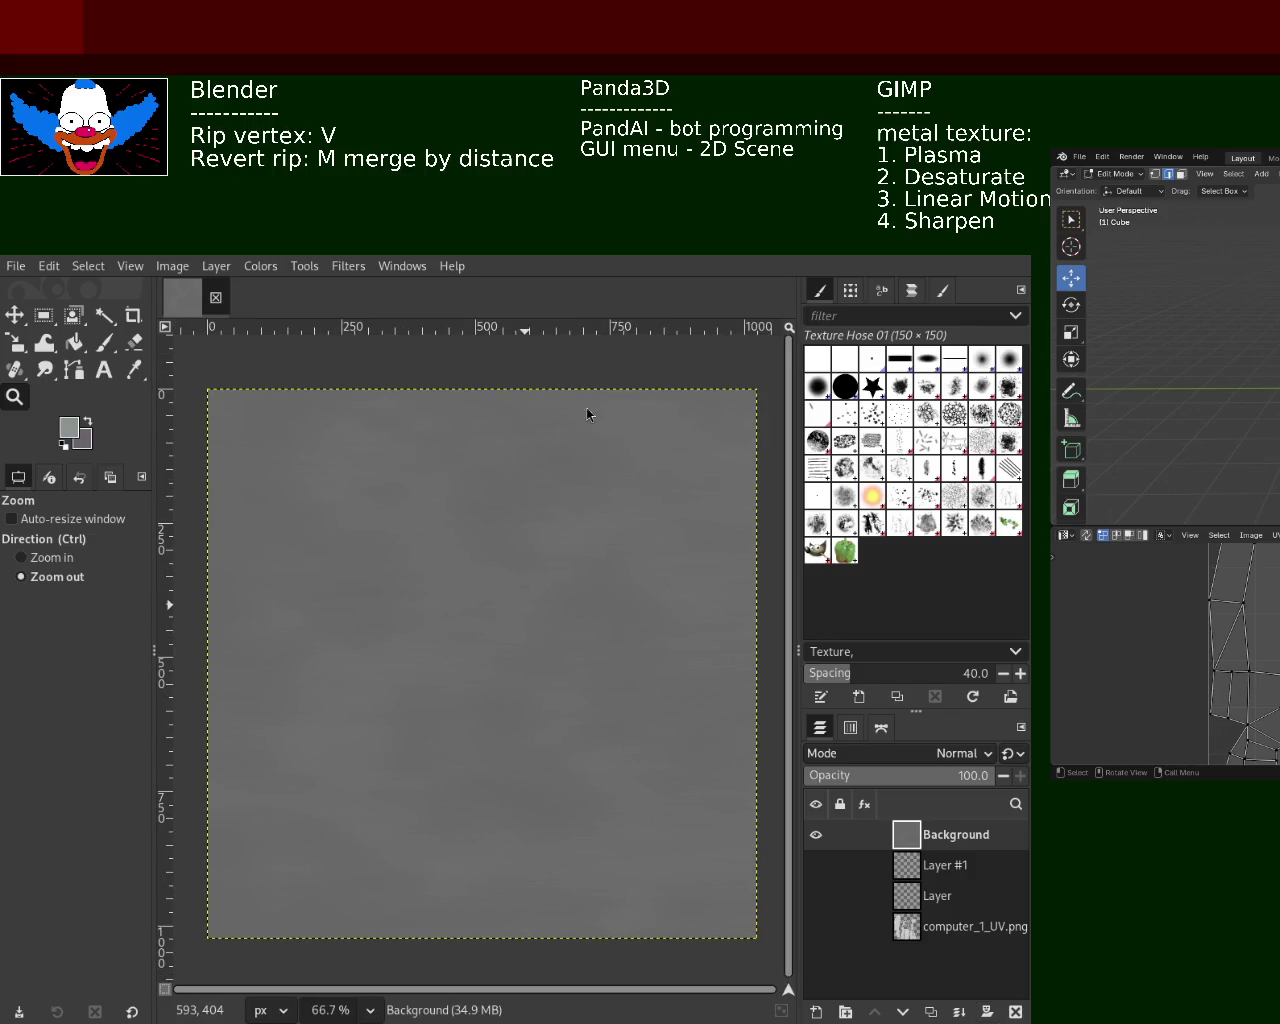
ctrl+scroll(482, 608, up, 1)
ctrl+scroll(482, 608, down, 1)
ctrl+scroll(482, 608, down, 1)
ctrl+scroll(482, 608, up, 2)
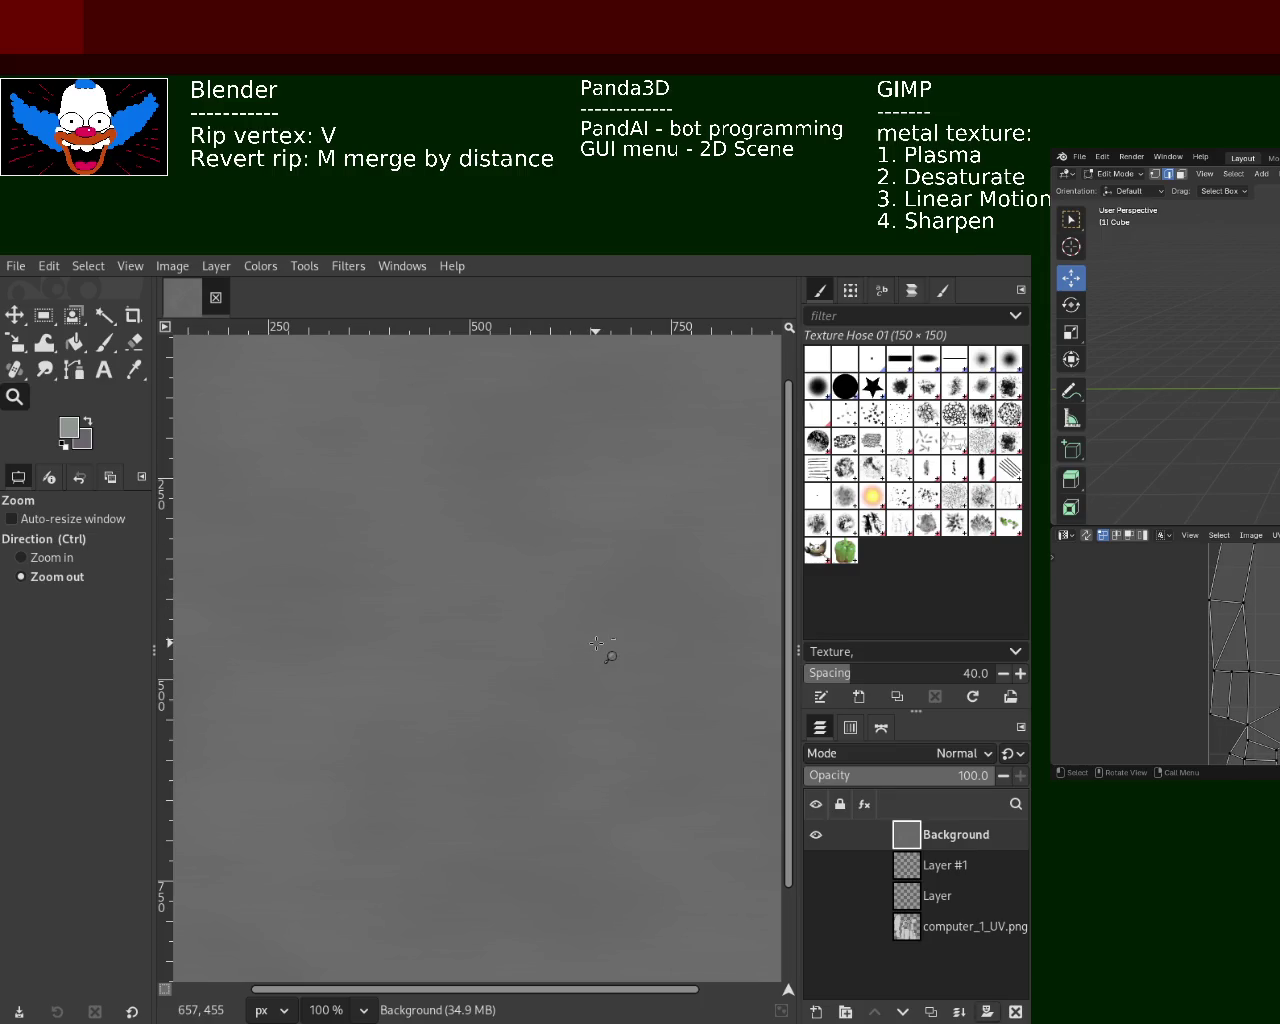
mouse_move(866, 870)
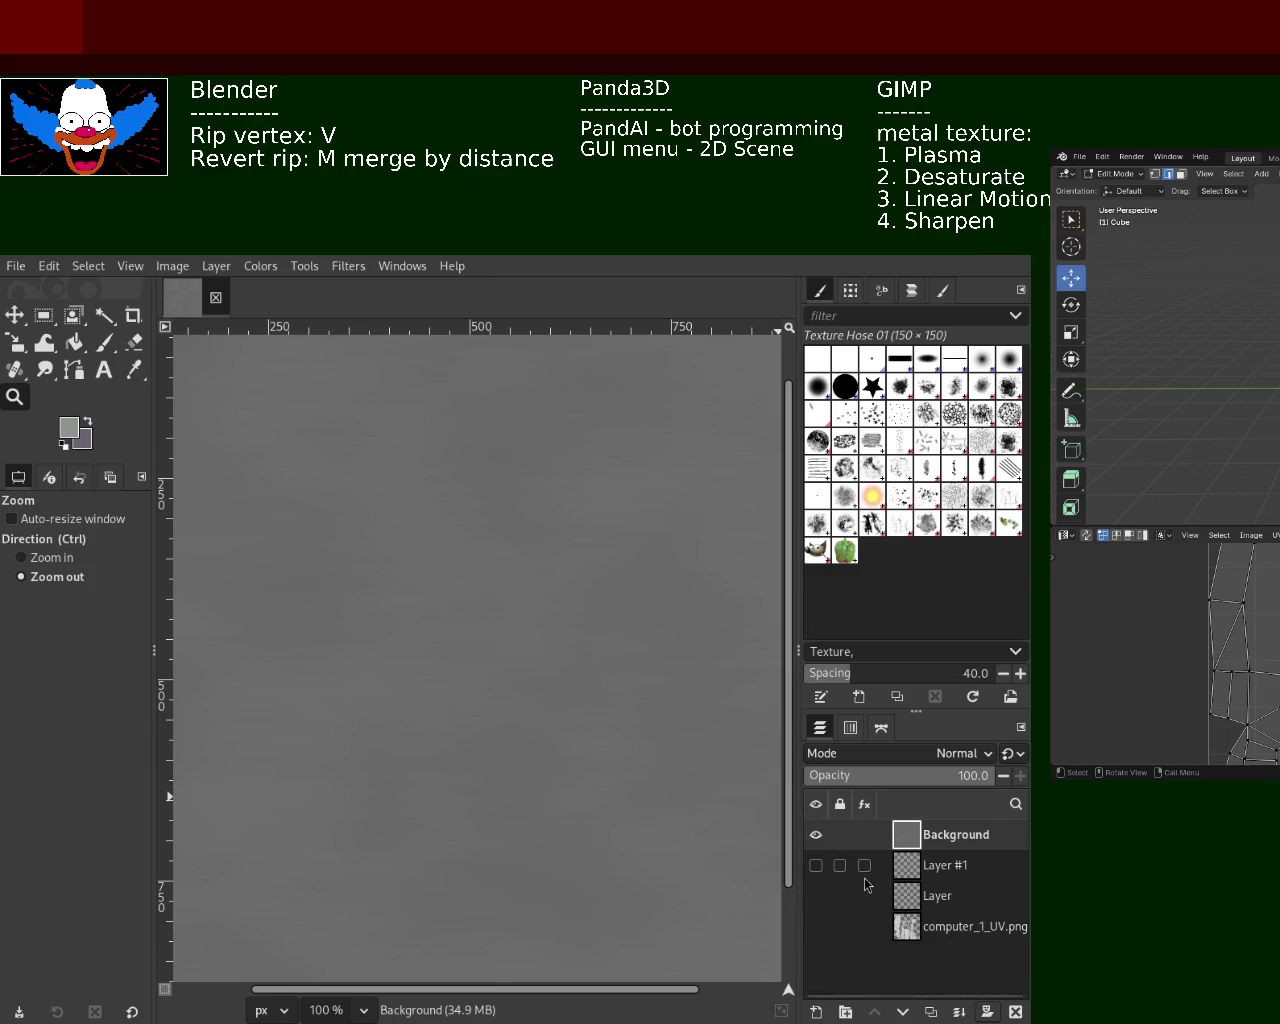
Show the computer_1_UV.png layer, hide Background, and fit the UV layout in view
click(816, 926)
click(816, 834)
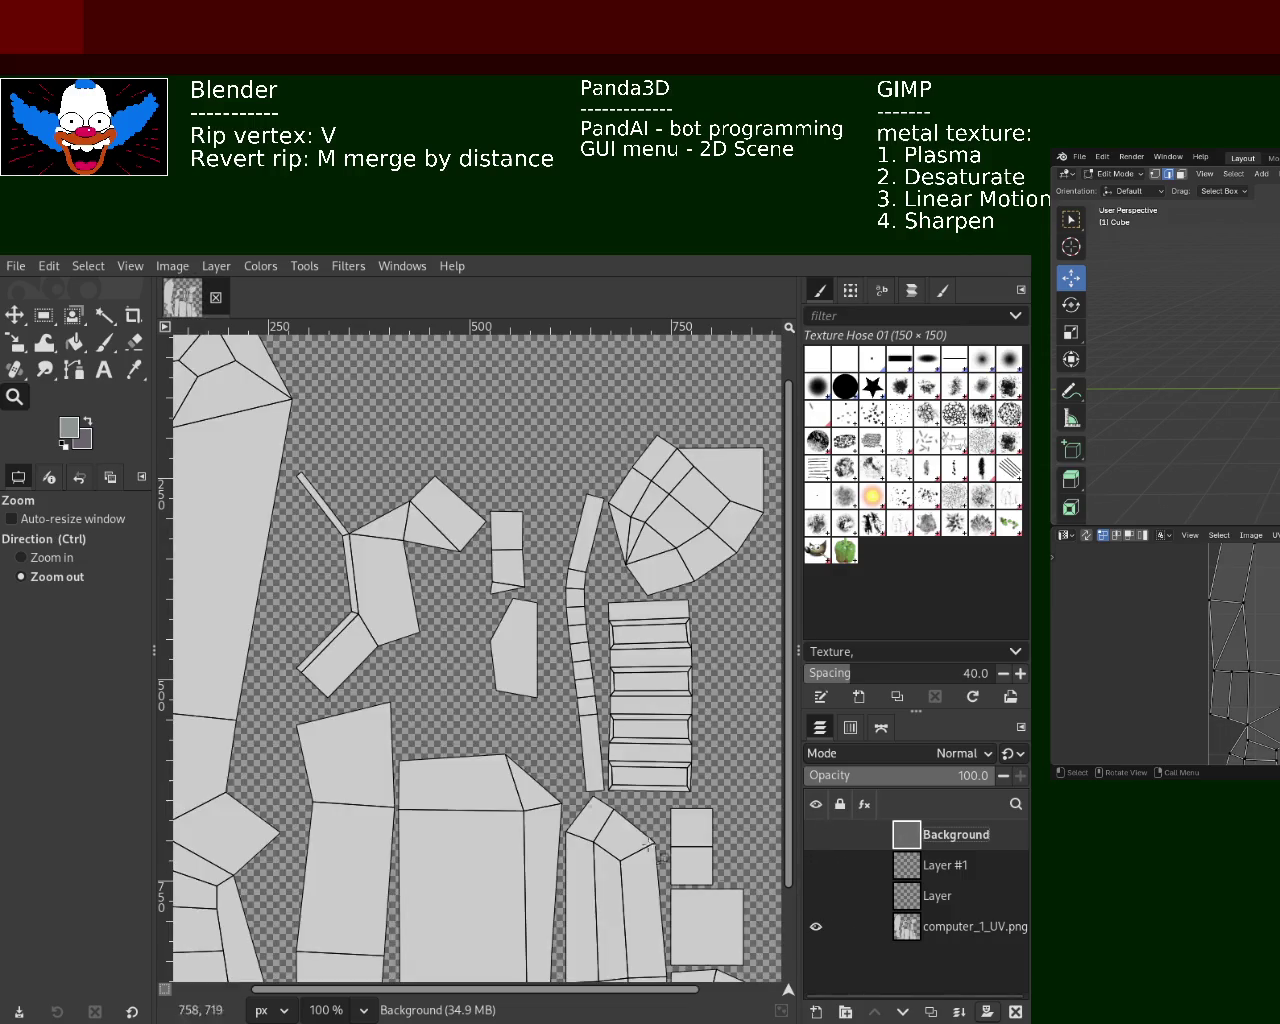
click(514, 529)
click(530, 550)
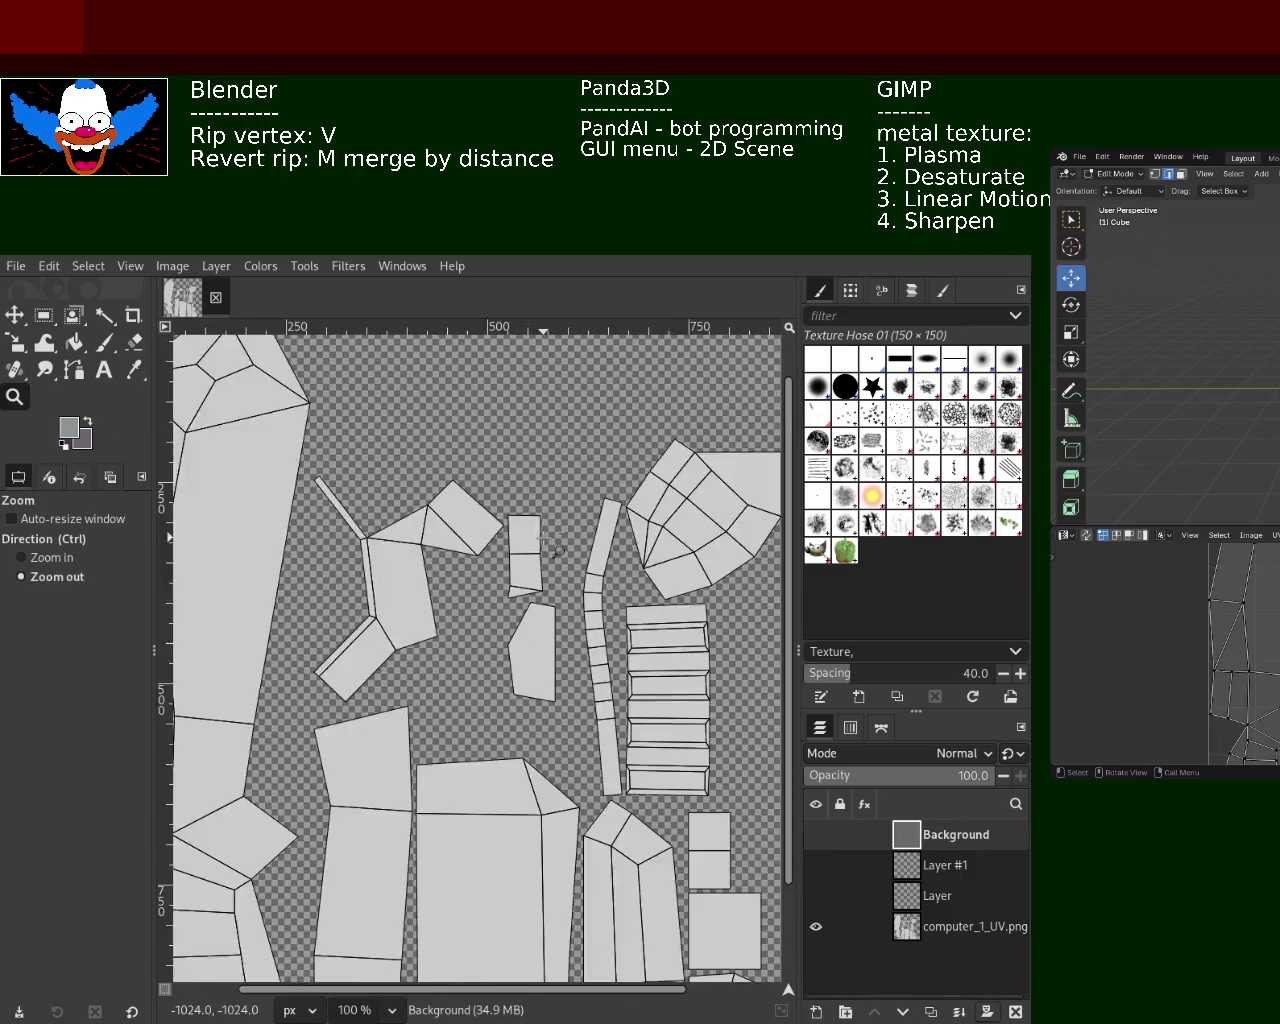
click(563, 590)
ctrl+click(565, 592)
ctrl+click(453, 596)
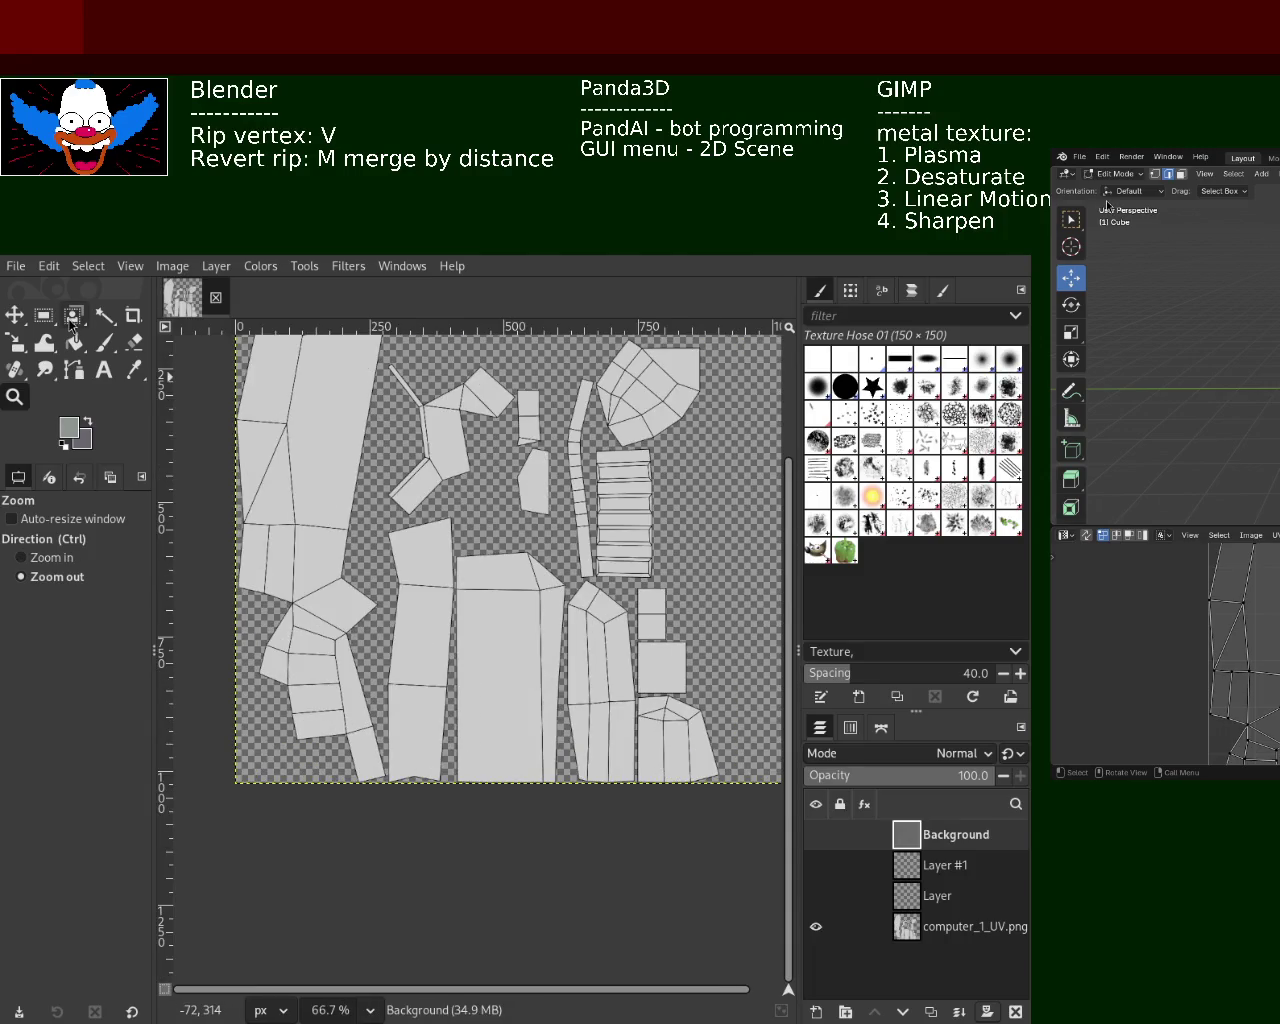
Fuzzy-select the large central UV island on the UV layer with threshold 111.2
click(106, 316)
click(518, 692)
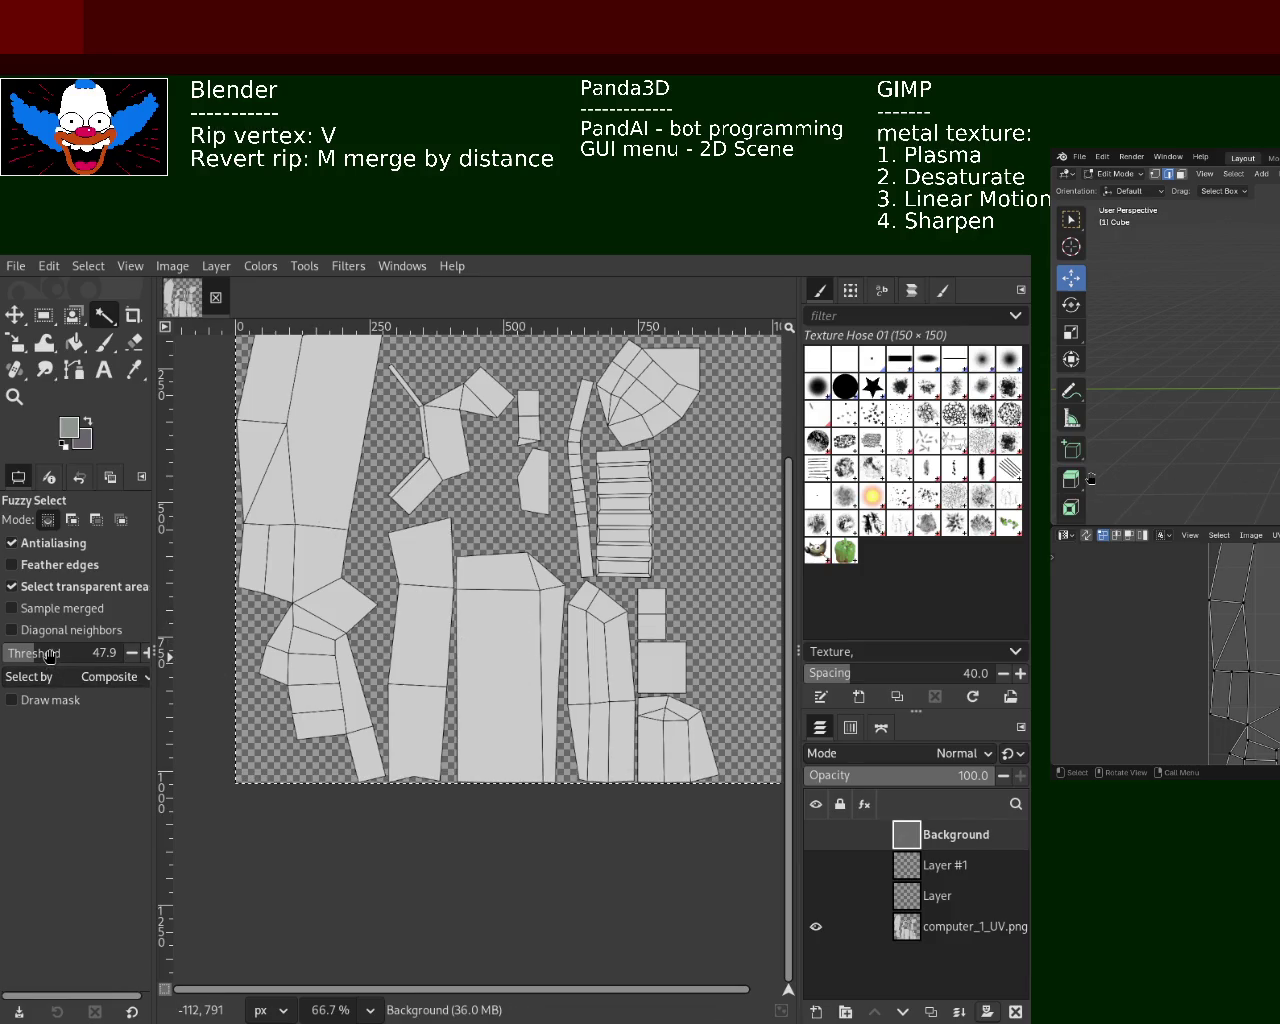
click(840, 926)
click(491, 669)
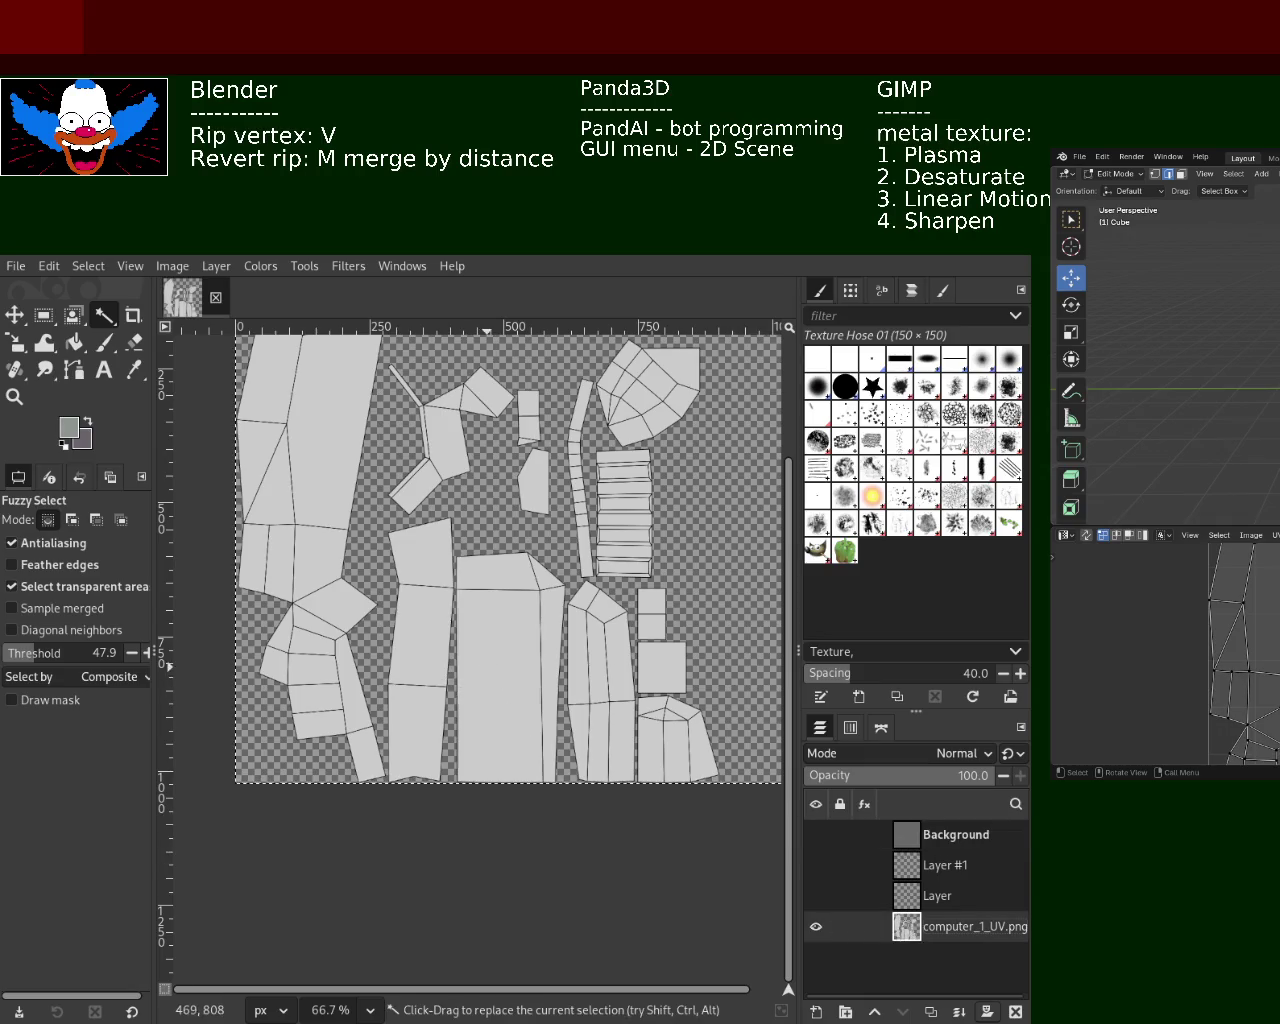
drag(516, 694, 527, 668)
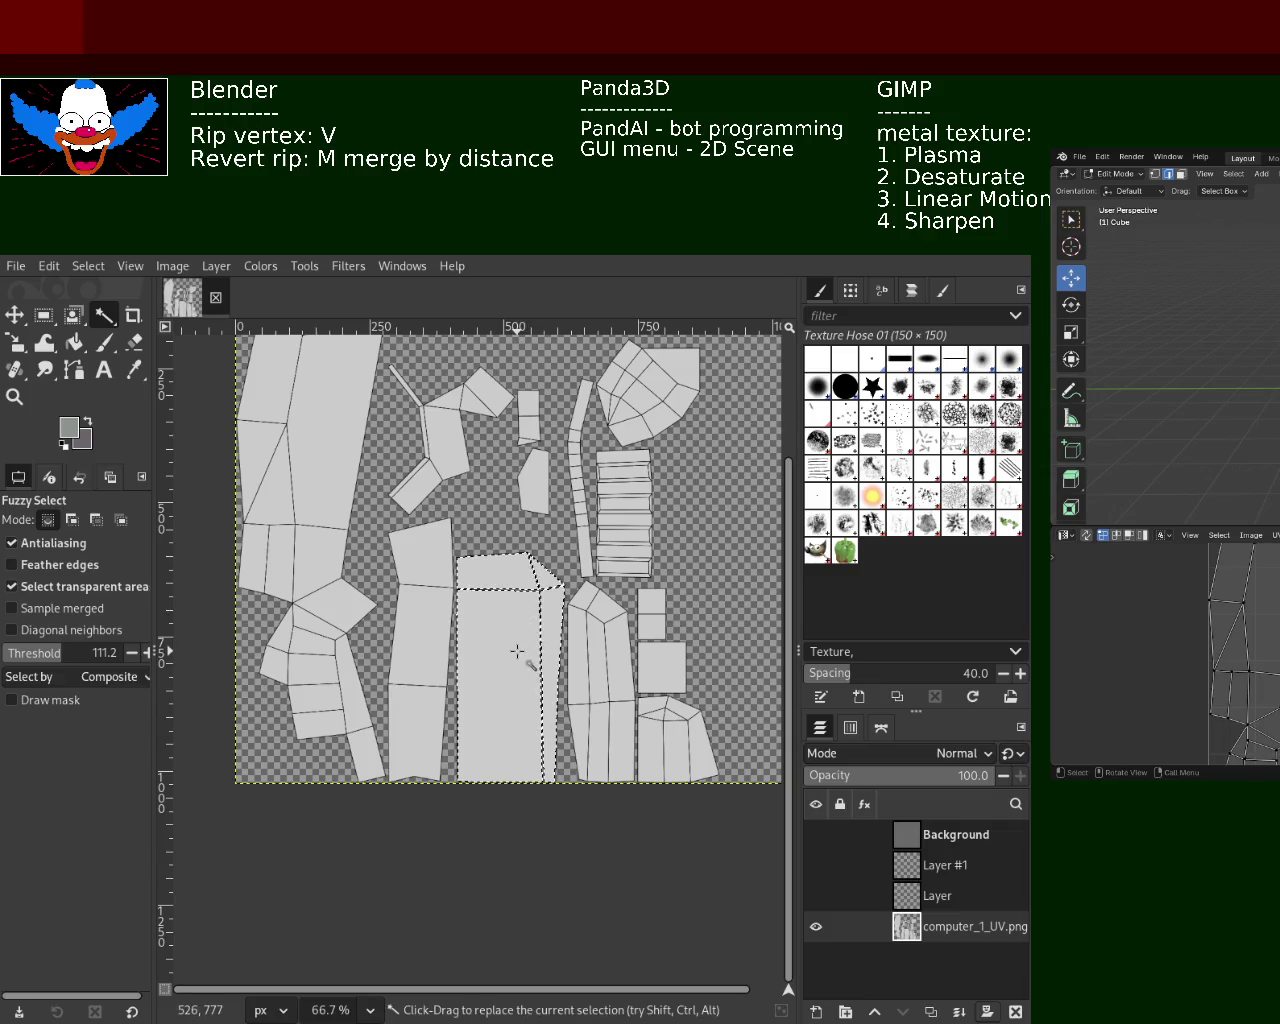
Zoom in on the central island to check its selection edges
key(z)
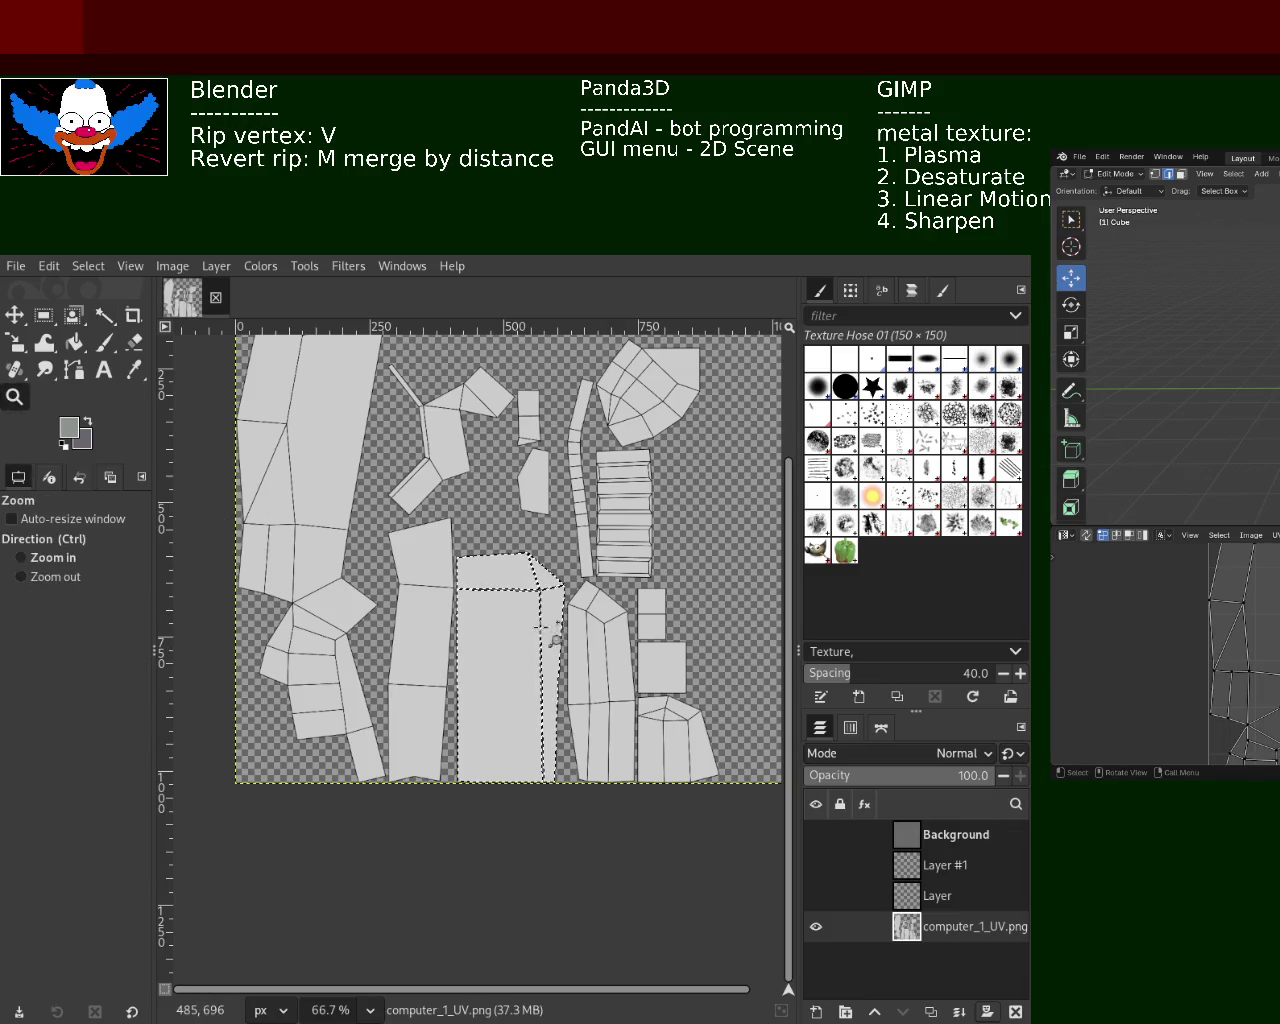
click(550, 640)
click(552, 643)
click(555, 647)
click(558, 630)
ctrl+click(560, 614)
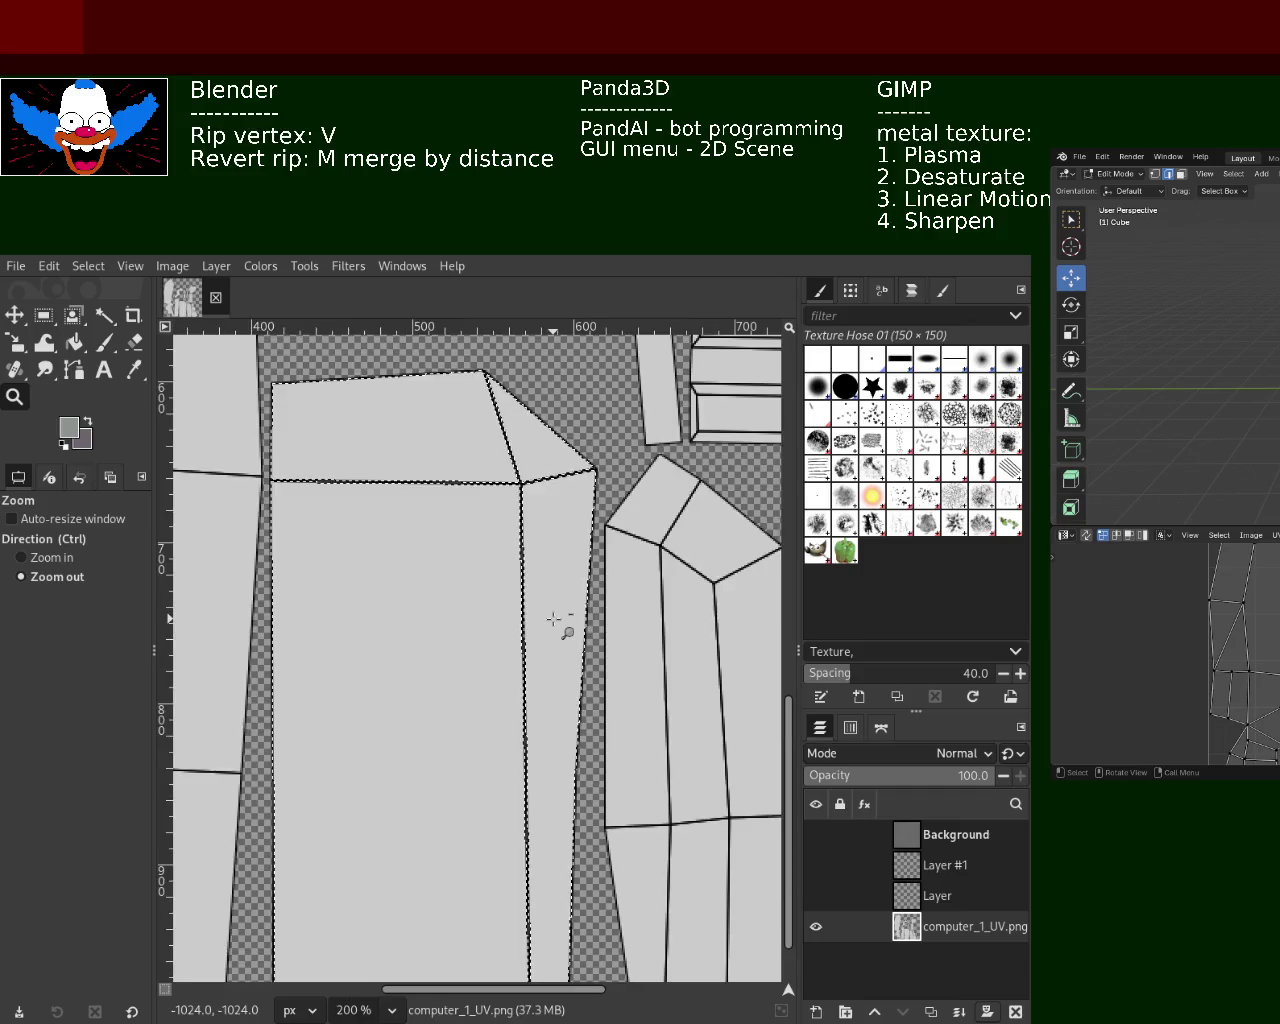
ctrl+click(553, 619)
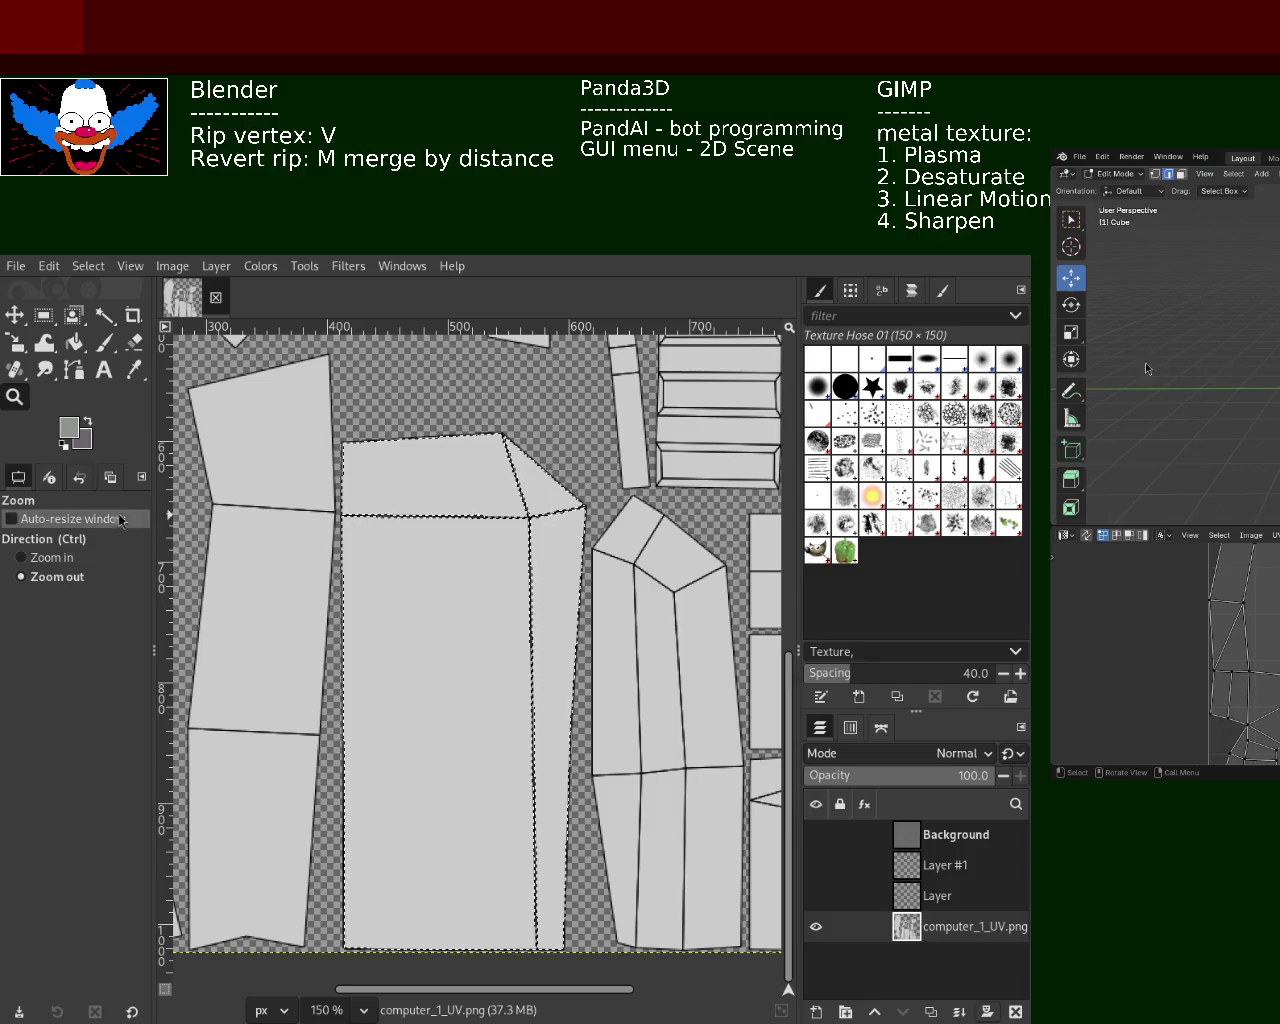
click(104, 315)
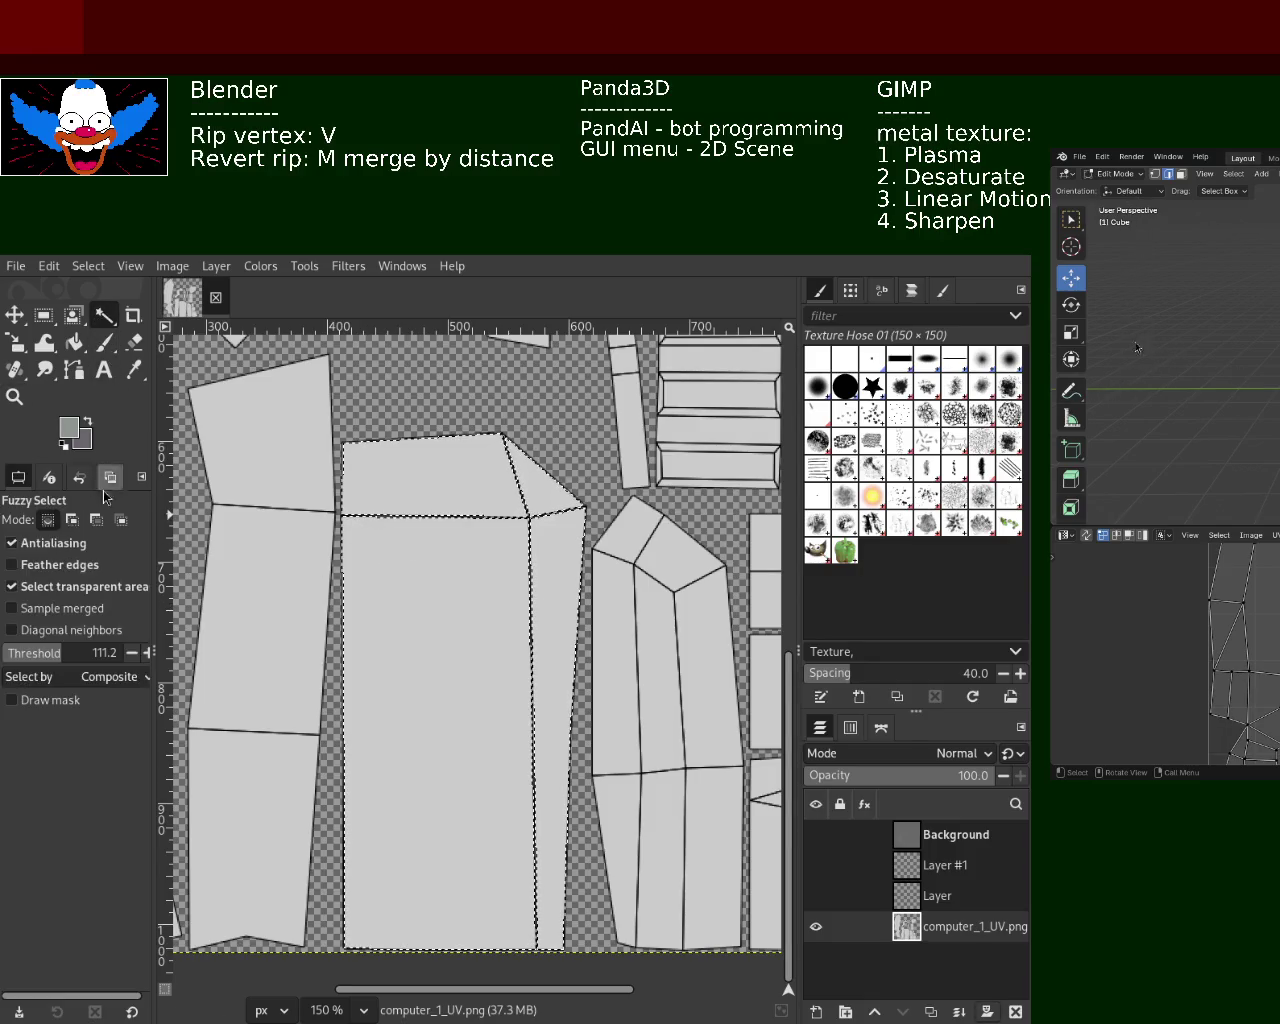
Raise the Fuzzy Select threshold to 255 and reselect the whole central island
drag(52, 655, 86, 655)
click(449, 668)
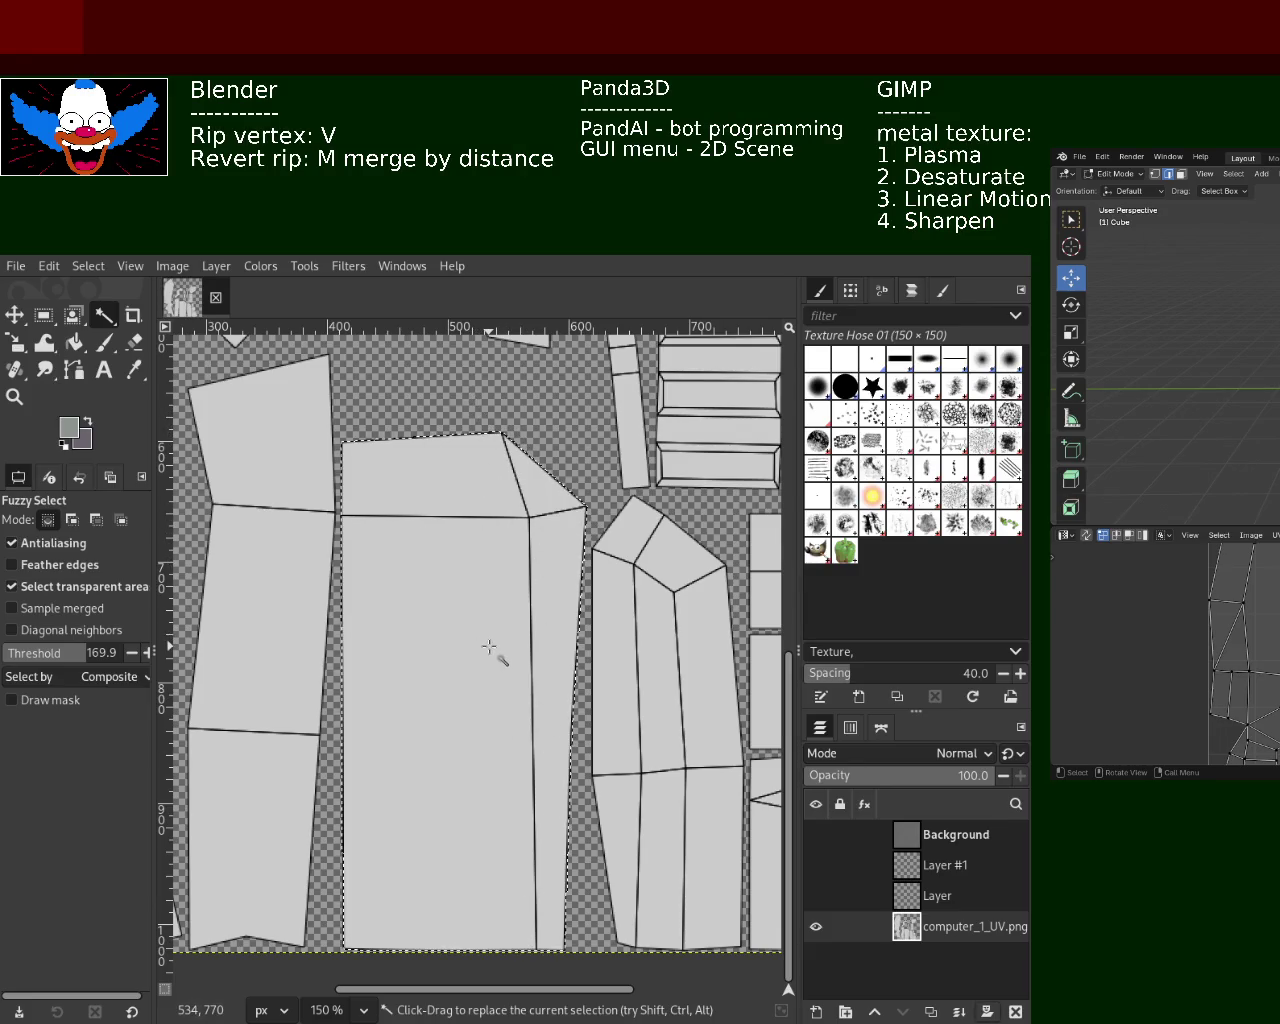
drag(75, 653, 124, 653)
click(462, 680)
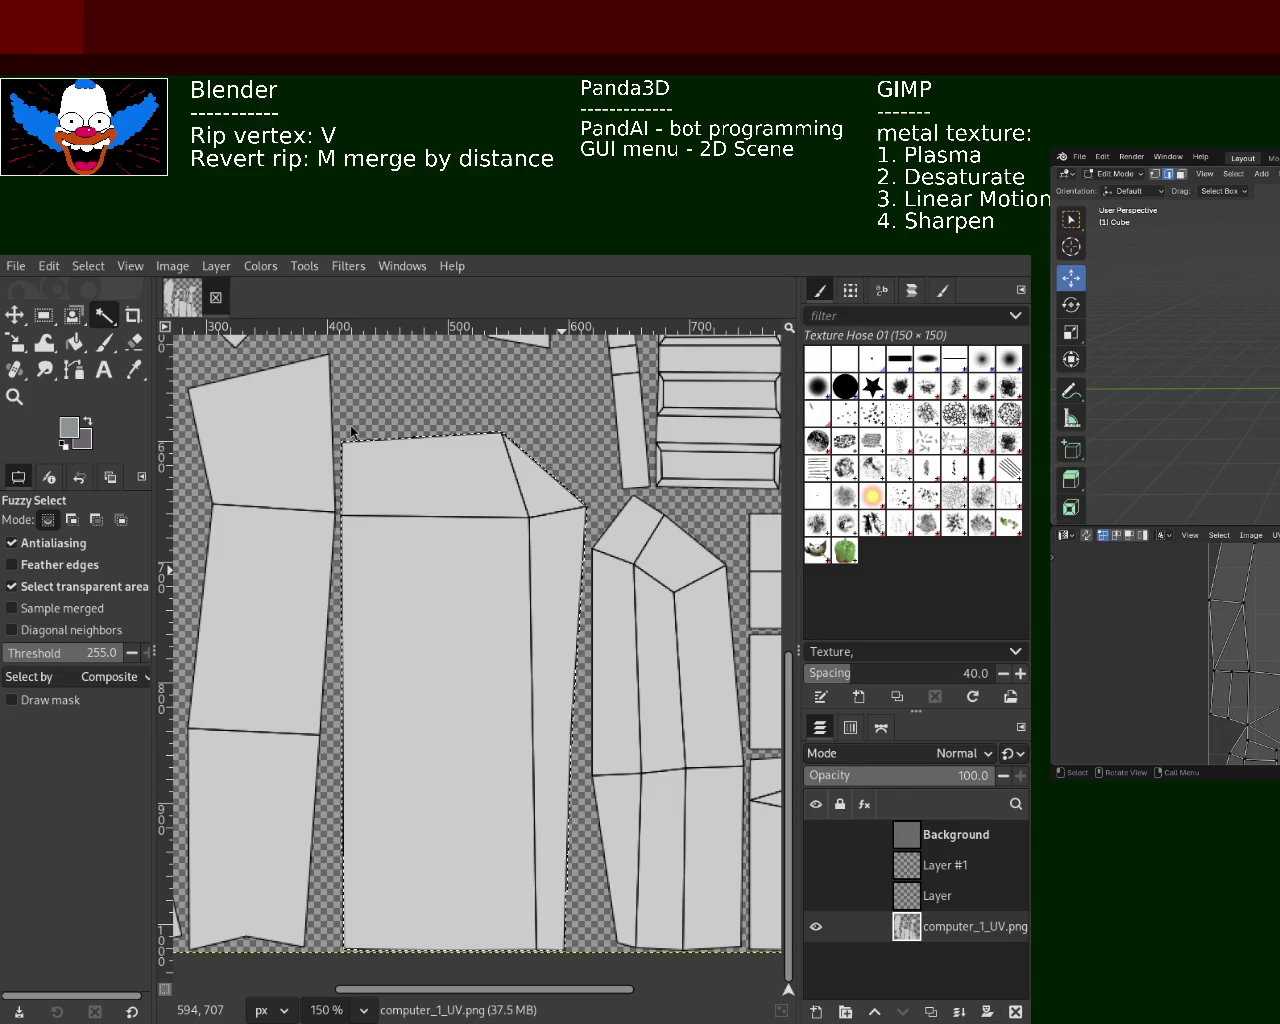
Turn off Select transparent areas, keep Antialiasing on, and show the Background layer again
click(86, 590)
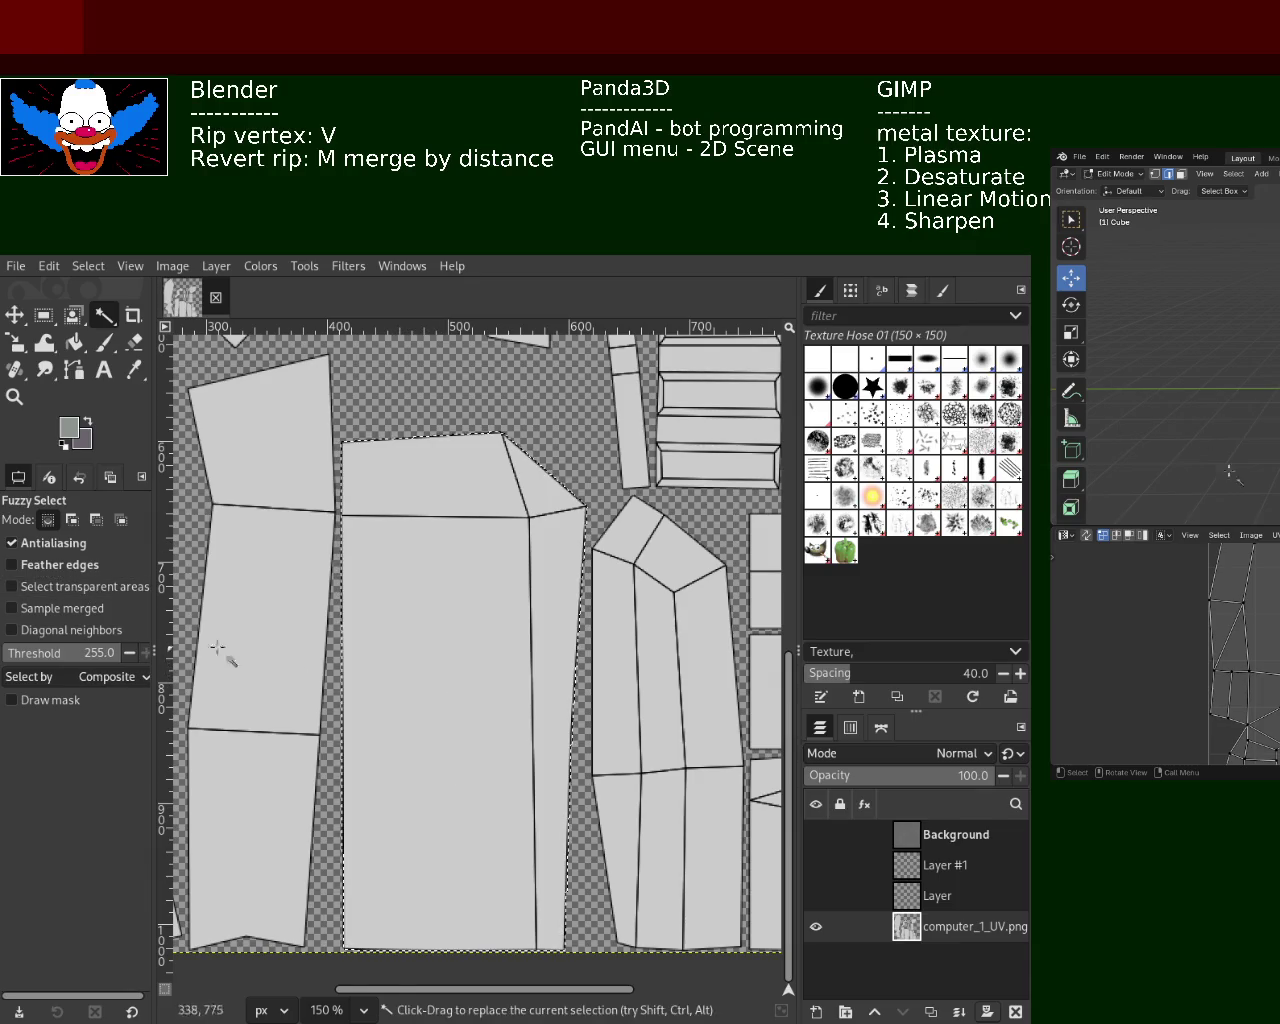
click(73, 590)
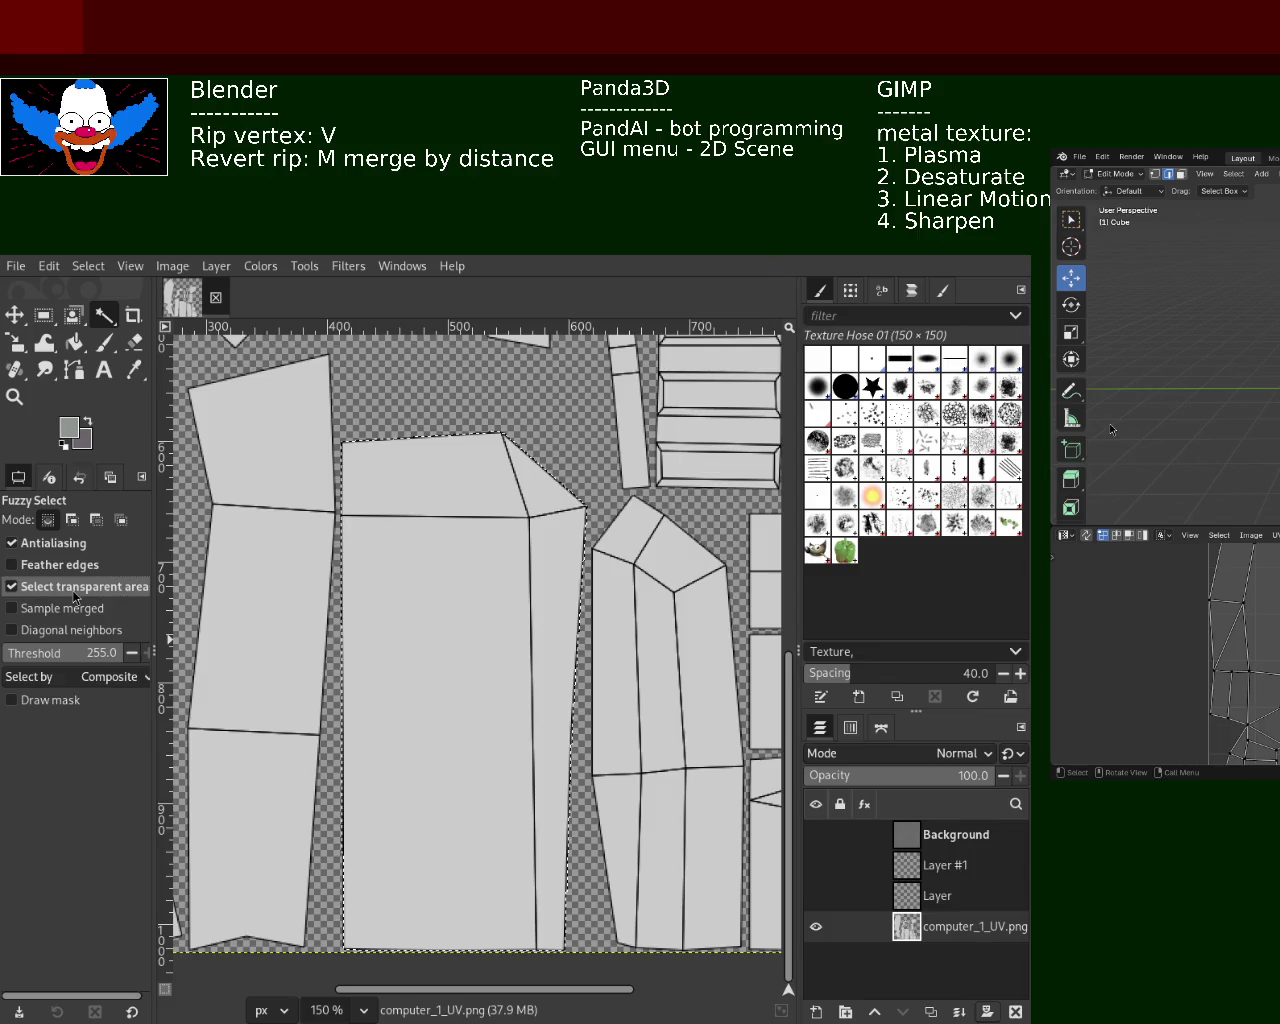
click(86, 597)
click(57, 549)
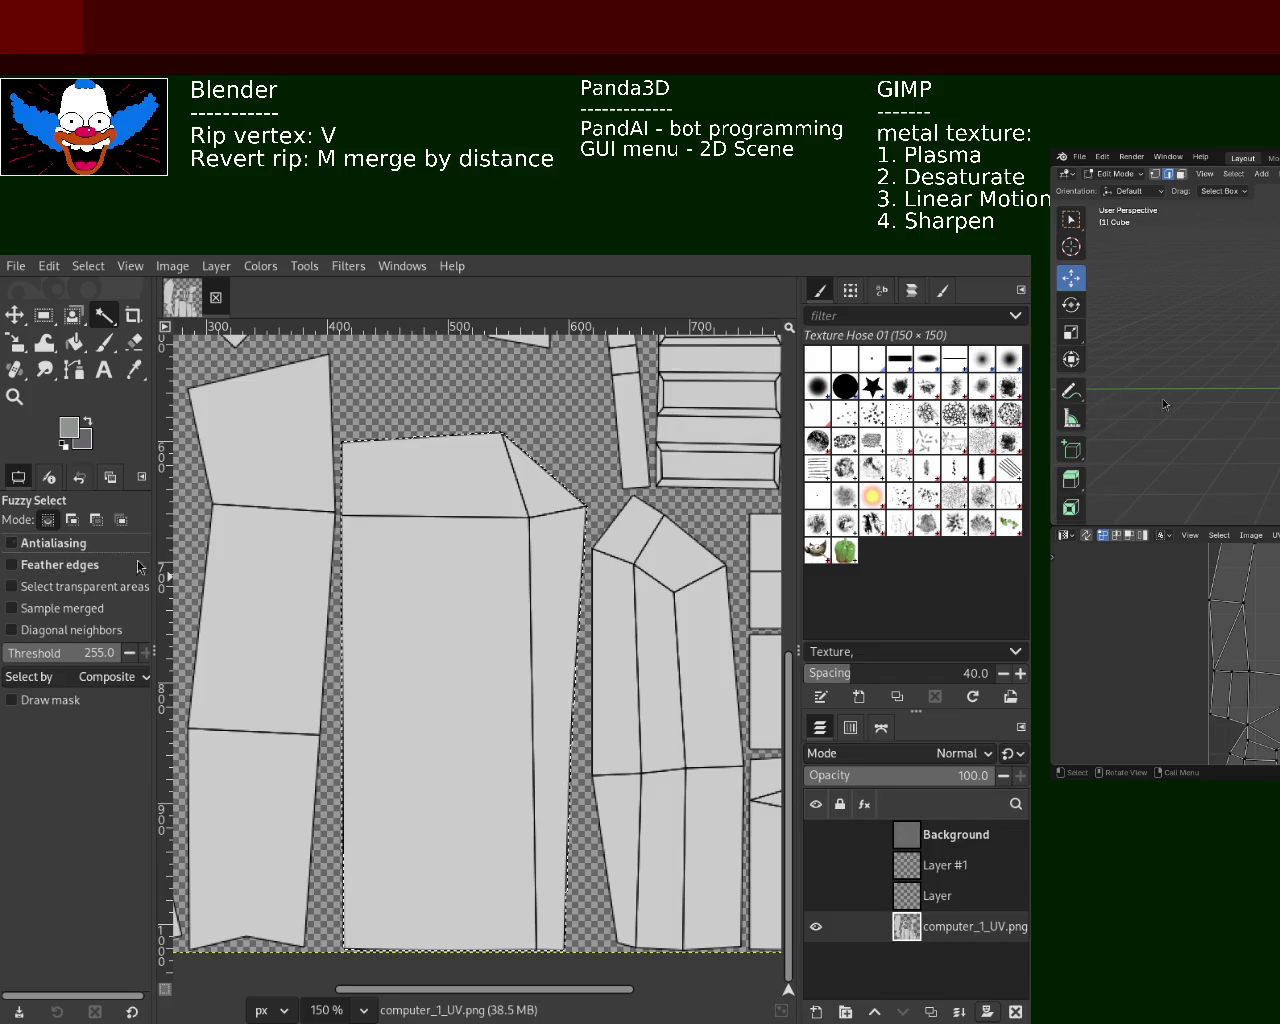
click(50, 543)
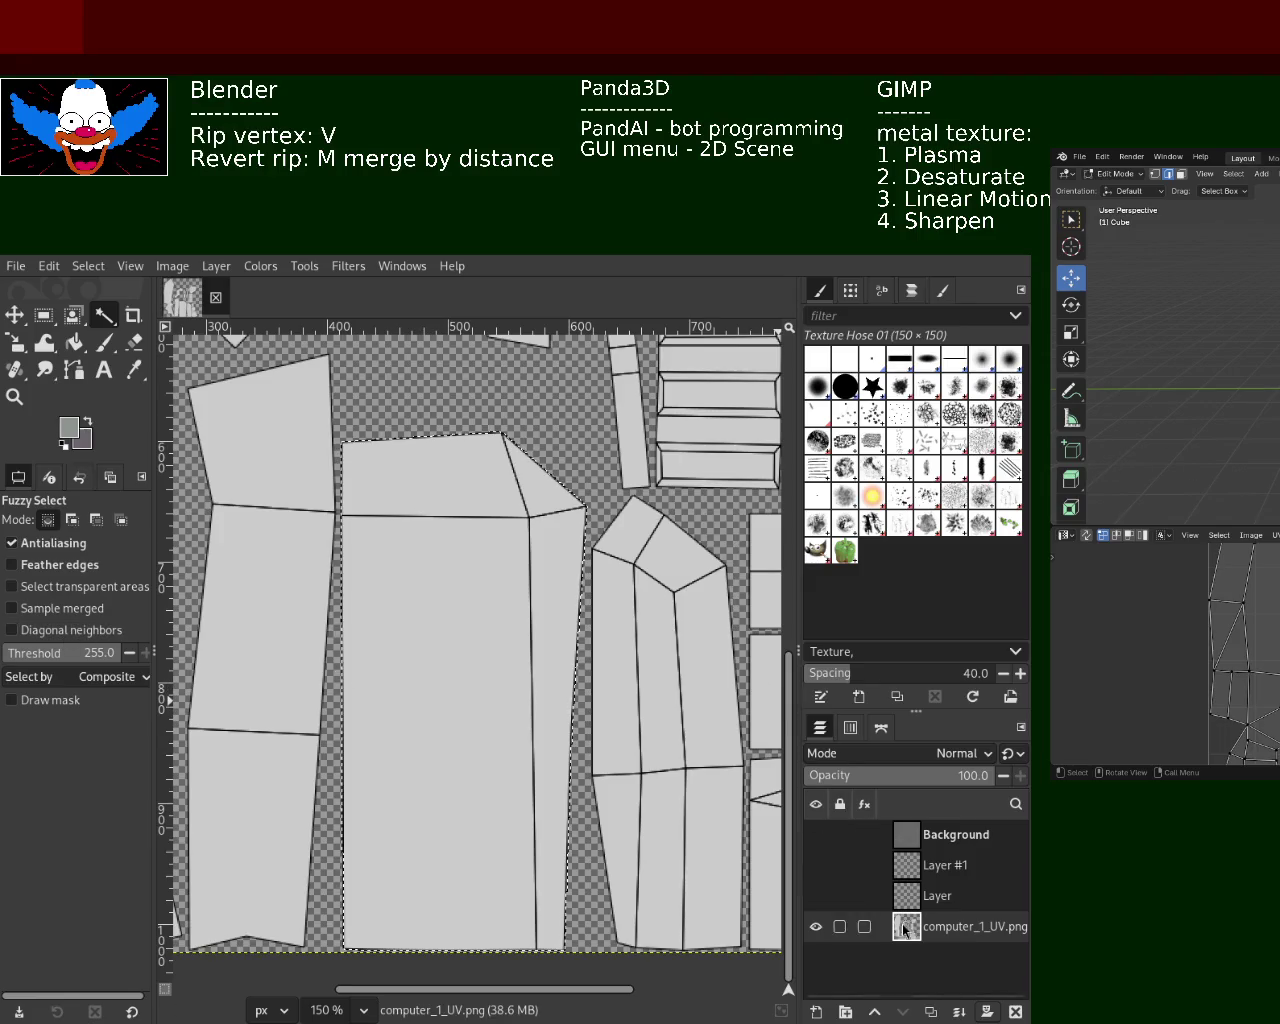
click(816, 834)
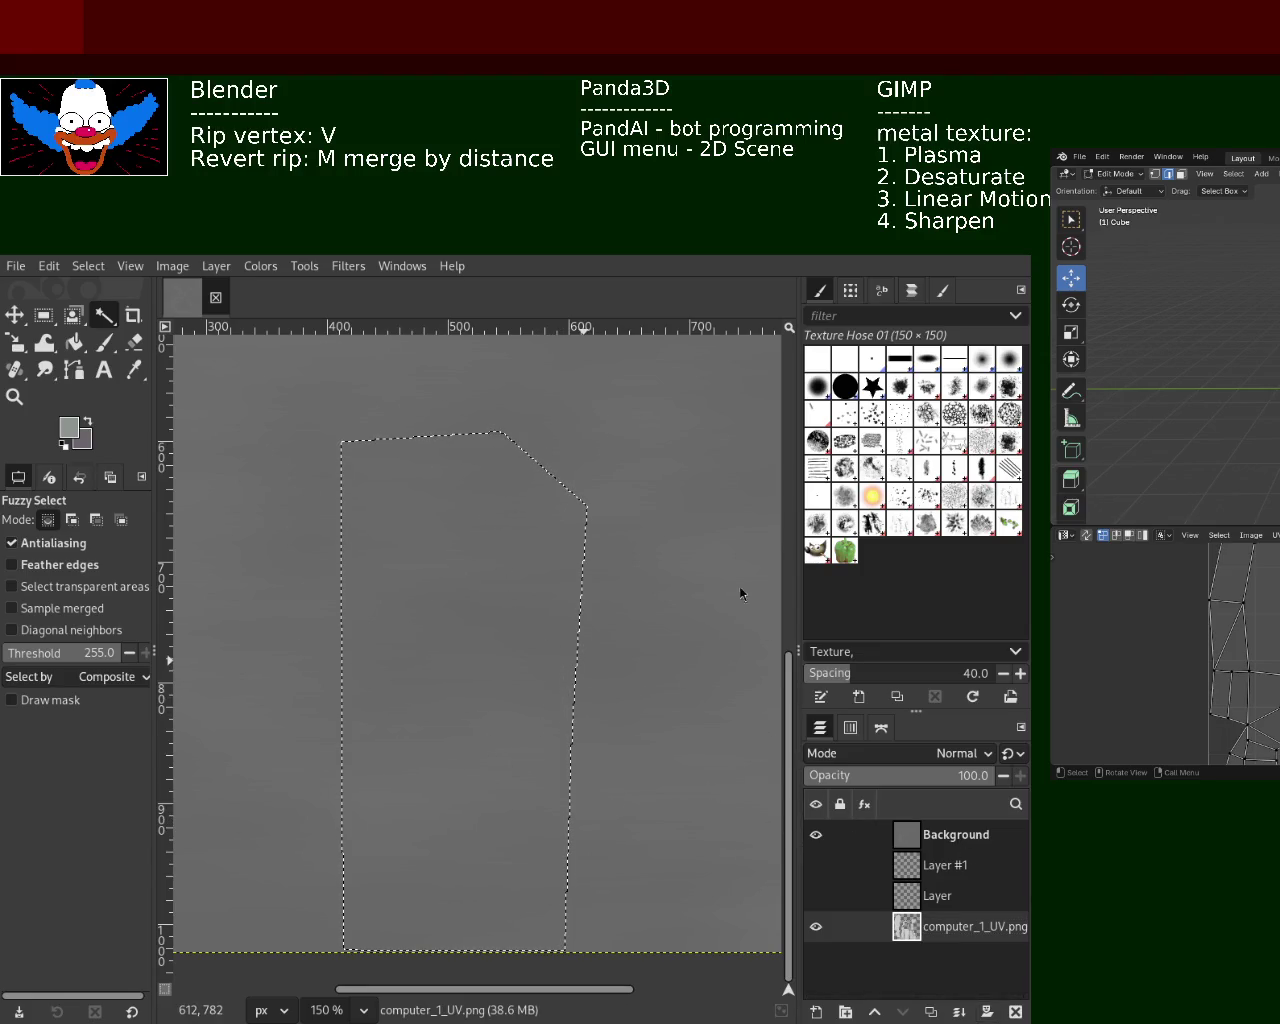
Rename the Background layer to 'metal' and mask it to the selected island
double_click(955, 834)
text(metal)
key(Return)
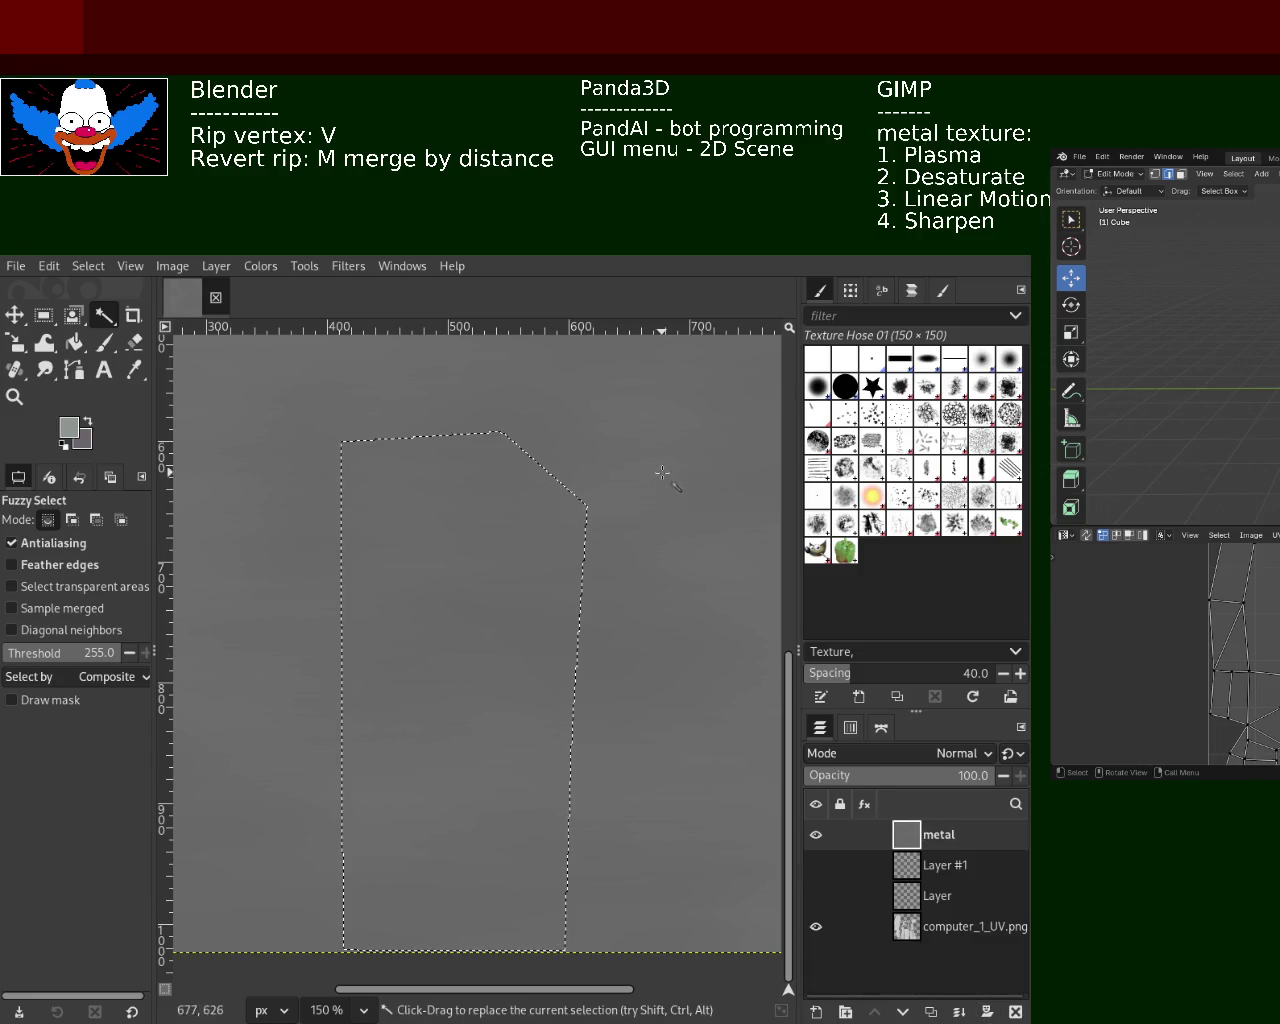
shift+click(987, 1012)
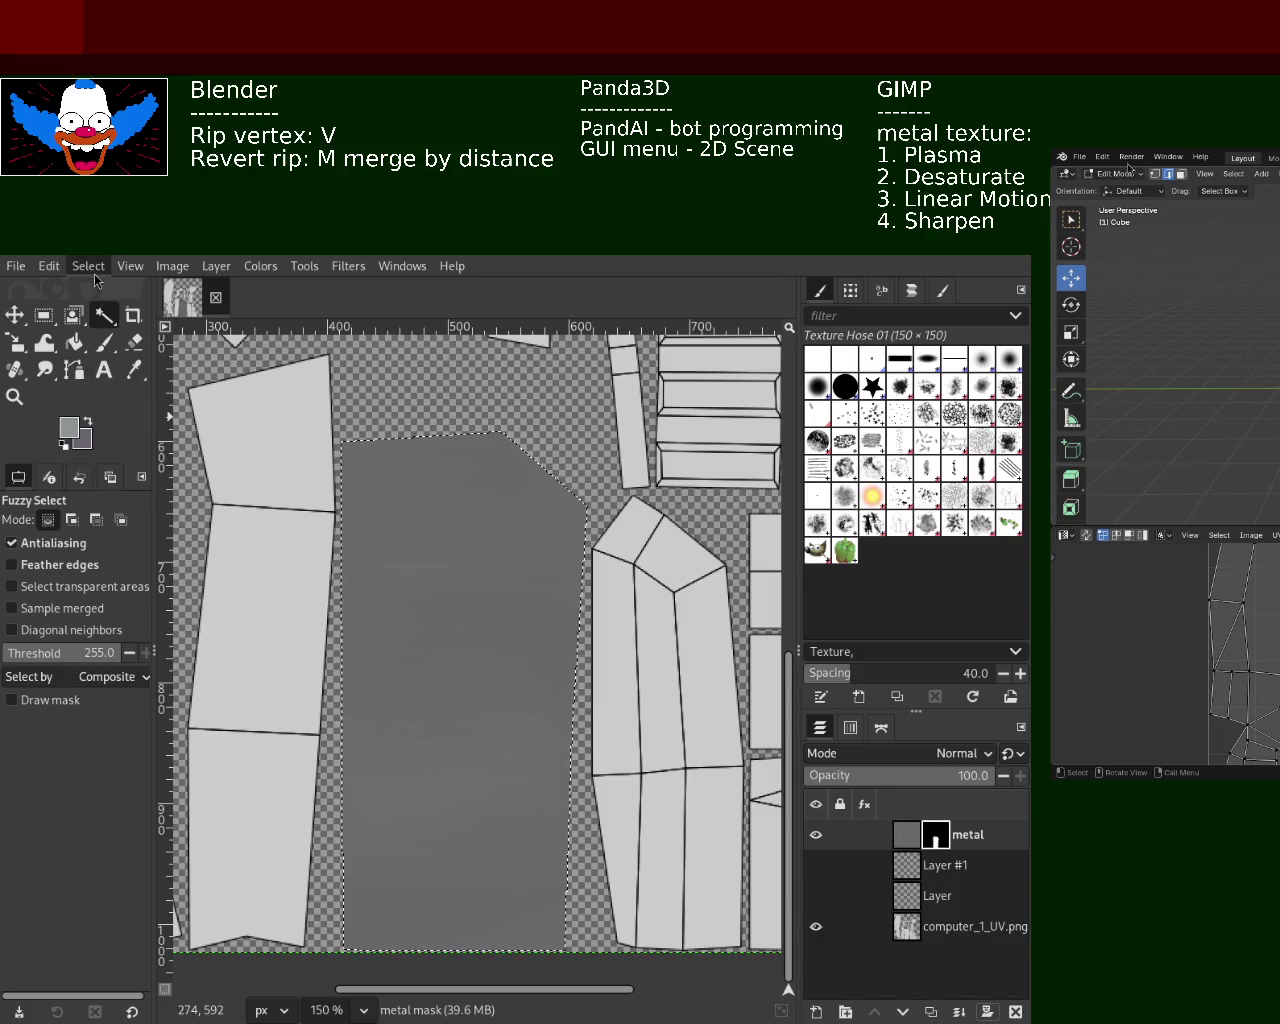
Zoom in and out to inspect the edges of the masked metal area
click(14, 396)
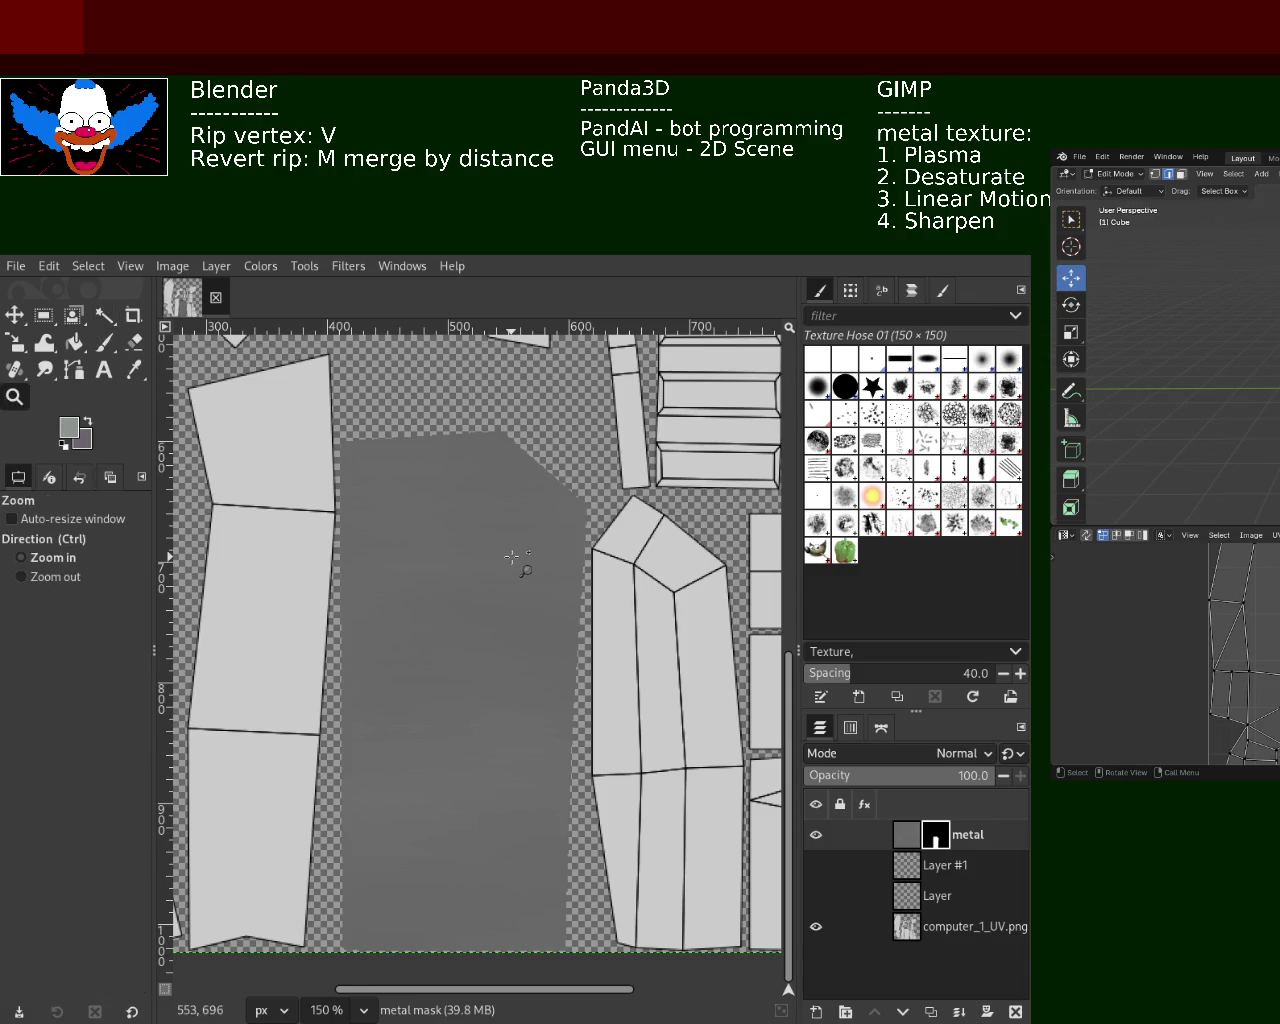
click(553, 620)
ctrl+click(466, 666)
click(503, 571)
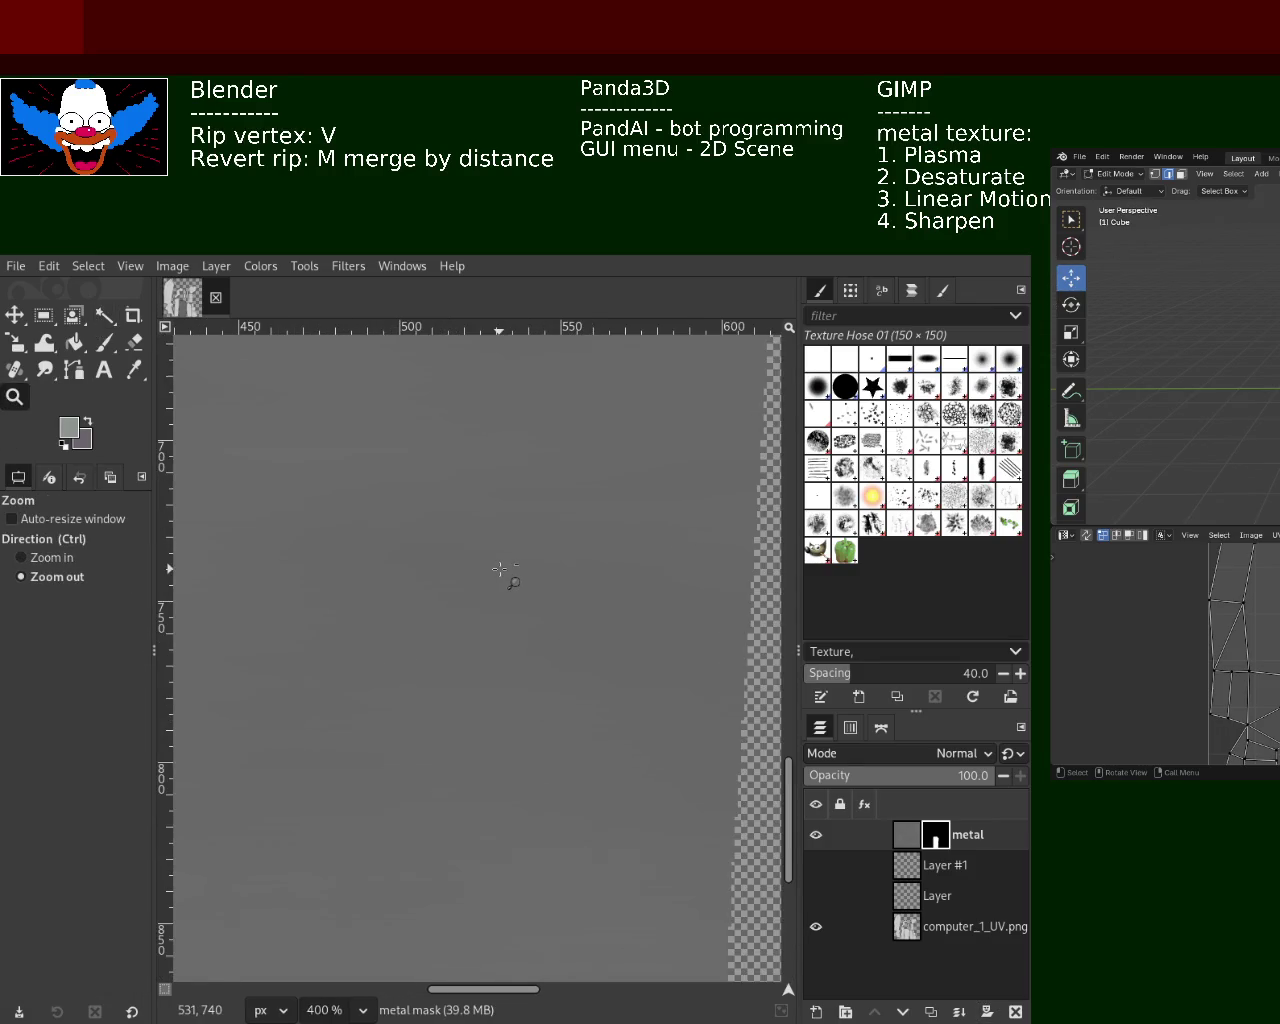
click(500, 570)
click(503, 571)
ctrl+click(480, 666)
ctrl+click(480, 666)
click(477, 664)
click(477, 664)
click(477, 664)
click(480, 655)
click(480, 655)
click(484, 645)
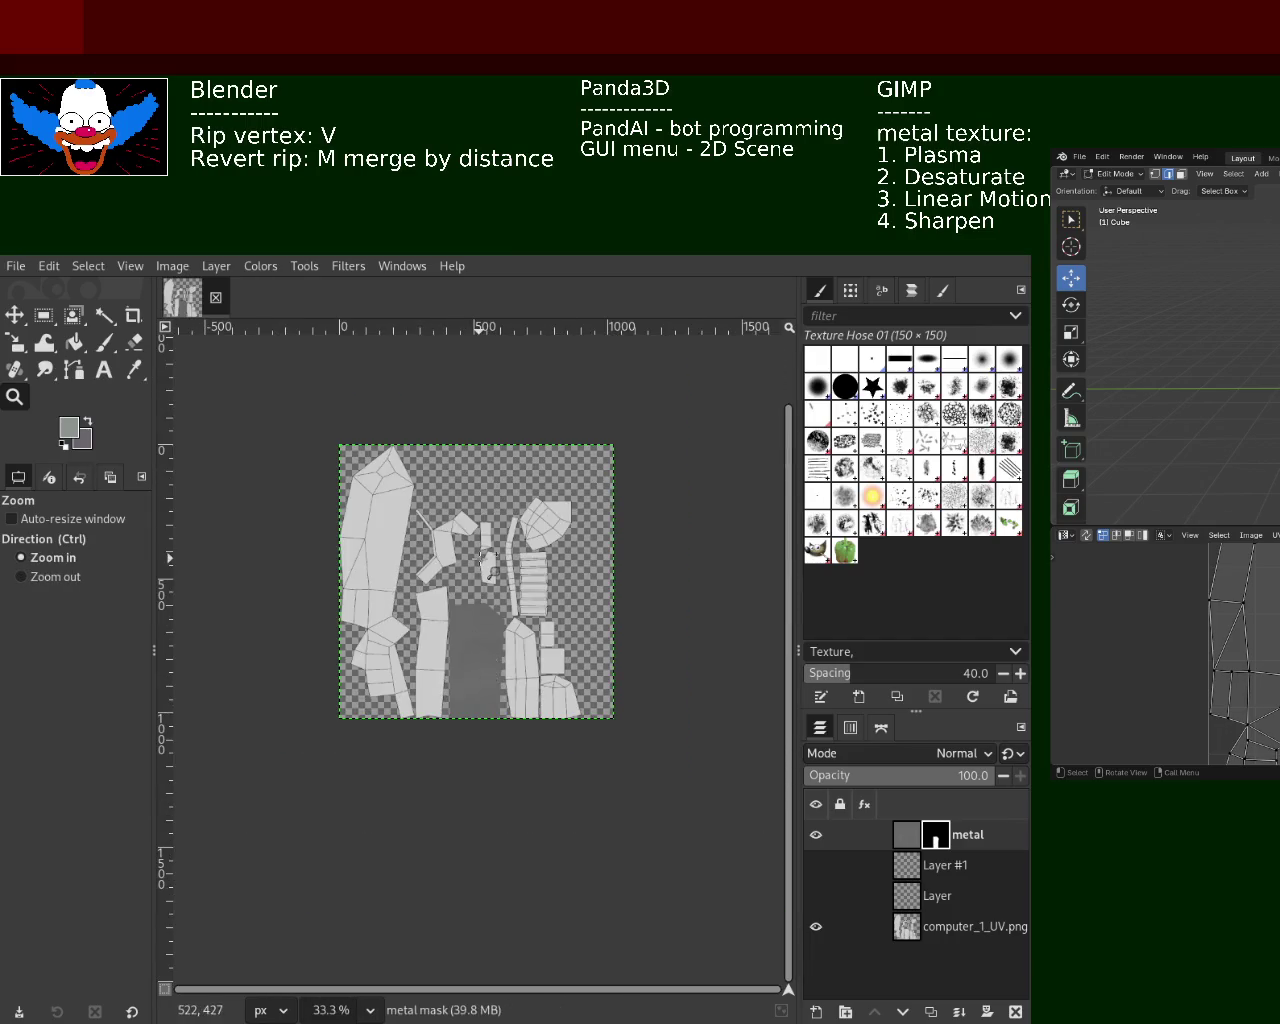
ctrl+click(487, 634)
click(487, 634)
click(520, 650)
ctrl+click(520, 650)
ctrl+click(560, 670)
click(575, 690)
click(581, 702)
click(581, 702)
ctrl+click(545, 645)
ctrl+click(520, 600)
click(515, 588)
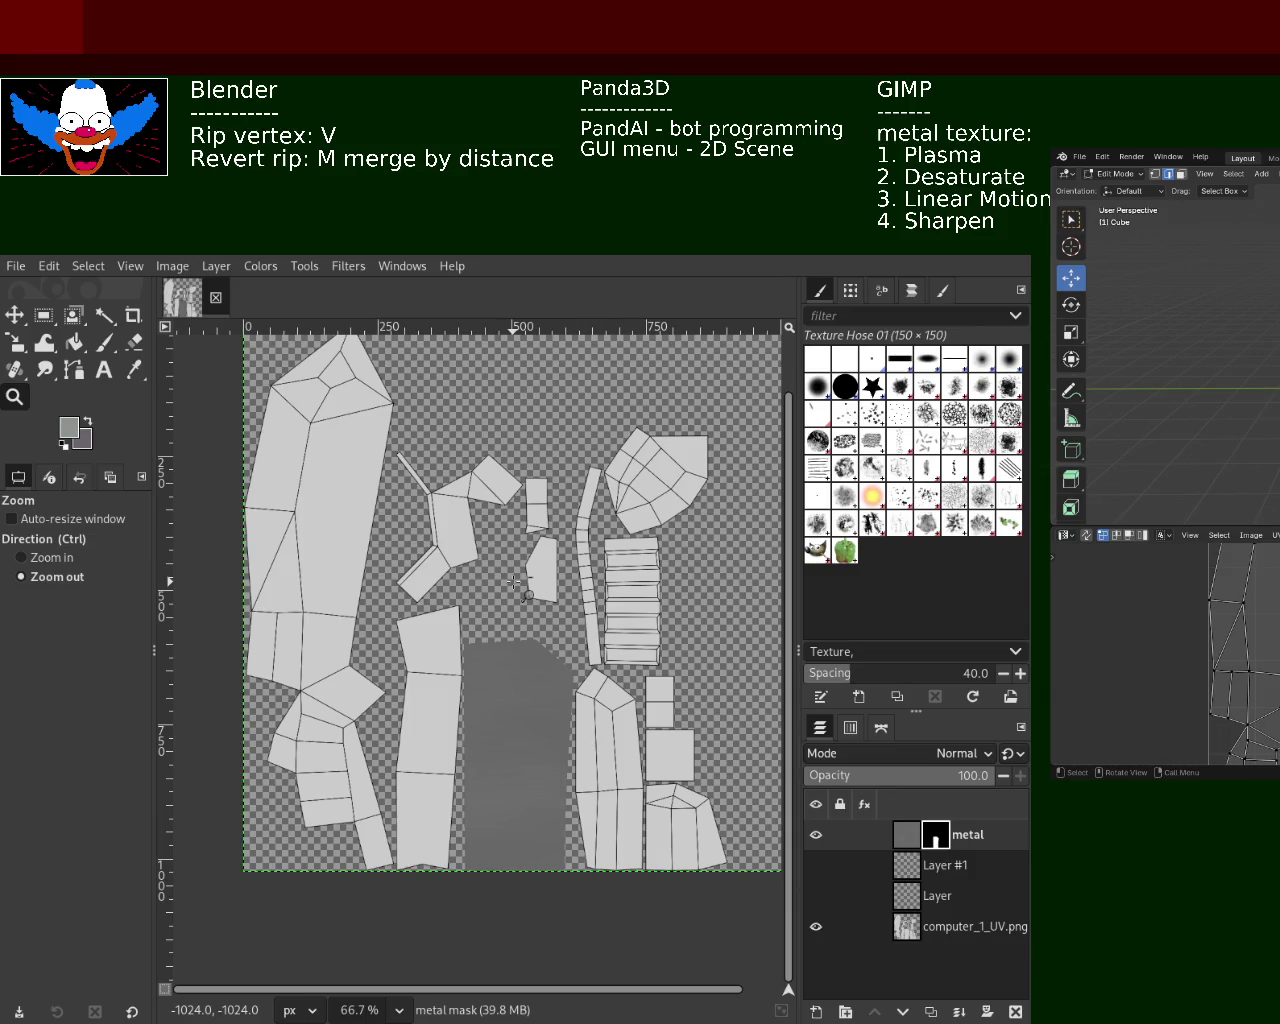
Add a new transparent layer, Layer #2, above the metal layer
ctrl+scroll(549, 724, up, 2)
ctrl+scroll(549, 725, up, 2)
ctrl+scroll(548, 725, up, 2)
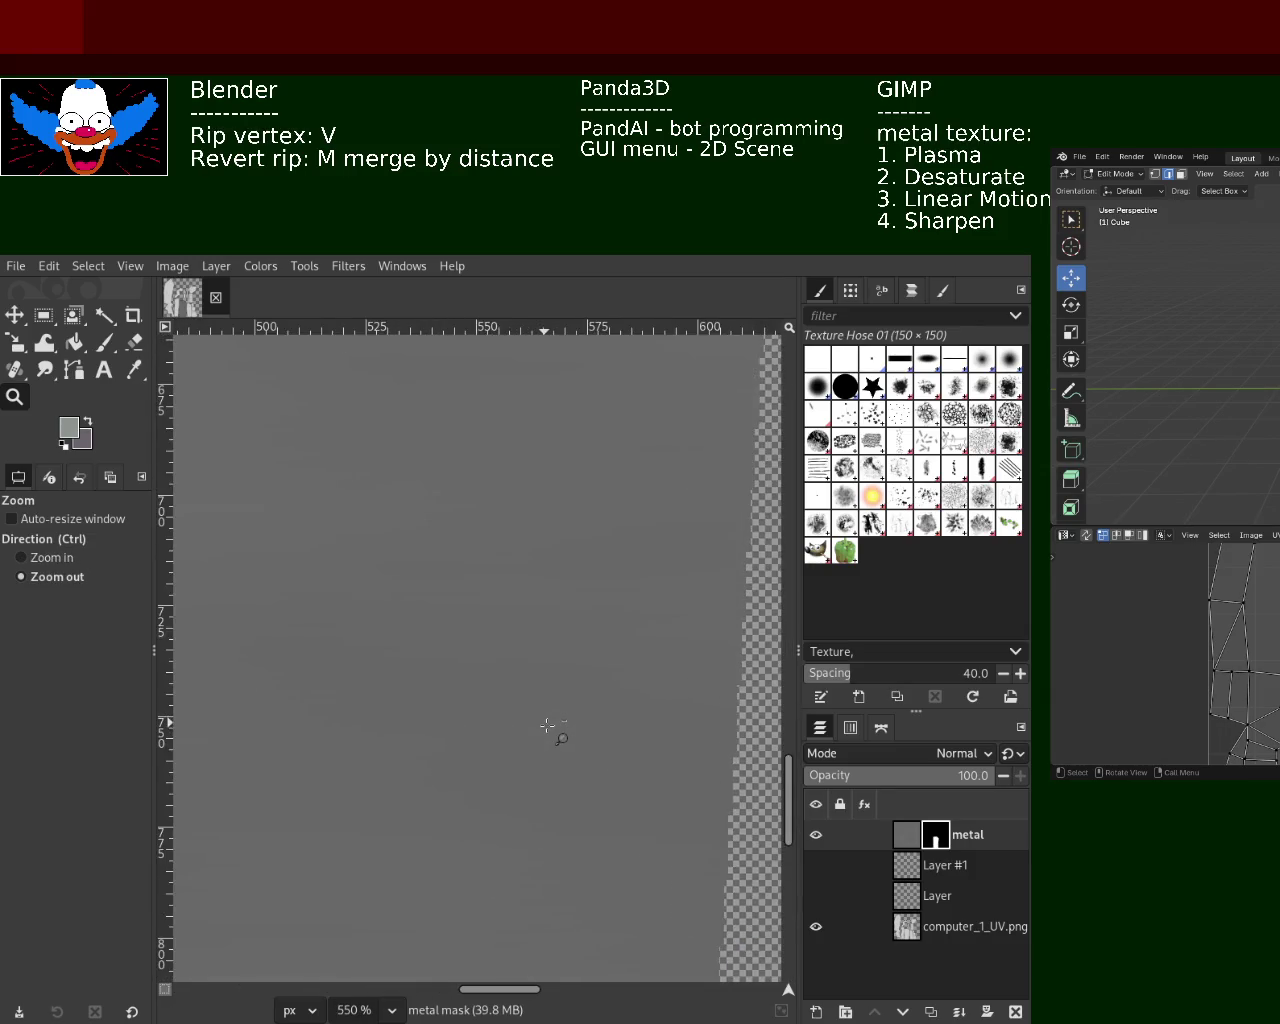
ctrl+scroll(549, 724, down, 4)
ctrl+scroll(549, 724, down, 3)
ctrl+scroll(532, 560, up, 1)
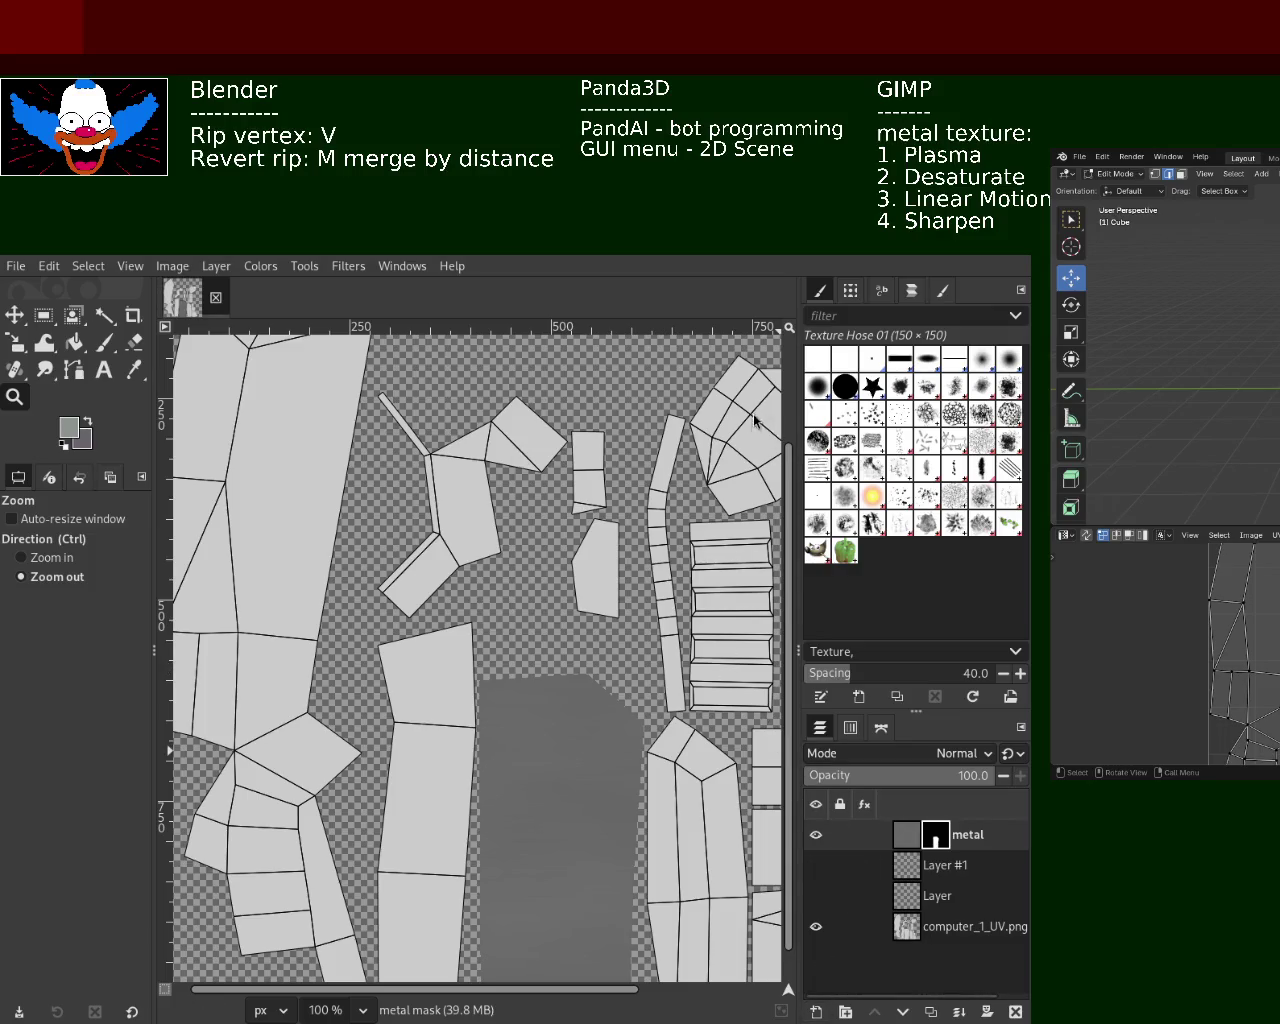
key(shift+ctrl+n)
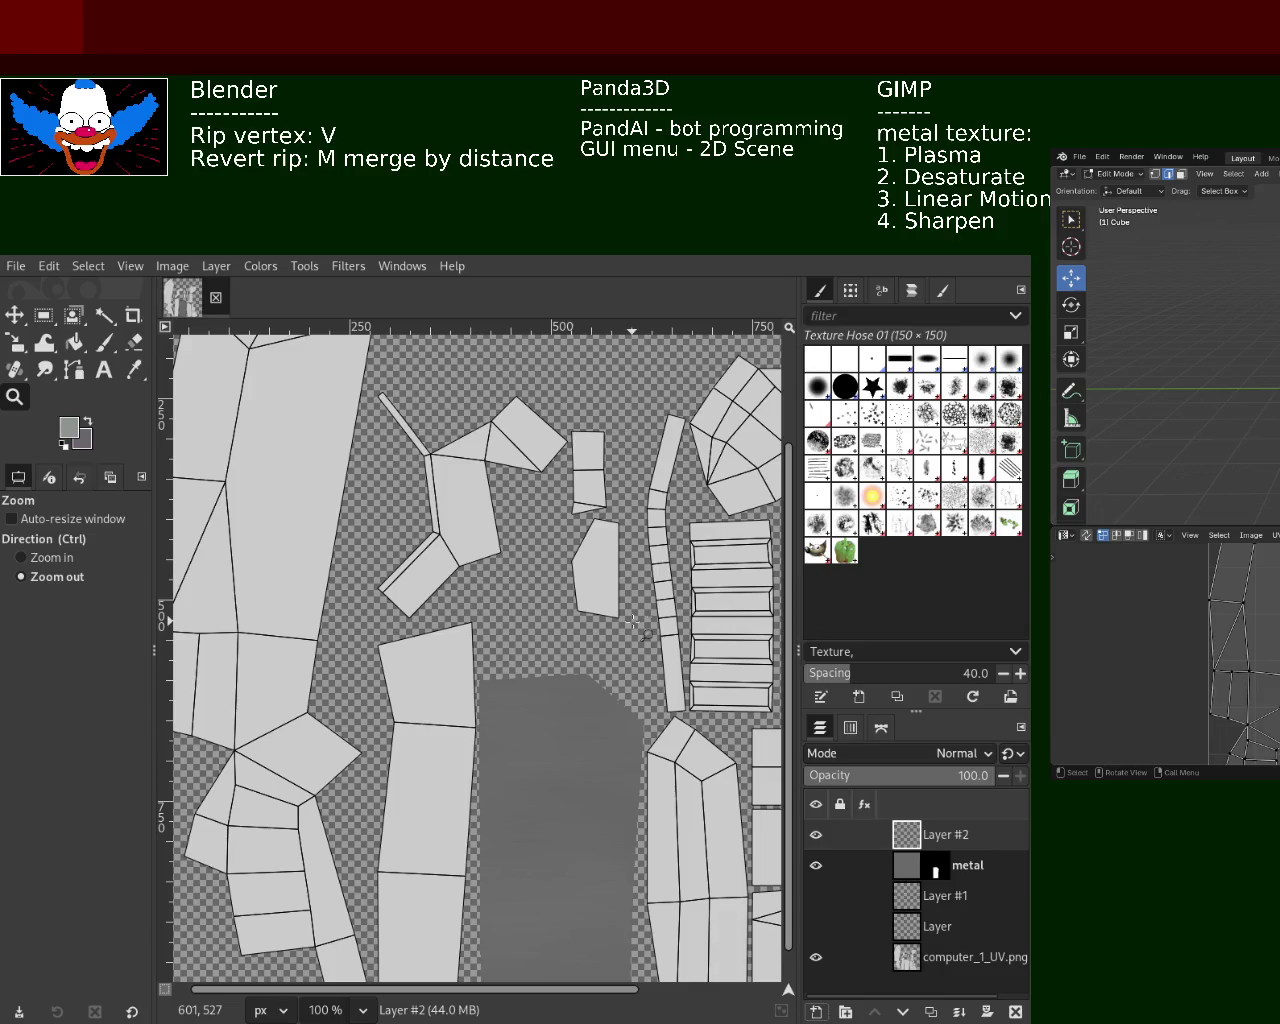
Hide the metal and UV layers and bucket-fill Layer #2 with blue-grey
click(815, 866)
click(815, 957)
click(74, 342)
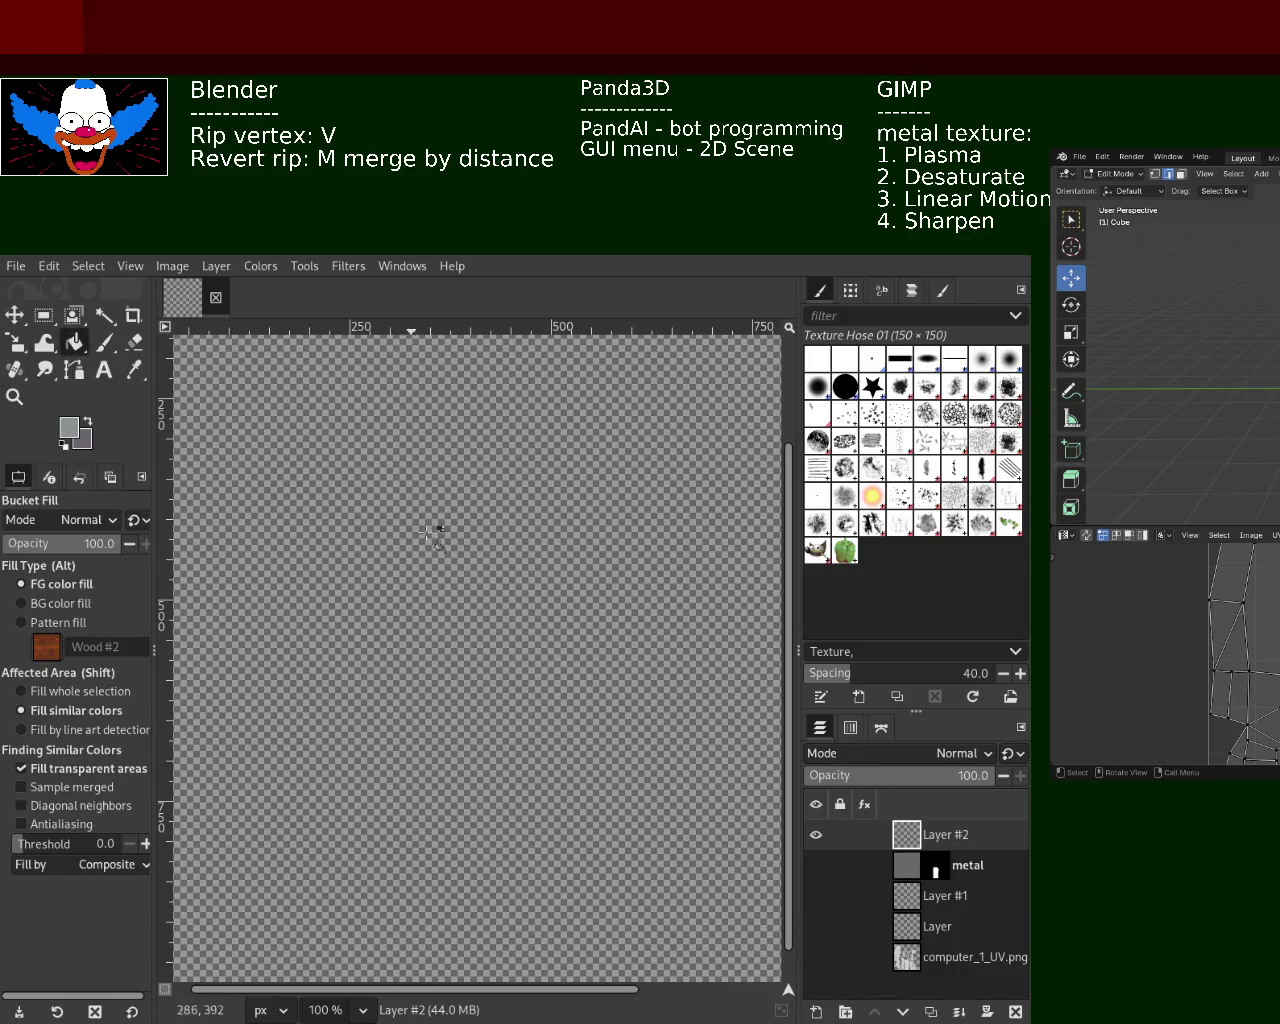
click(410, 520)
key(ctrl+z)
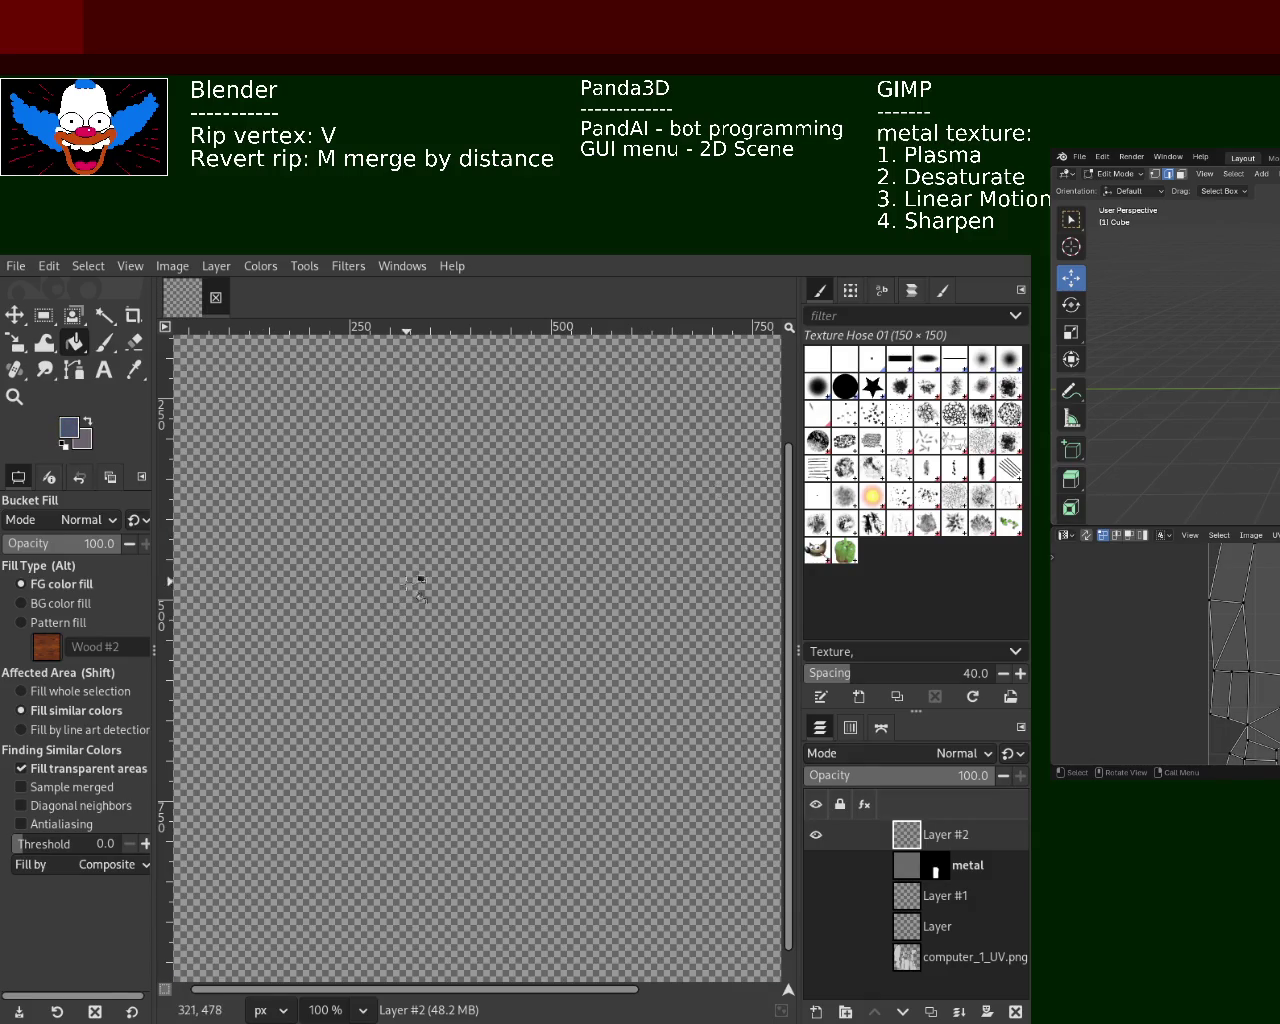
click(406, 580)
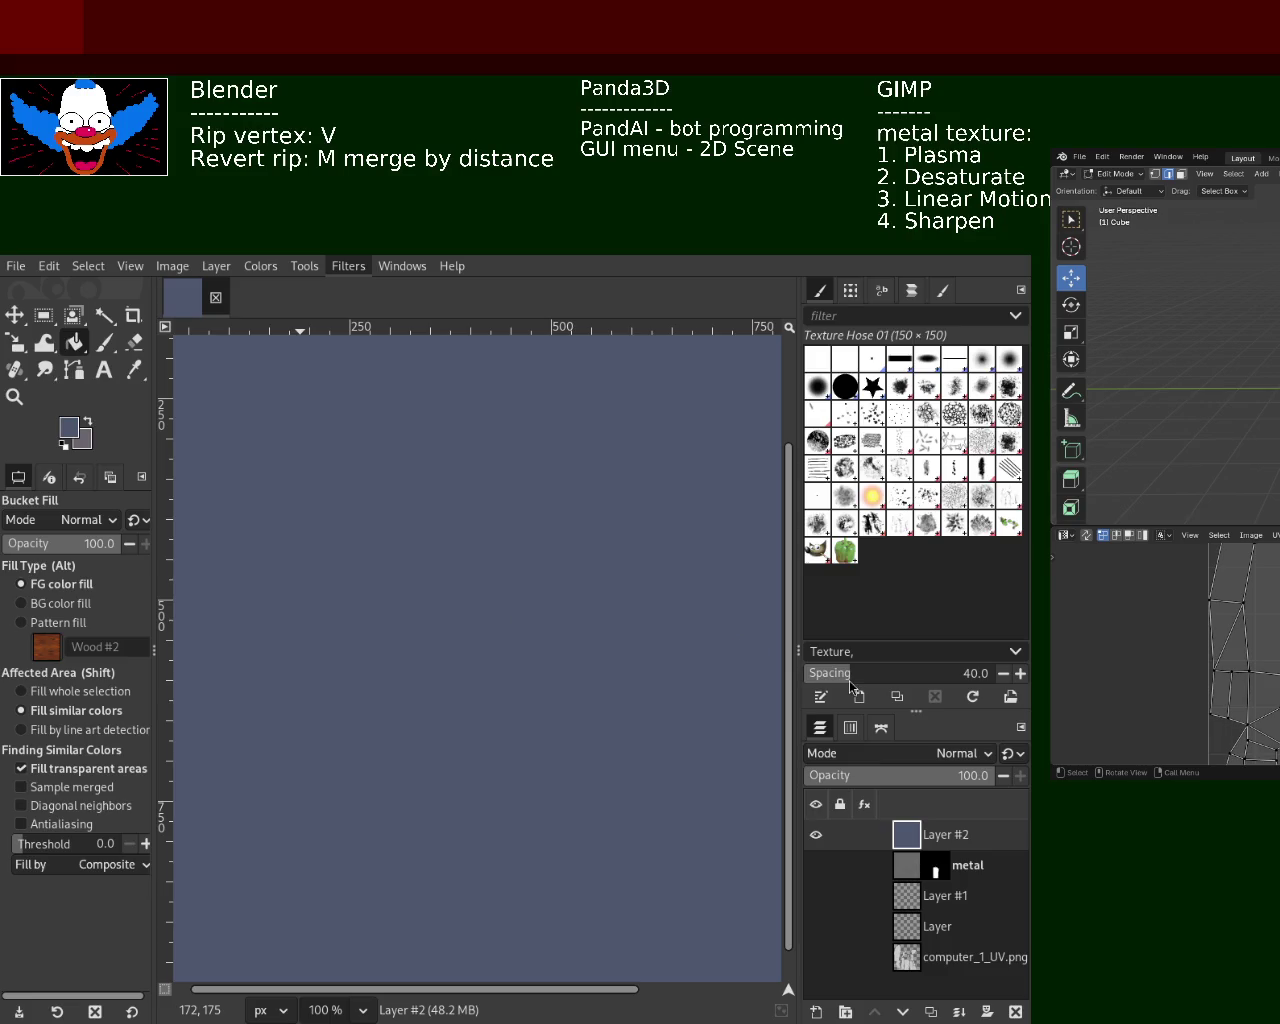
key(ctrl+f)
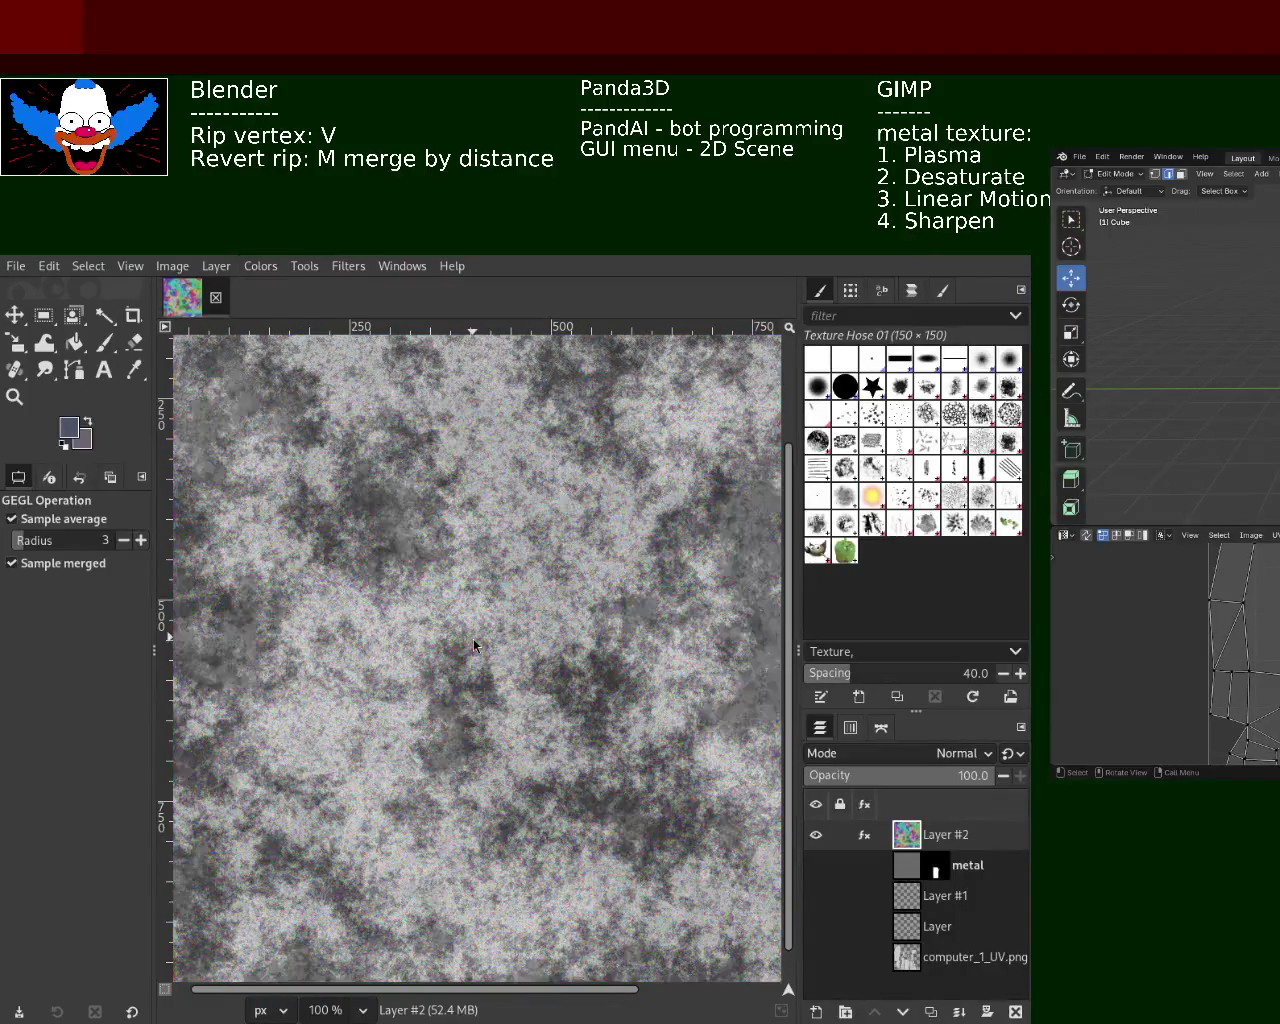
click(14, 396)
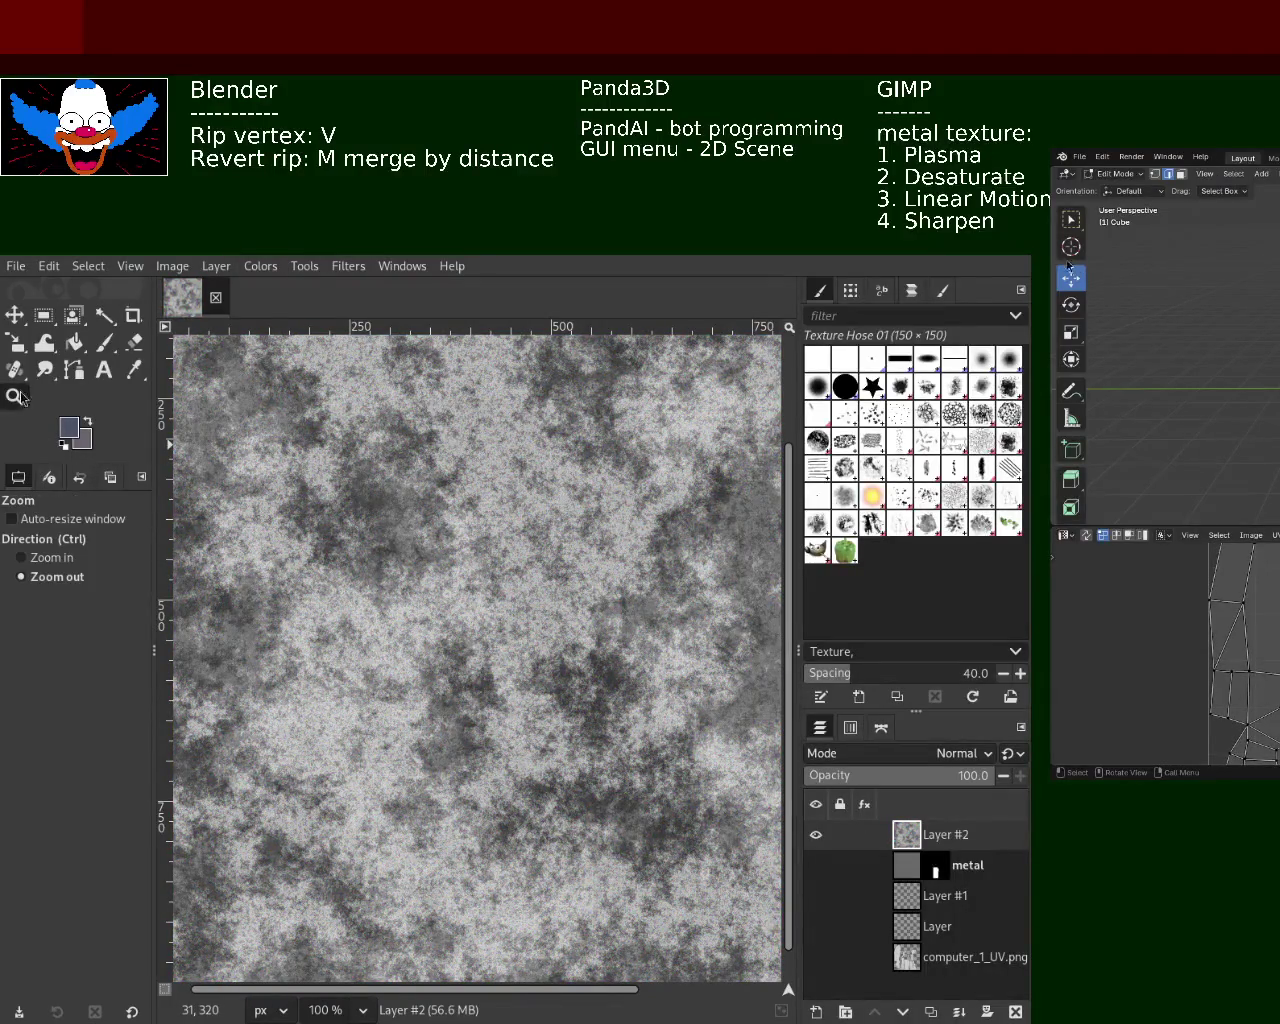
ctrl+click(518, 549)
ctrl+double_click(518, 549)
ctrl+click(530, 540)
double_click(585, 490)
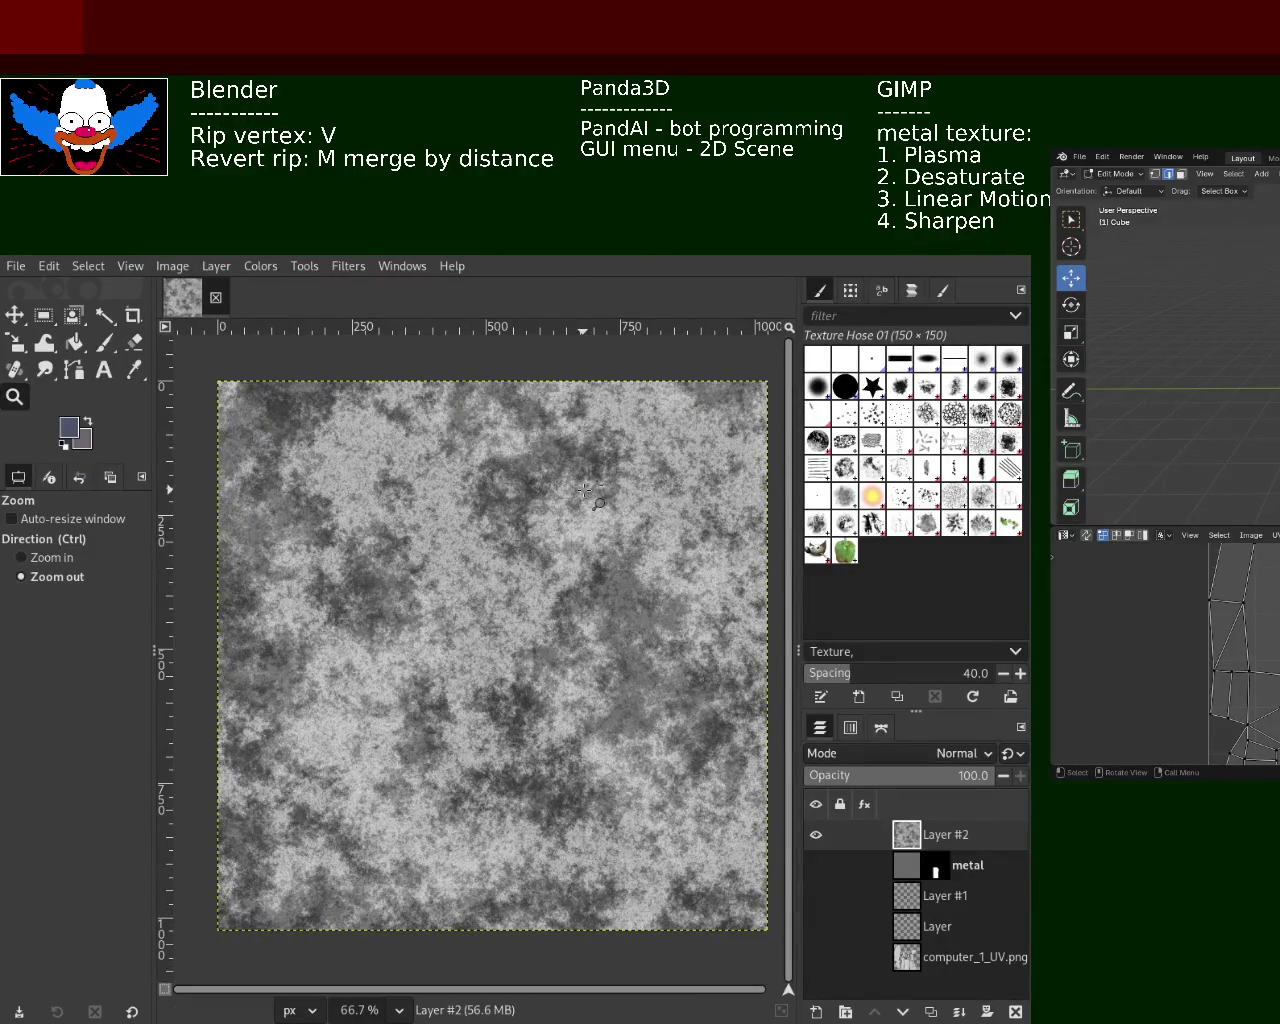
key(ctrl+z)
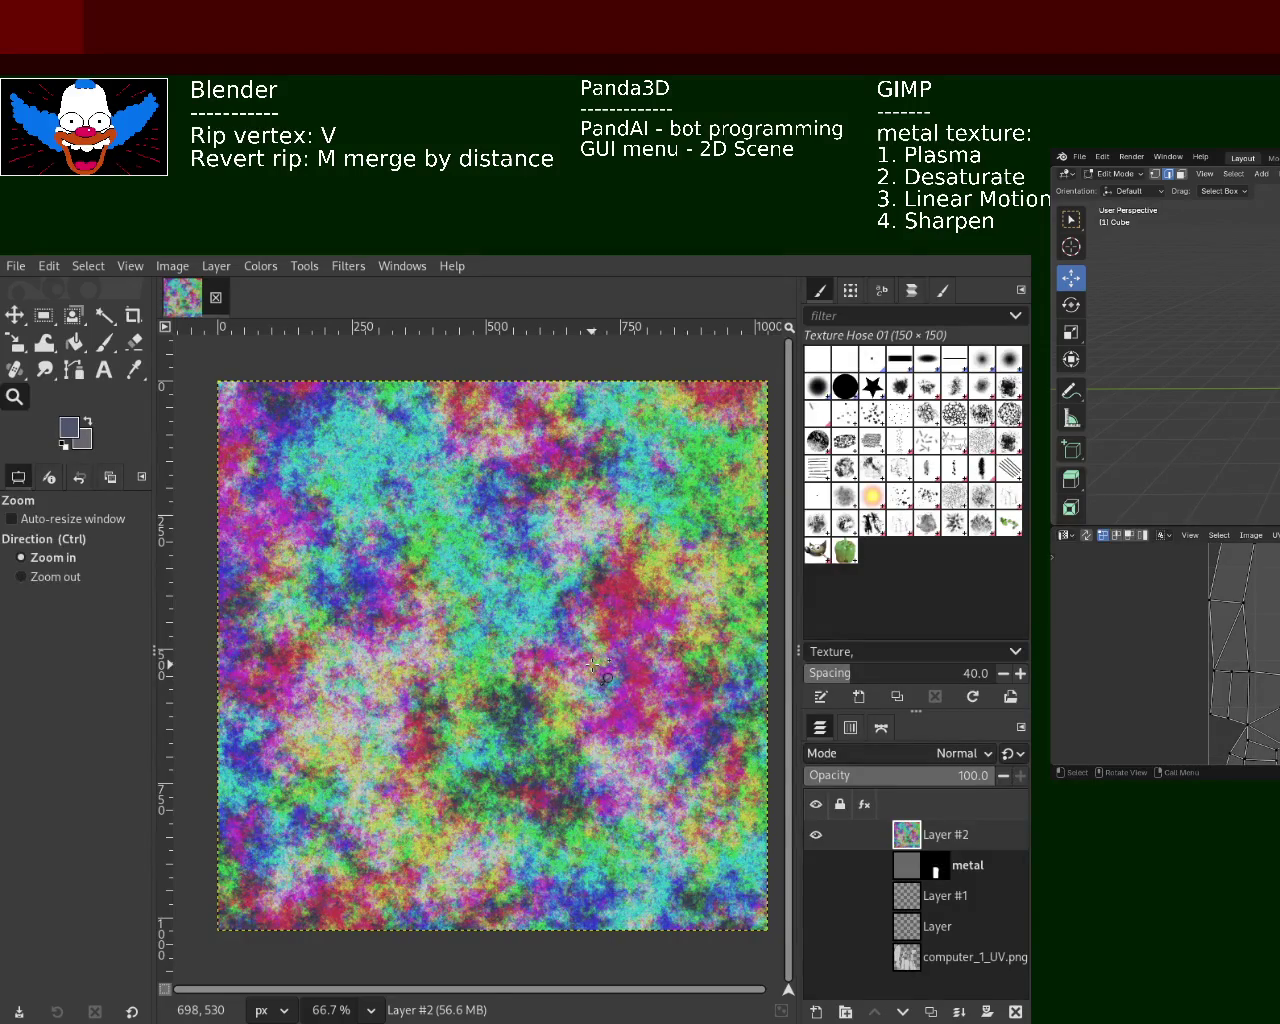
key(ctrl+comma)
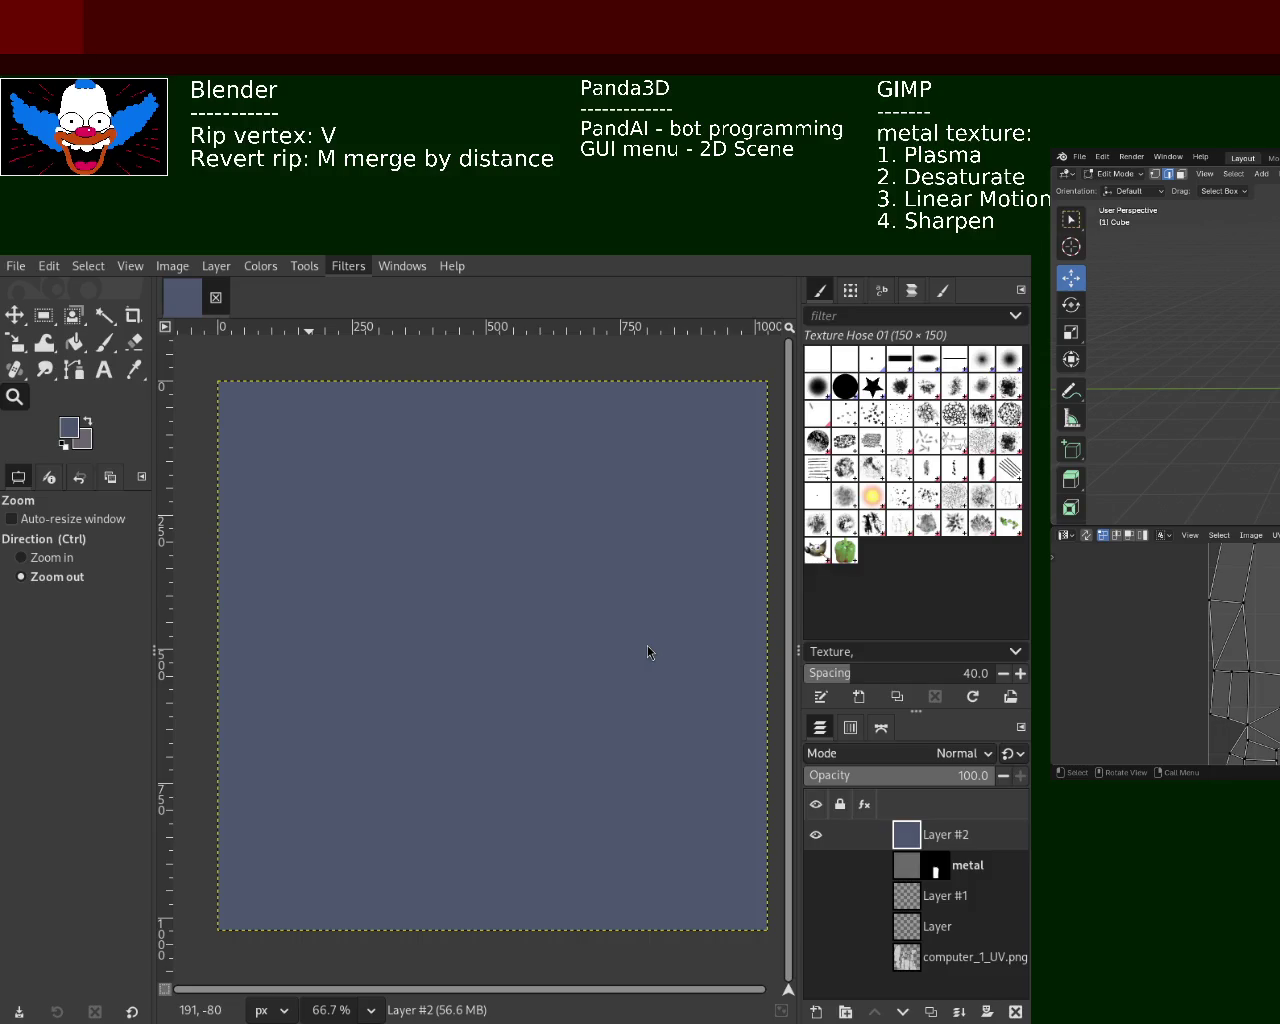
key(ctrl+f)
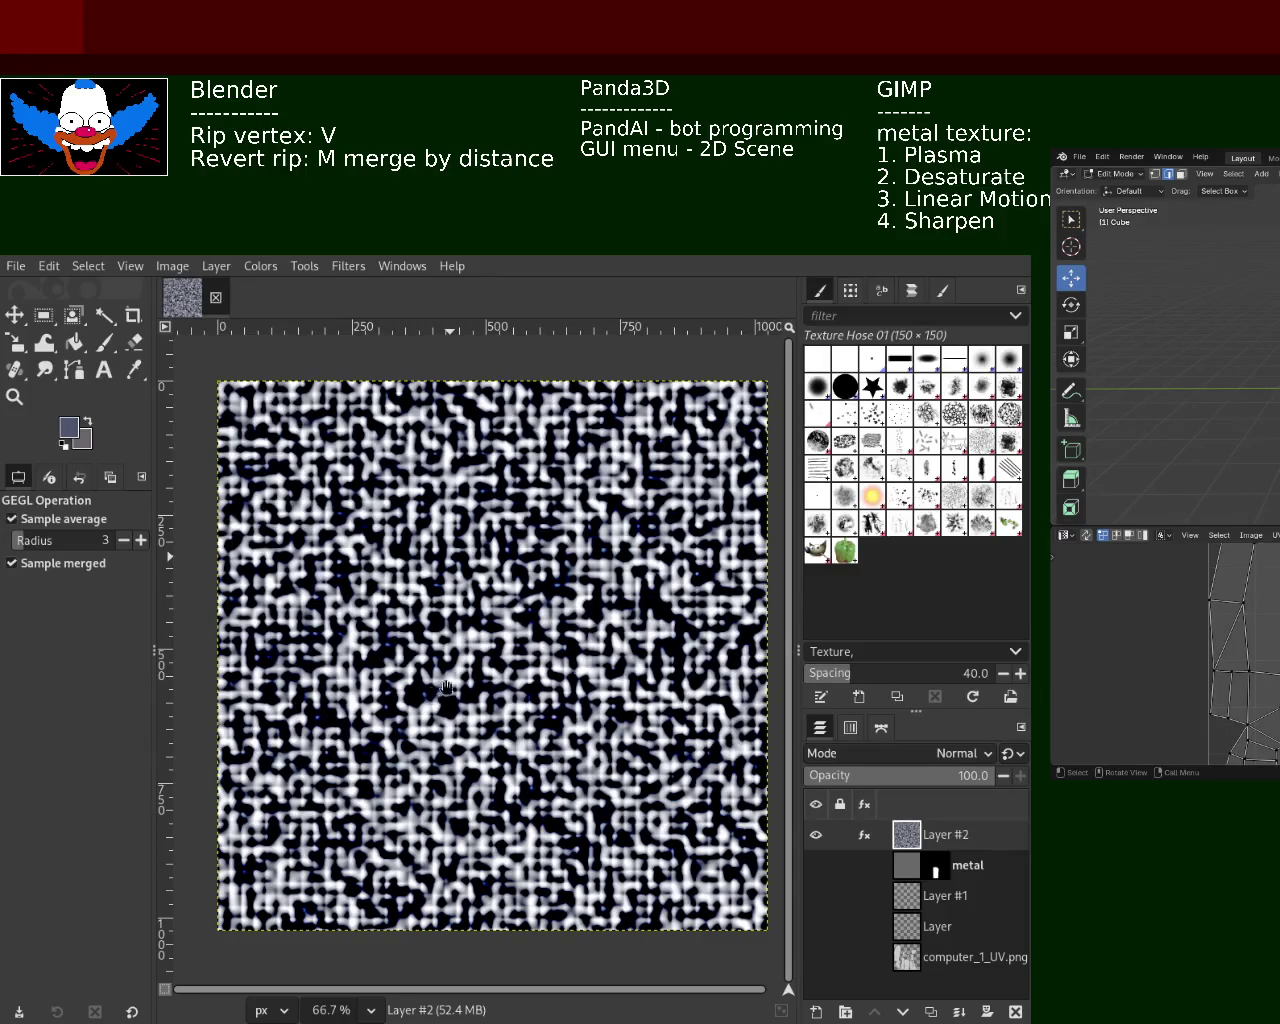
Commit the navy-and-white blotchy noise filter to Layer #2
key(Return)
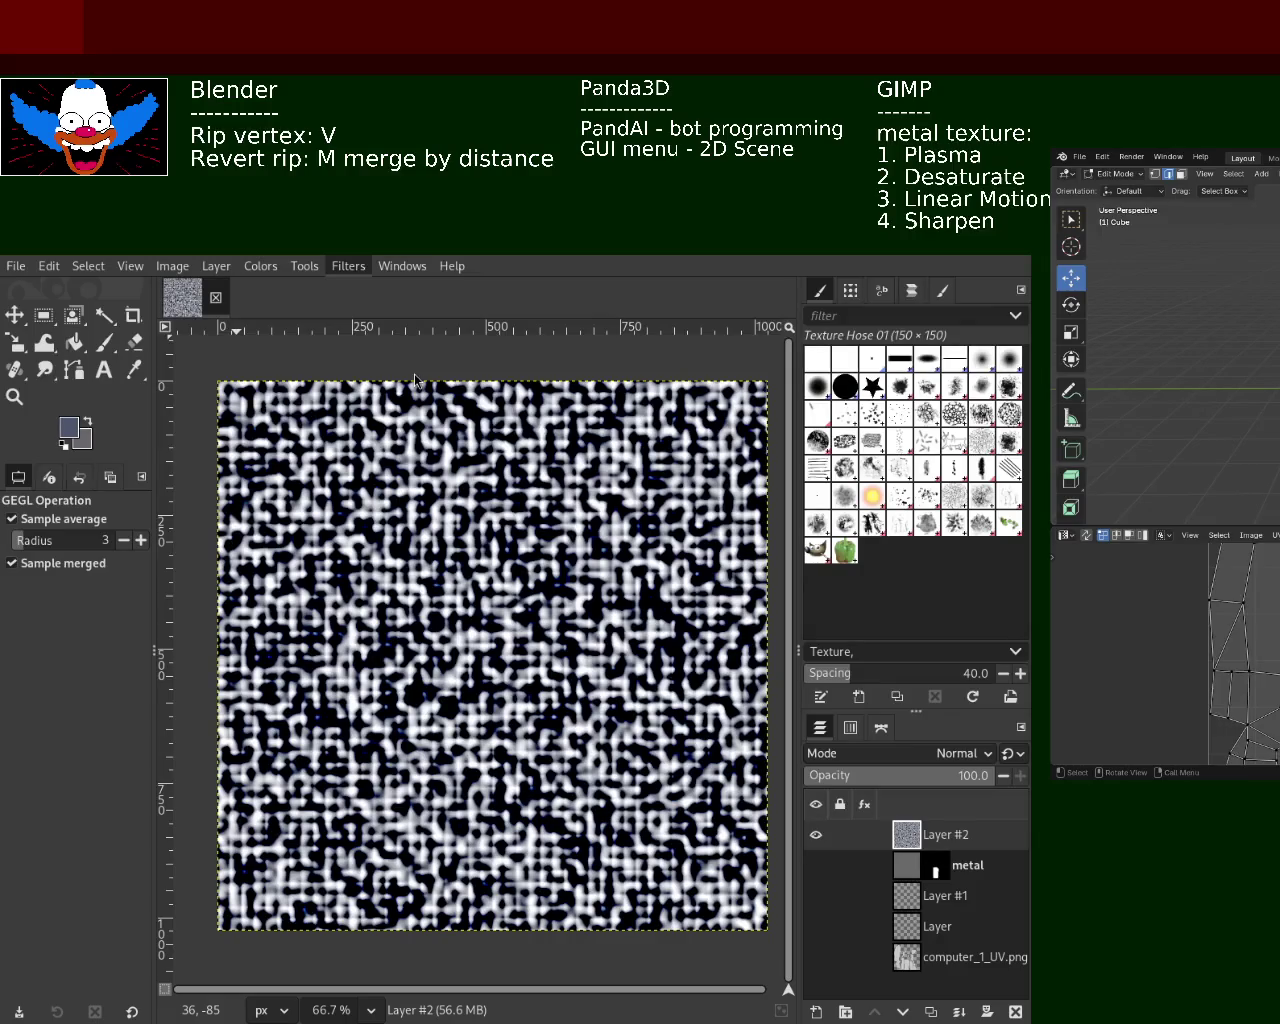
Try a Pixelize effect on the noise texture, then undo it
key(ctrl+f)
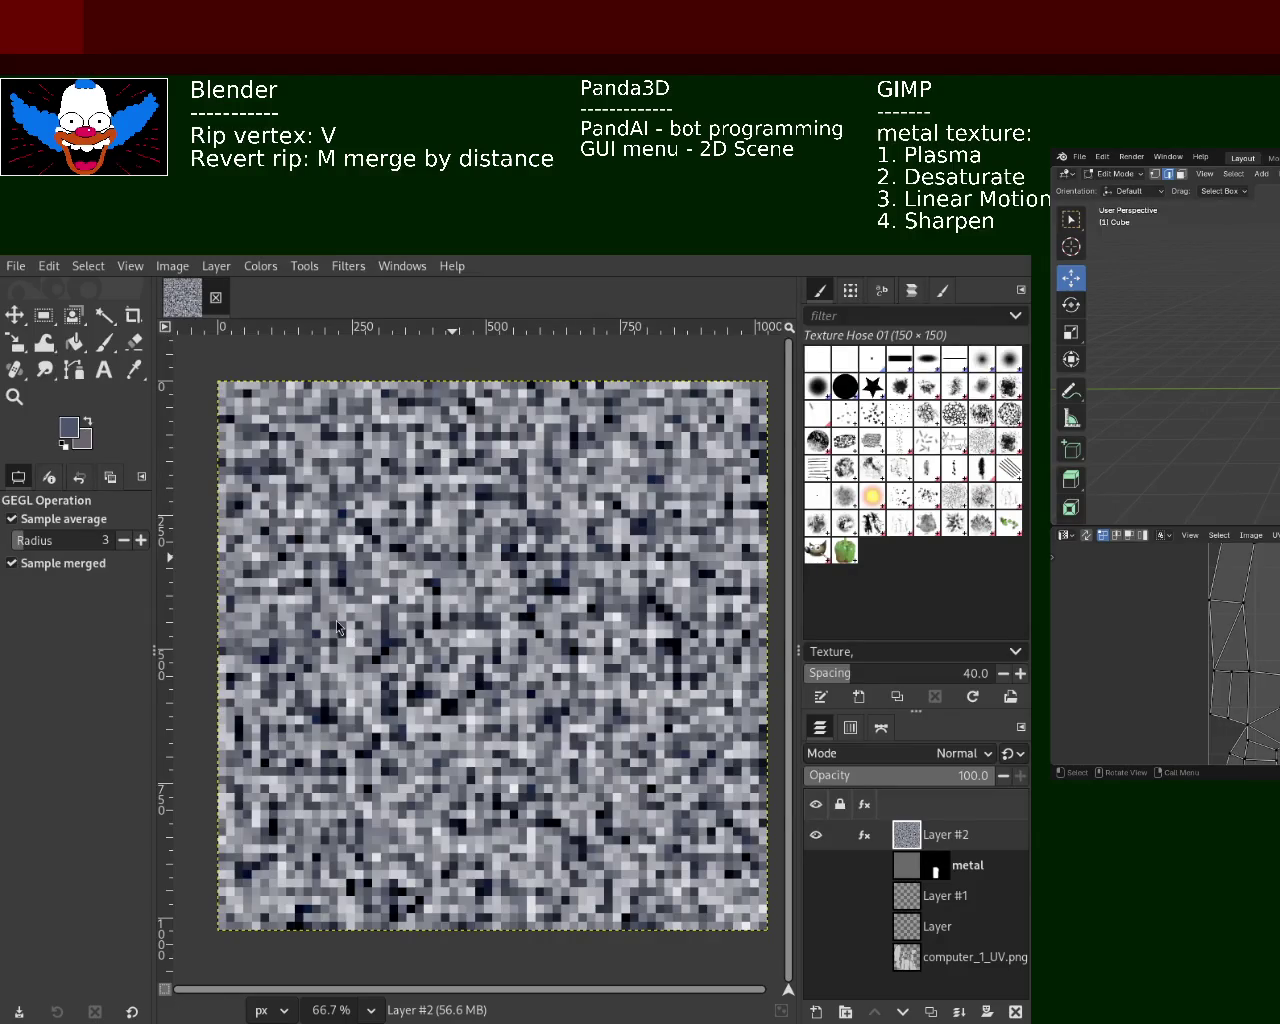
key(ctrl+z)
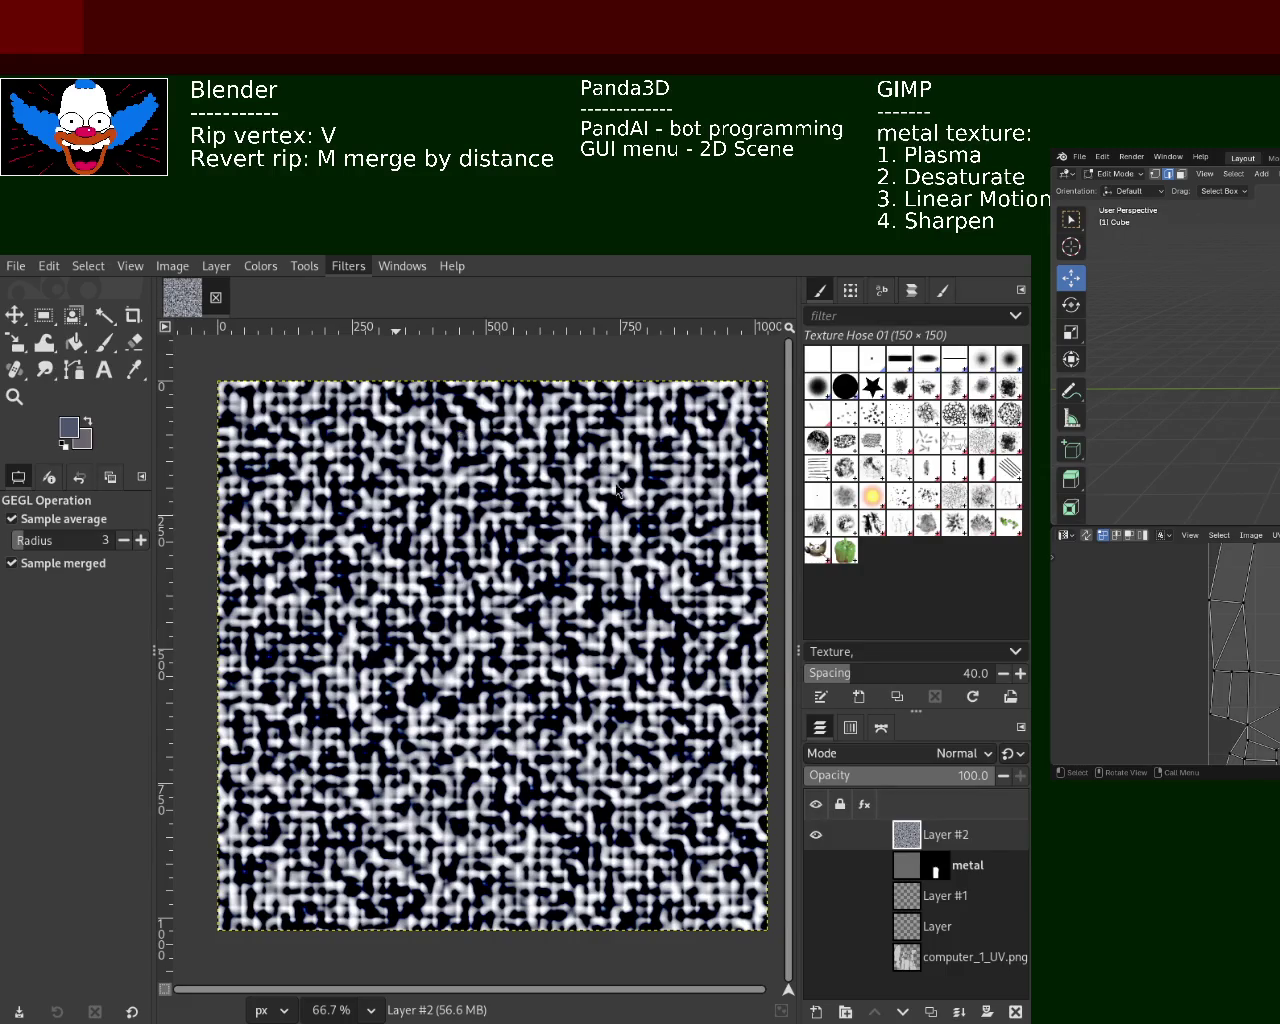
Apply Spherize to Layer #2, comparing bulge strengths with undo/redo to settle on a mild bulge
key(ctrl+f)
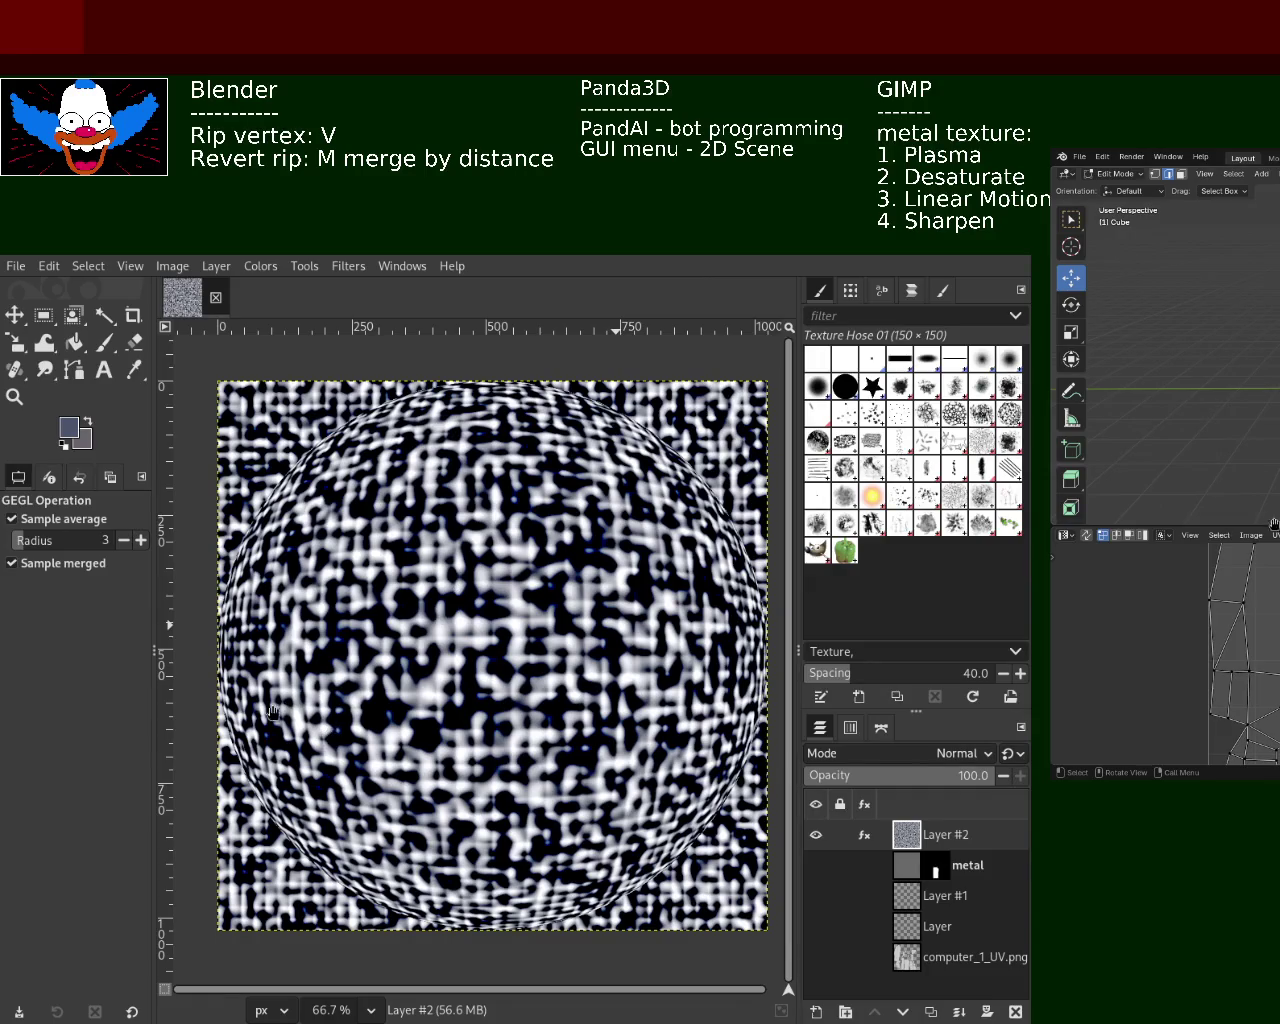
key(ctrl+f)
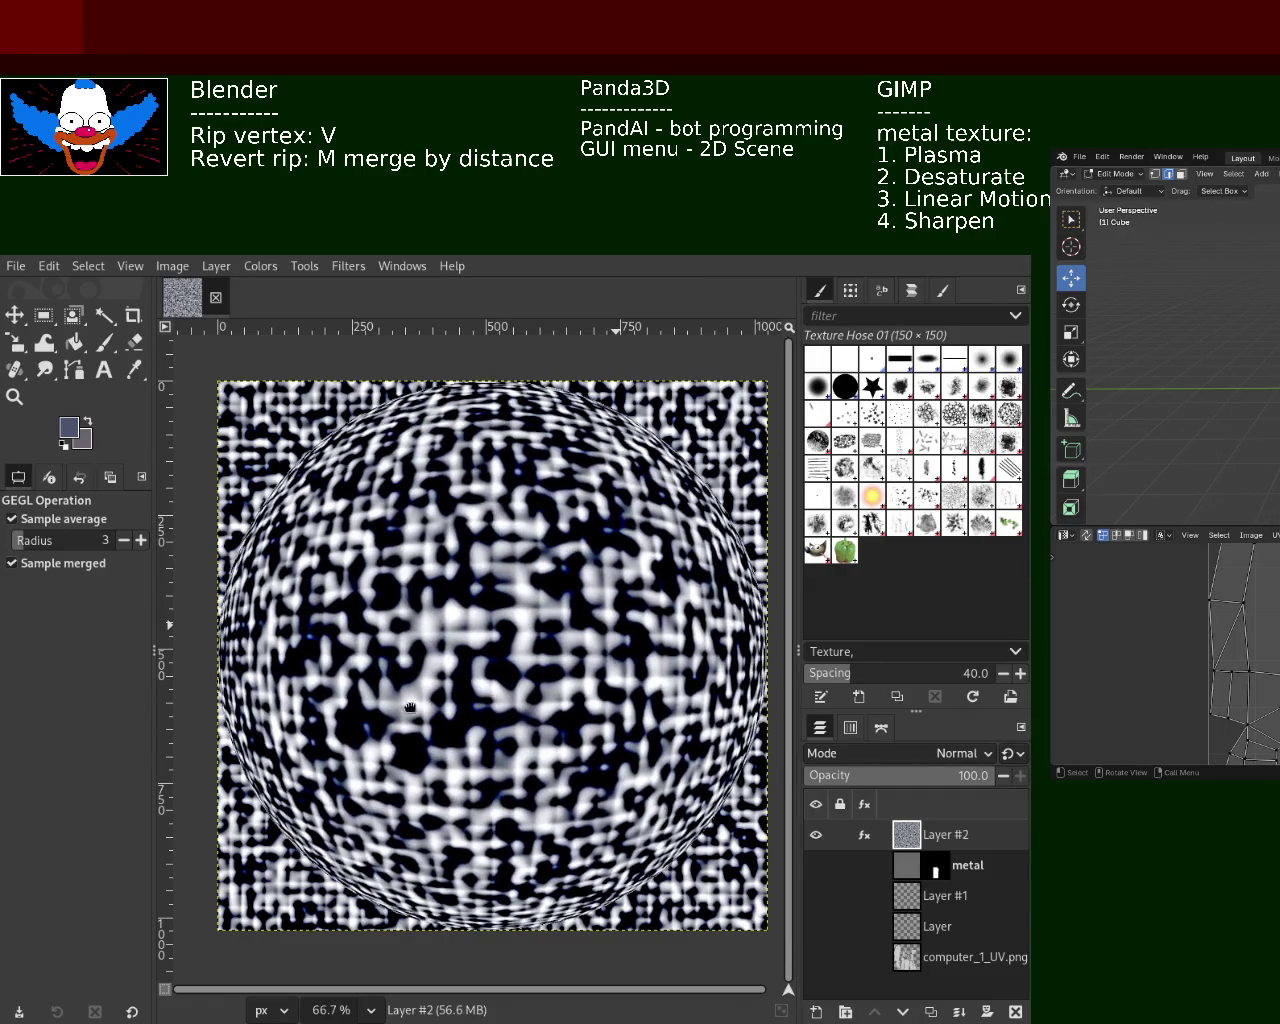
key(ctrl+f)
key(ctrl+f)
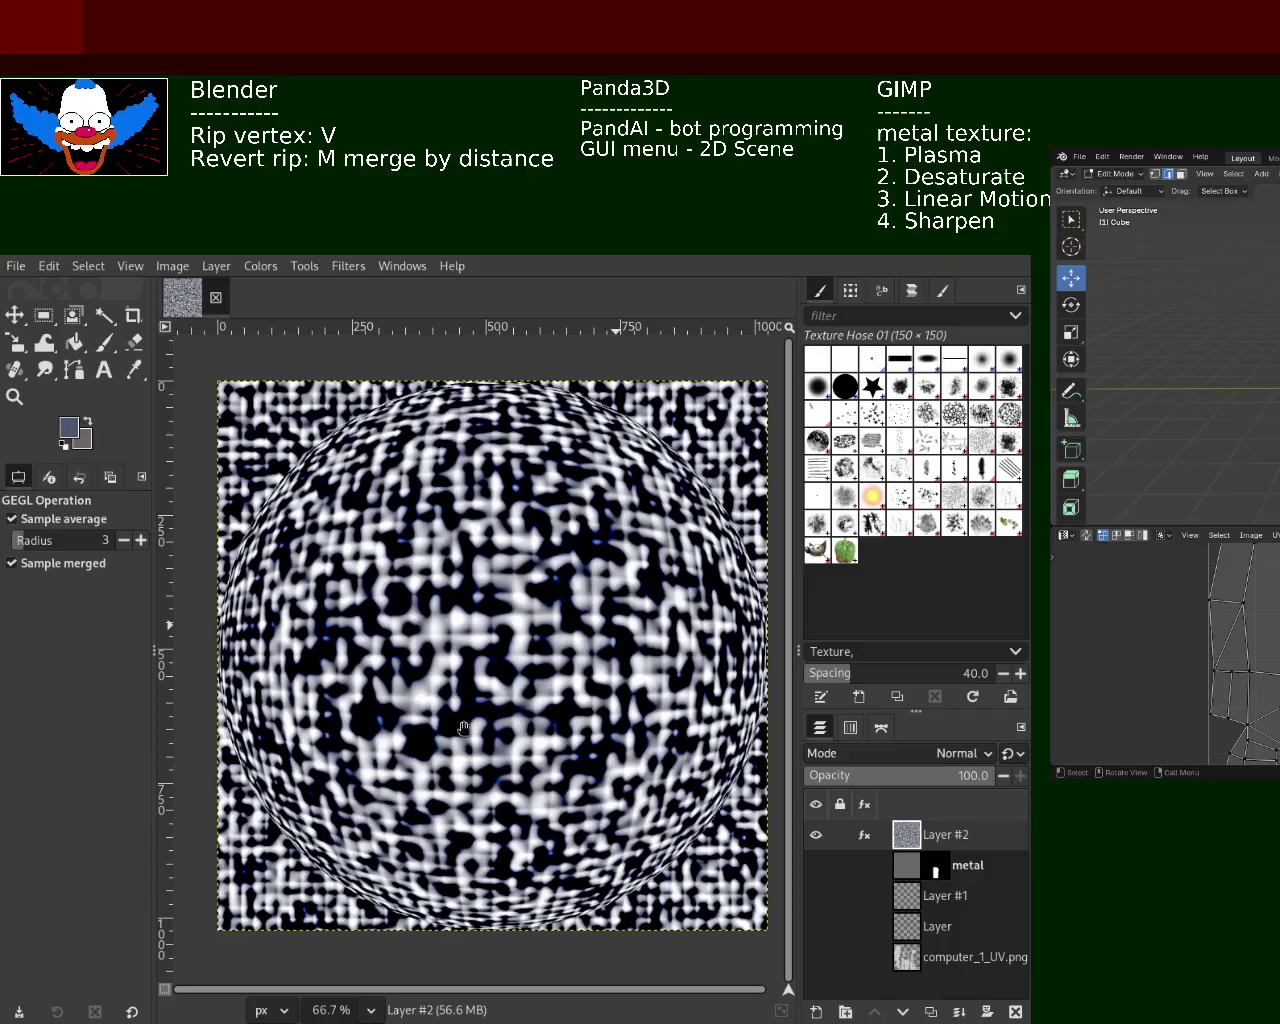
key(ctrl+z)
key(ctrl+z)
key(ctrl+z)
key(ctrl+z)
key(ctrl+z)
key(ctrl+y)
key(ctrl+y)
key(ctrl+z)
key(ctrl+z)
key(ctrl+z)
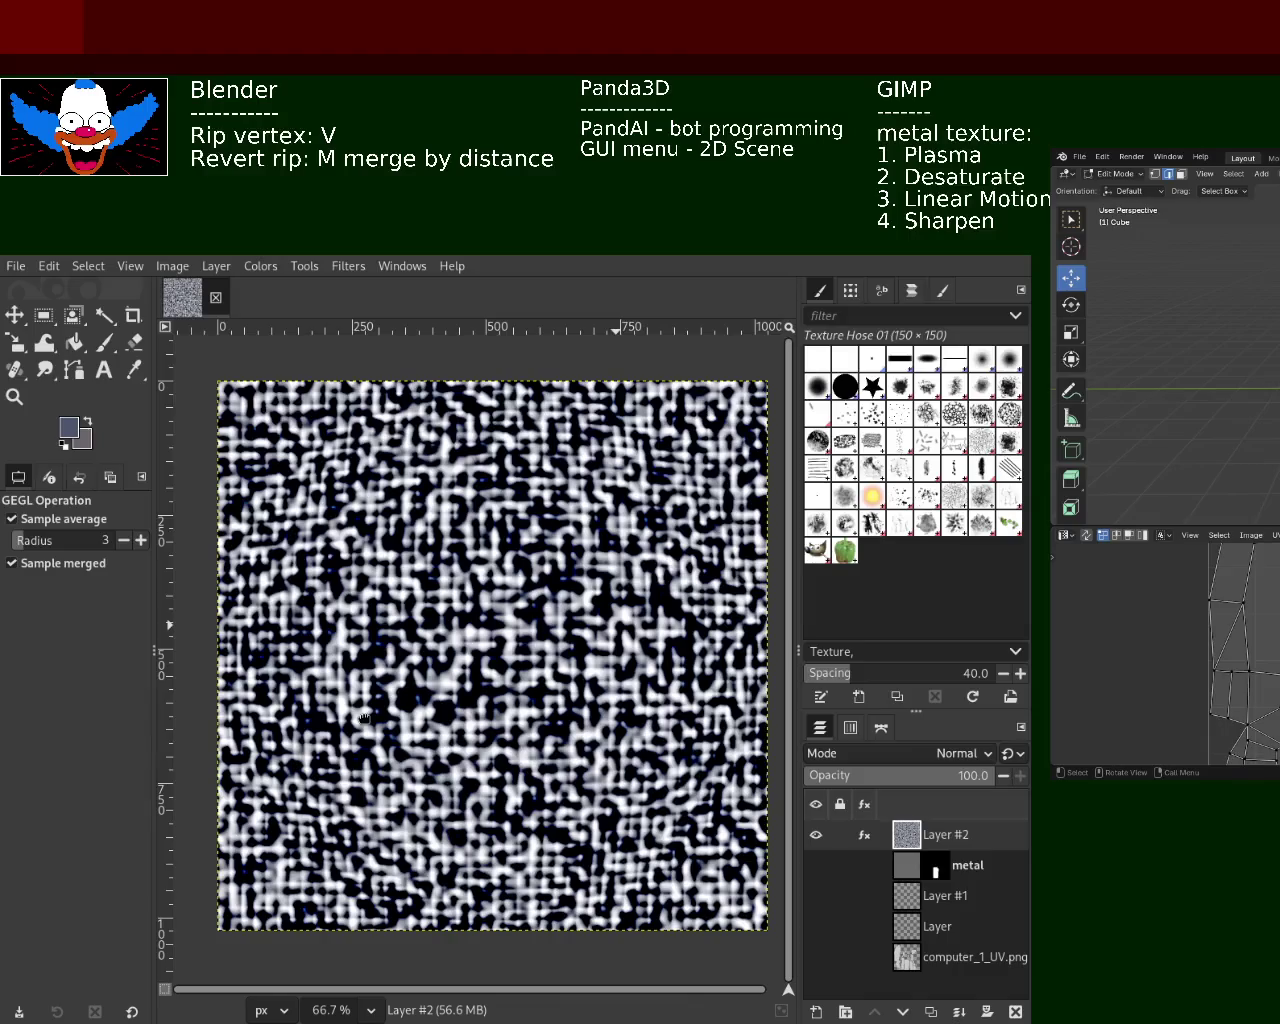
key(ctrl+y)
key(ctrl+y)
key(ctrl+y)
key(ctrl+z)
key(ctrl+z)
key(ctrl+y)
key(ctrl+y)
key(ctrl+z)
key(ctrl+z)
key(ctrl+z)
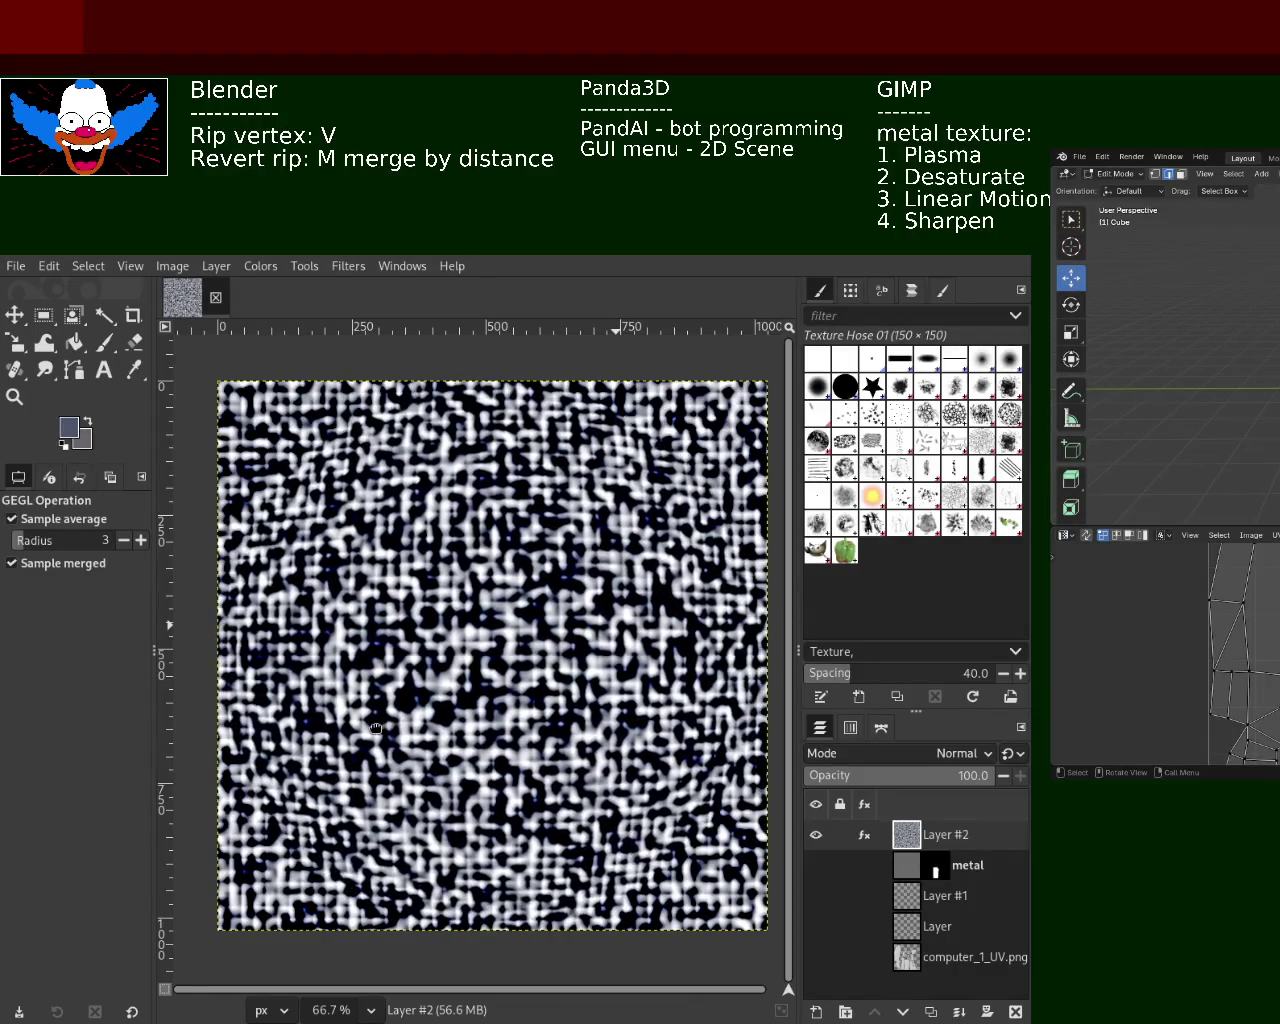
key(ctrl+y)
key(ctrl+y)
key(ctrl+z)
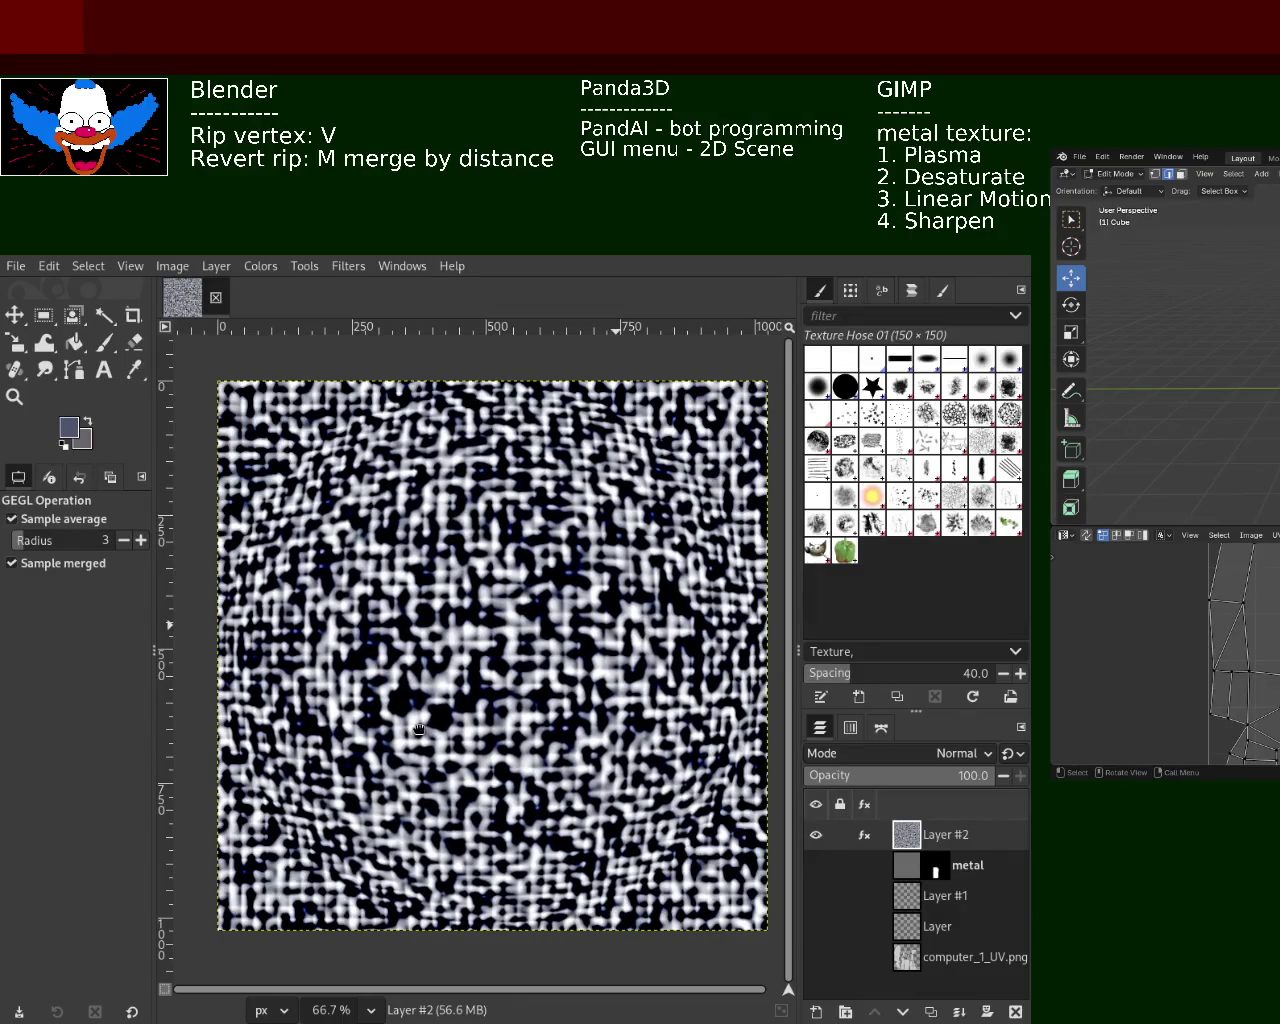
key(ctrl+z)
key(ctrl+y)
key(ctrl+z)
key(ctrl+z)
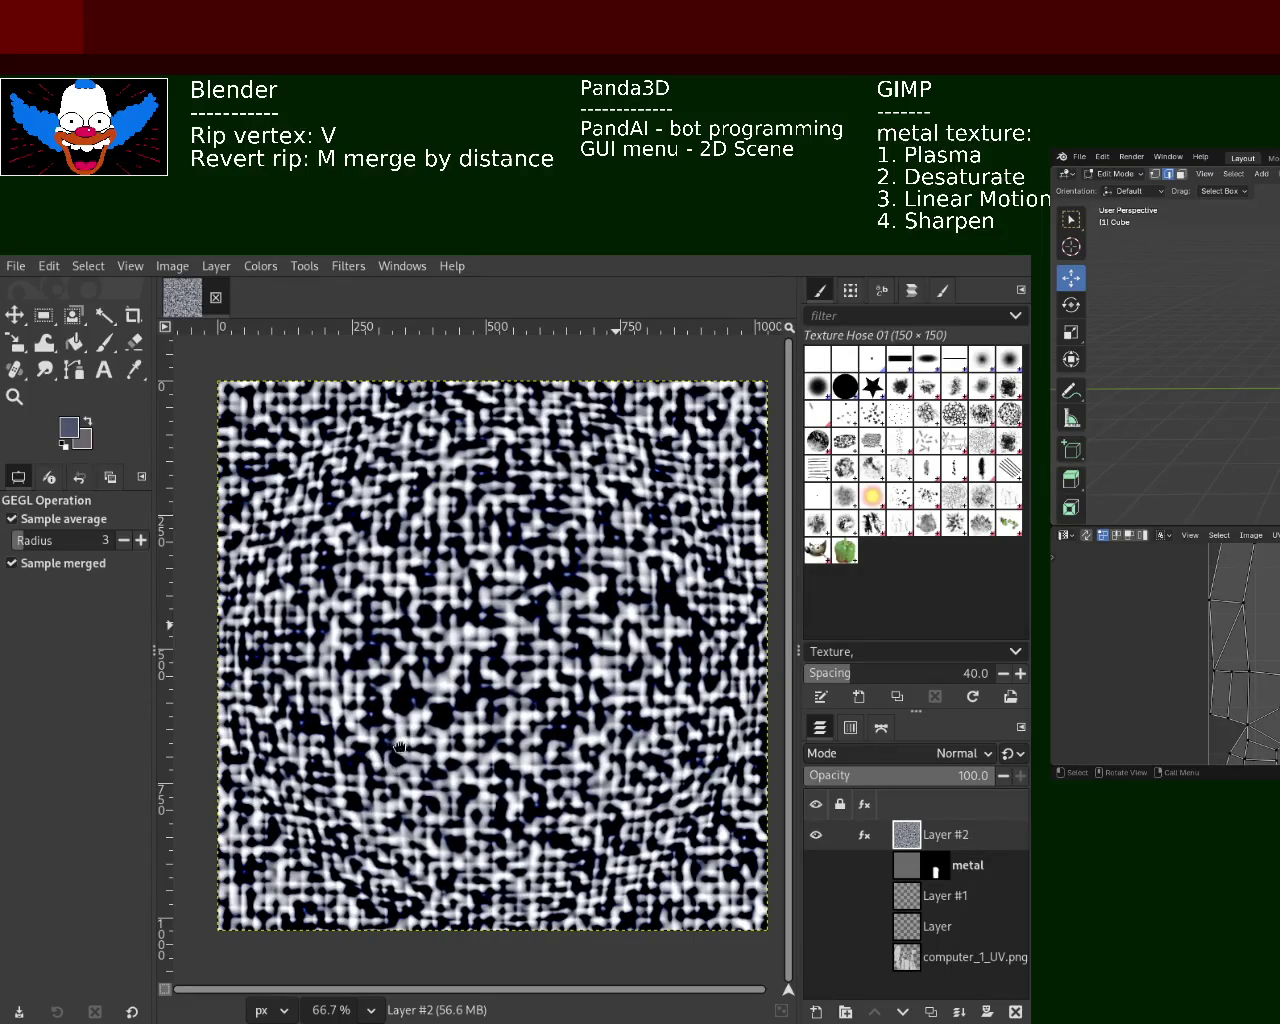
key(ctrl+z)
key(ctrl+y)
key(ctrl+z)
key(ctrl+z)
key(ctrl+y)
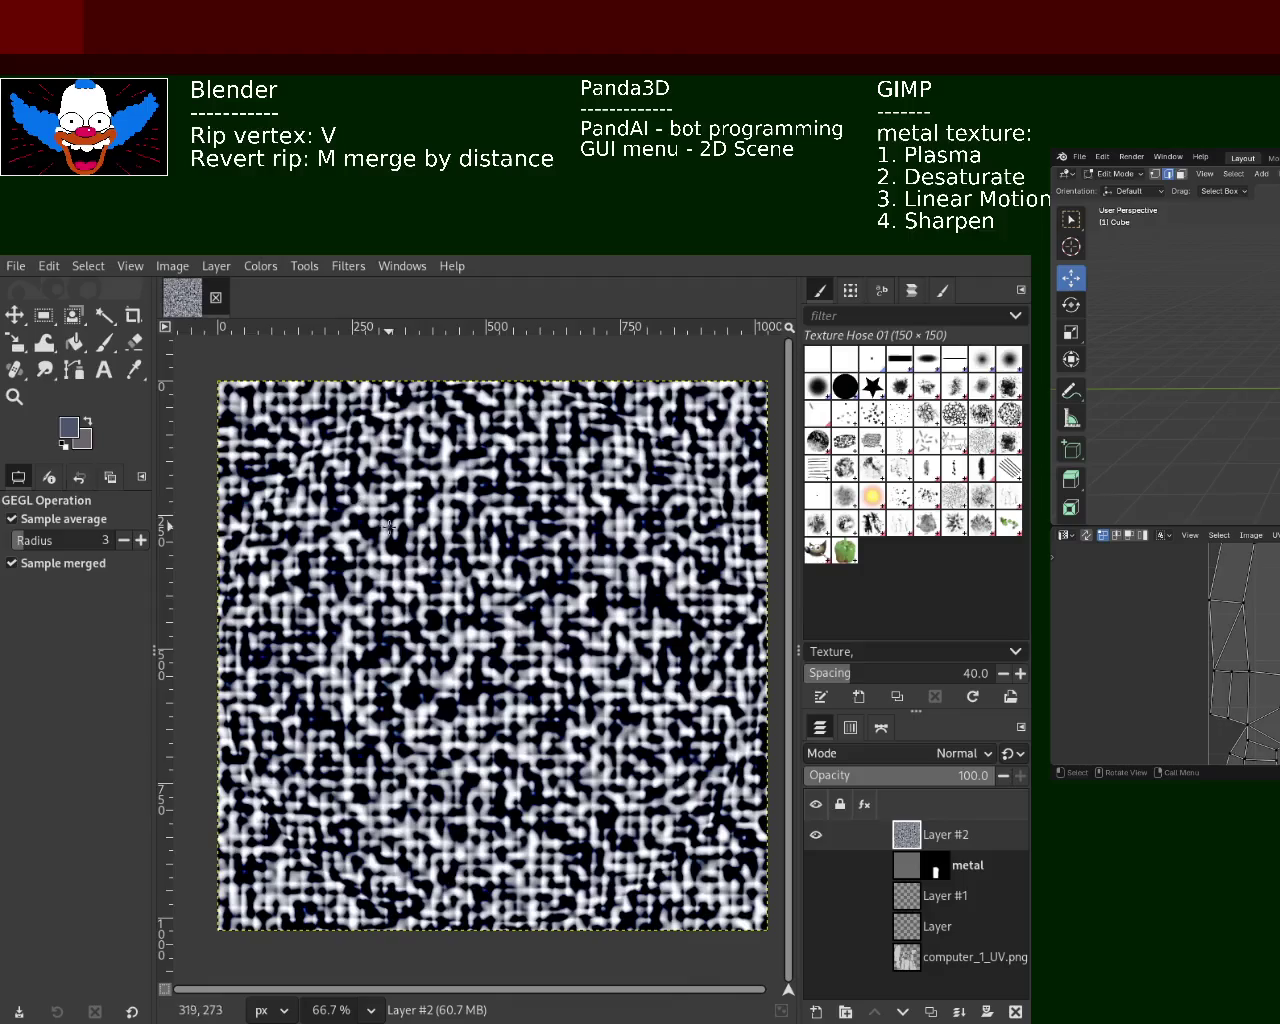
key(ctrl+z)
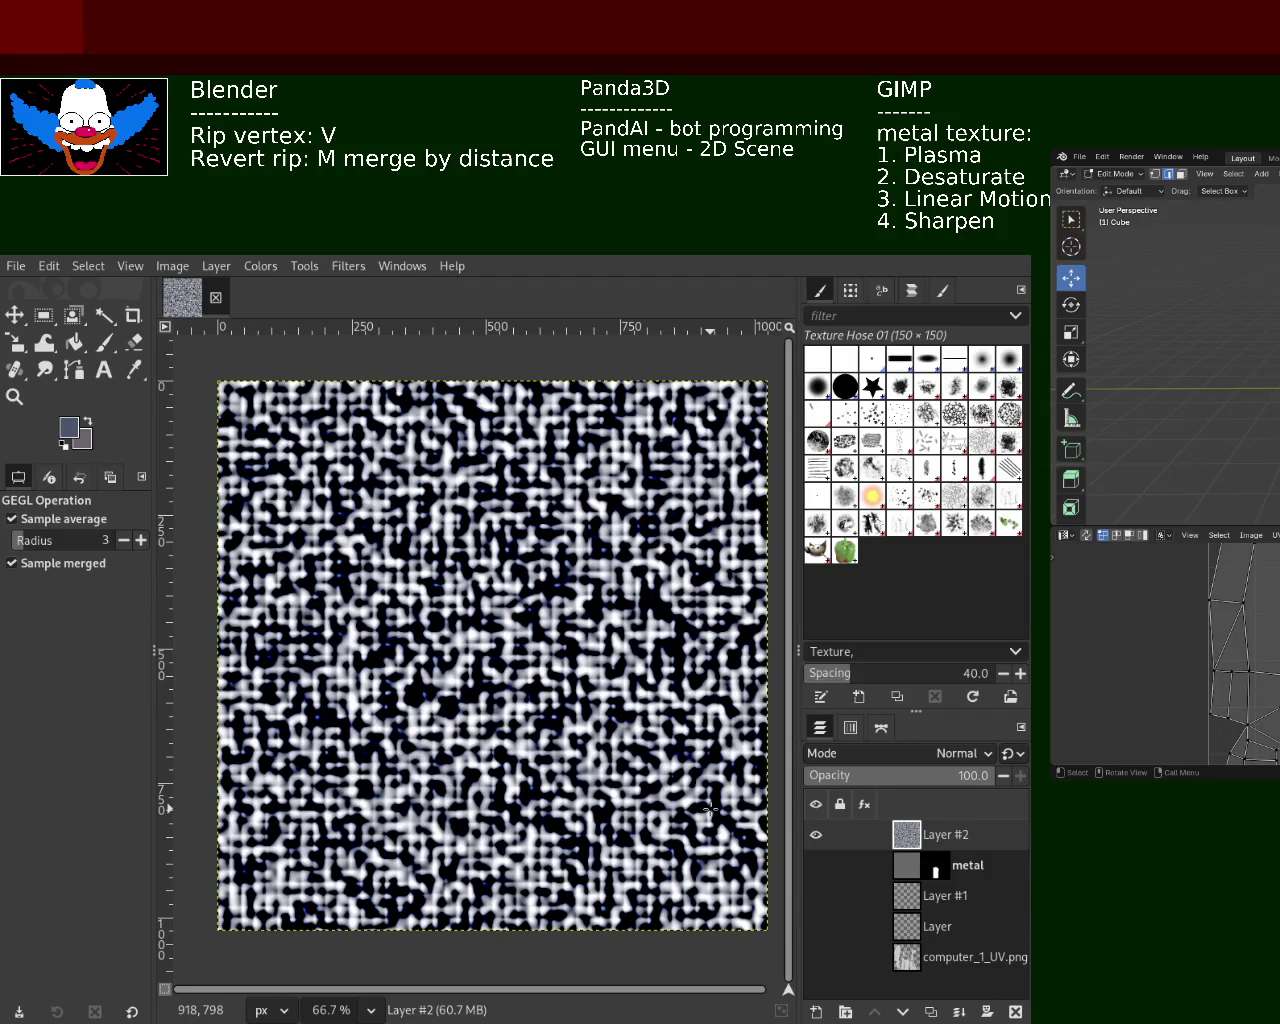
Save the textured project as computer_1.xcf
key(ctrl+s)
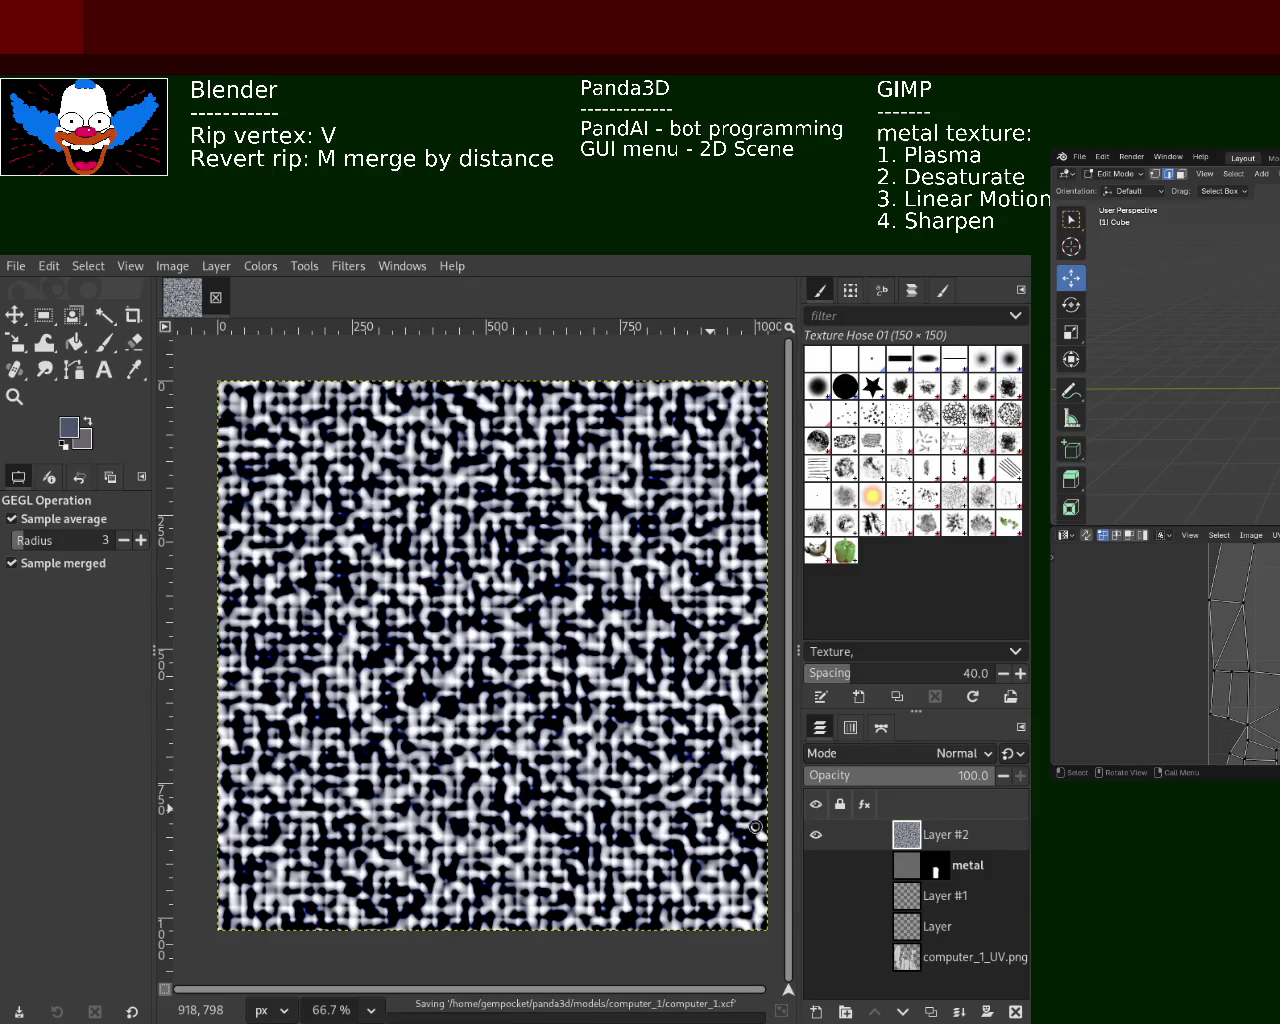
Hide Layer #2, show the UV layout, and Fuzzy Select the upper-right UV island
click(816, 834)
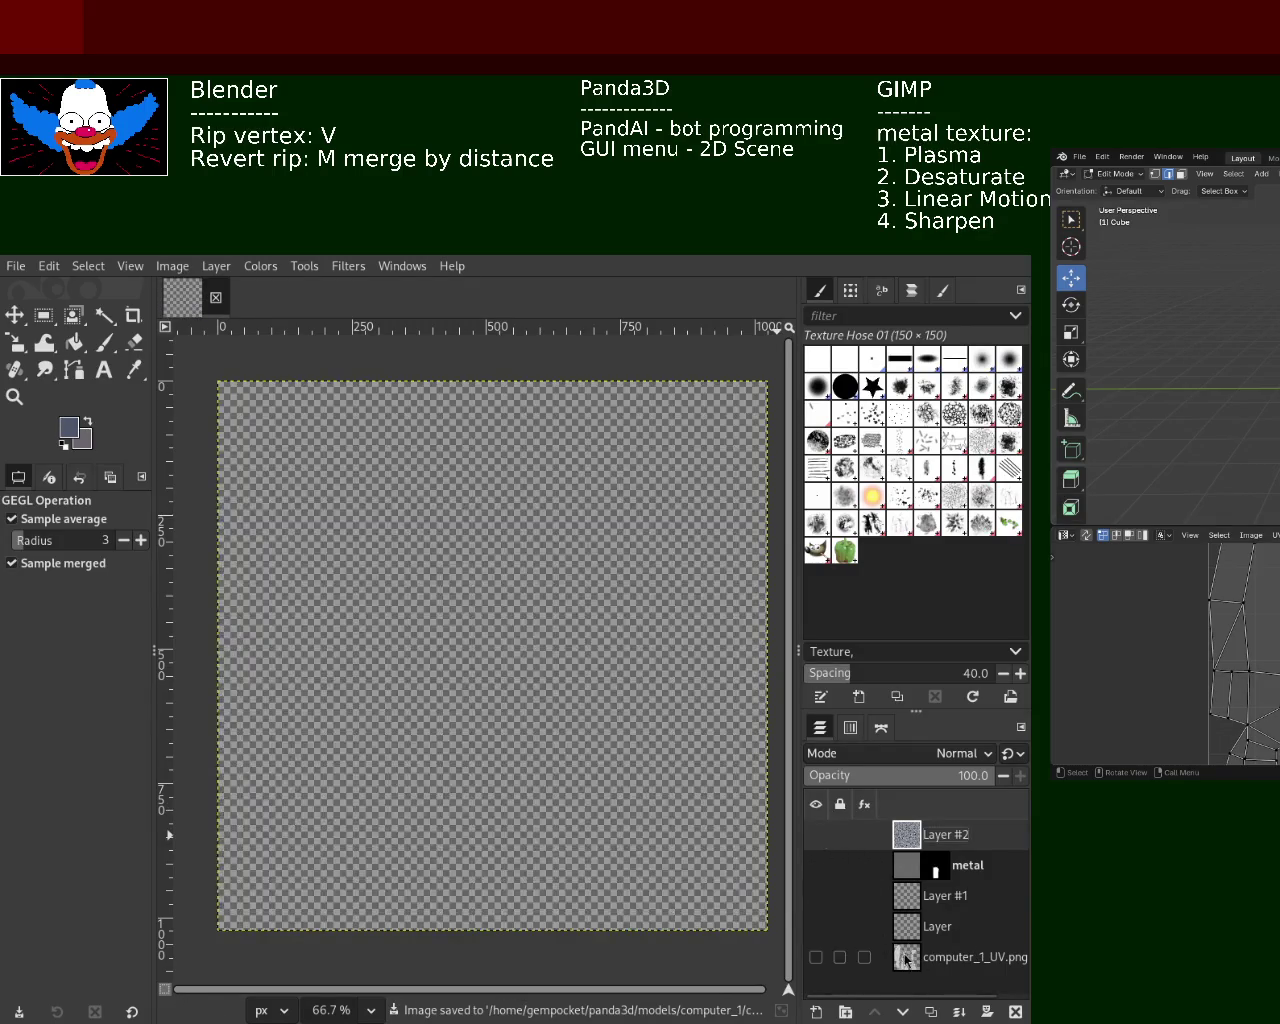
click(816, 957)
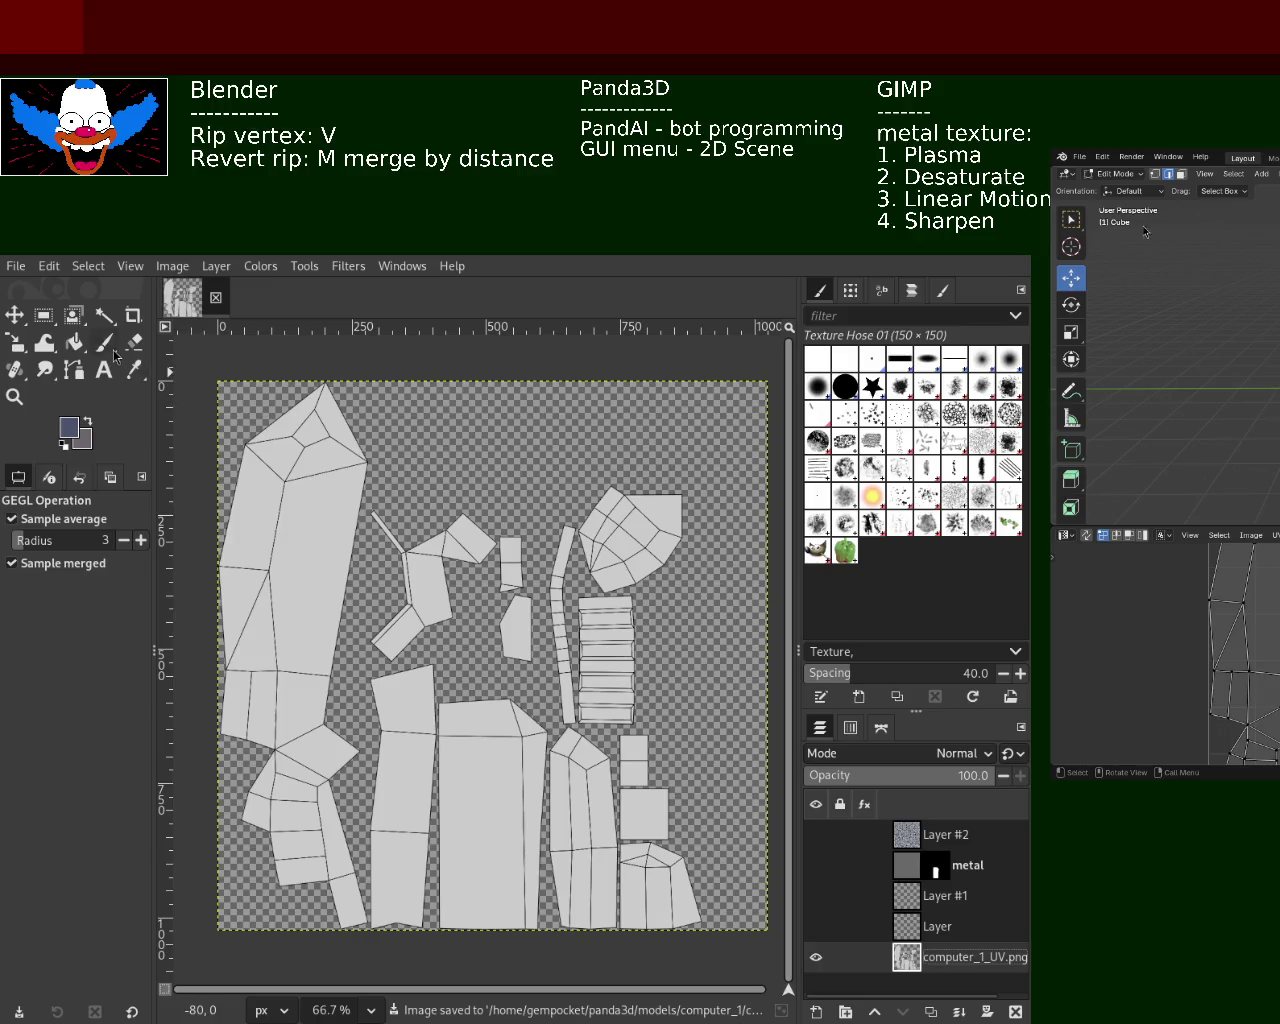
click(104, 315)
click(622, 517)
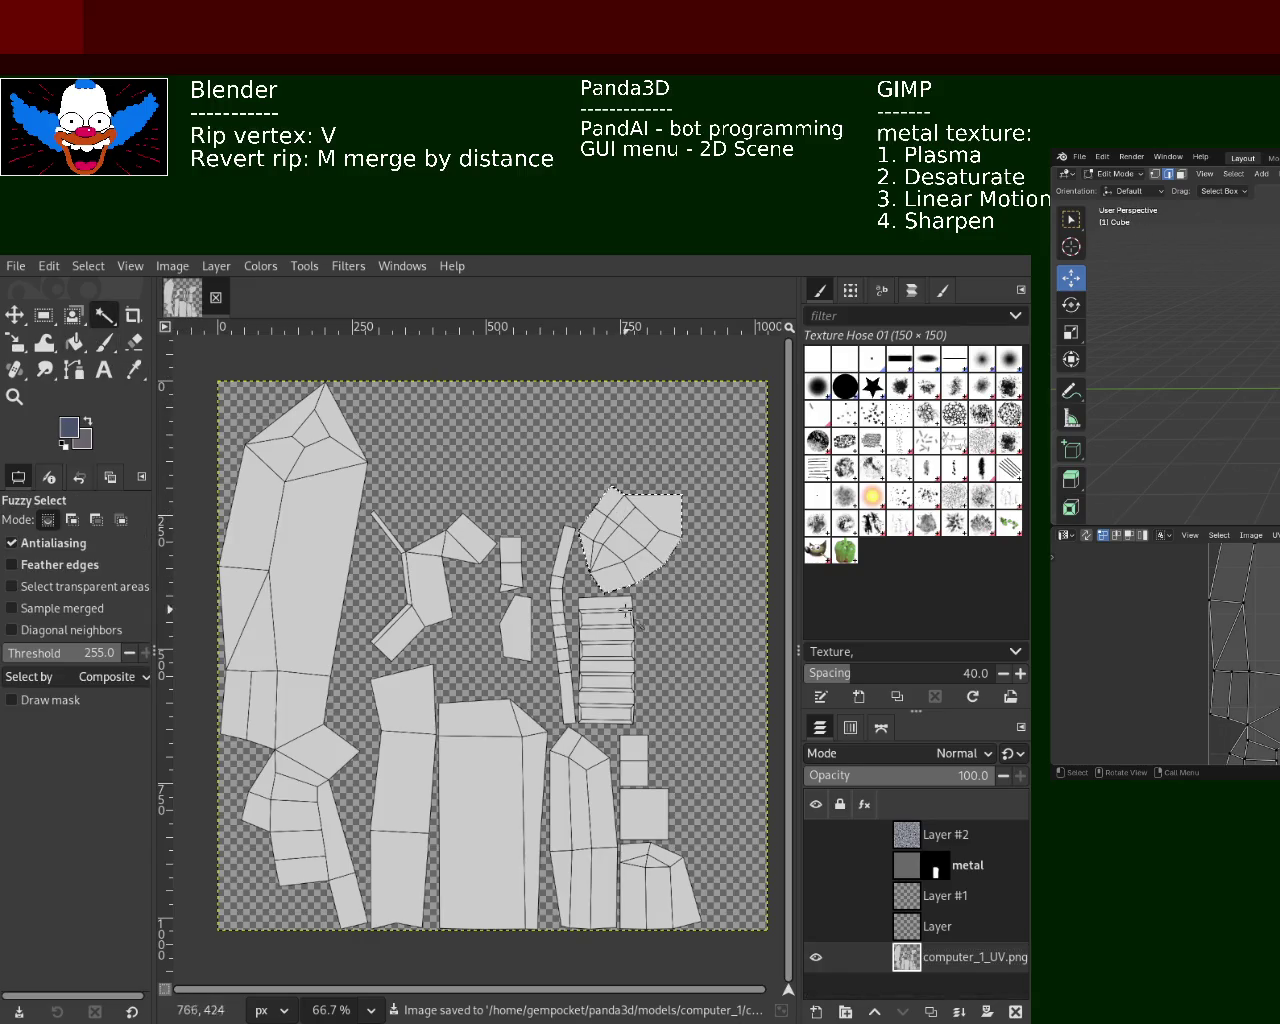
Mask Layer #2 to the selected island, show the metal layer again, and save
click(918, 838)
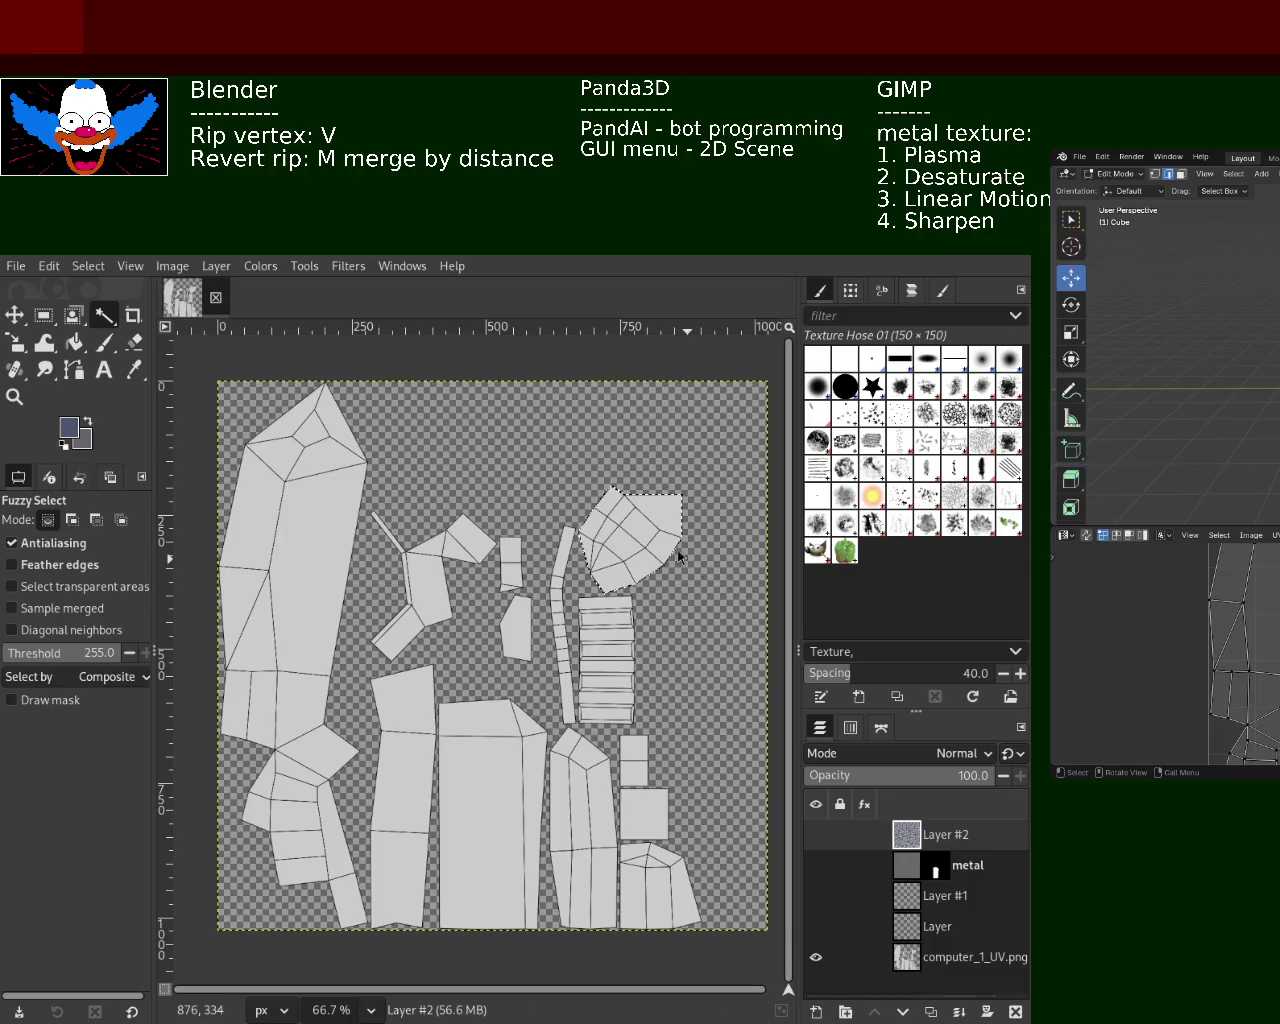
key(ctrl+m)
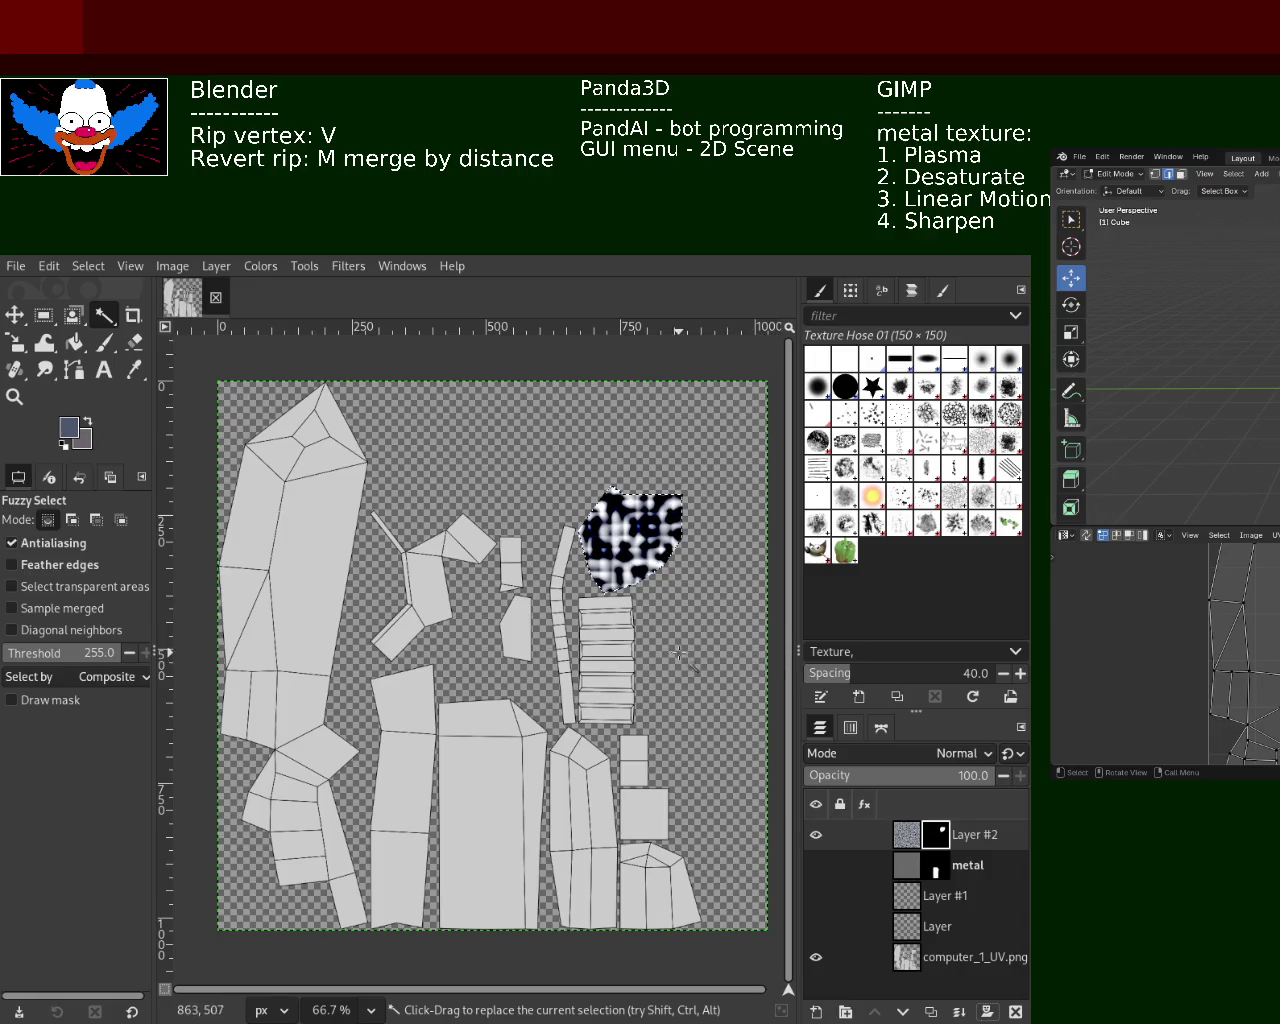
click(816, 865)
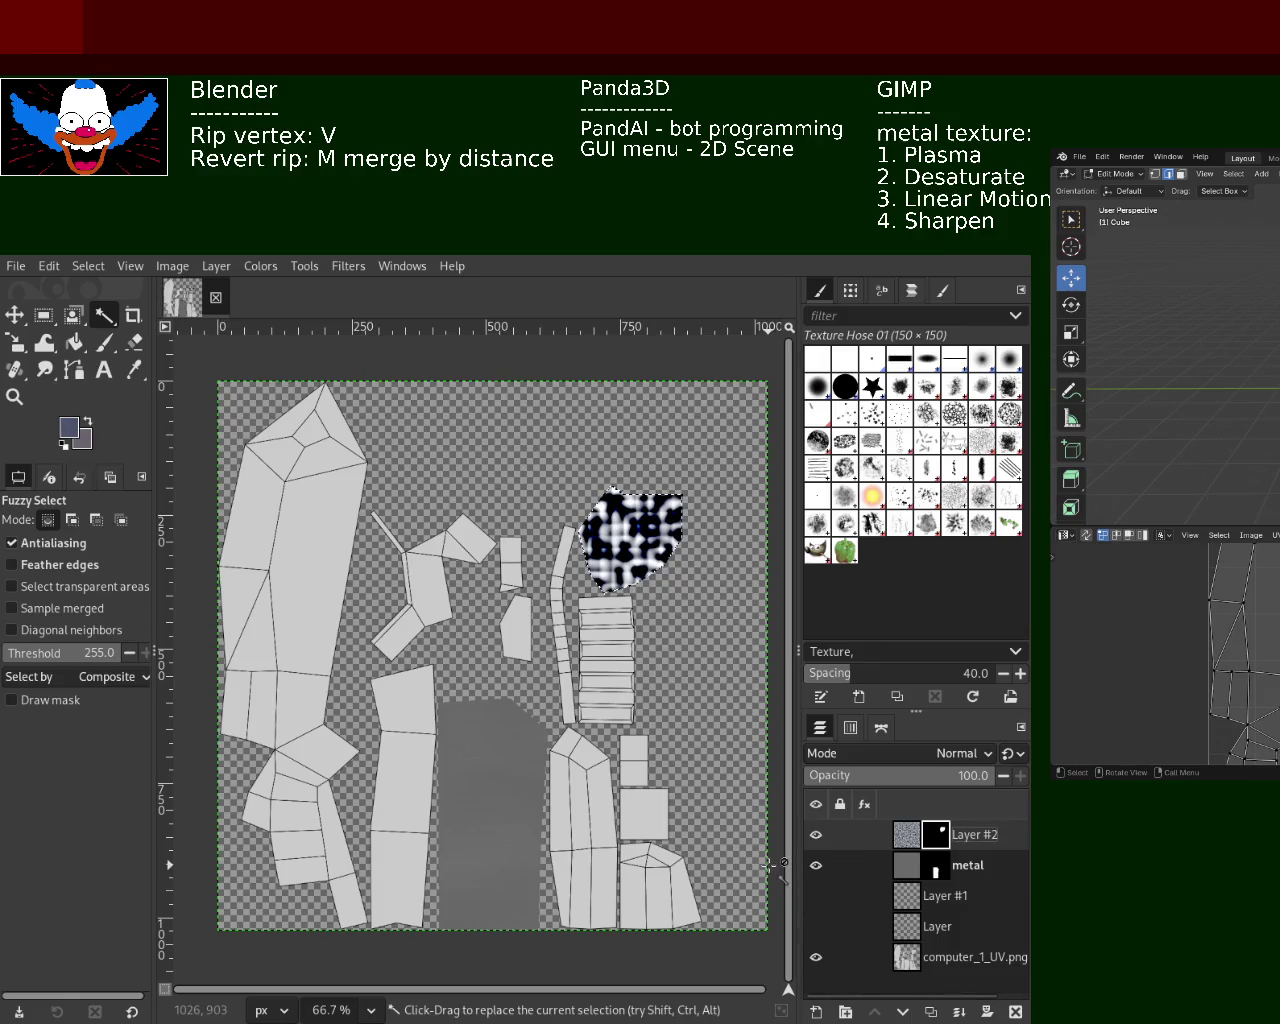
key(ctrl+s)
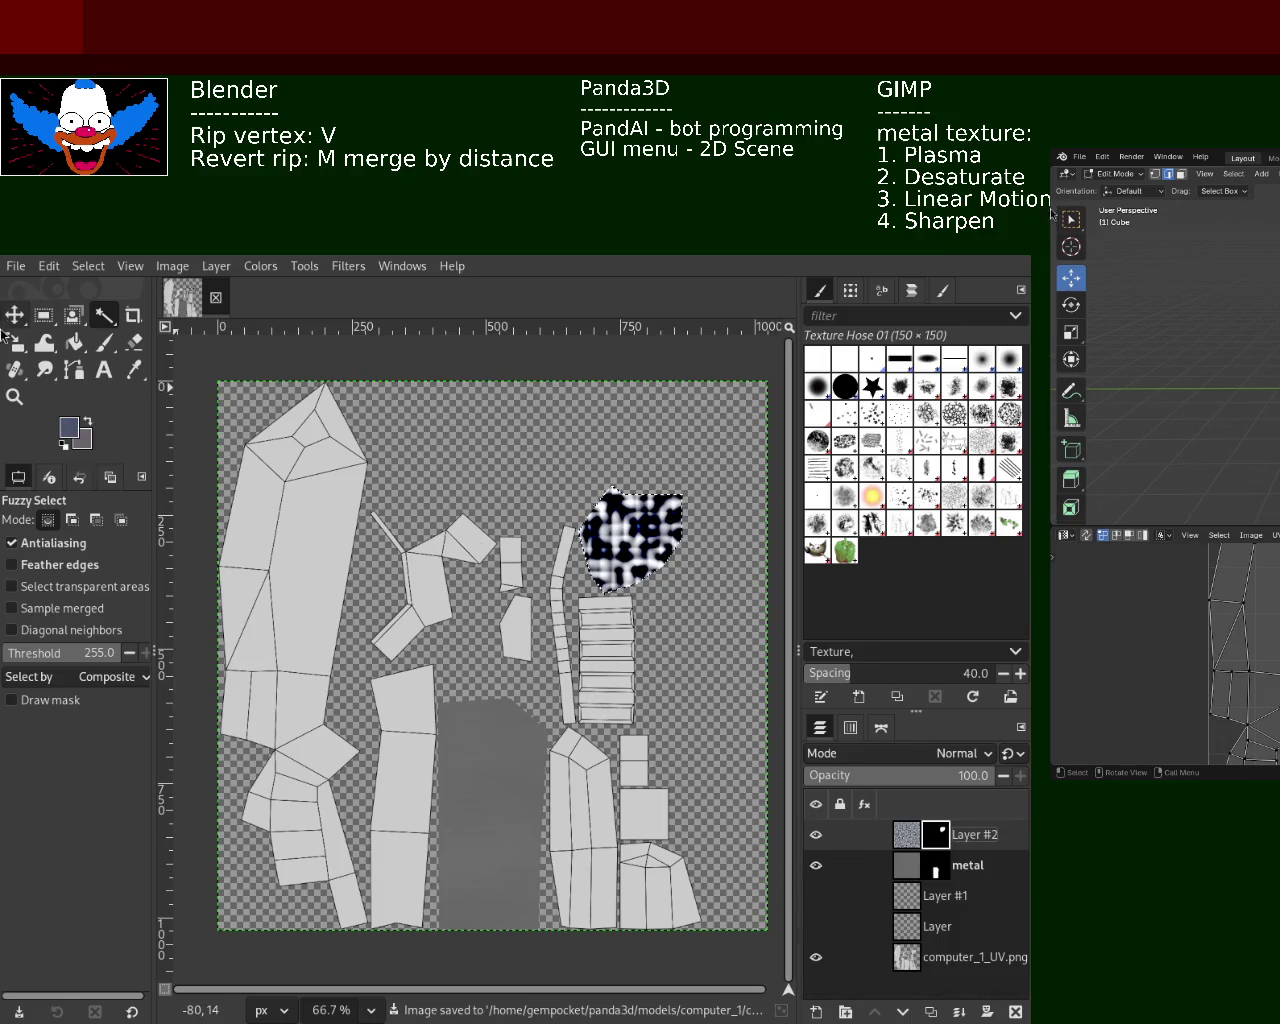
Zoom in on the masked noise patch to inspect it, then zoom back out
click(14, 396)
click(609, 521)
click(609, 521)
click(609, 521)
ctrl+click(609, 521)
ctrl+click(609, 521)
ctrl+click(609, 521)
ctrl+click(609, 521)
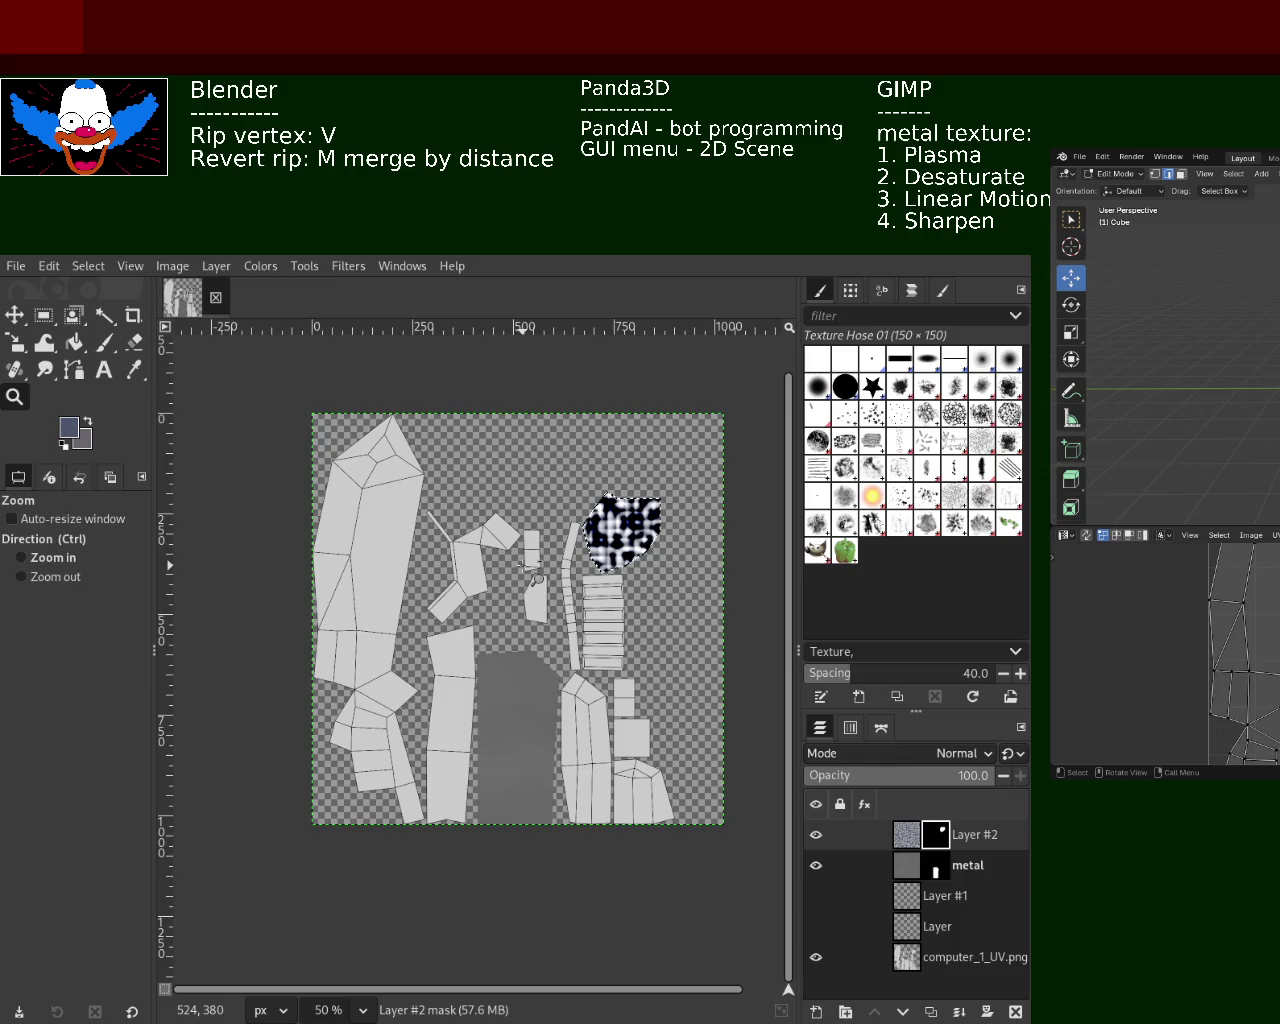
Delete the masked Layer #2, add a new transparent layer, and hide the UV and metal layers
click(1015, 1011)
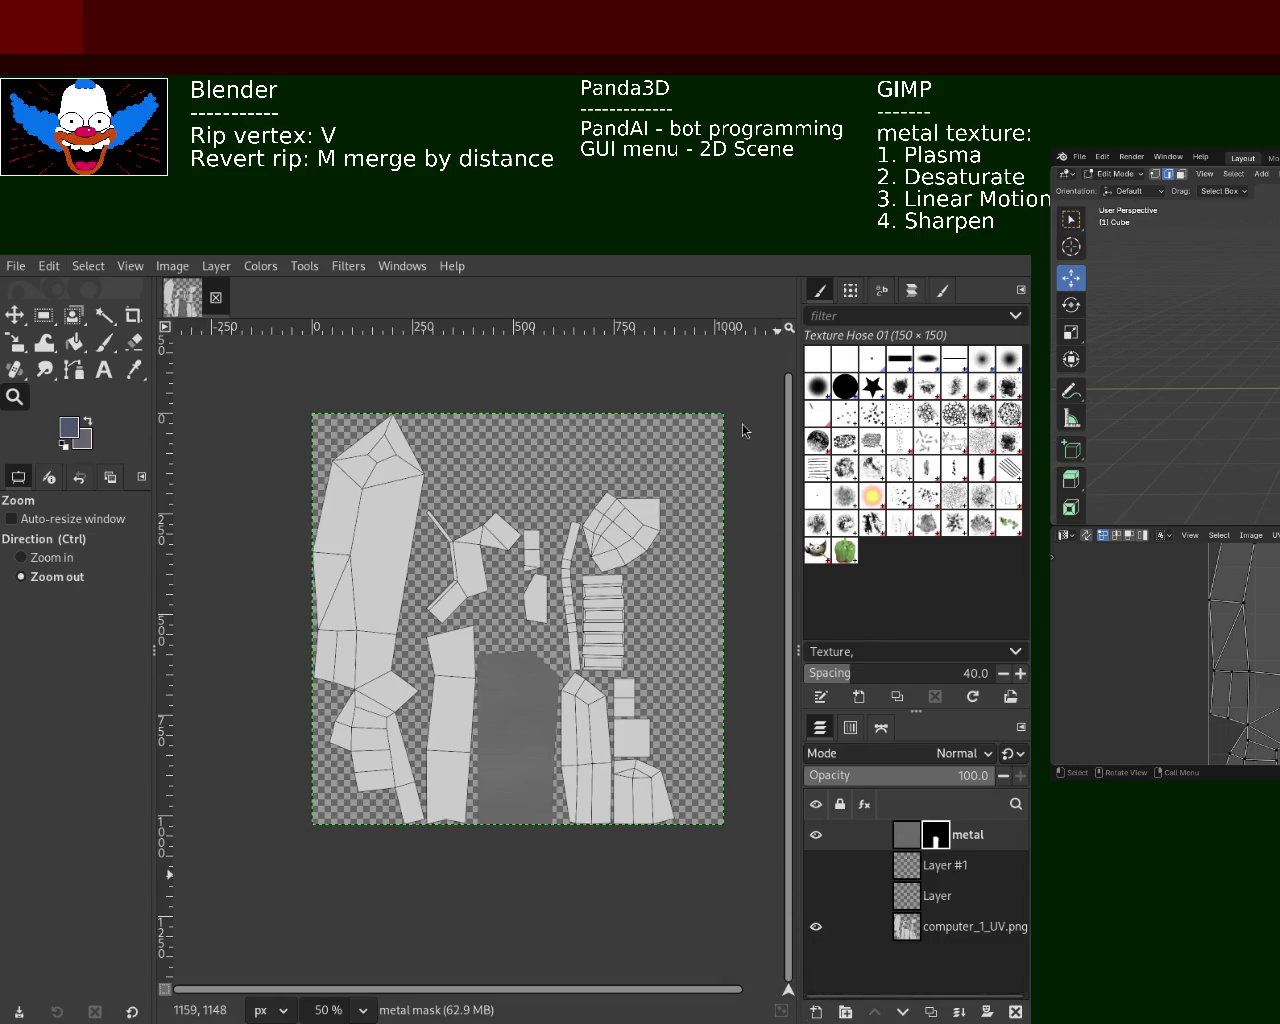
key(shift+ctrl+n)
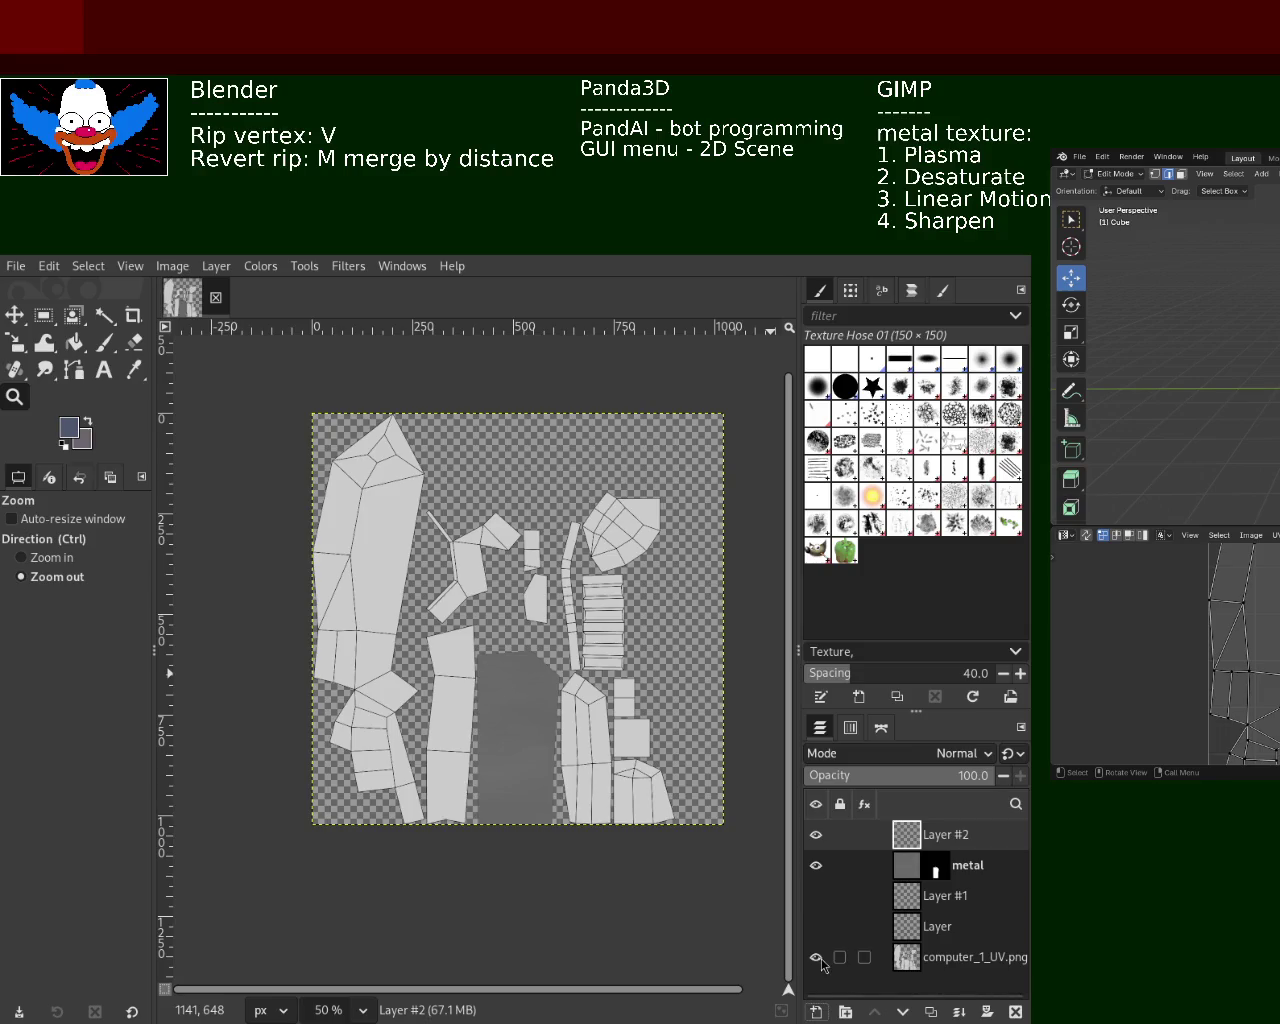
click(816, 957)
click(816, 865)
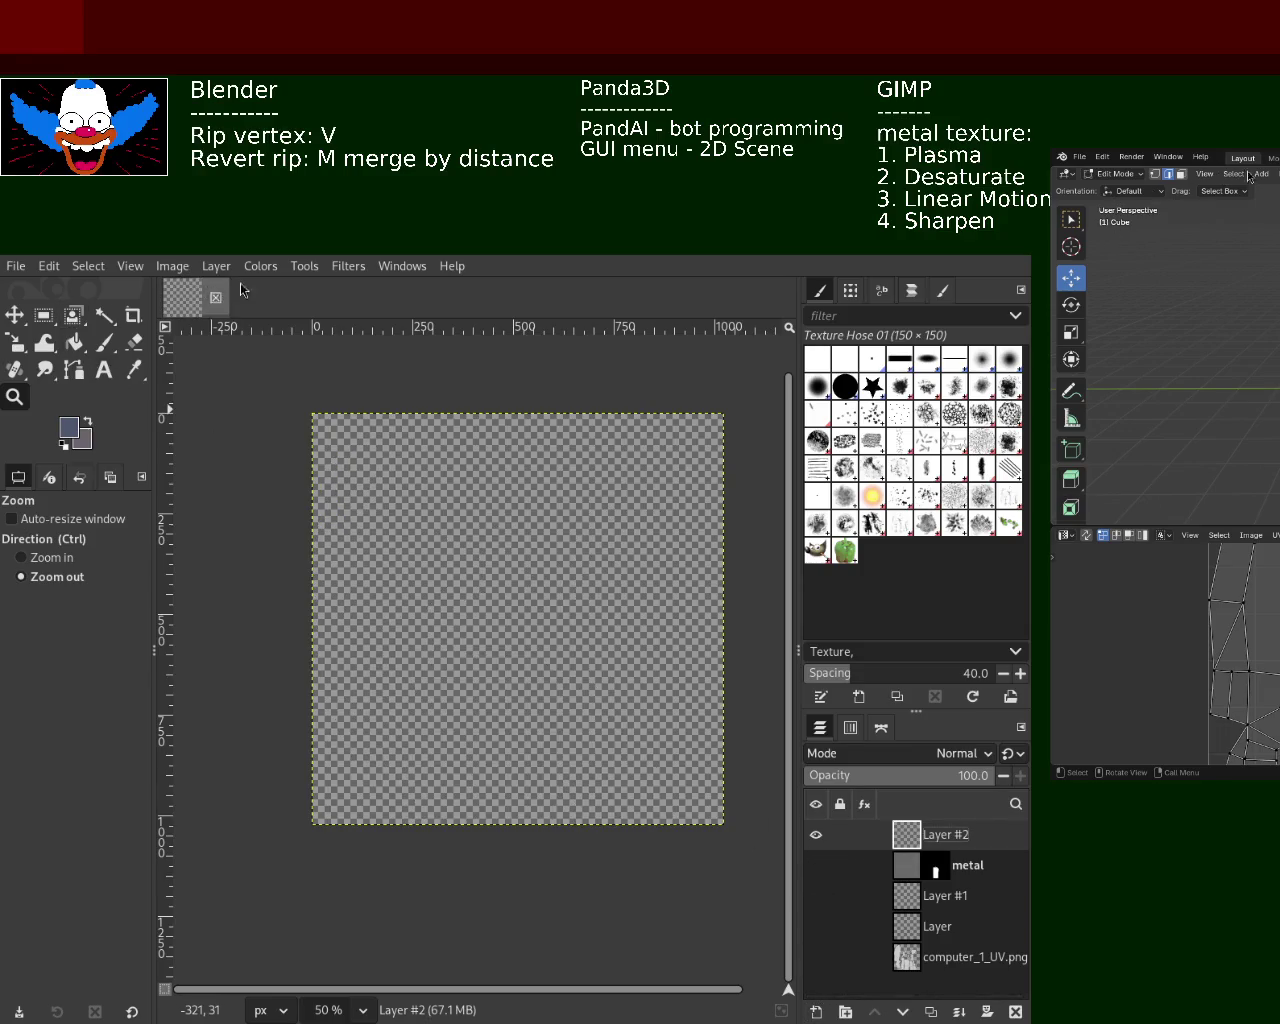
Bucket-fill the new Layer #2 with blue-grey and reapply the noise filter for fine speckles
click(74, 342)
click(393, 371)
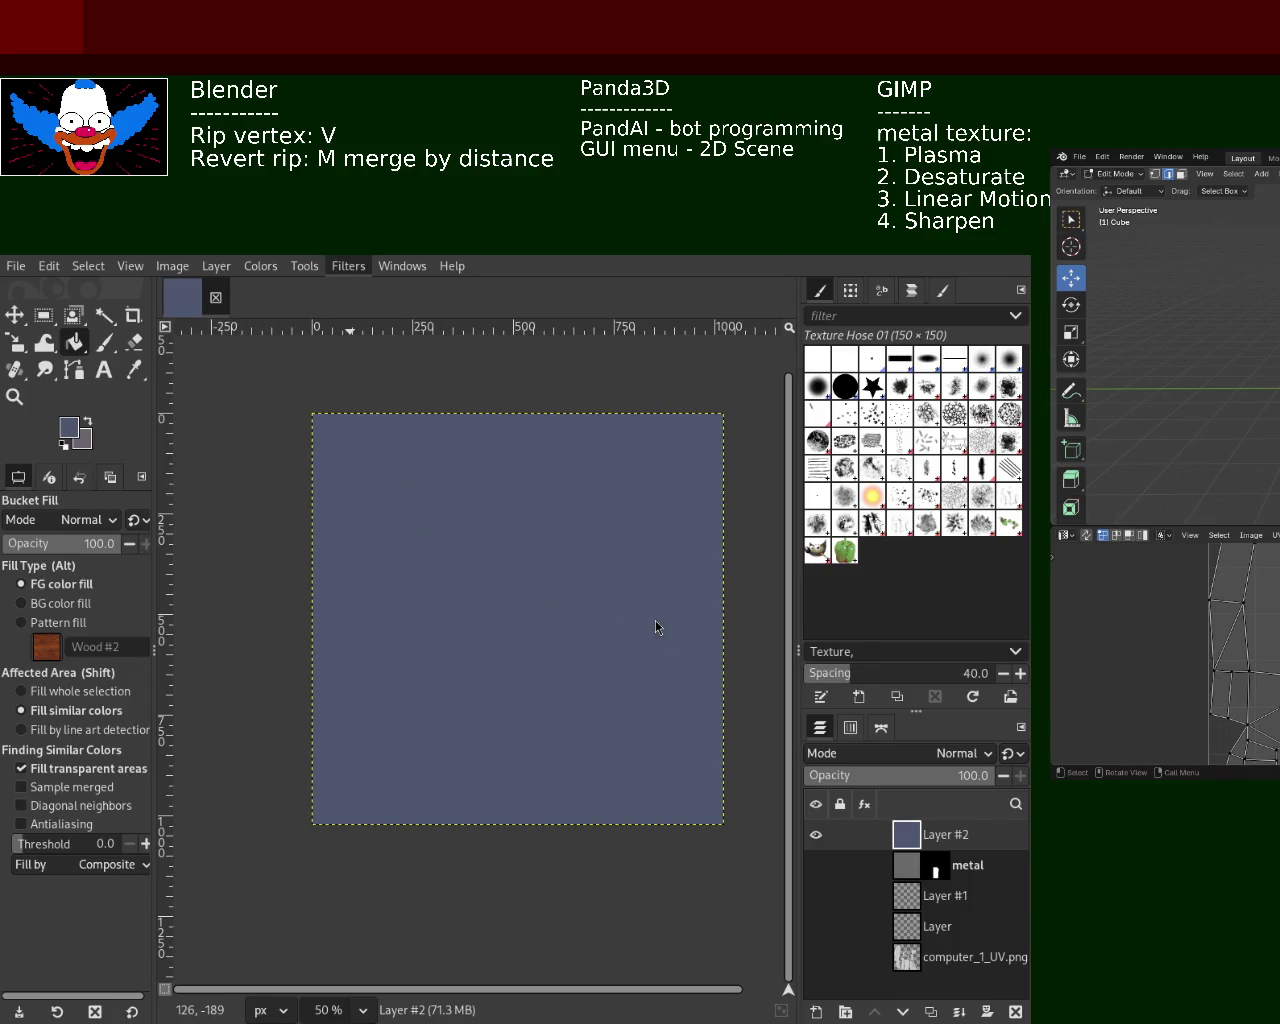
key(ctrl+f)
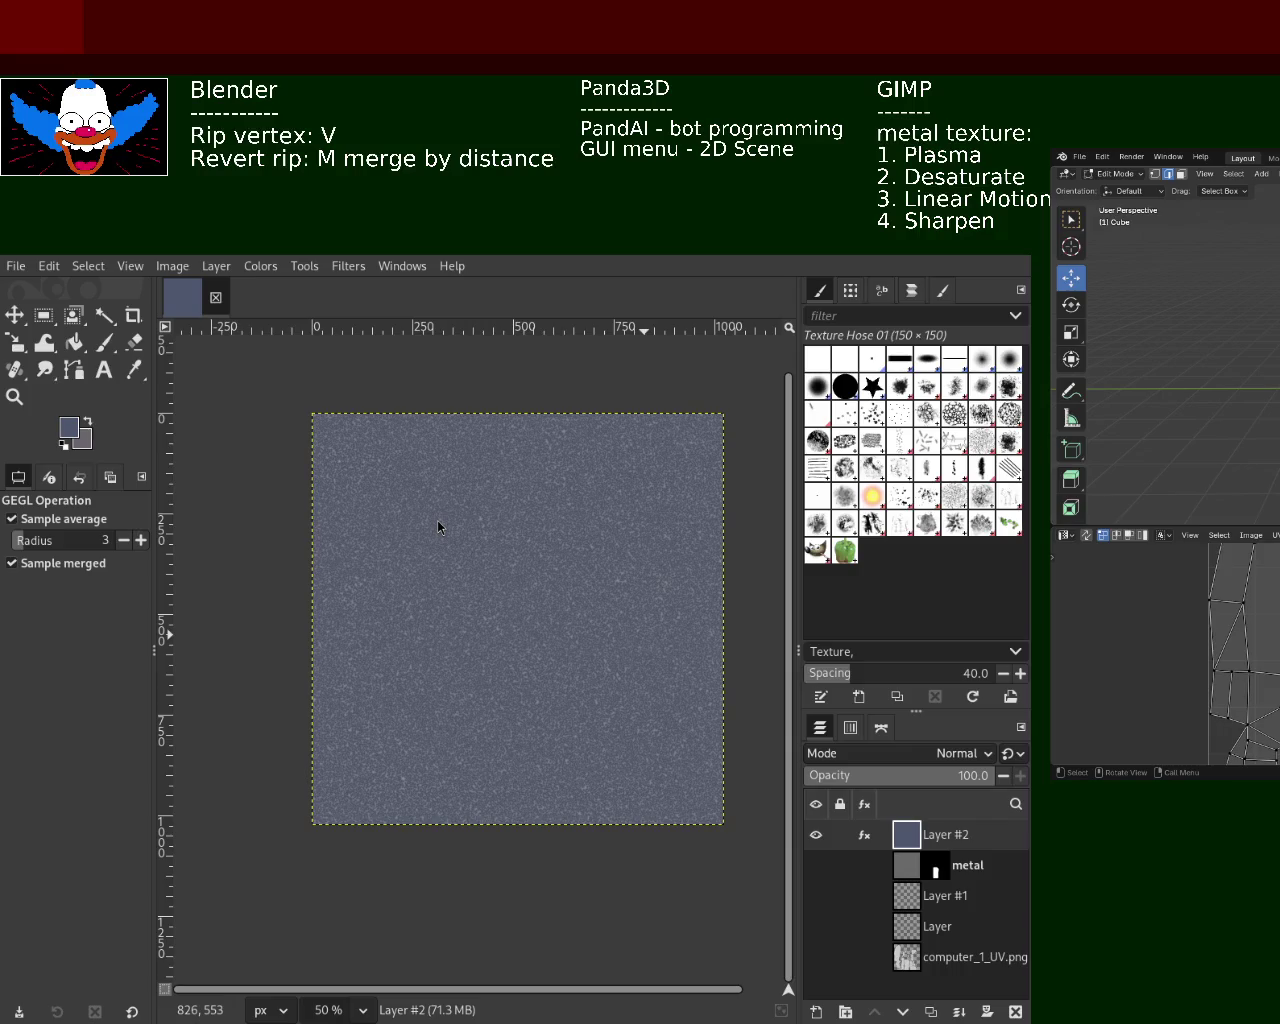
Zoom in and out on Layer #2 to inspect the speckled noise texture
click(14, 396)
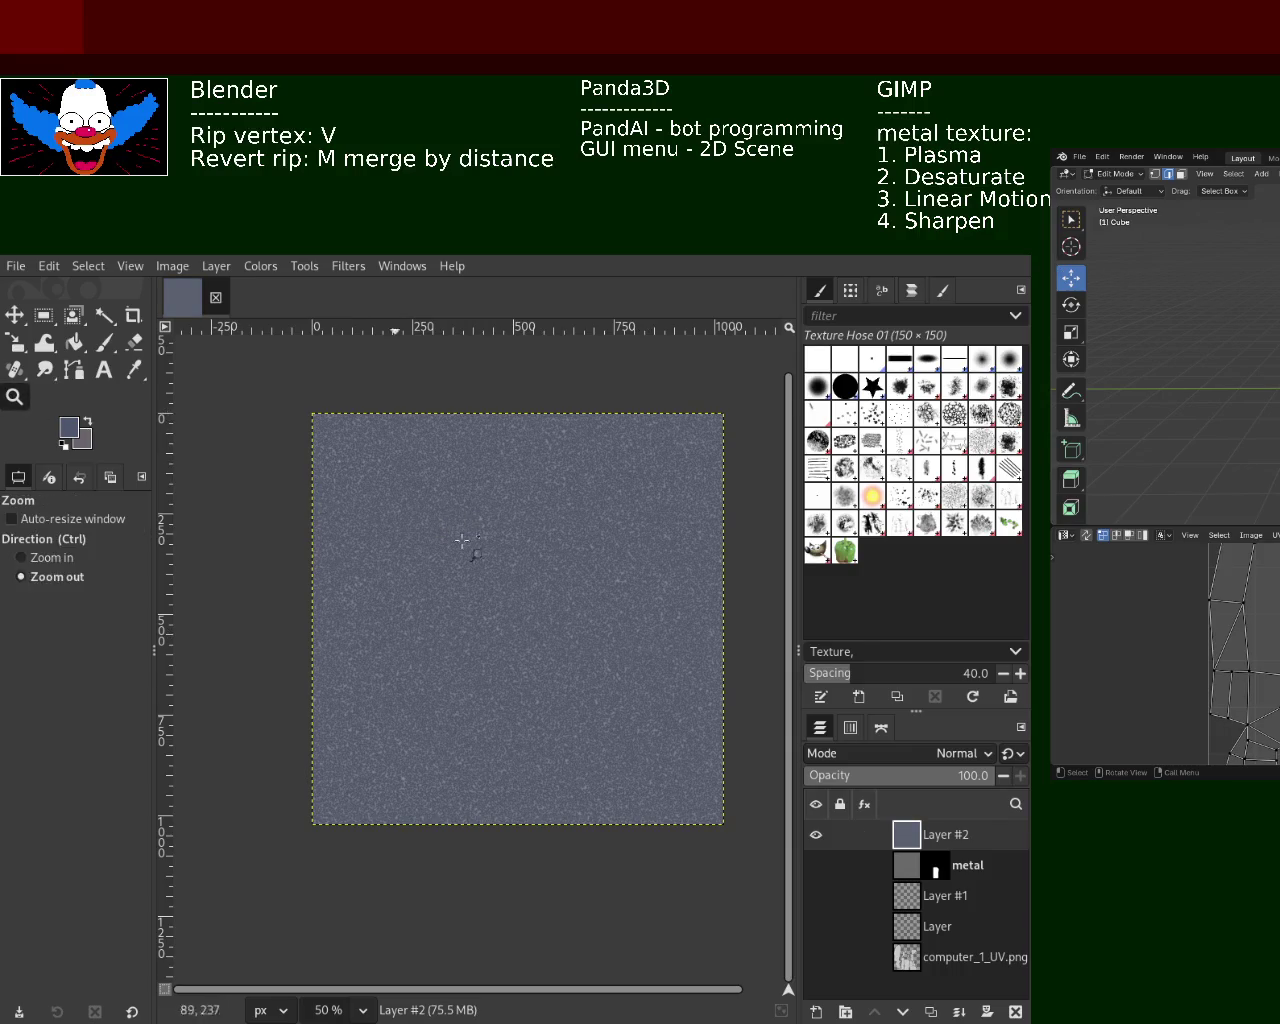
click(551, 553)
click(551, 553)
click(551, 553)
click(551, 553)
ctrl+click(551, 553)
ctrl+click(551, 553)
ctrl+click(551, 553)
ctrl+click(551, 553)
ctrl+click(551, 553)
ctrl+click(555, 556)
click(578, 494)
click(582, 497)
ctrl+click(586, 500)
ctrl+click(586, 500)
click(545, 550)
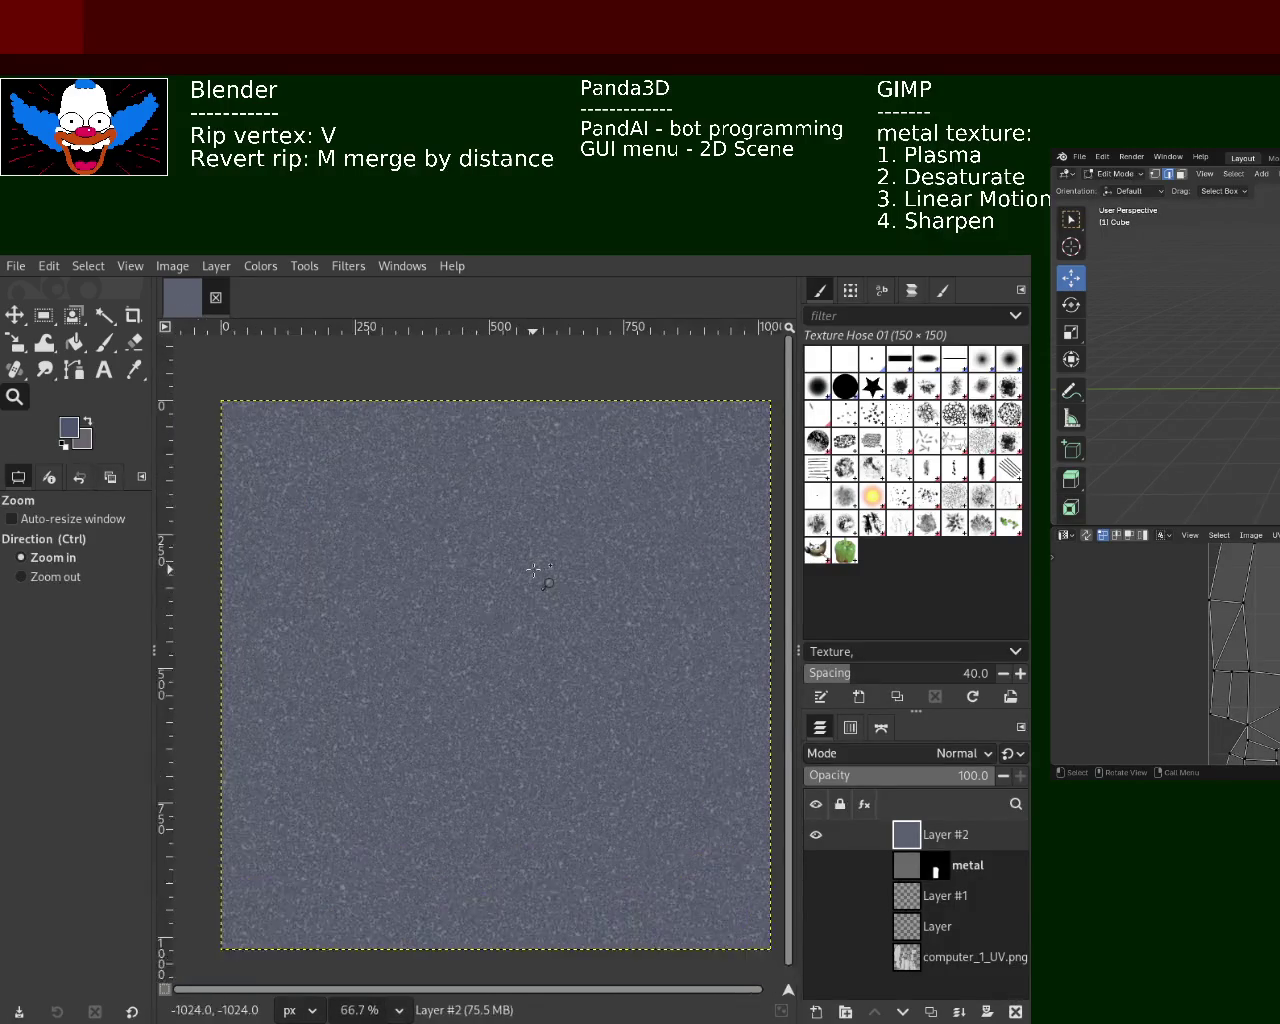
click(535, 565)
click(534, 570)
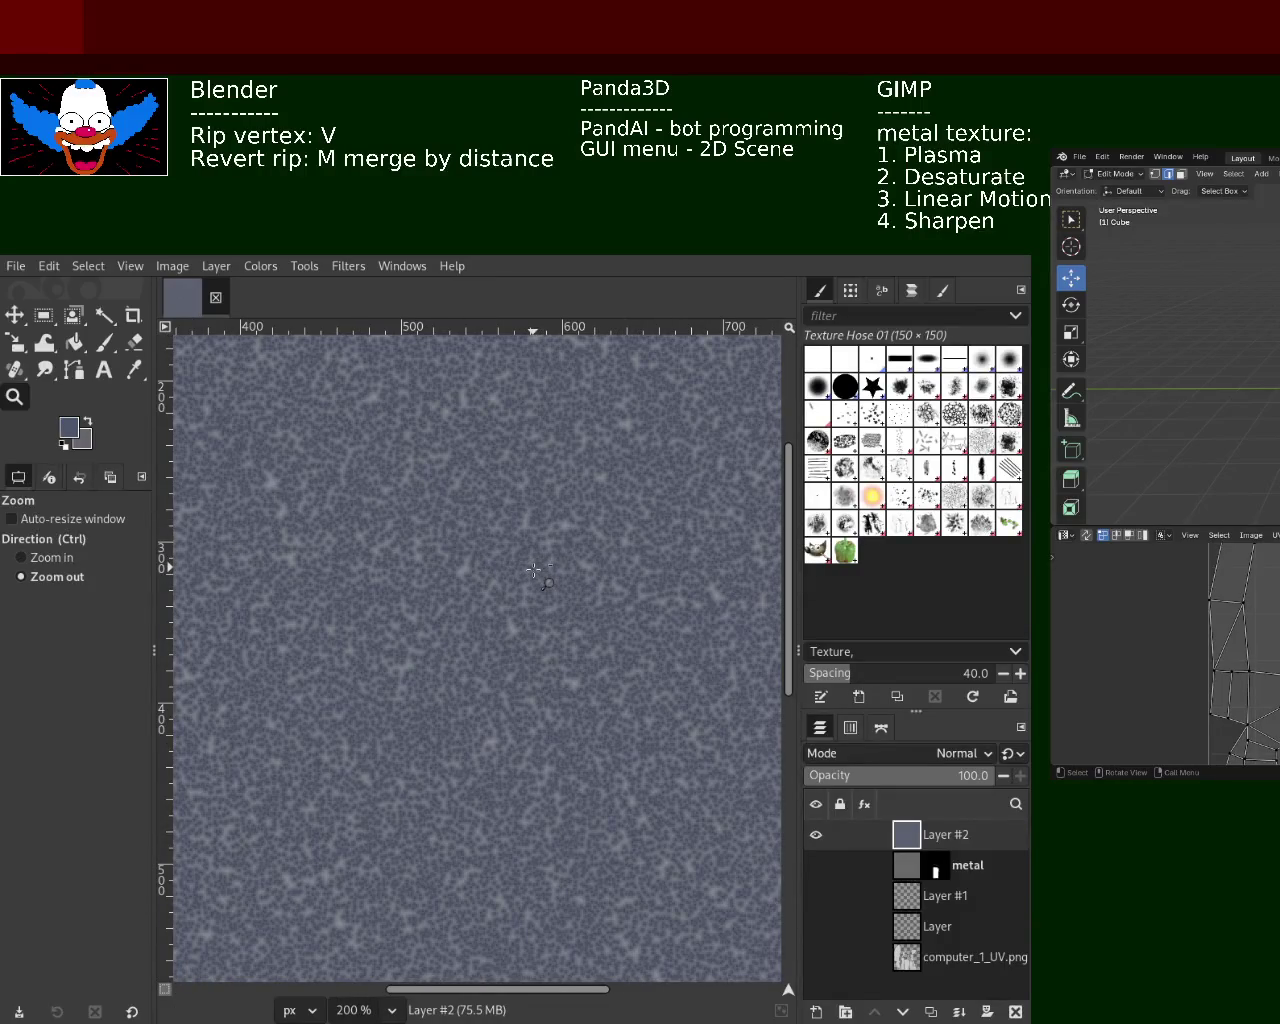
ctrl+click(534, 570)
ctrl+click(534, 570)
ctrl+click(534, 570)
click(534, 570)
ctrl+click(535, 570)
Undo the noise, try and discard Emboss, then apply black-and-white plasma and refine it into grain
key(ctrl+z)
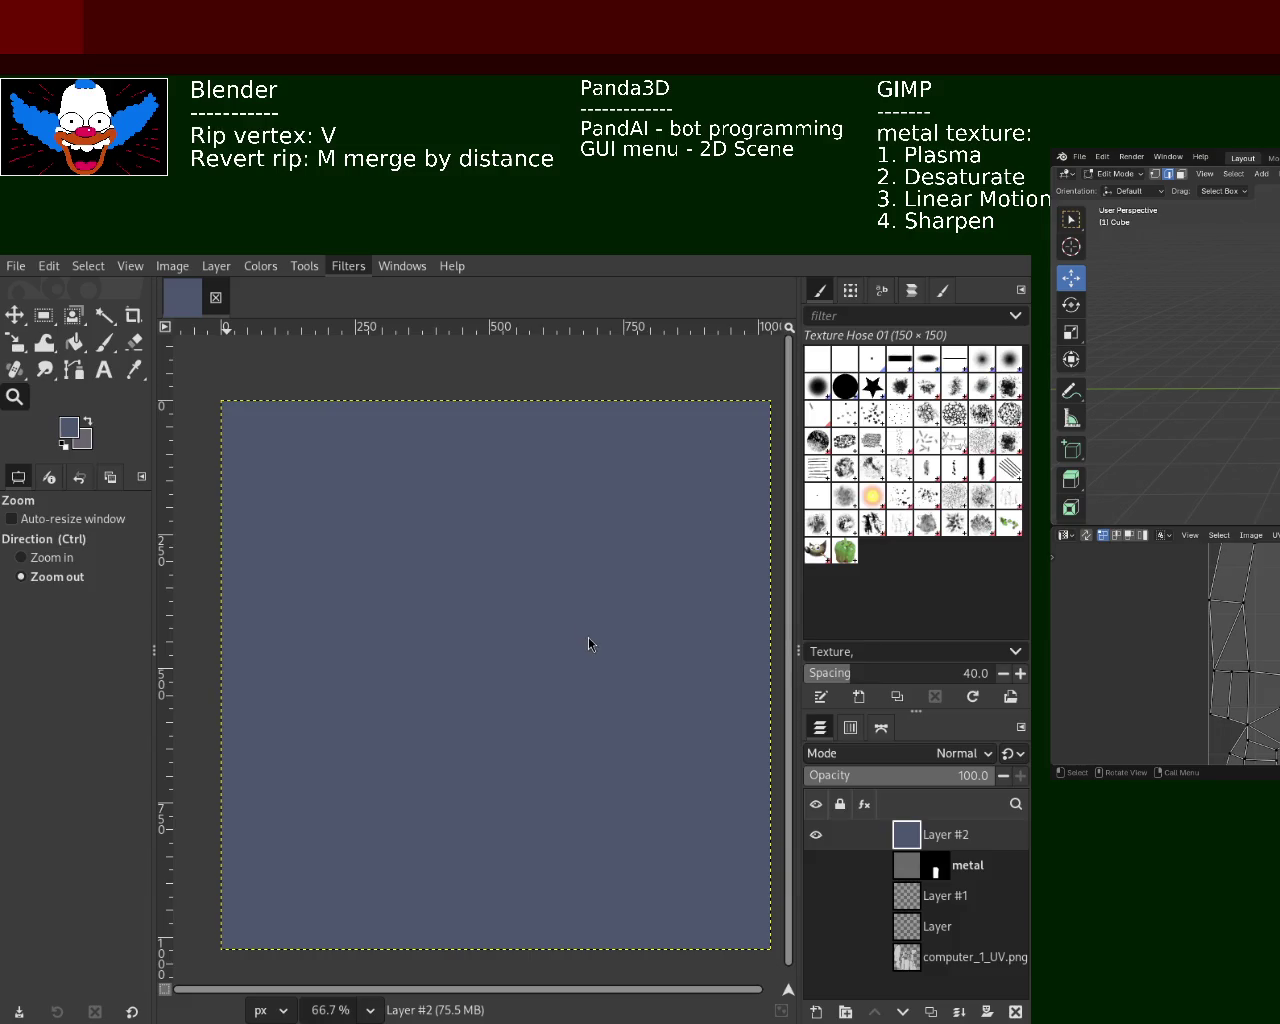
key(ctrl+f)
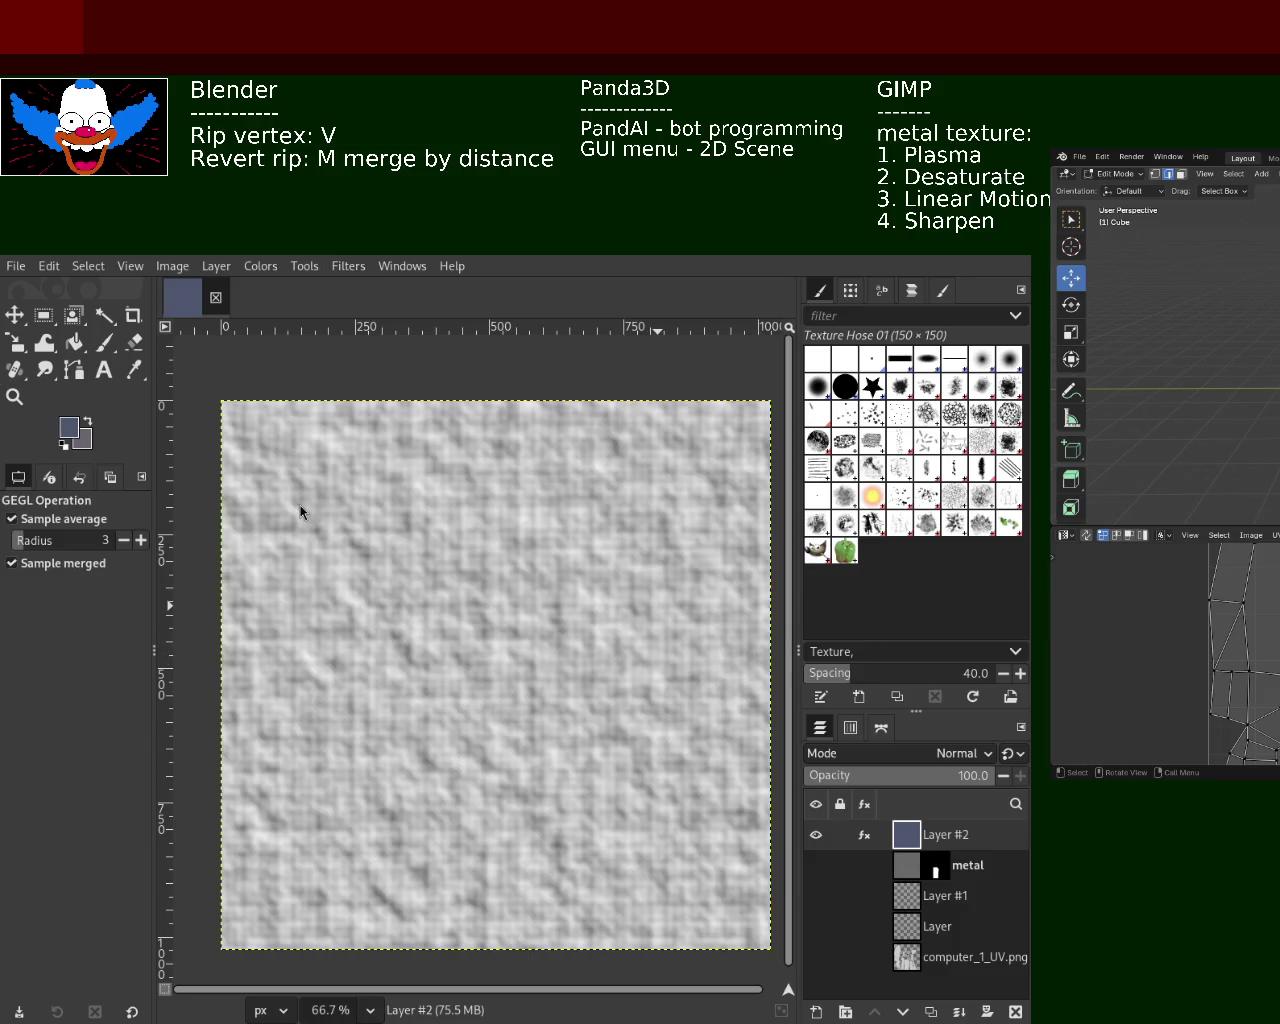
key(ctrl+z)
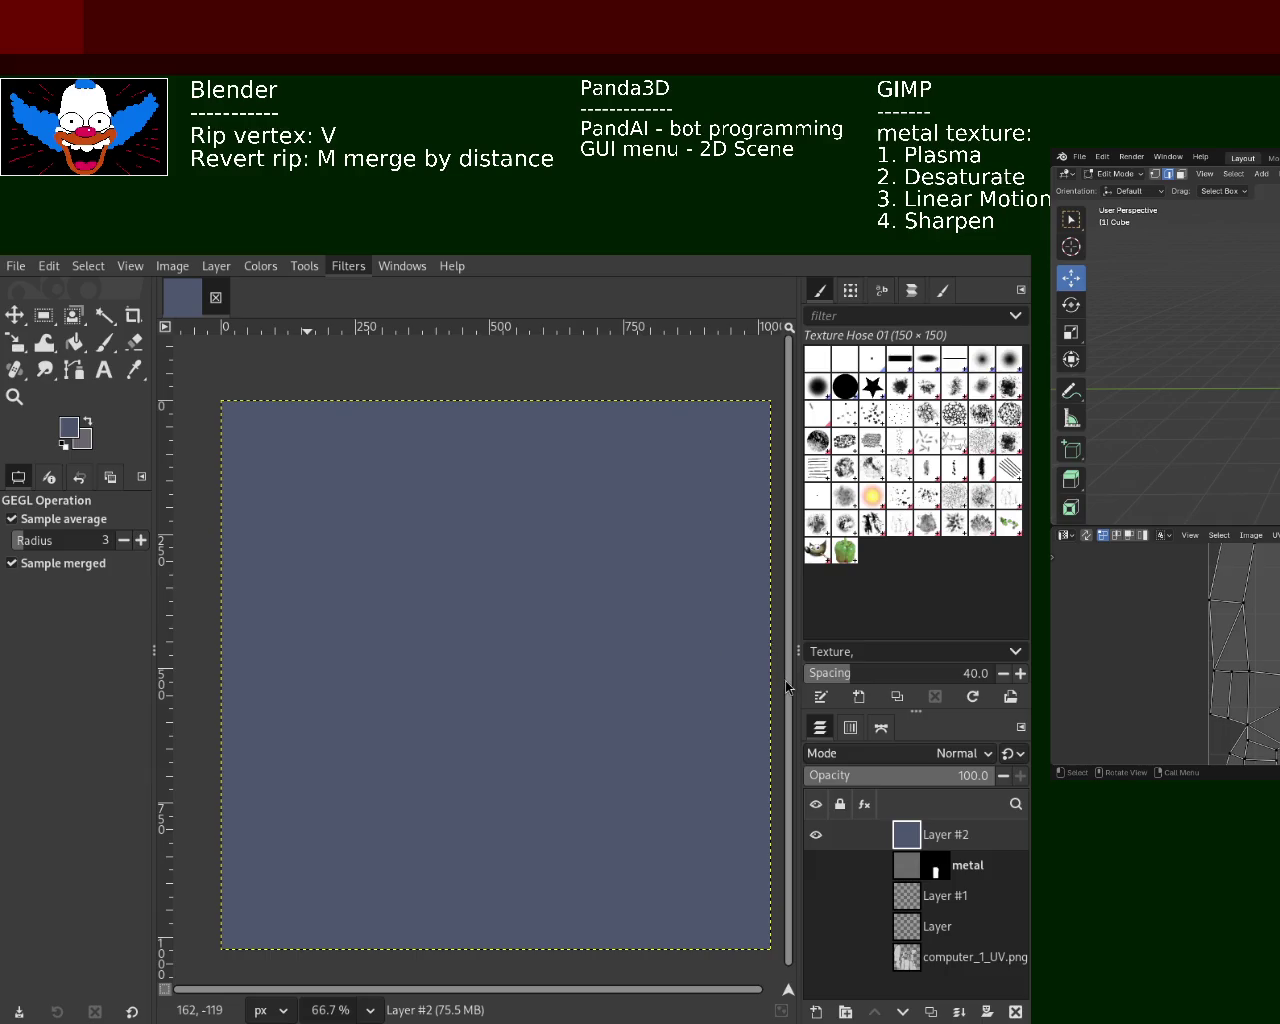
key(ctrl+f)
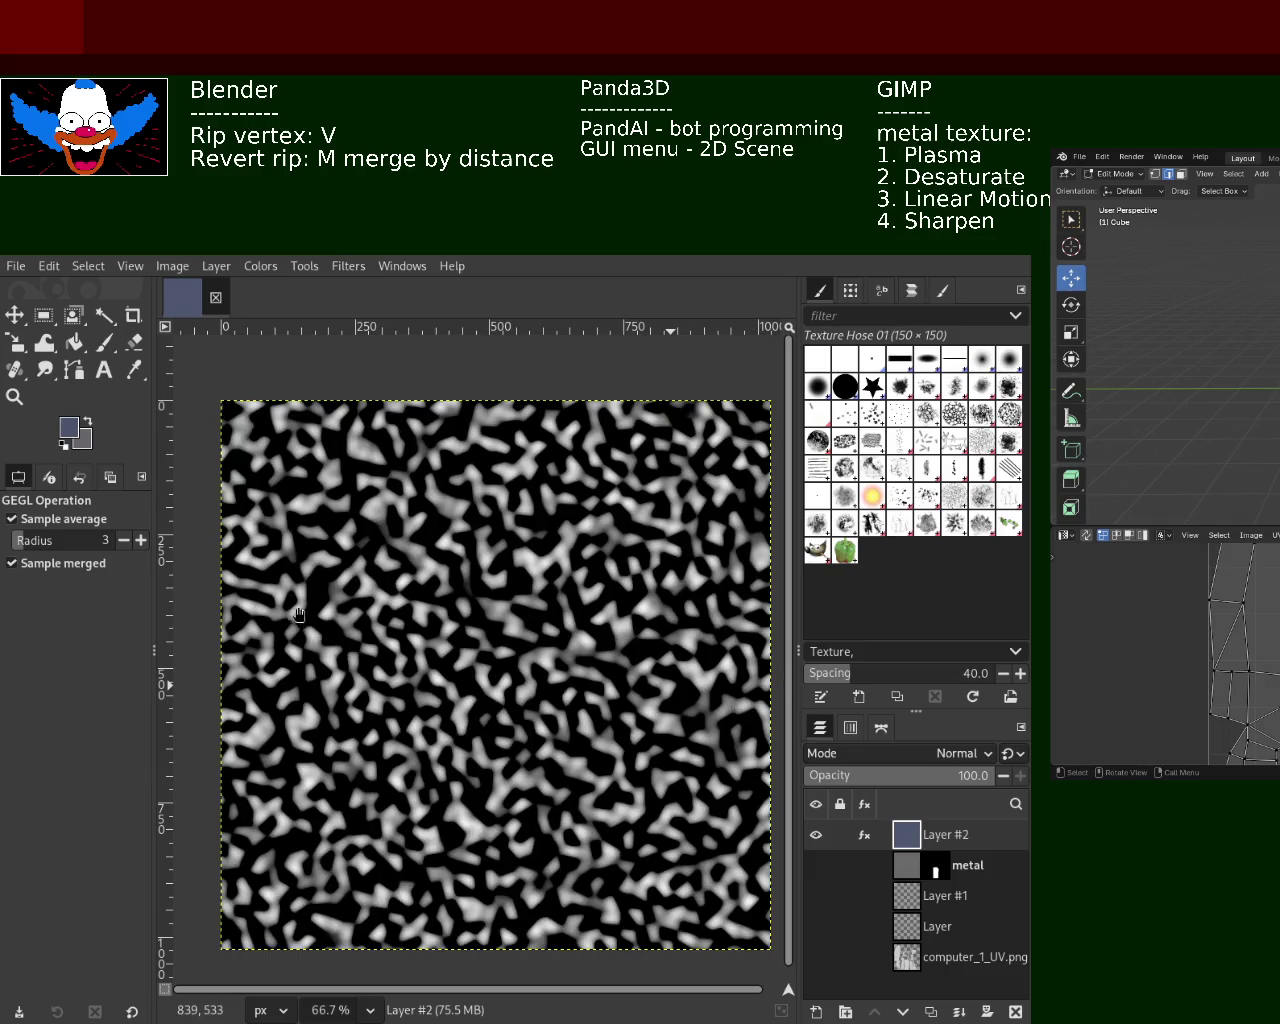
key(ctrl+f)
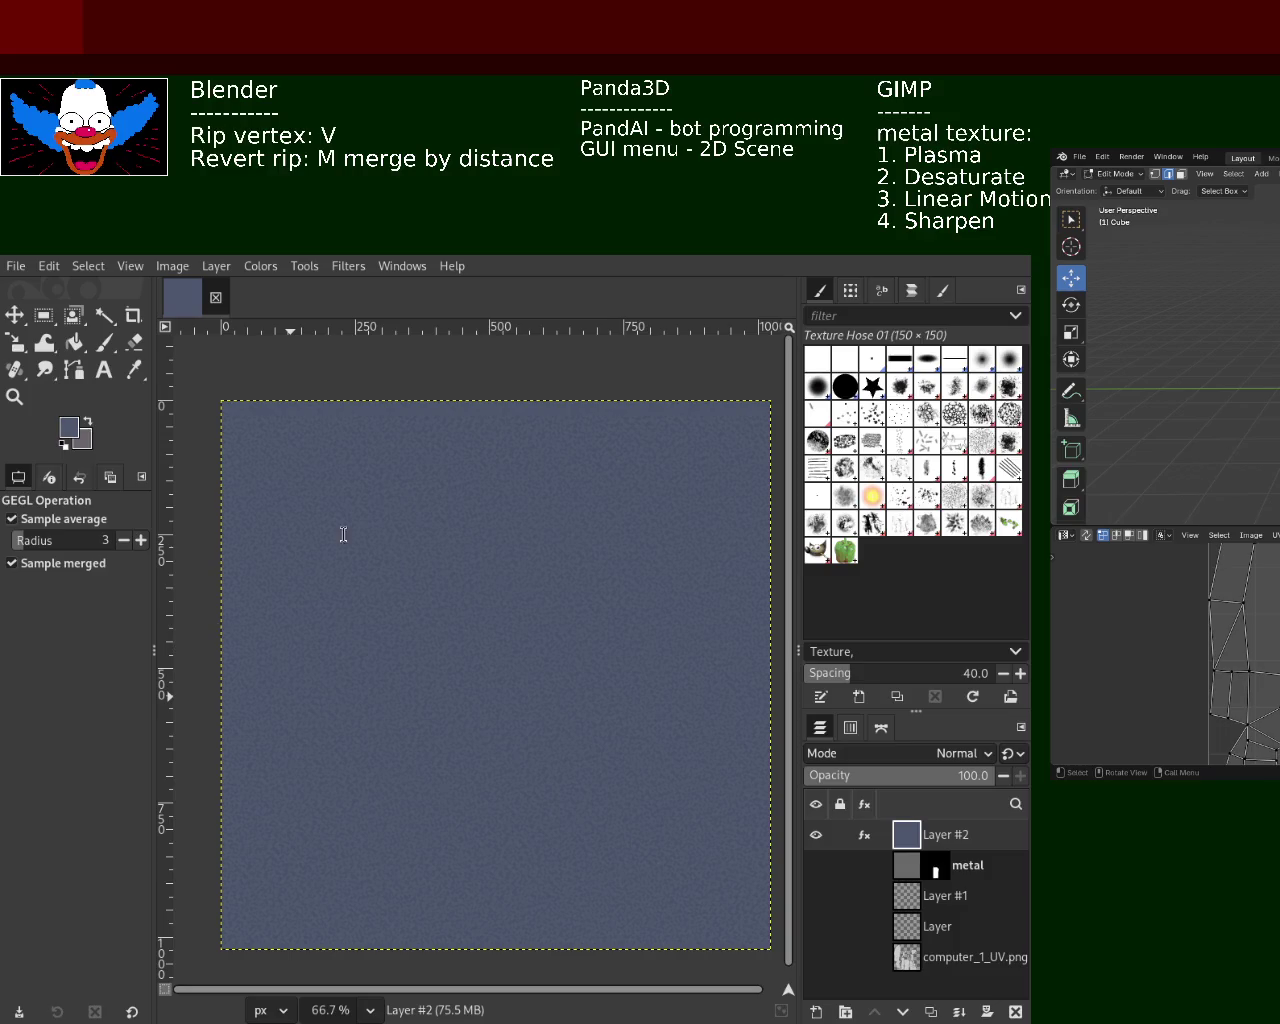
click(15, 397)
ctrl+scroll(551, 592, up, 4)
ctrl+scroll(548, 592, down, 3)
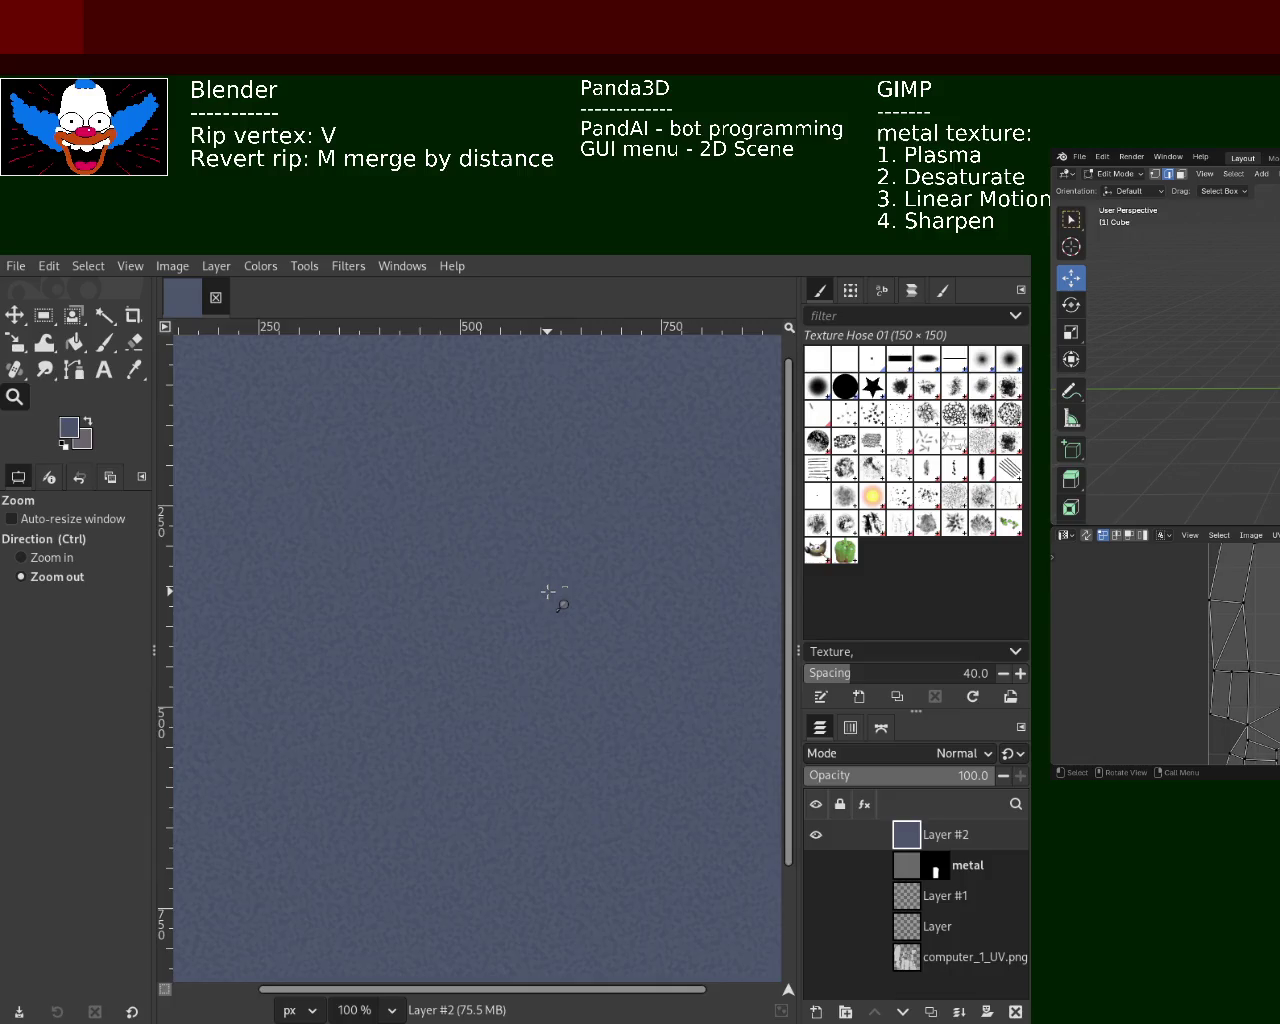
ctrl+scroll(548, 592, down, 3)
ctrl+scroll(540, 592, up, 1)
ctrl+scroll(528, 593, up, 1)
ctrl+scroll(540, 600, down, 1)
ctrl+scroll(560, 625, up, 1)
ctrl+scroll(550, 625, down, 1)
key(ctrl)
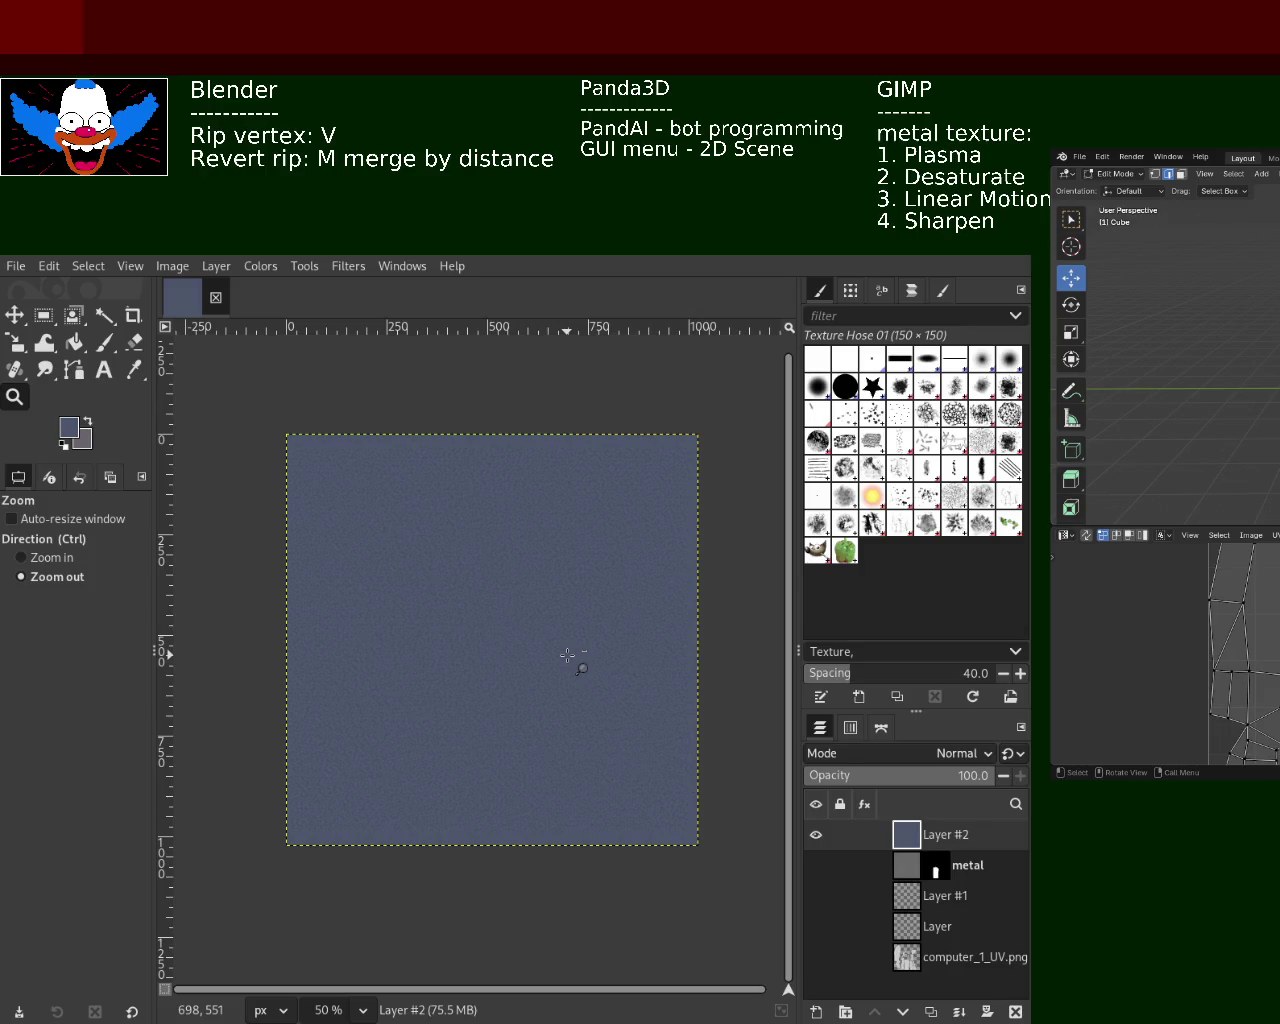
ctrl+scroll(500, 610, up, 2)
ctrl+scroll(466, 569, up, 1)
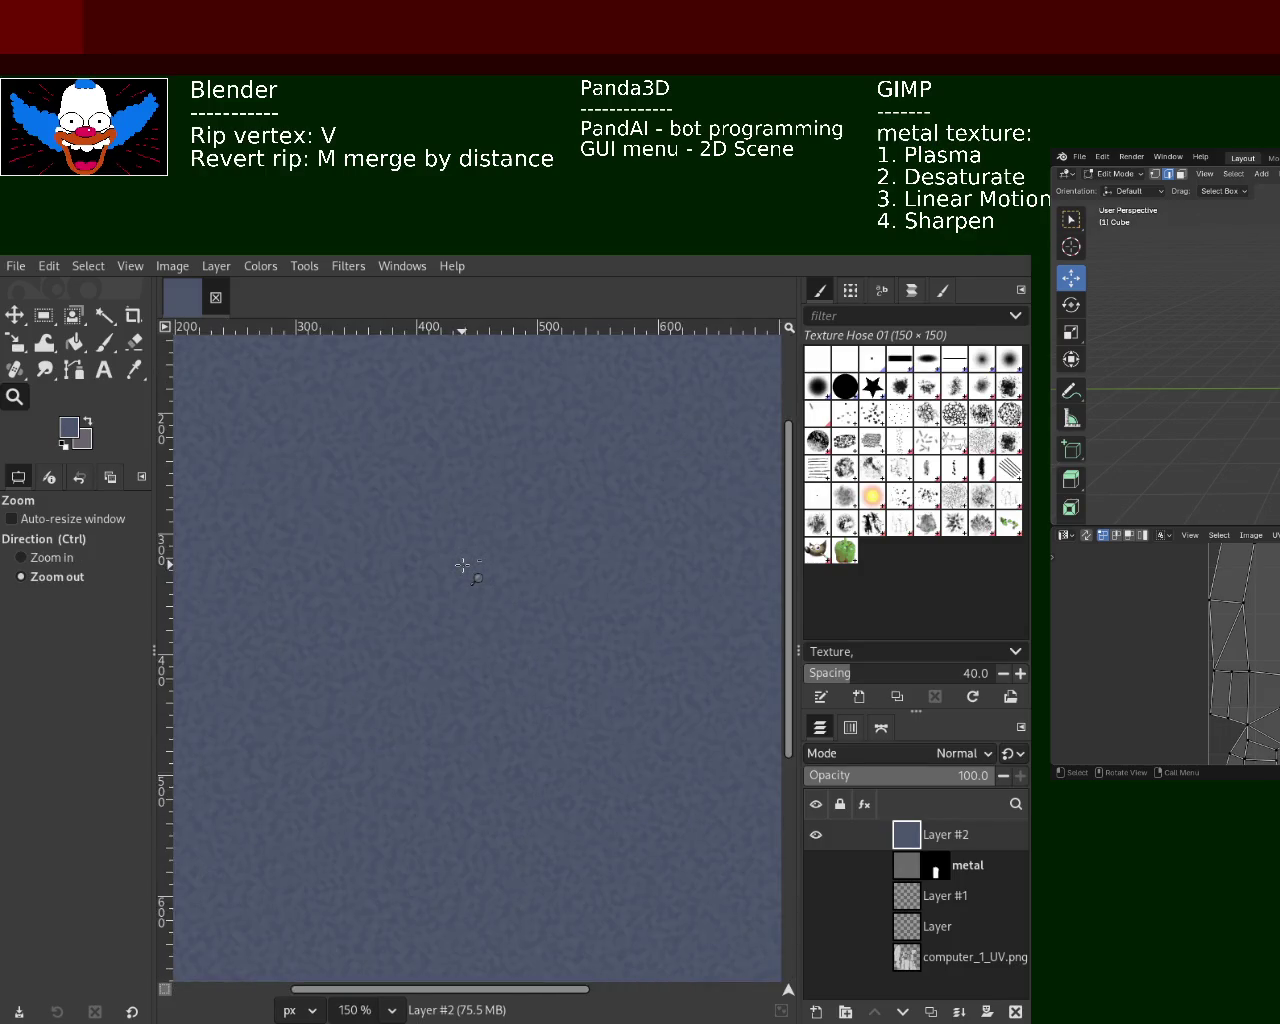
ctrl+scroll(440, 500, down, 3)
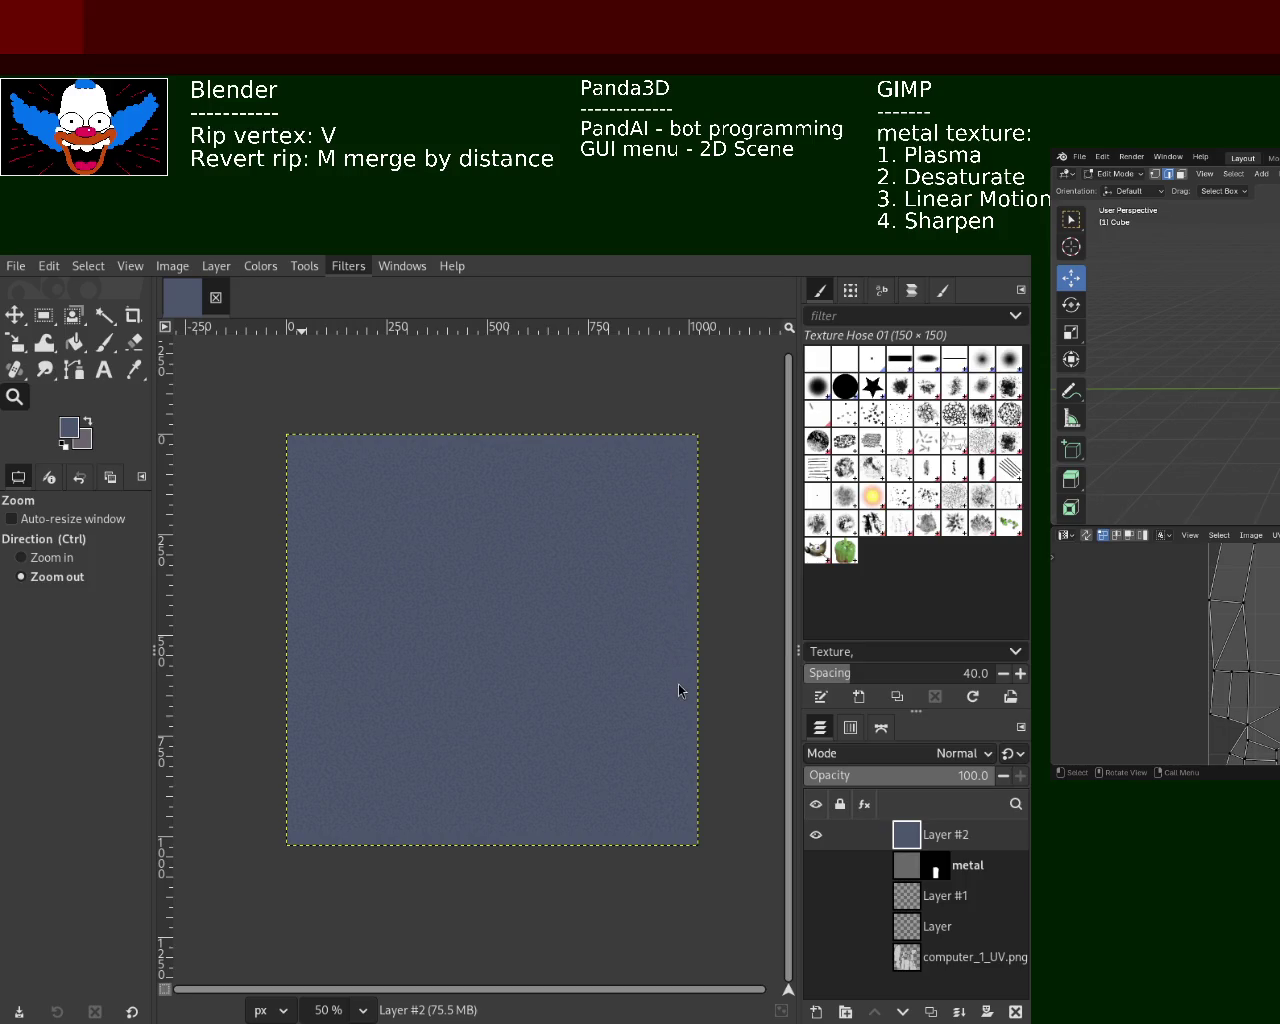
key(ctrl+f)
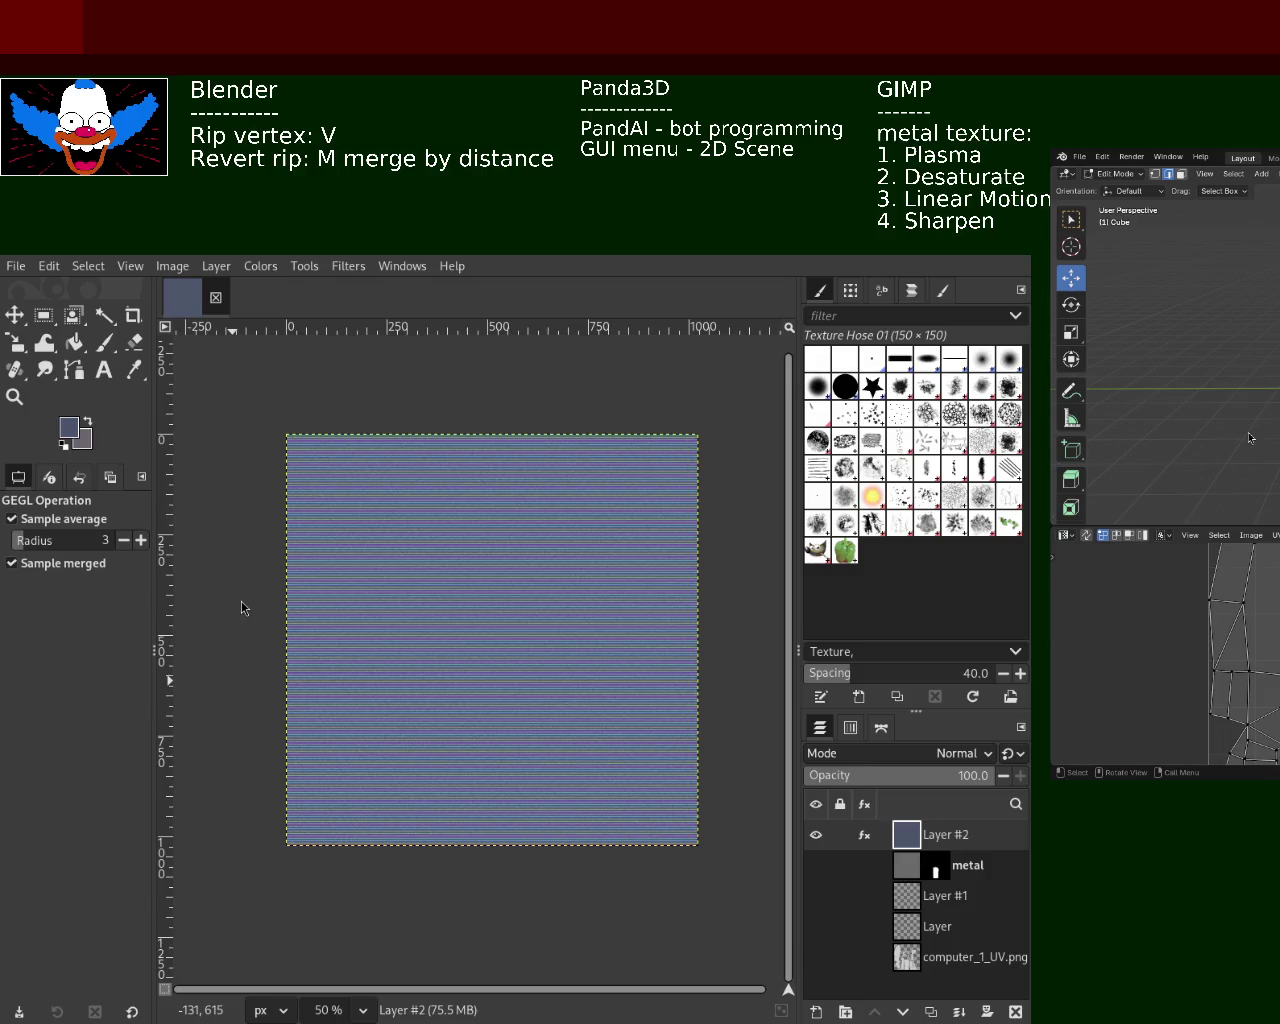
Fine-tune the horizontal Linear Motion blur streaks, then zoom in to inspect them
drag(358, 615, 294, 628)
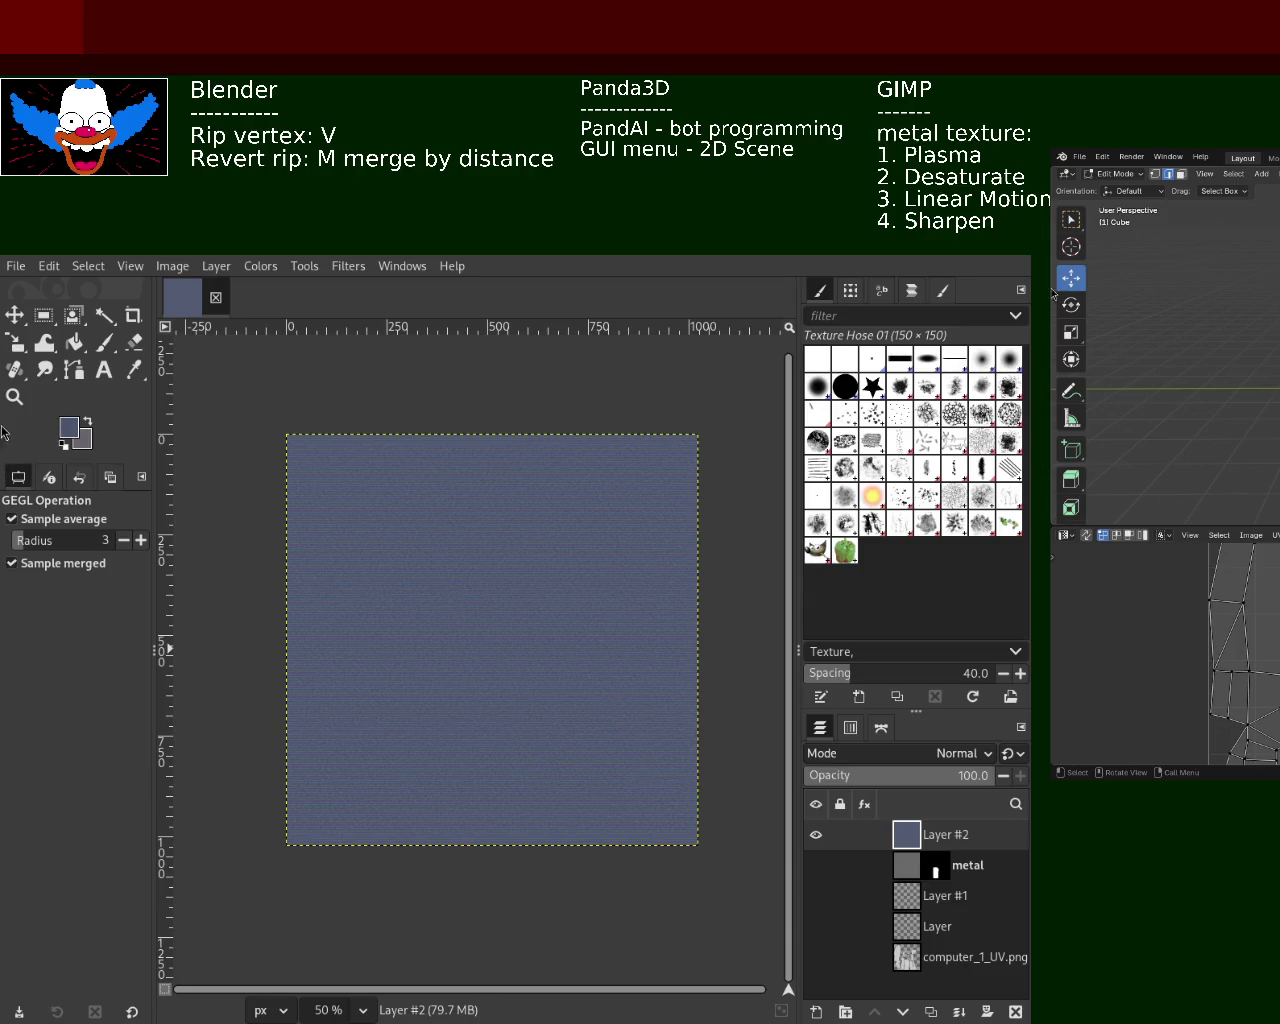
click(14, 396)
click(423, 583)
click(420, 581)
click(420, 581)
click(420, 581)
ctrl+scroll(421, 582, down, 1)
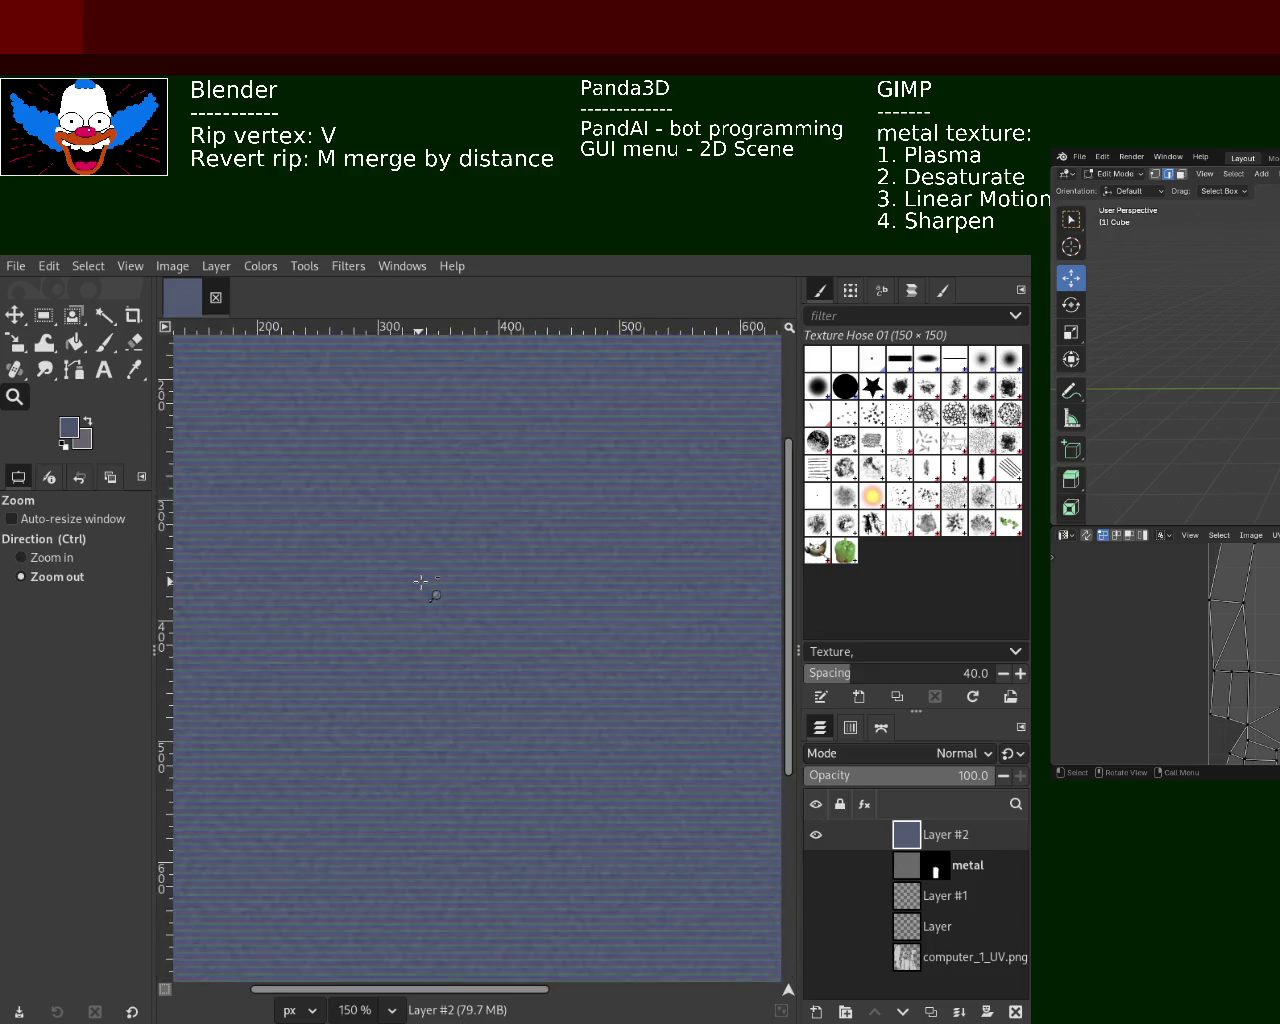
ctrl+scroll(423, 583, down, 3)
ctrl+scroll(537, 583, up, 1)
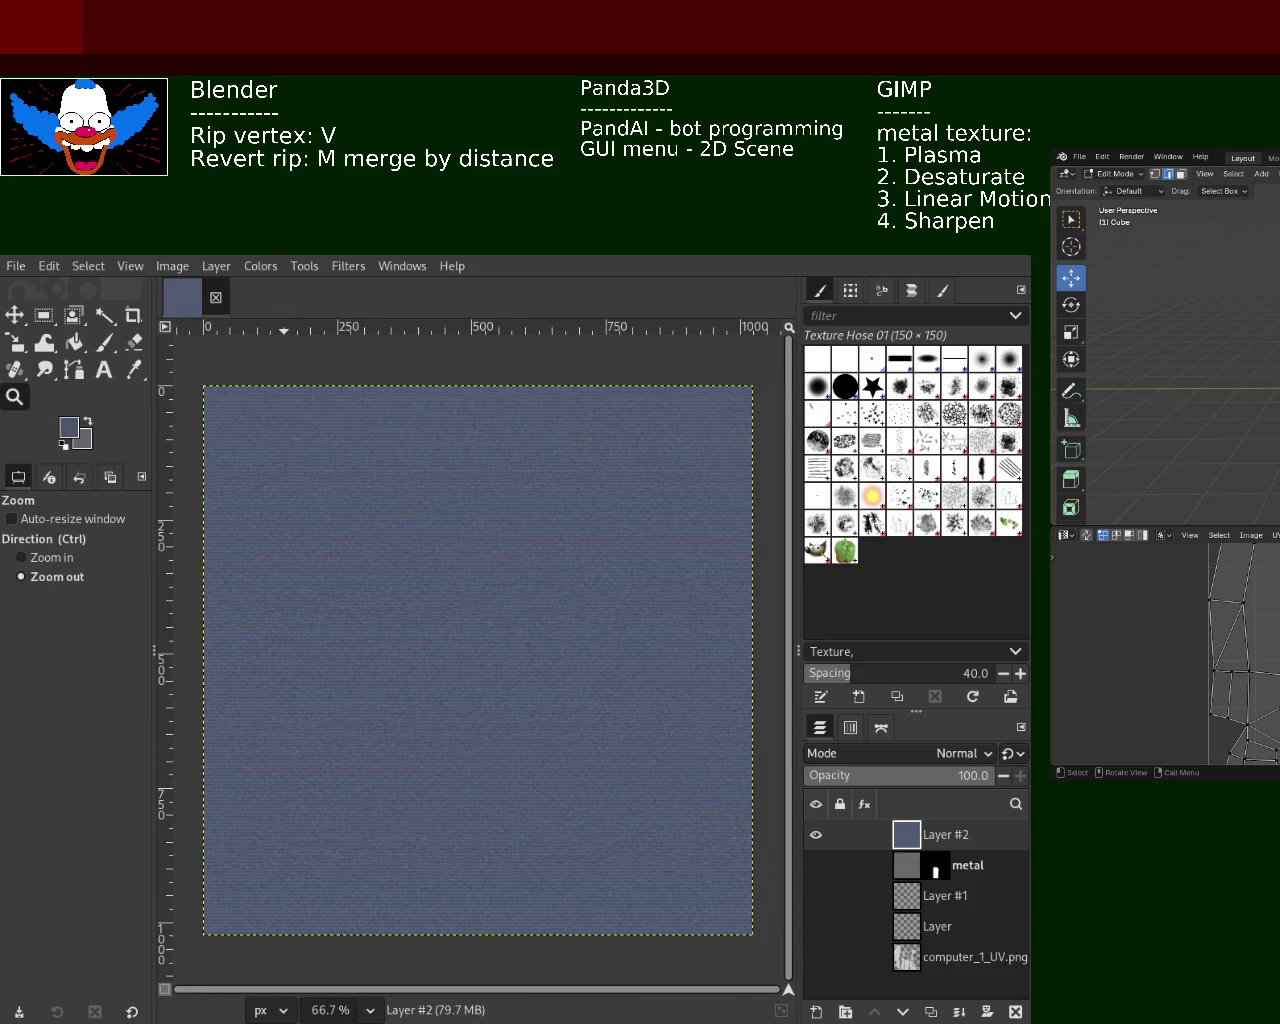
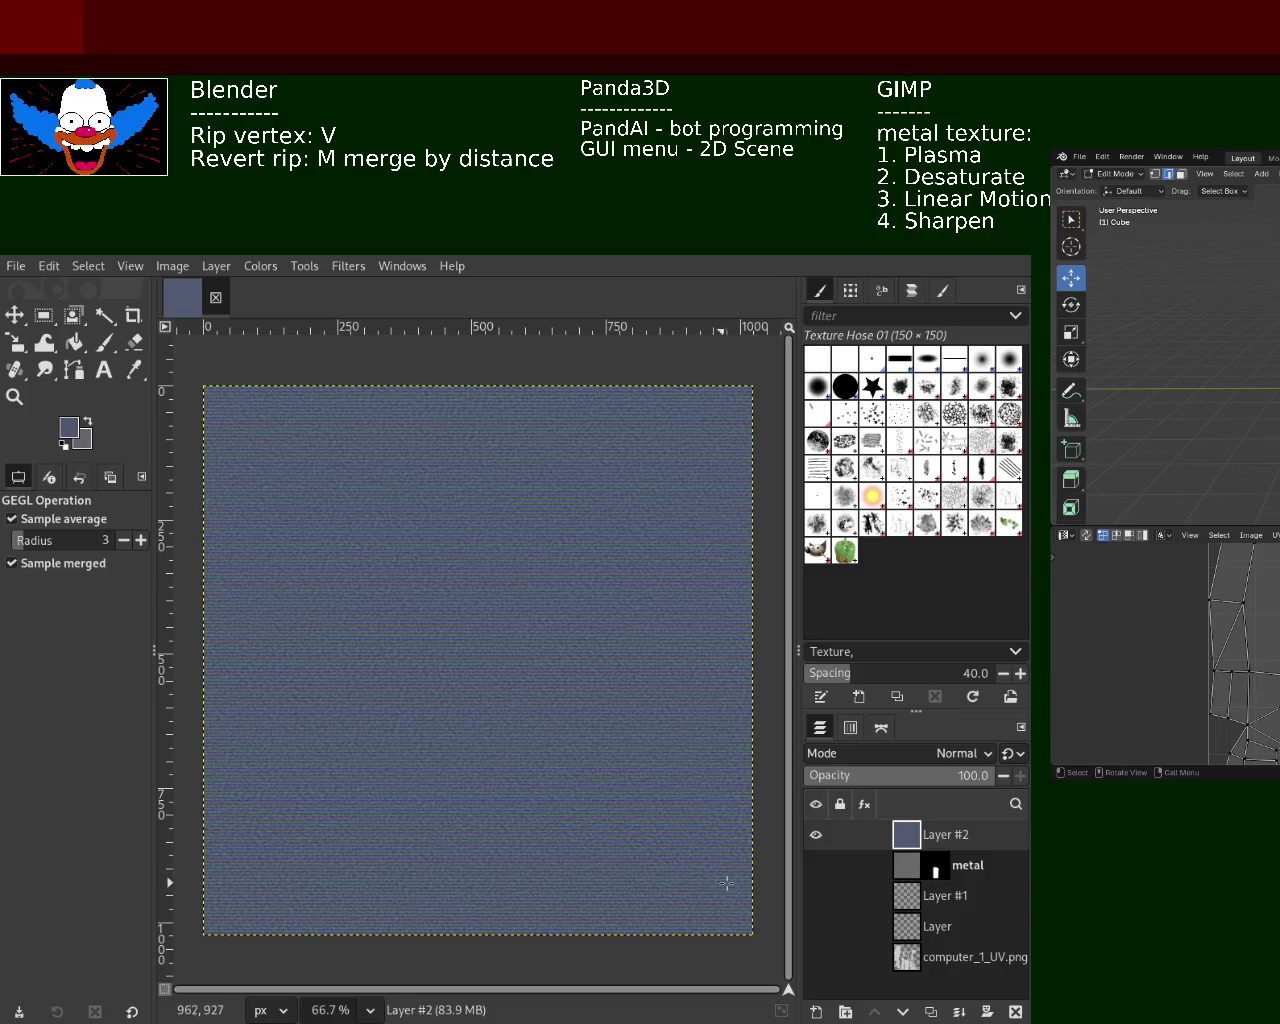
Show computer_1_UV.png in place of Layer #2 and fuzzy-select the small square UV island
click(816, 834)
click(816, 957)
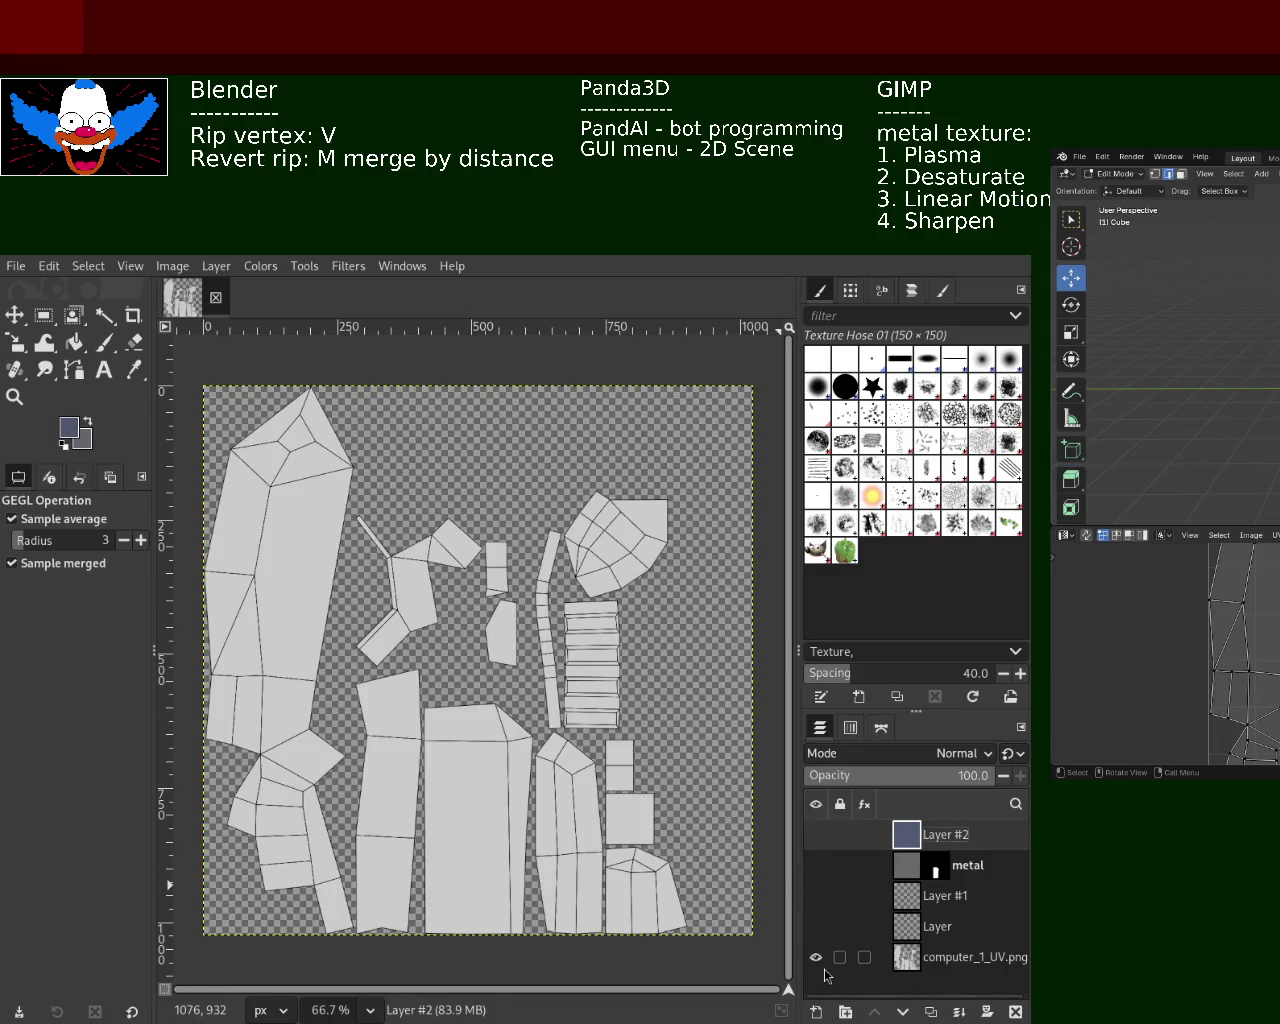
click(104, 315)
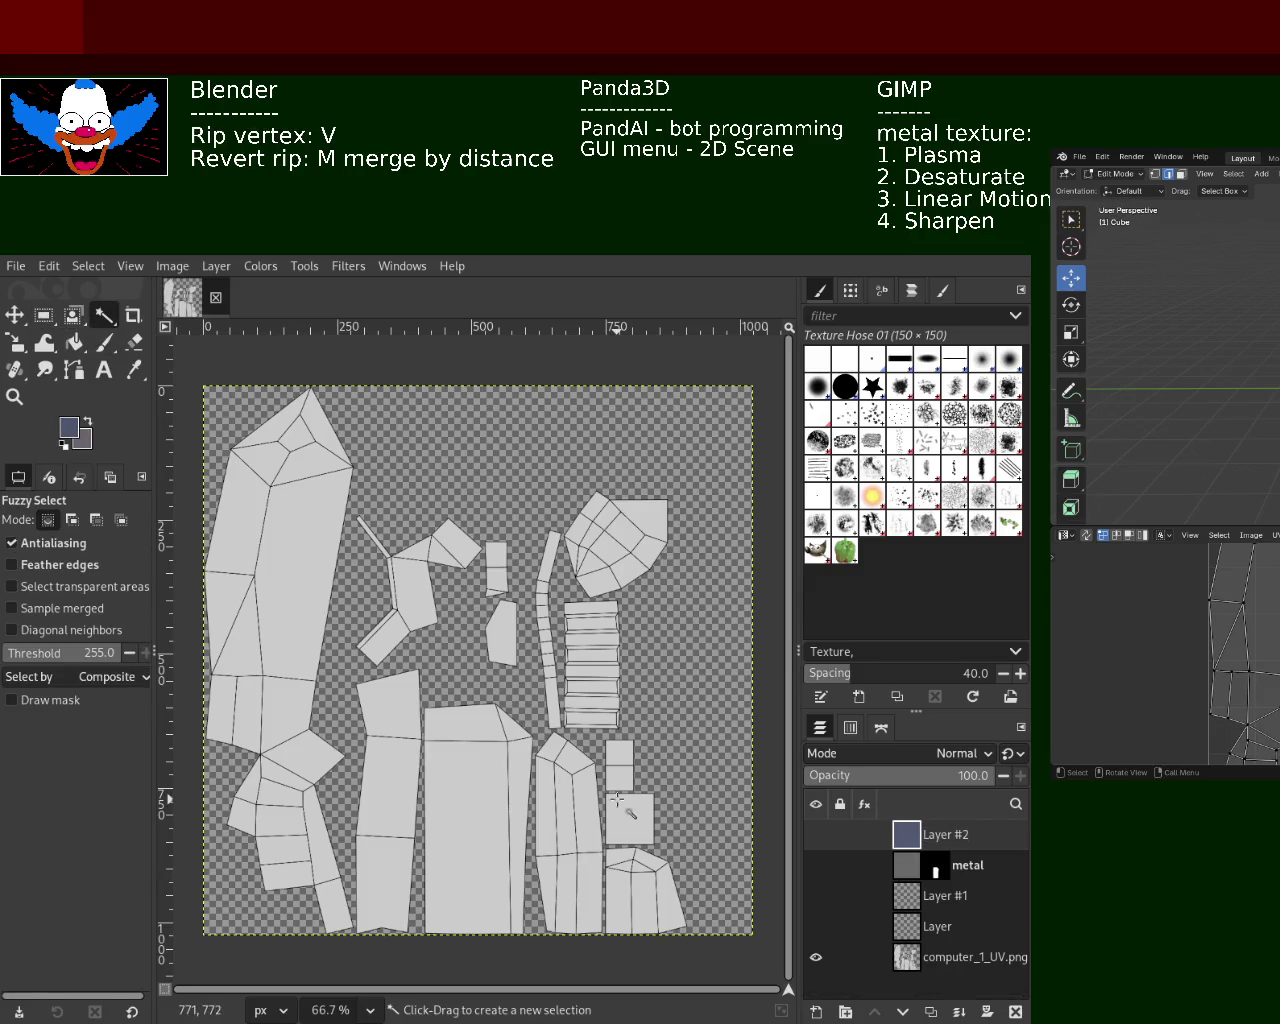
click(657, 812)
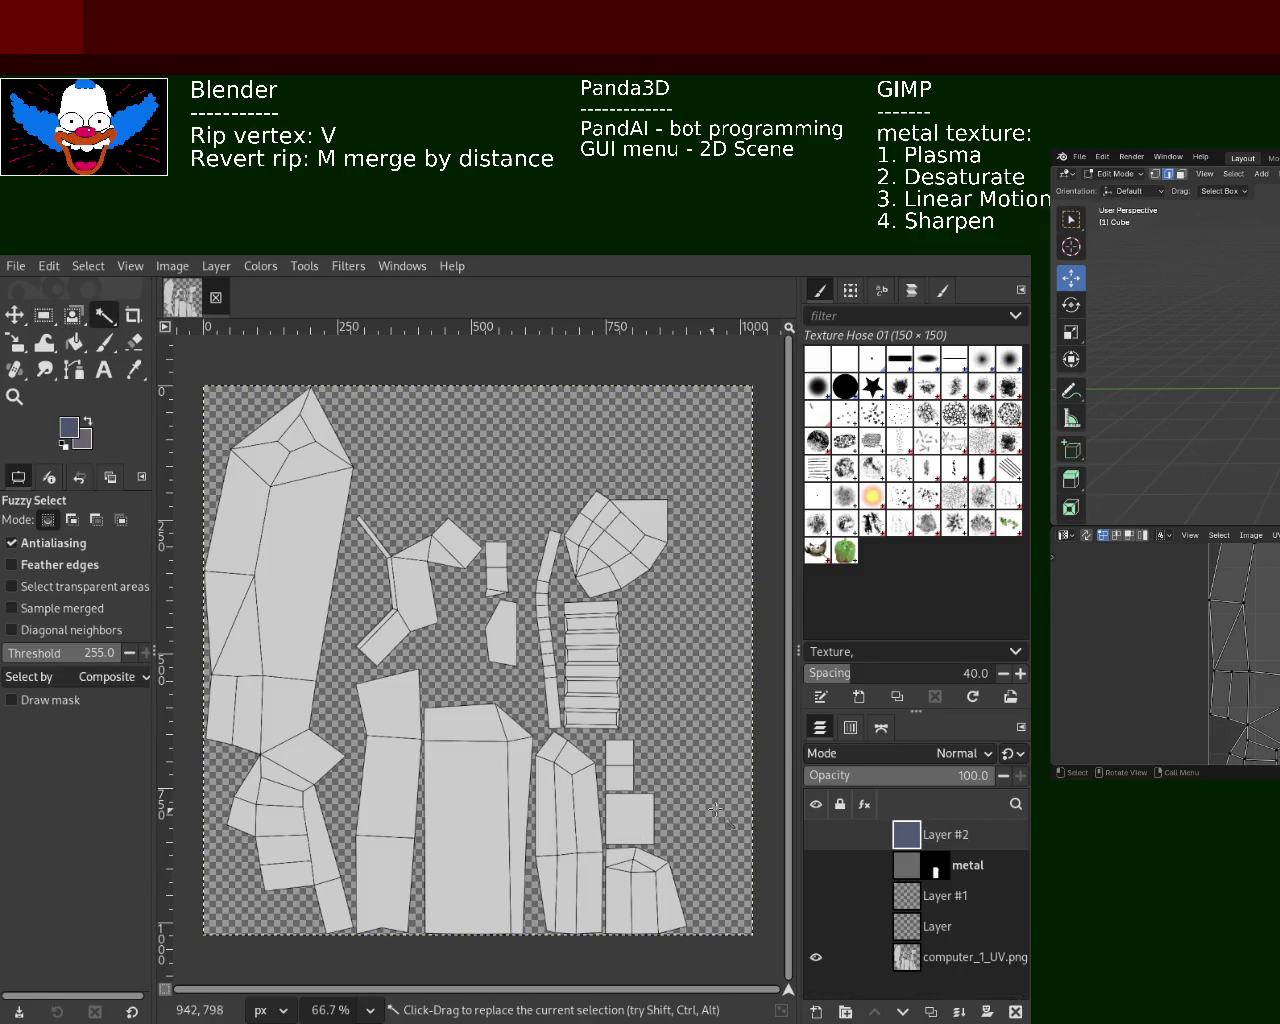
alt+middle_click(657, 820)
click(650, 819)
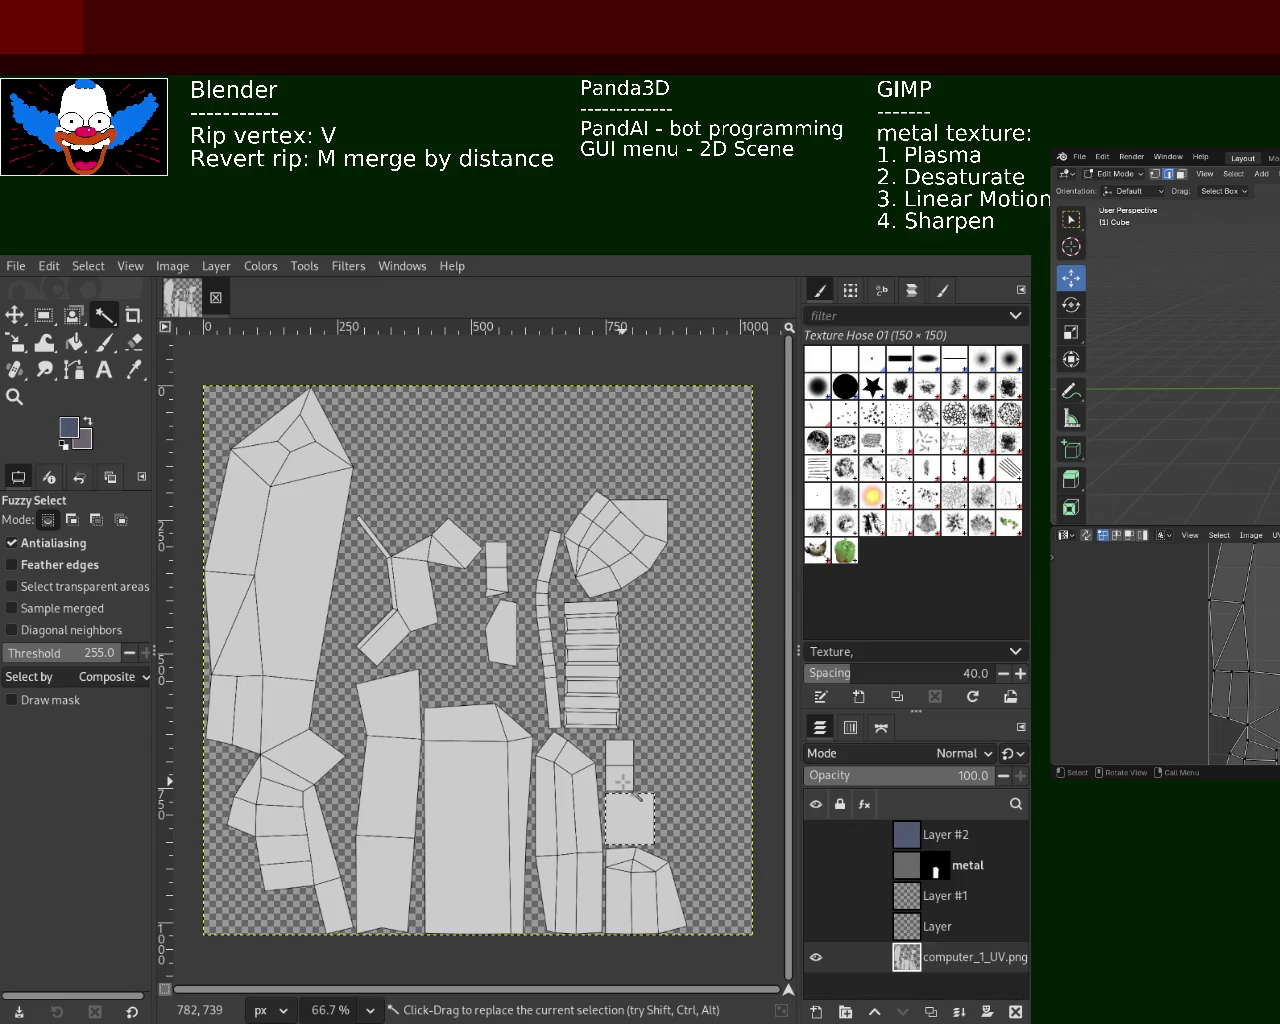
mouse_move(910, 834)
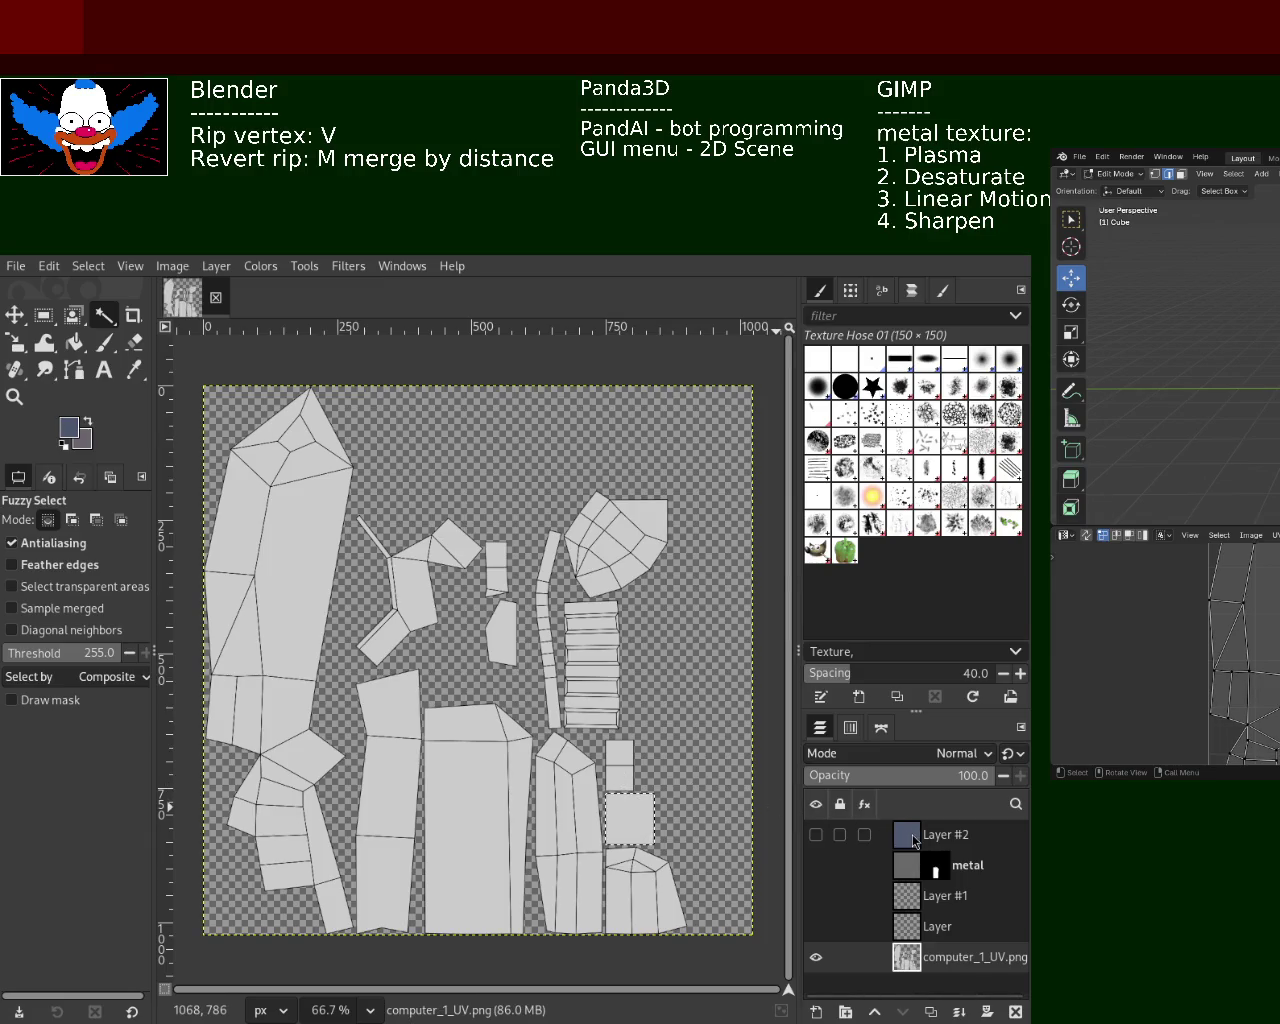
click(913, 840)
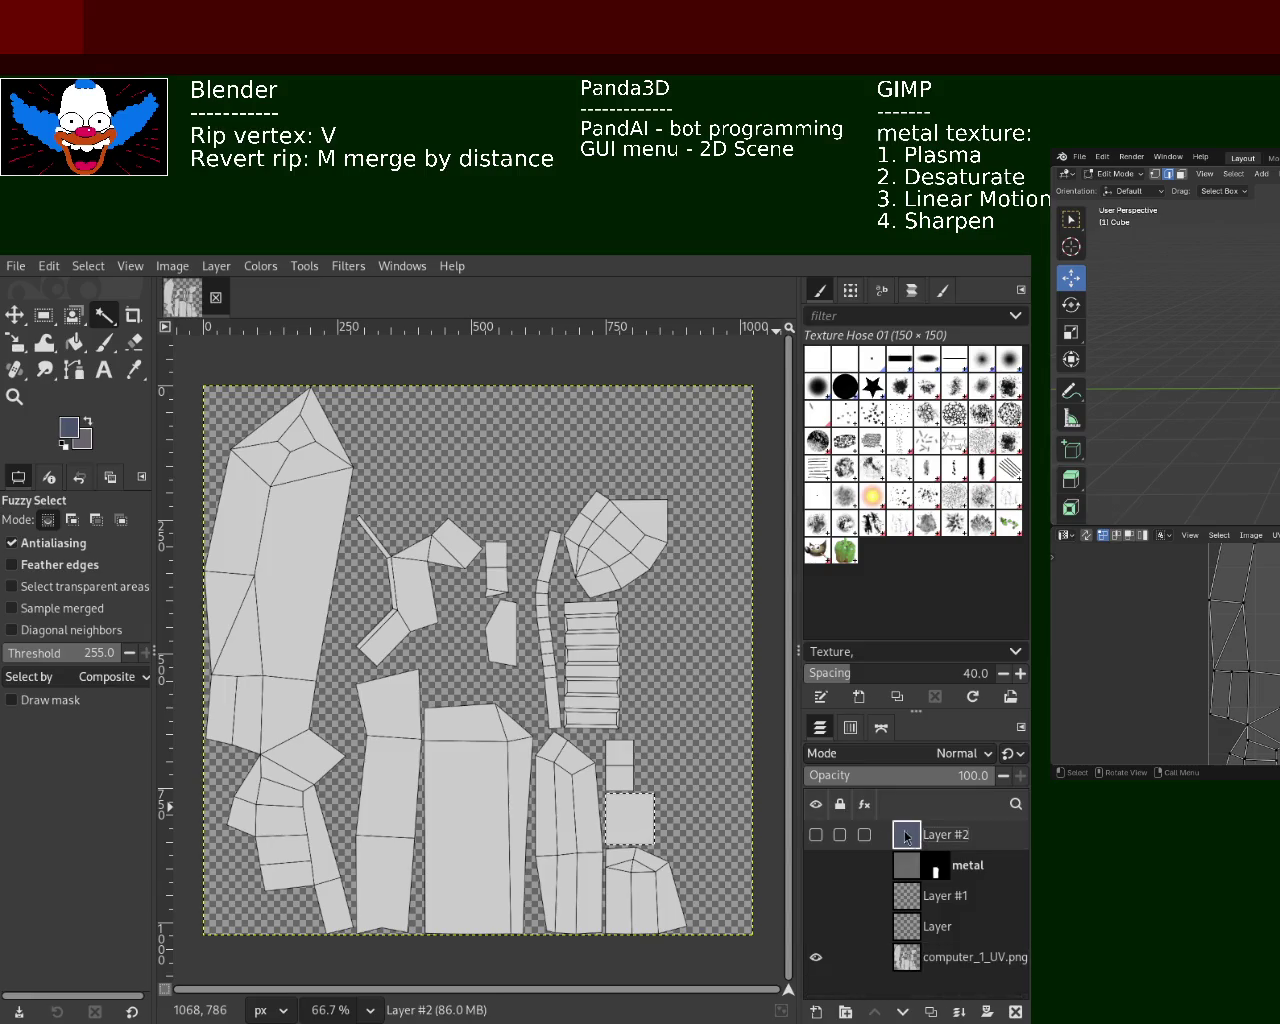
click(816, 834)
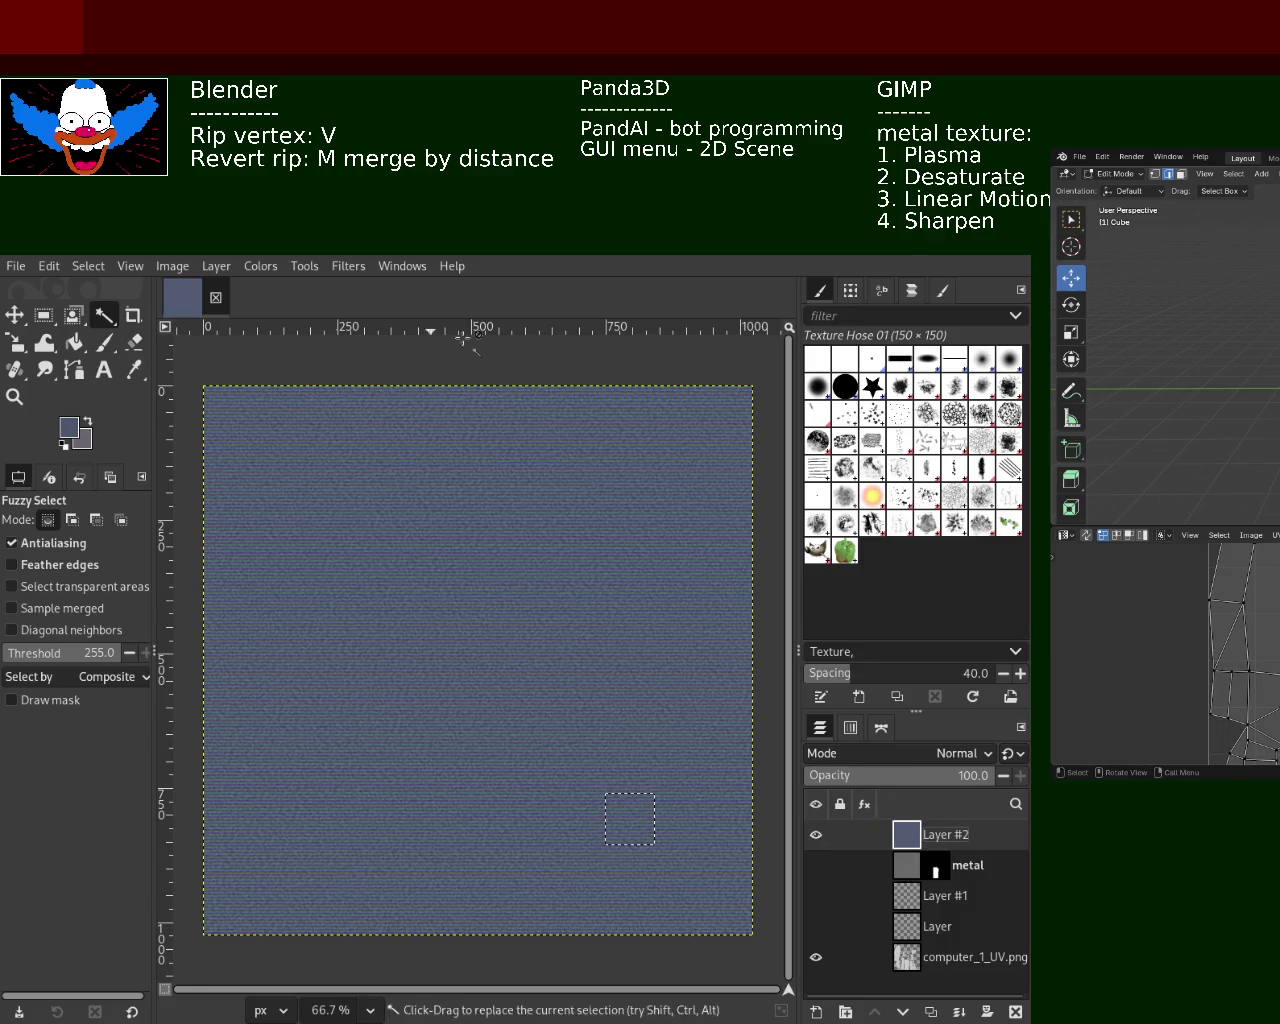
Mask Layer #2 to the square-island selection, show the metal layer, and save the image
shift+click(990, 1014)
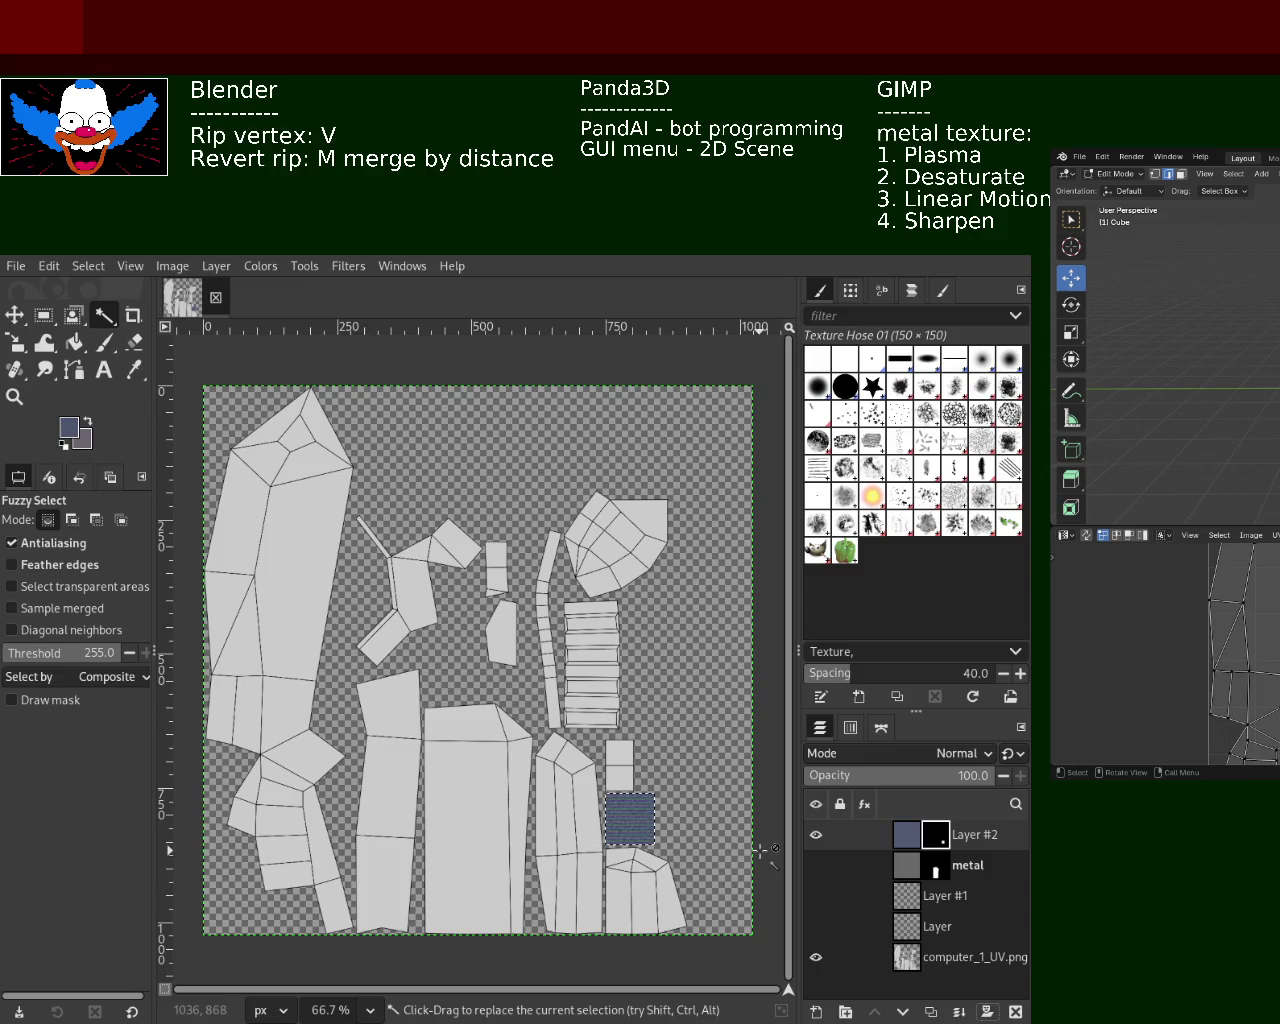
mouse_move(818, 865)
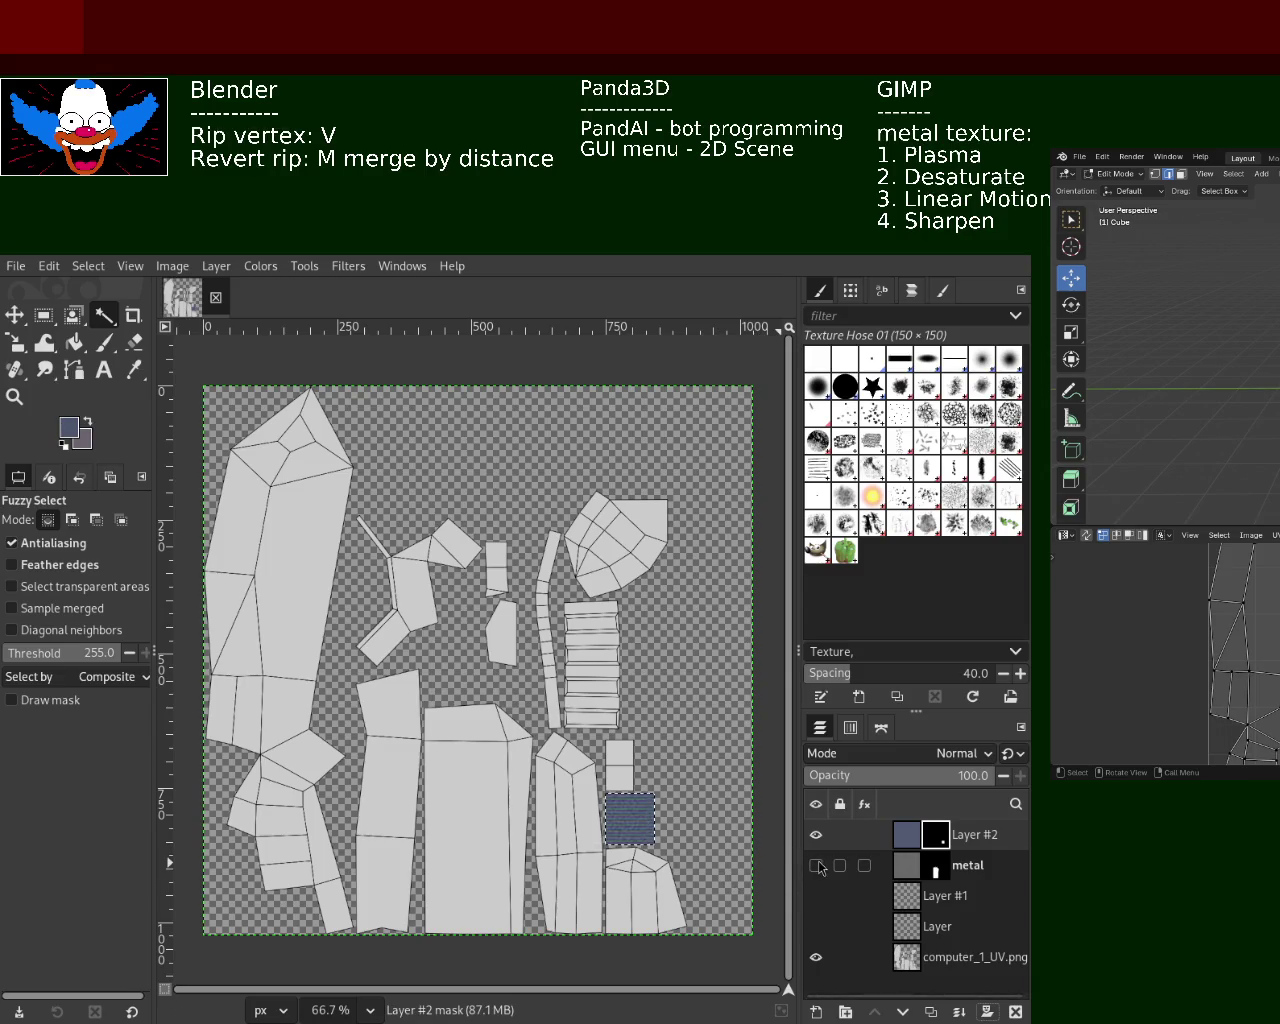
click(817, 865)
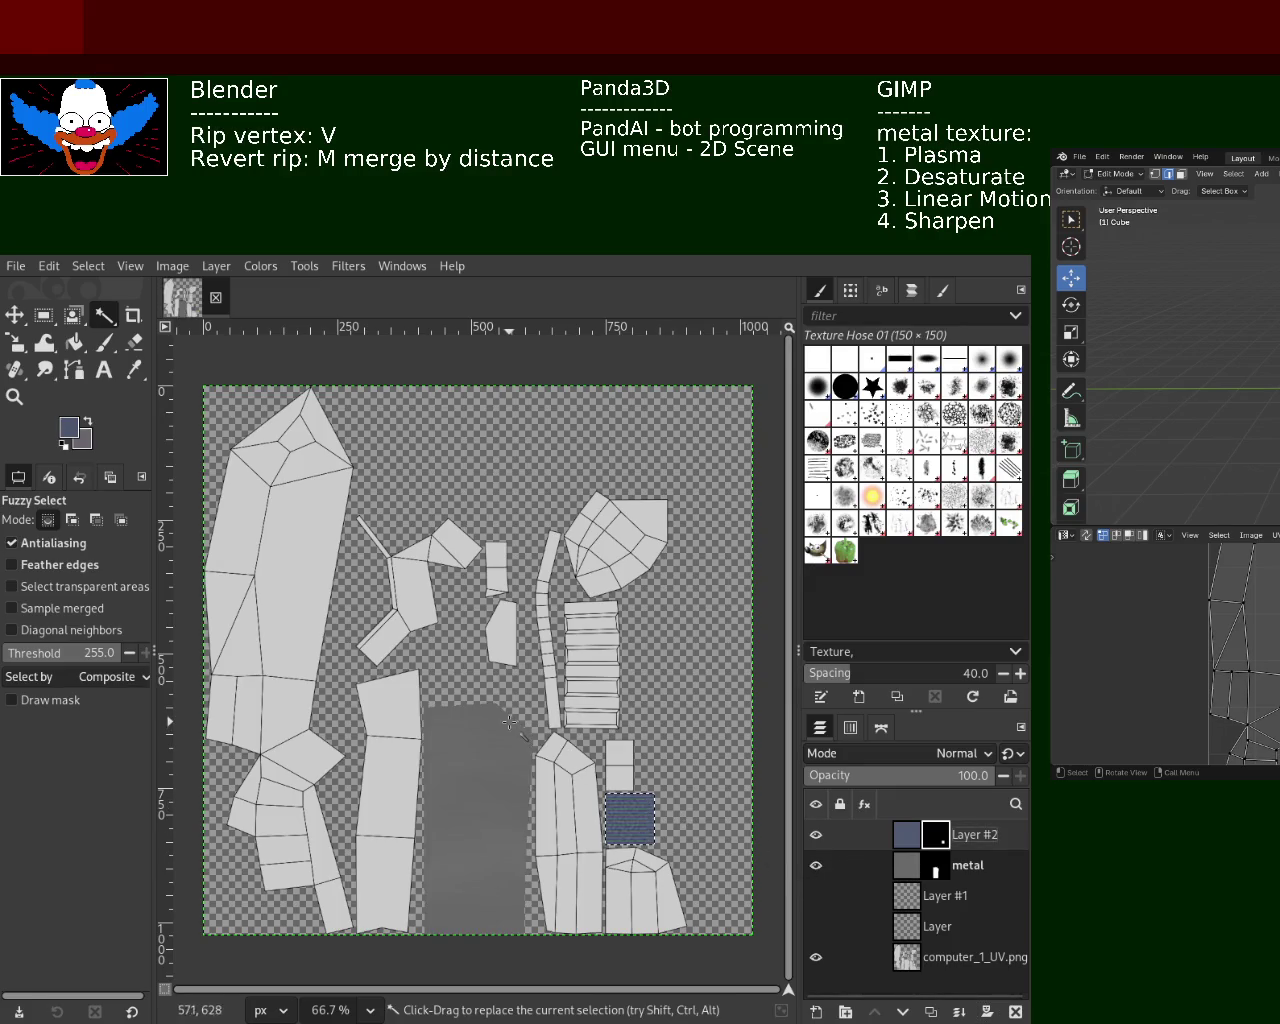
key(ctrl+s)
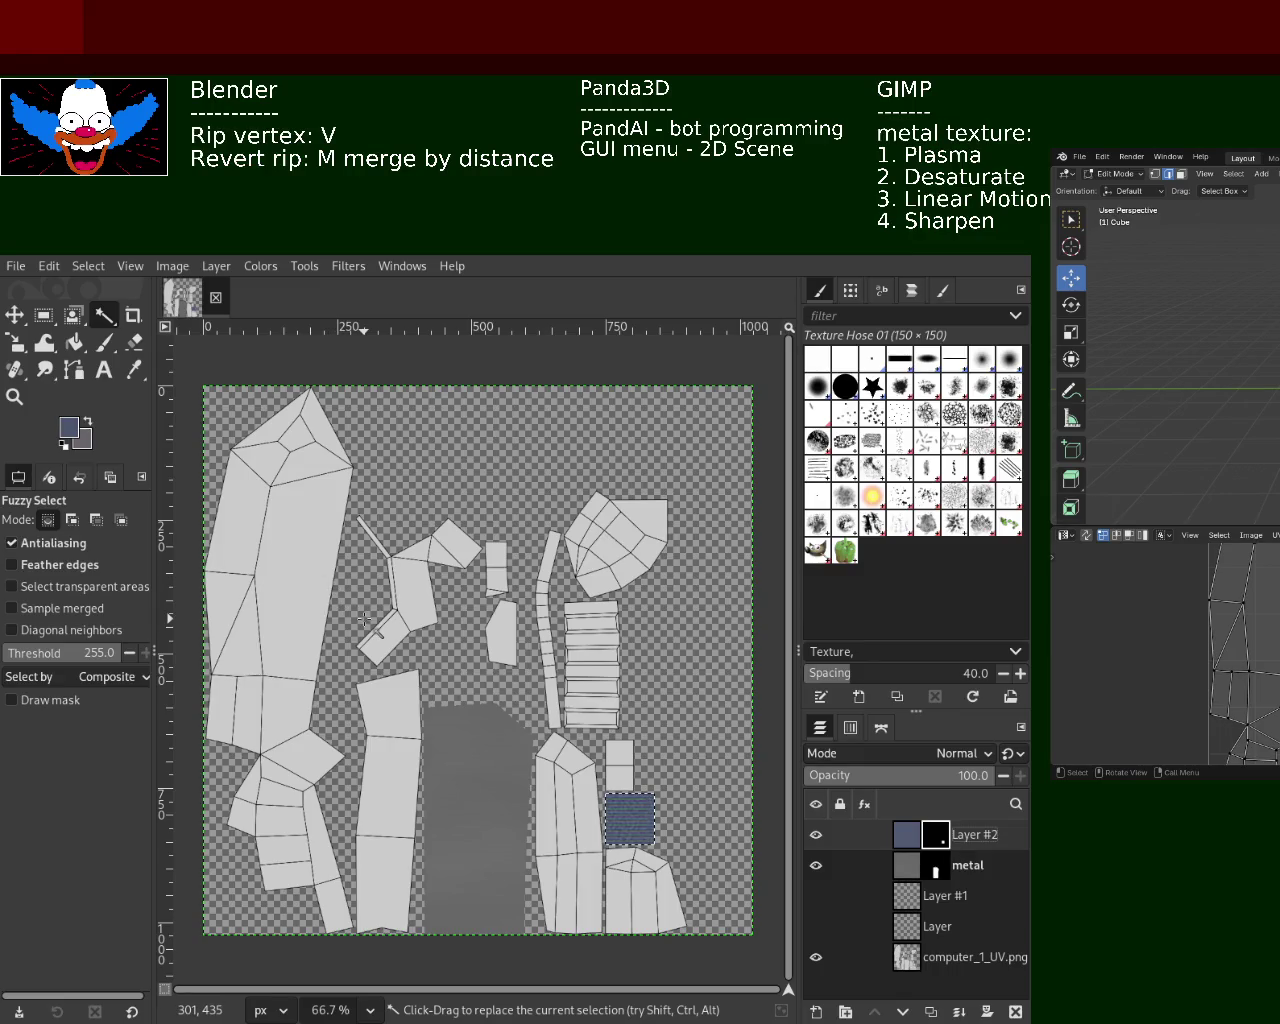
click(960, 957)
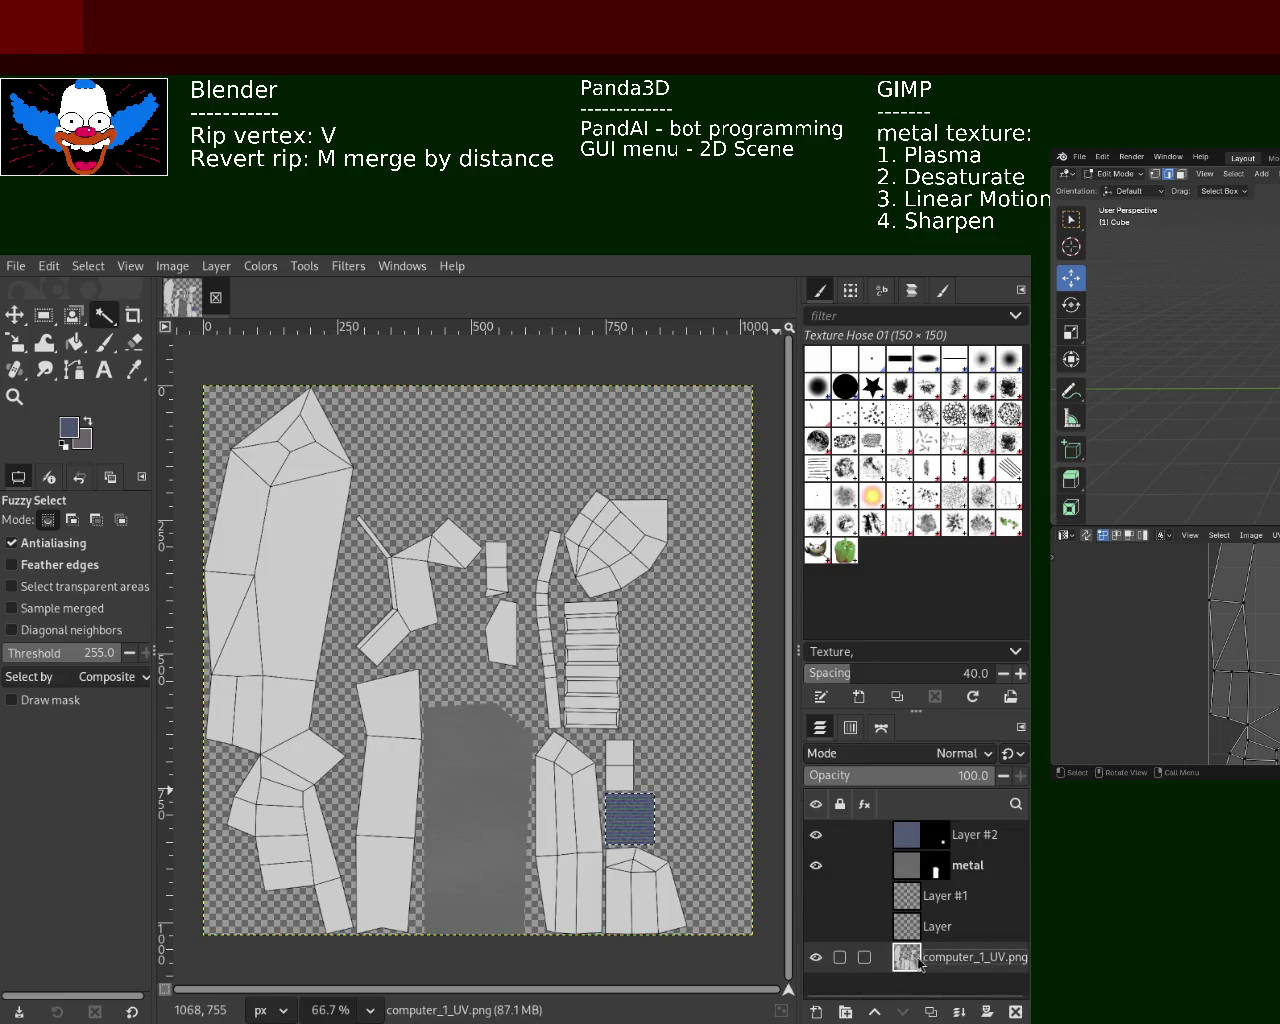
Fuzzy-select all ten UV islands on computer_1_UV.png, from the large left island to the bottom-right one
click(298, 590)
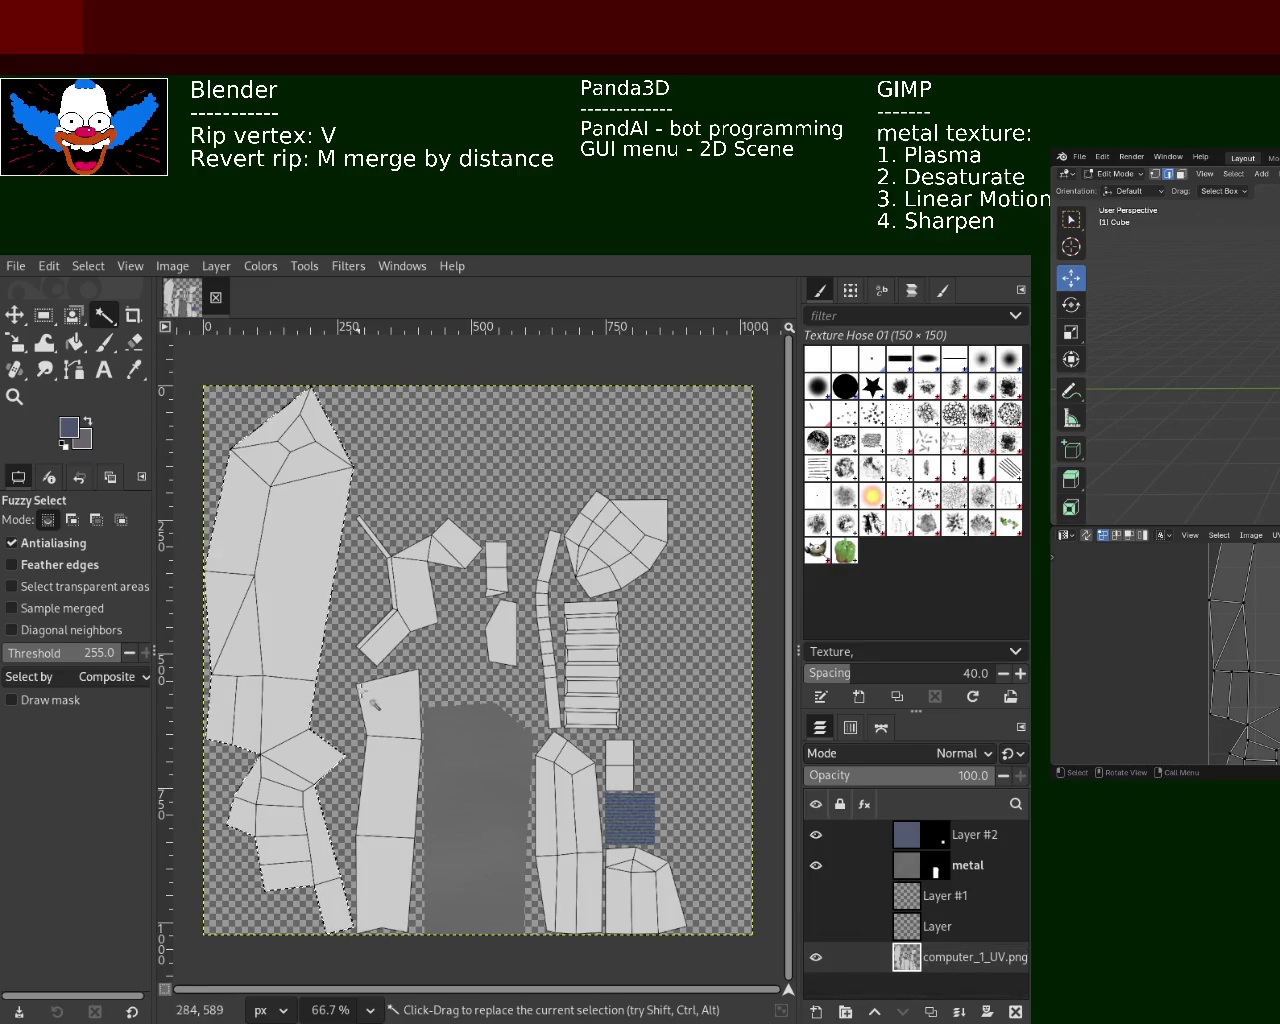
shift+click(368, 642)
shift+click(495, 570)
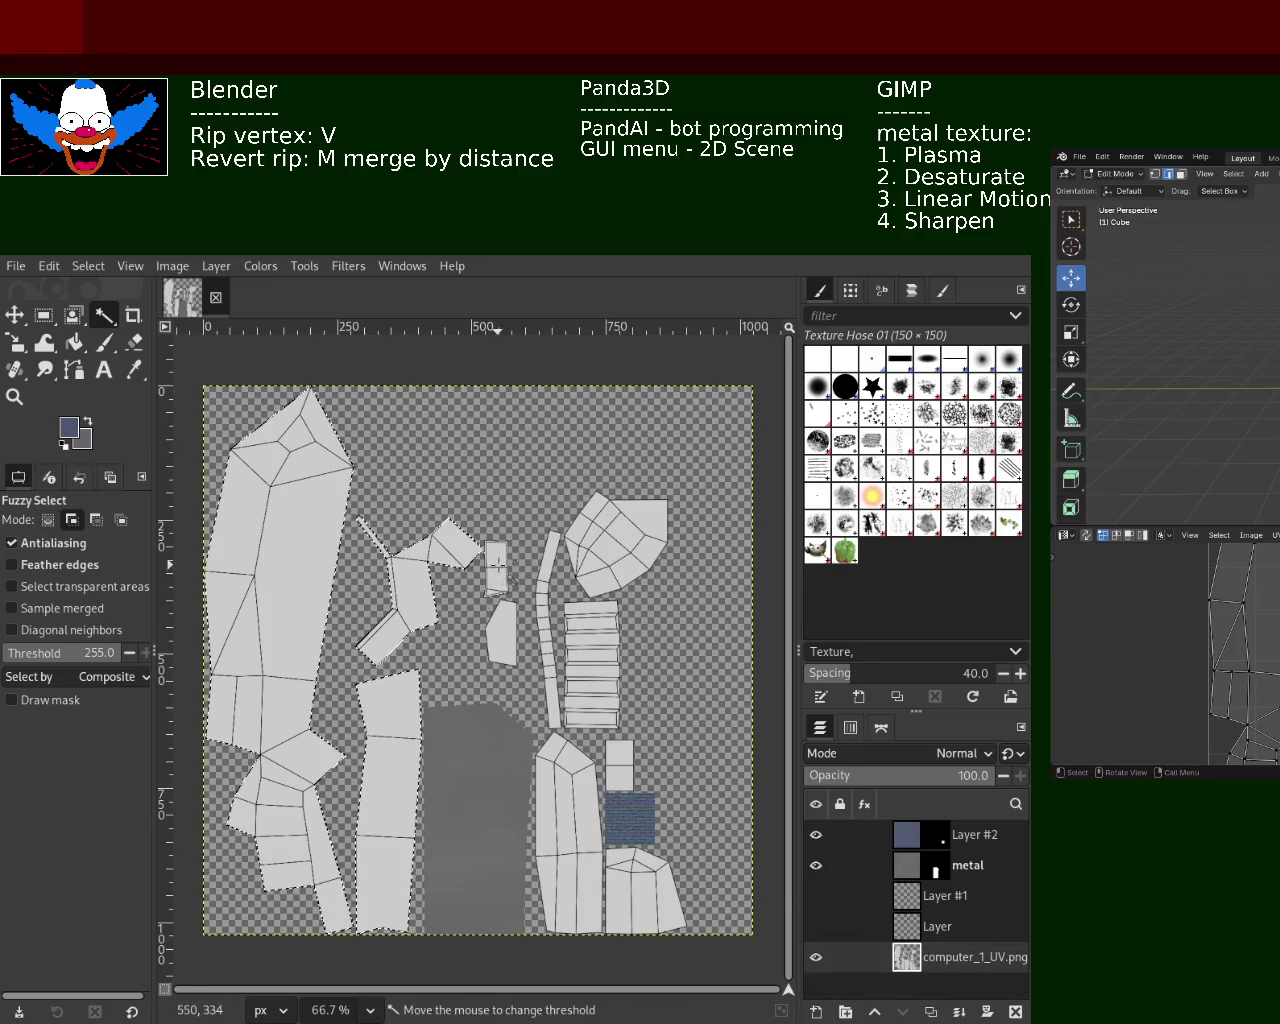
shift+click(493, 638)
shift+click(545, 612)
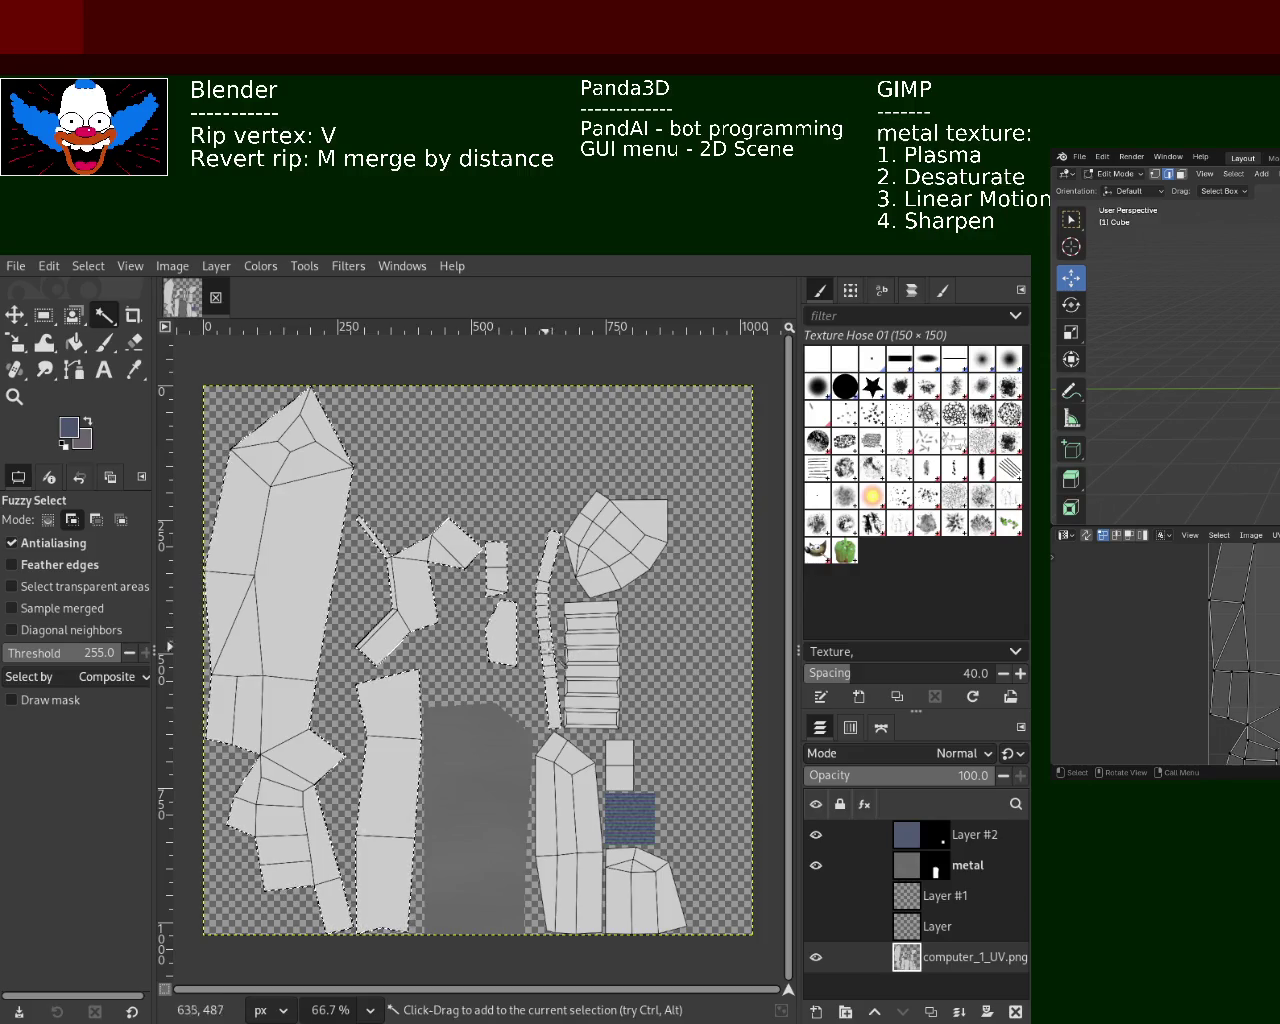
shift+click(600, 568)
shift+click(575, 790)
shift+click(618, 760)
shift+click(638, 885)
shift+click(494, 829)
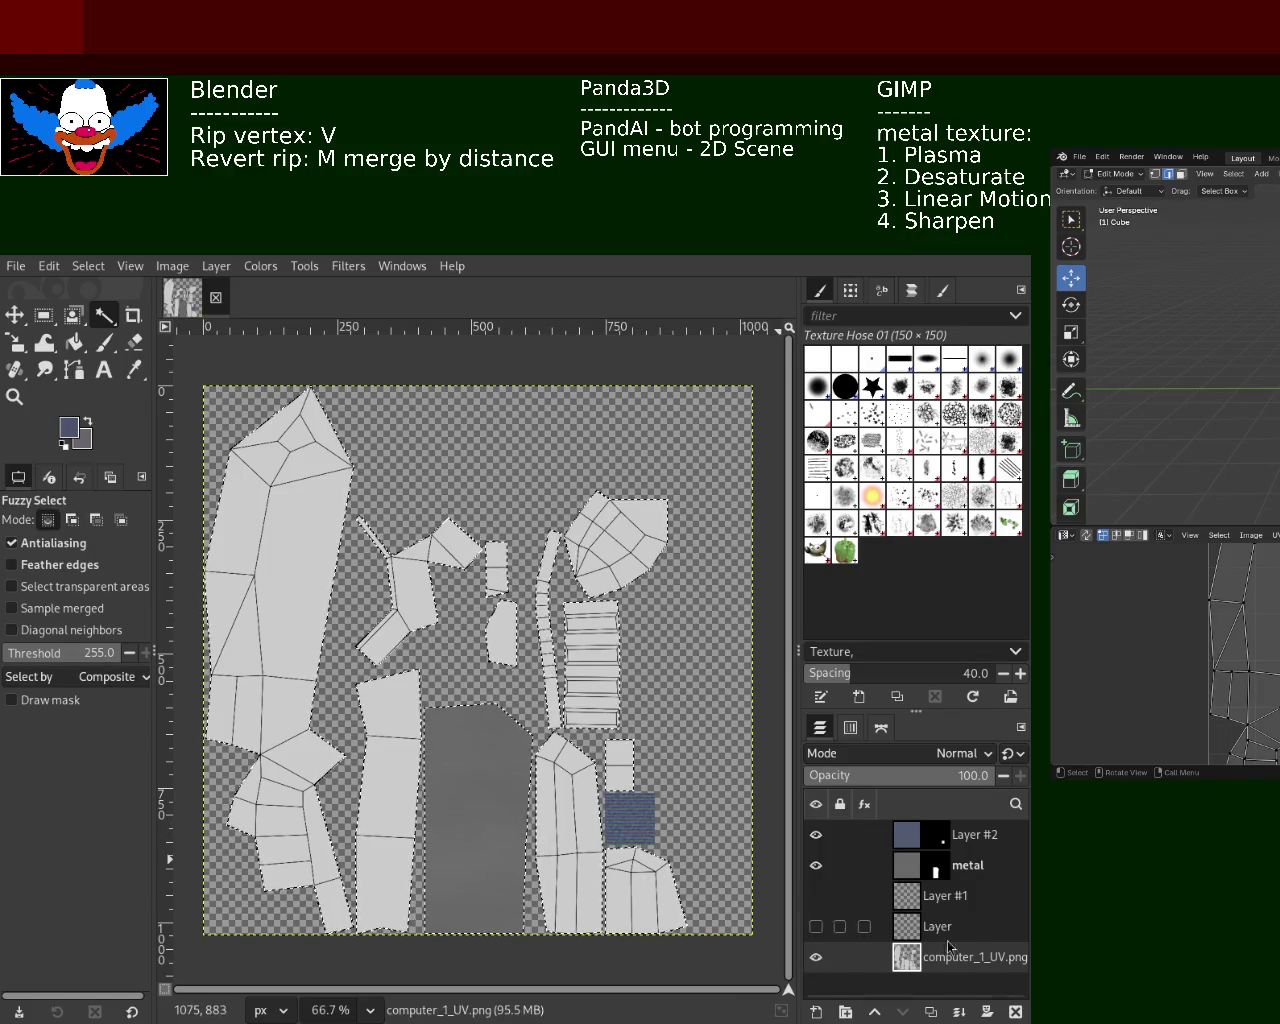
Replace the metal layer's mask with one from the UV-island selection and save
click(955, 870)
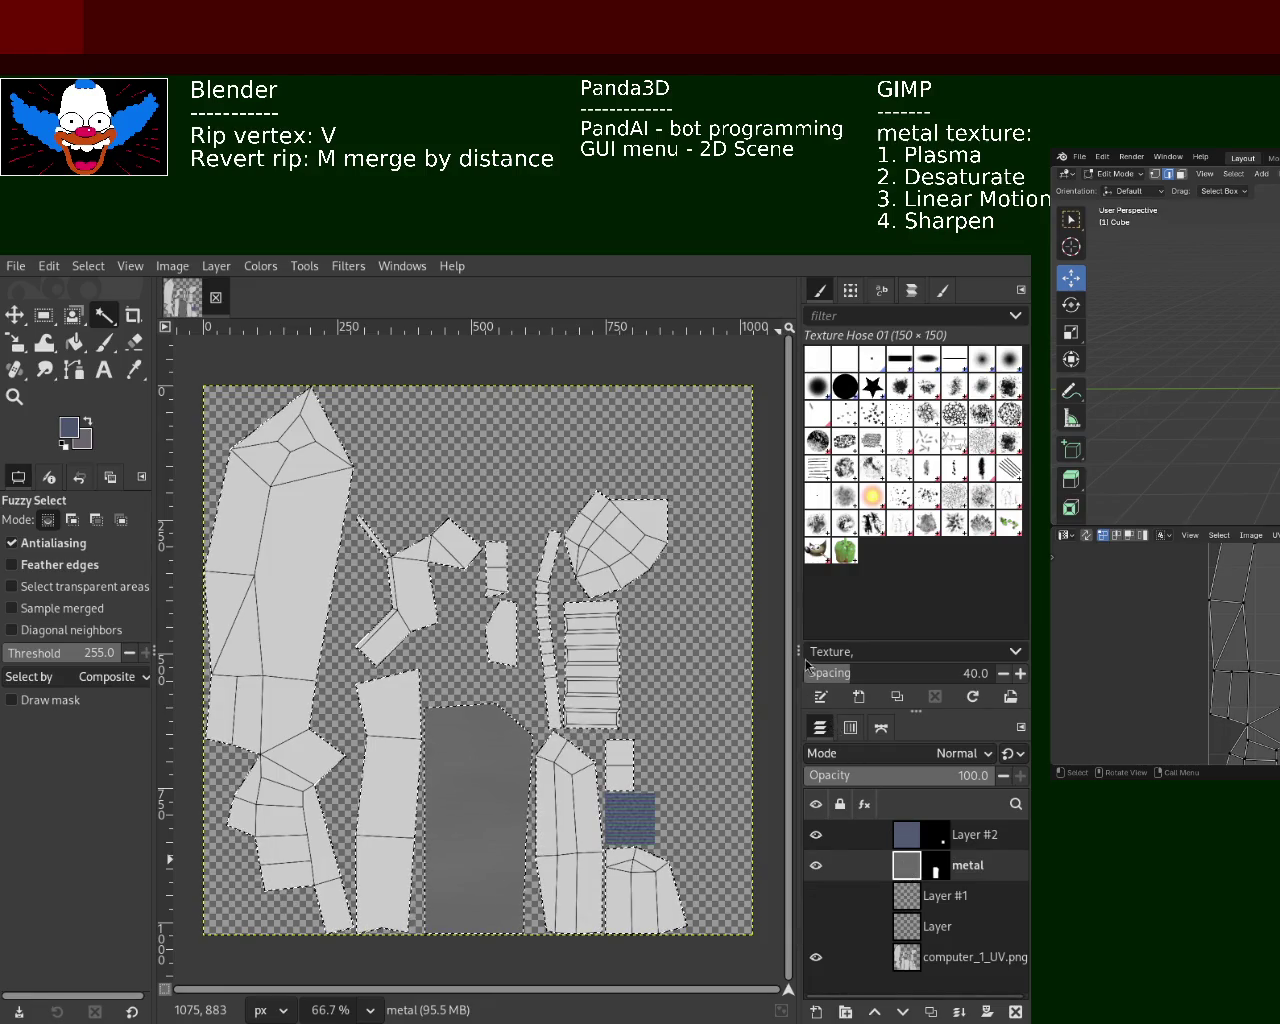
key(ctrl+z)
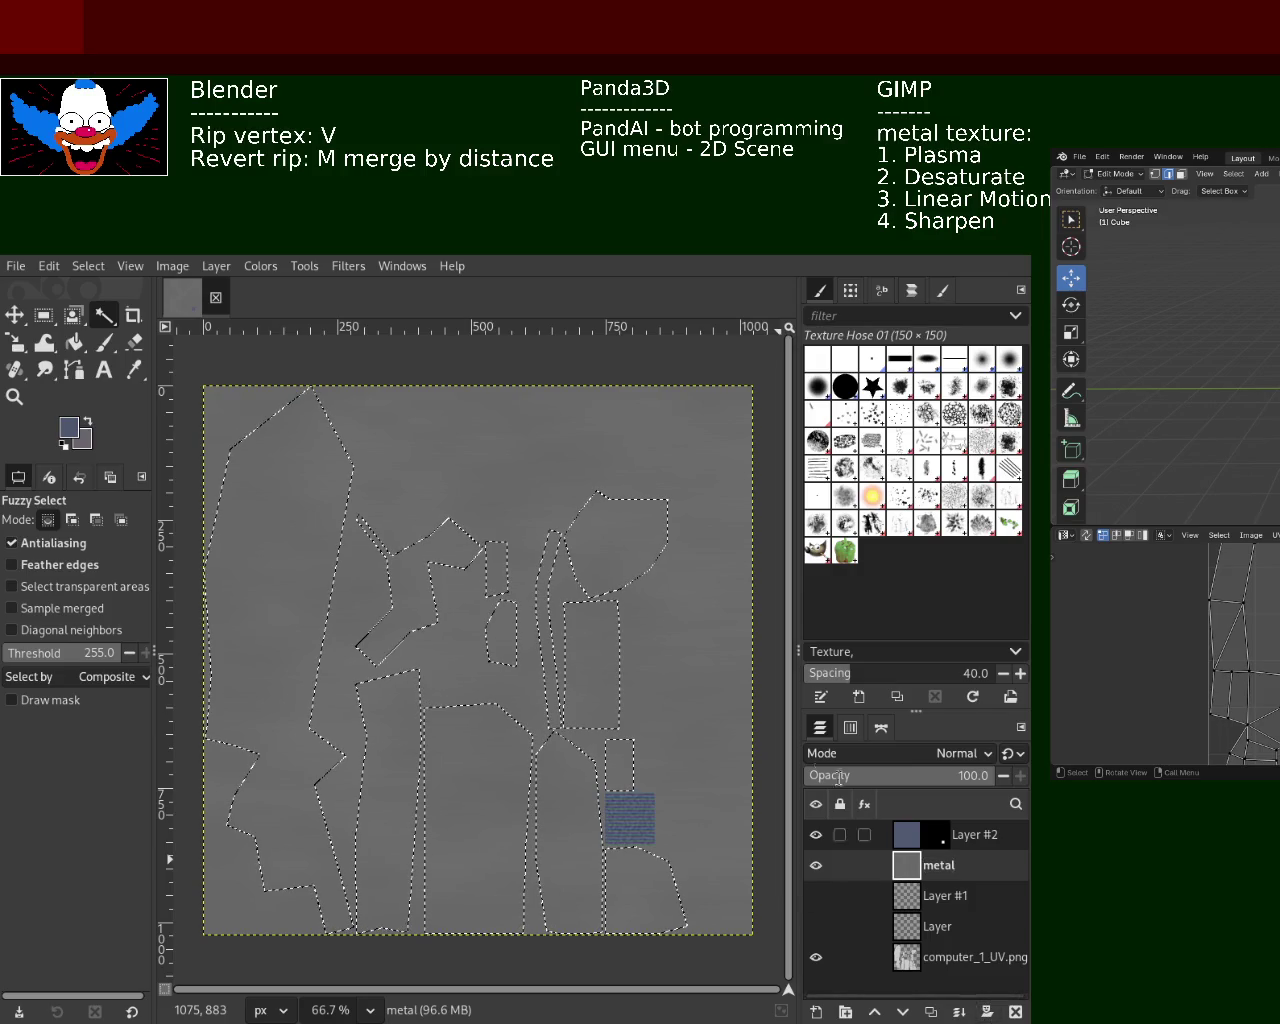
key(ctrl+y)
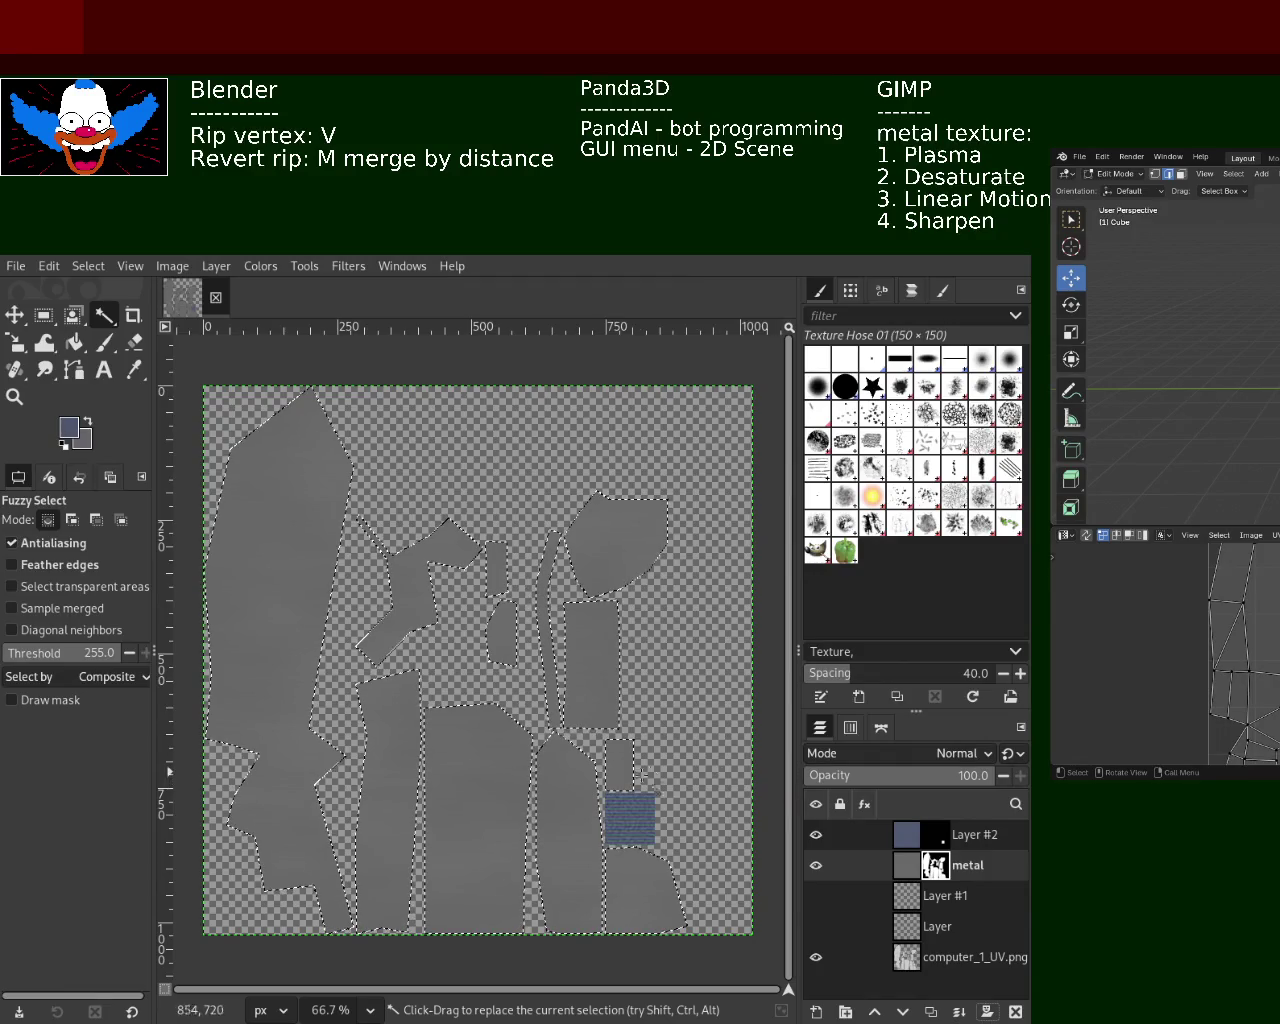
key(ctrl+s)
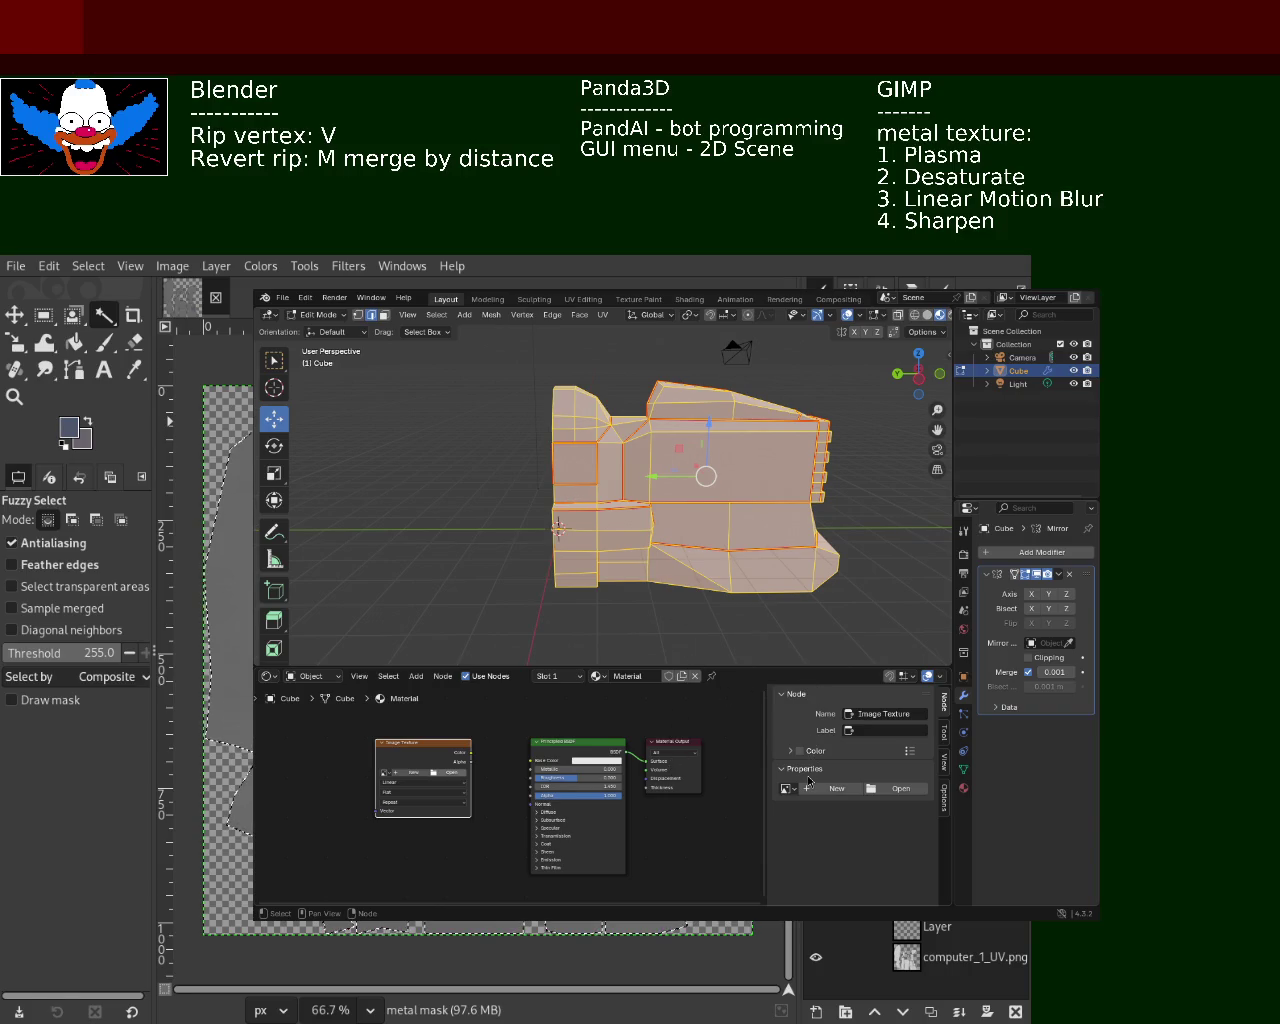
Export the texture and link the Image Texture colour into the material's Base Color
key(ctrl+e)
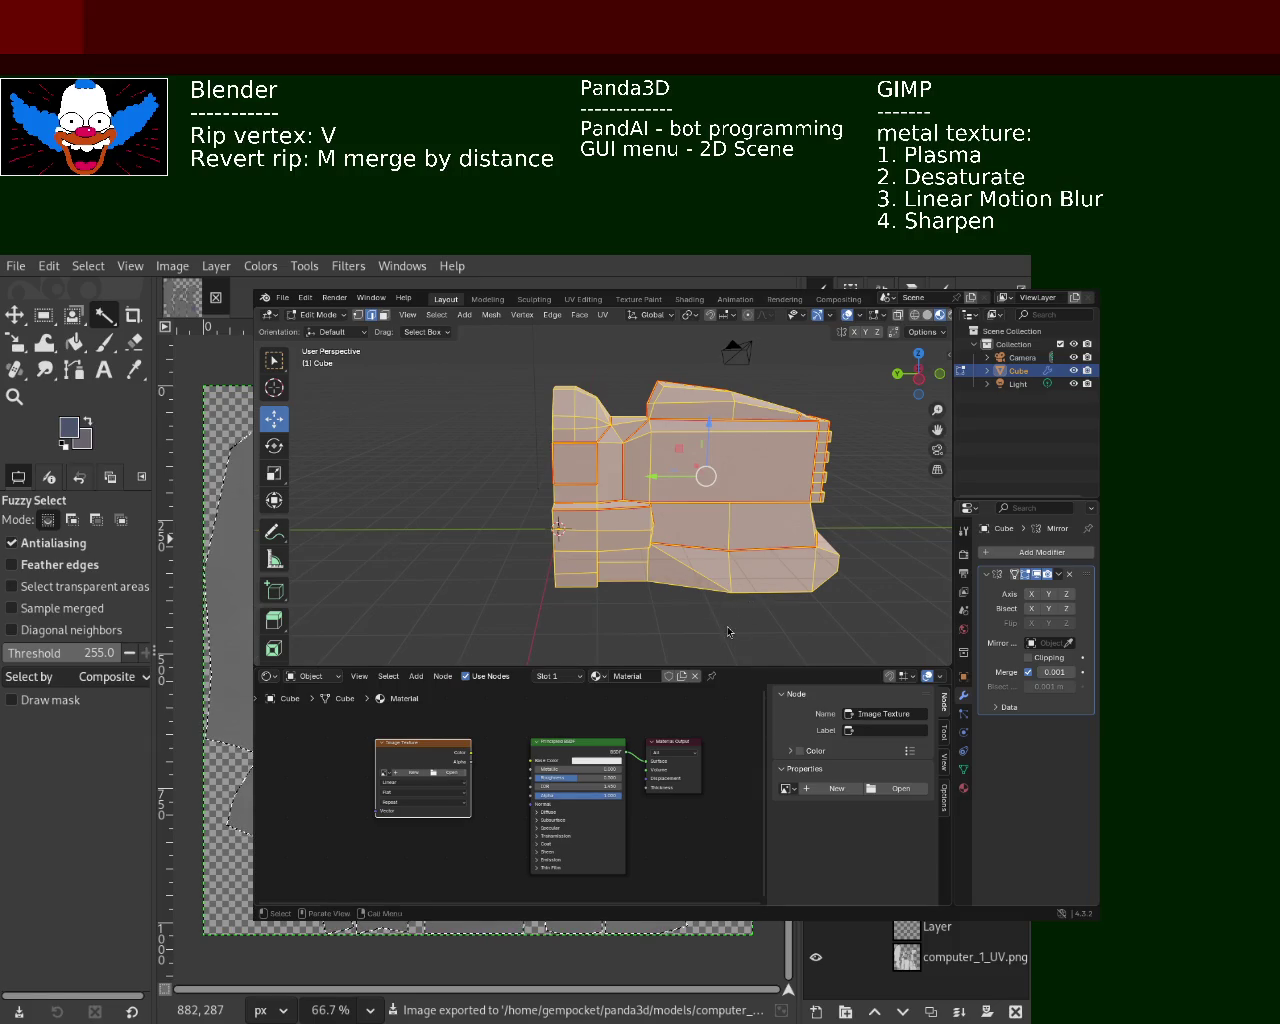
click(570, 458)
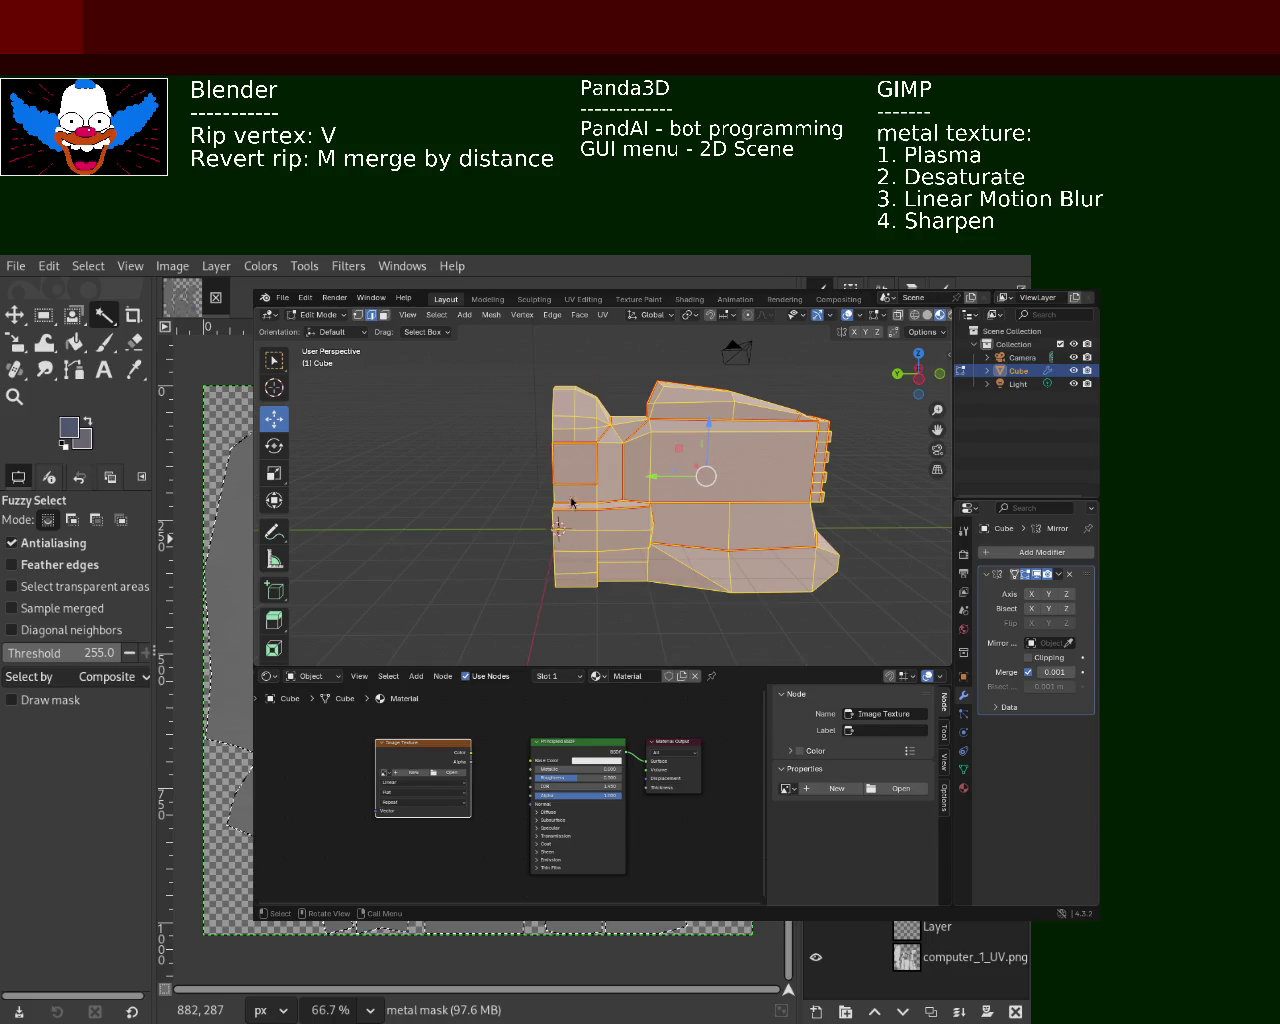
drag(471, 753, 531, 760)
mouse_move(675, 542)
middle_down()
mouse_move(648, 555)
mouse_move(600, 470)
mouse_move(637, 443)
mouse_move(650, 468)
mouse_move(617, 466)
mouse_move(617, 449)
mouse_move(669, 500)
mouse_move(640, 471)
mouse_move(594, 486)
mouse_move(571, 434)
mouse_move(600, 460)
mouse_move(596, 445)
mouse_move(586, 436)
mouse_move(608, 507)
mouse_move(941, 340)
middle_up()
Deselect the mesh, hide the gizmos, orbit closer, and maximize the Blender window
key(alt+a)
scroll(575, 418, up, 5)
scroll(575, 418, up, 2)
scroll(584, 441, down, 2)
scroll(608, 507, down, 5)
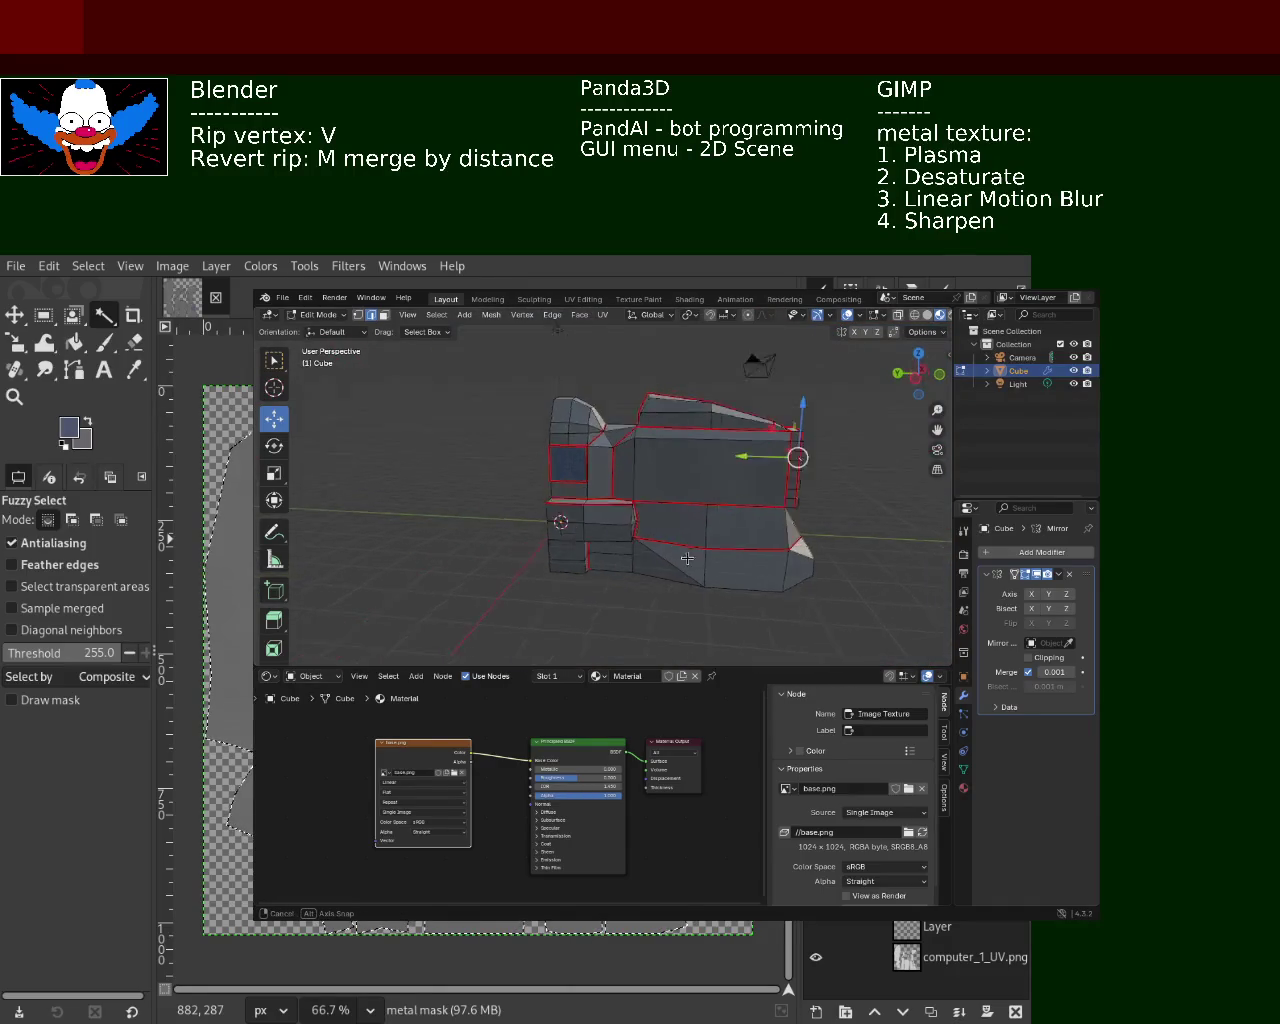
click(816, 316)
mouse_move(845, 318)
middle_down()
mouse_move(785, 420)
mouse_move(656, 433)
mouse_move(714, 523)
mouse_move(671, 426)
mouse_move(679, 437)
mouse_move(631, 500)
mouse_move(631, 463)
mouse_move(577, 506)
mouse_move(475, 523)
mouse_move(657, 509)
mouse_move(700, 490)
mouse_move(669, 517)
mouse_move(646, 467)
mouse_move(609, 506)
mouse_move(660, 460)
mouse_move(682, 412)
mouse_move(683, 437)
mouse_move(593, 445)
middle_up()
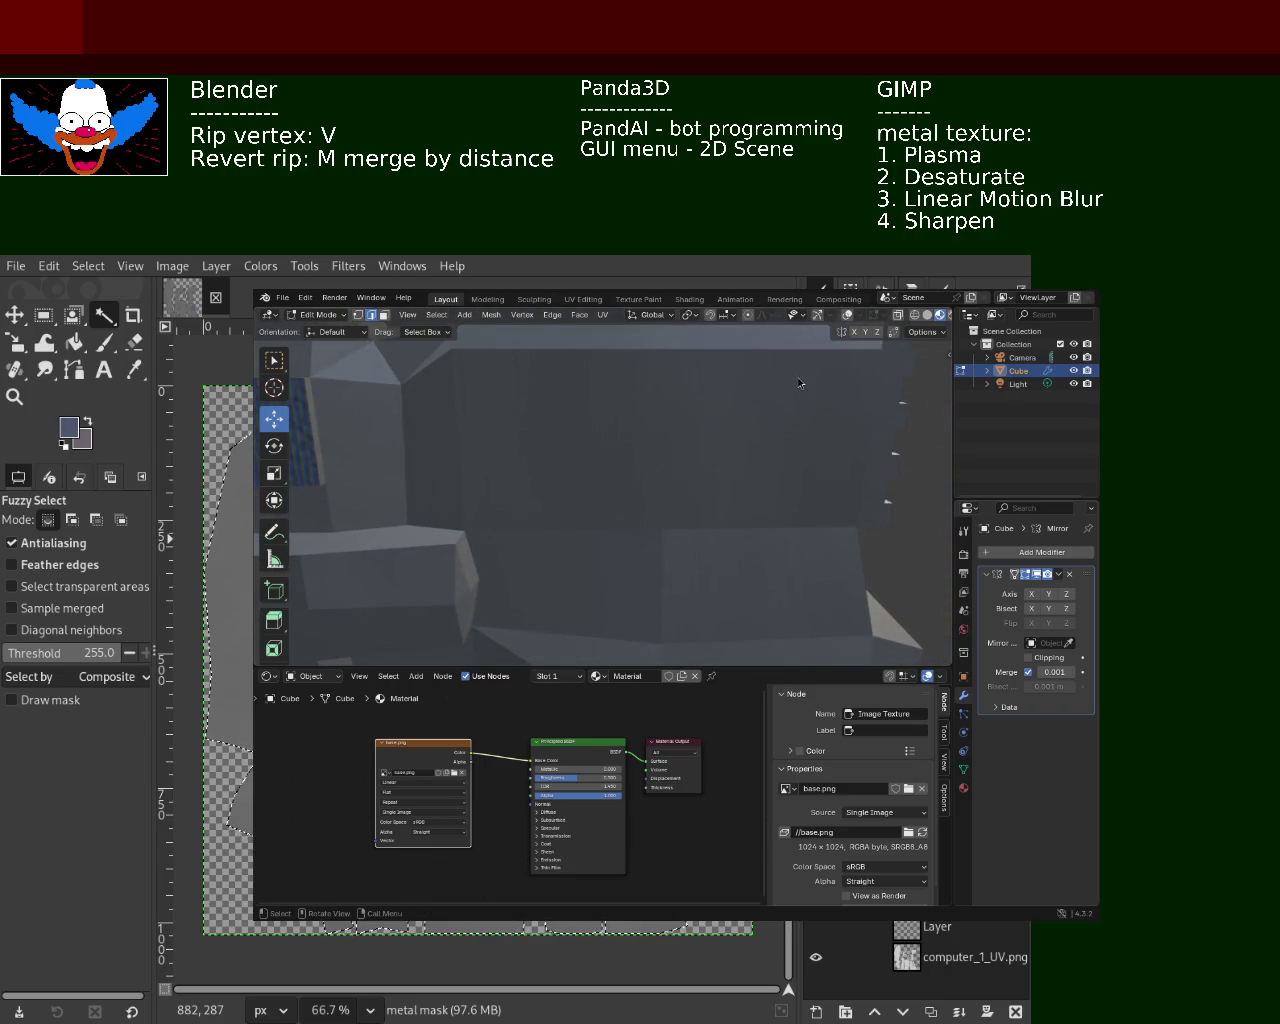
alt+drag(703, 487, 438, 596)
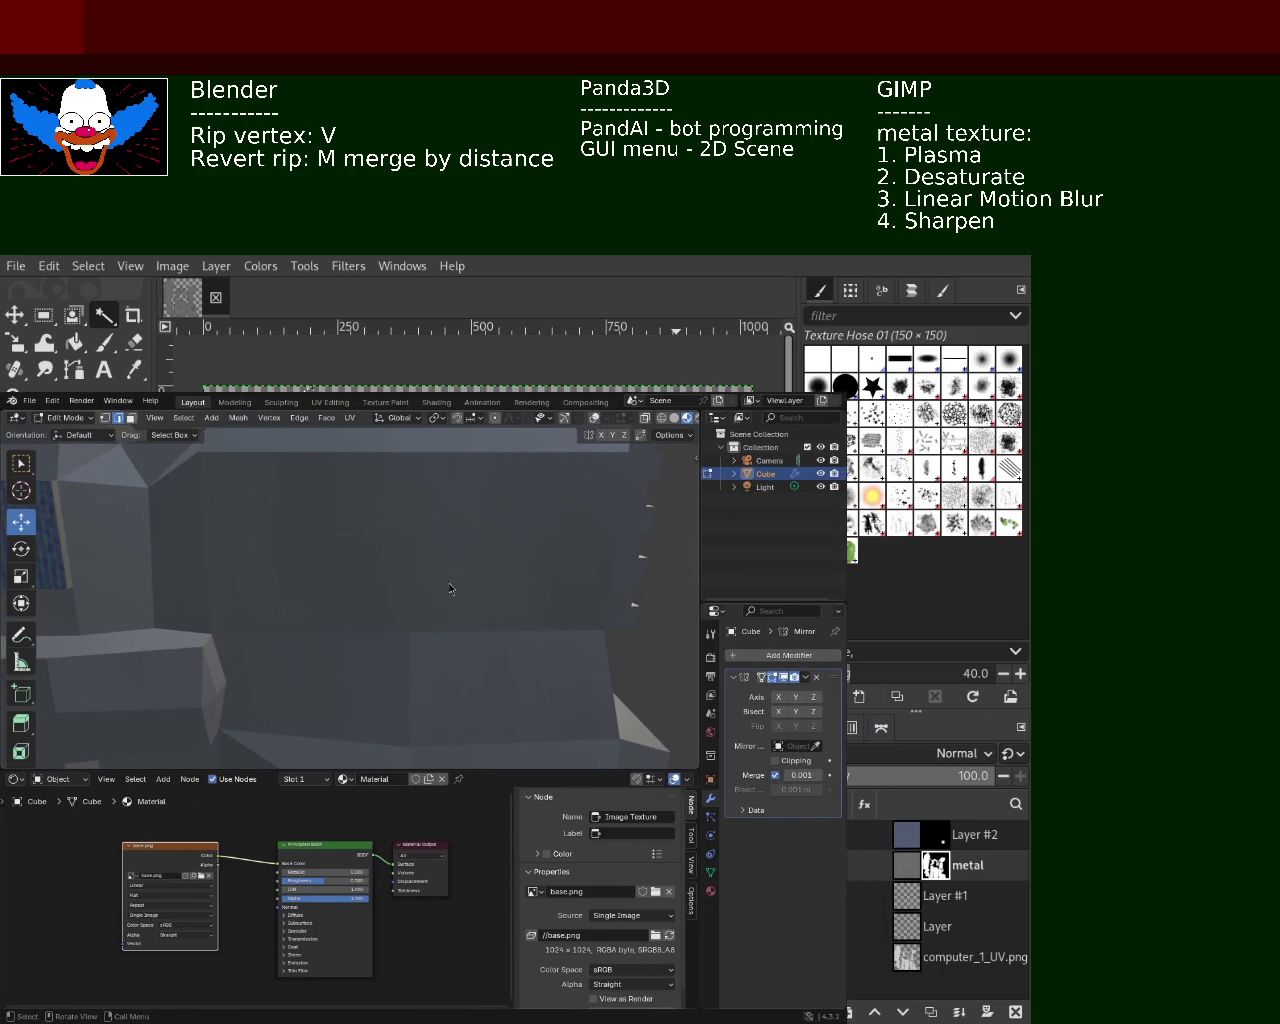
key(super+Up)
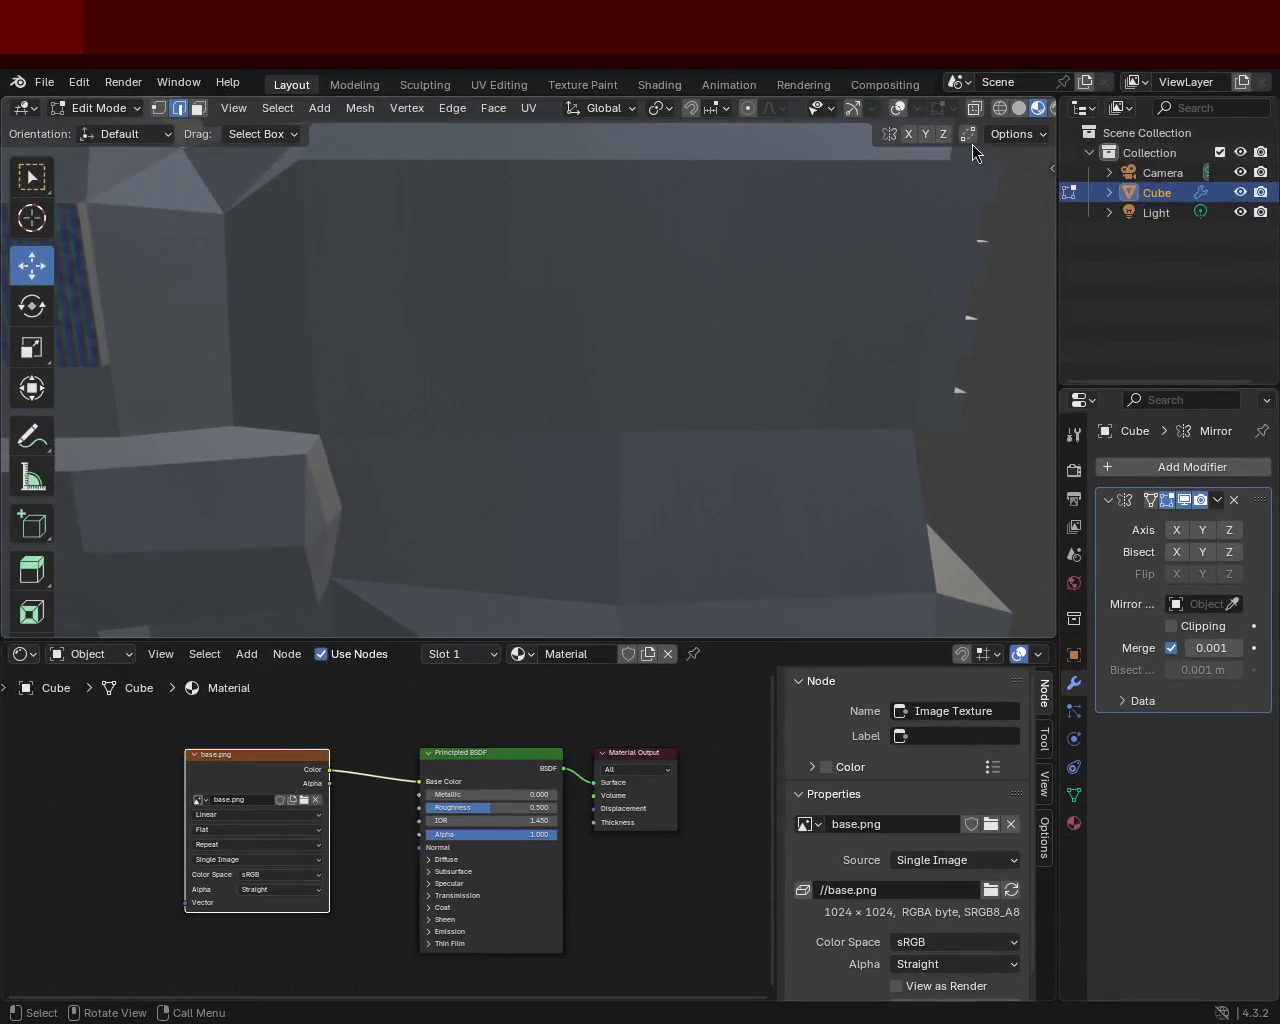
mouse_move(699, 307)
middle_down()
mouse_move(363, 279)
mouse_move(517, 334)
mouse_move(523, 380)
mouse_move(443, 363)
mouse_move(630, 383)
mouse_move(517, 323)
mouse_move(394, 354)
mouse_move(471, 380)
mouse_move(490, 279)
mouse_move(457, 314)
mouse_move(522, 327)
mouse_move(466, 323)
mouse_move(511, 266)
mouse_move(600, 261)
middle_up()
scroll(486, 297, up, 3)
mouse_move(437, 266)
ctrl+middle_down()
mouse_move(480, 349)
mouse_move(406, 306)
mouse_move(543, 357)
mouse_move(663, 303)
mouse_move(746, 346)
mouse_move(682, 343)
mouse_move(600, 277)
mouse_move(506, 429)
mouse_move(537, 314)
mouse_move(544, 327)
mouse_move(560, 303)
mouse_move(563, 363)
mouse_move(689, 423)
mouse_move(745, 513)
mouse_move(649, 454)
mouse_move(777, 351)
mouse_move(853, 371)
mouse_move(451, 403)
mouse_move(349, 343)
mouse_move(386, 389)
mouse_move(544, 399)
mouse_move(714, 360)
mouse_move(583, 371)
mouse_move(566, 360)
mouse_move(648, 274)
mouse_move(546, 326)
mouse_move(566, 360)
ctrl+middle_up()
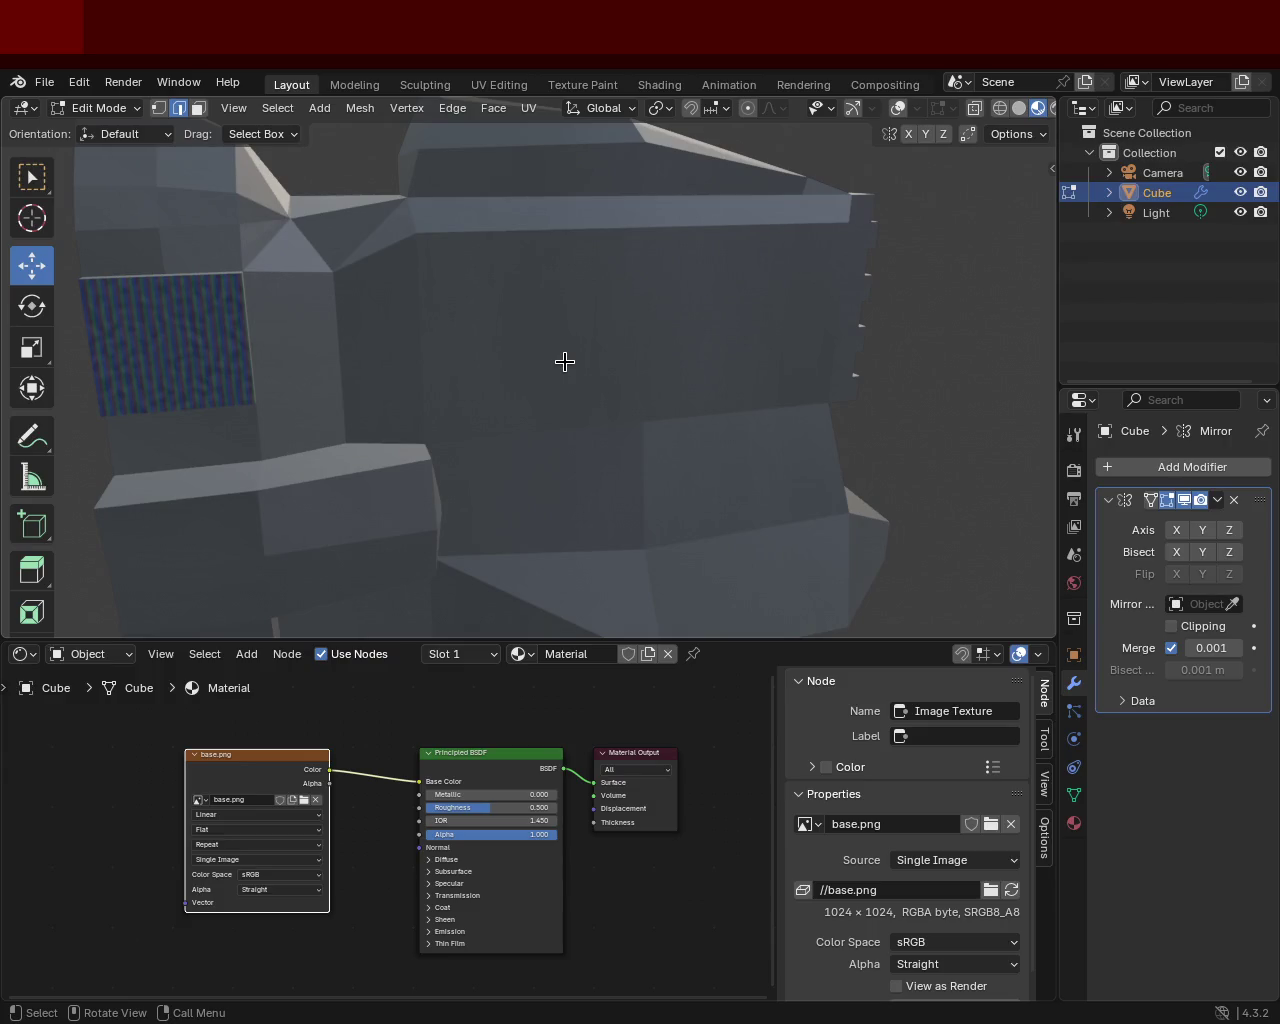
scroll(597, 380, down, 5)
mouse_move(597, 380)
middle_down()
mouse_move(543, 463)
mouse_move(315, 413)
mouse_move(669, 349)
mouse_move(620, 320)
mouse_move(569, 457)
mouse_move(526, 340)
mouse_move(711, 360)
mouse_move(534, 357)
mouse_move(511, 278)
mouse_move(629, 340)
mouse_move(574, 366)
mouse_move(581, 347)
middle_up()
scroll(511, 278, down, 3)
mouse_move(417, 346)
middle_down()
mouse_move(497, 360)
mouse_move(477, 390)
middle_up()
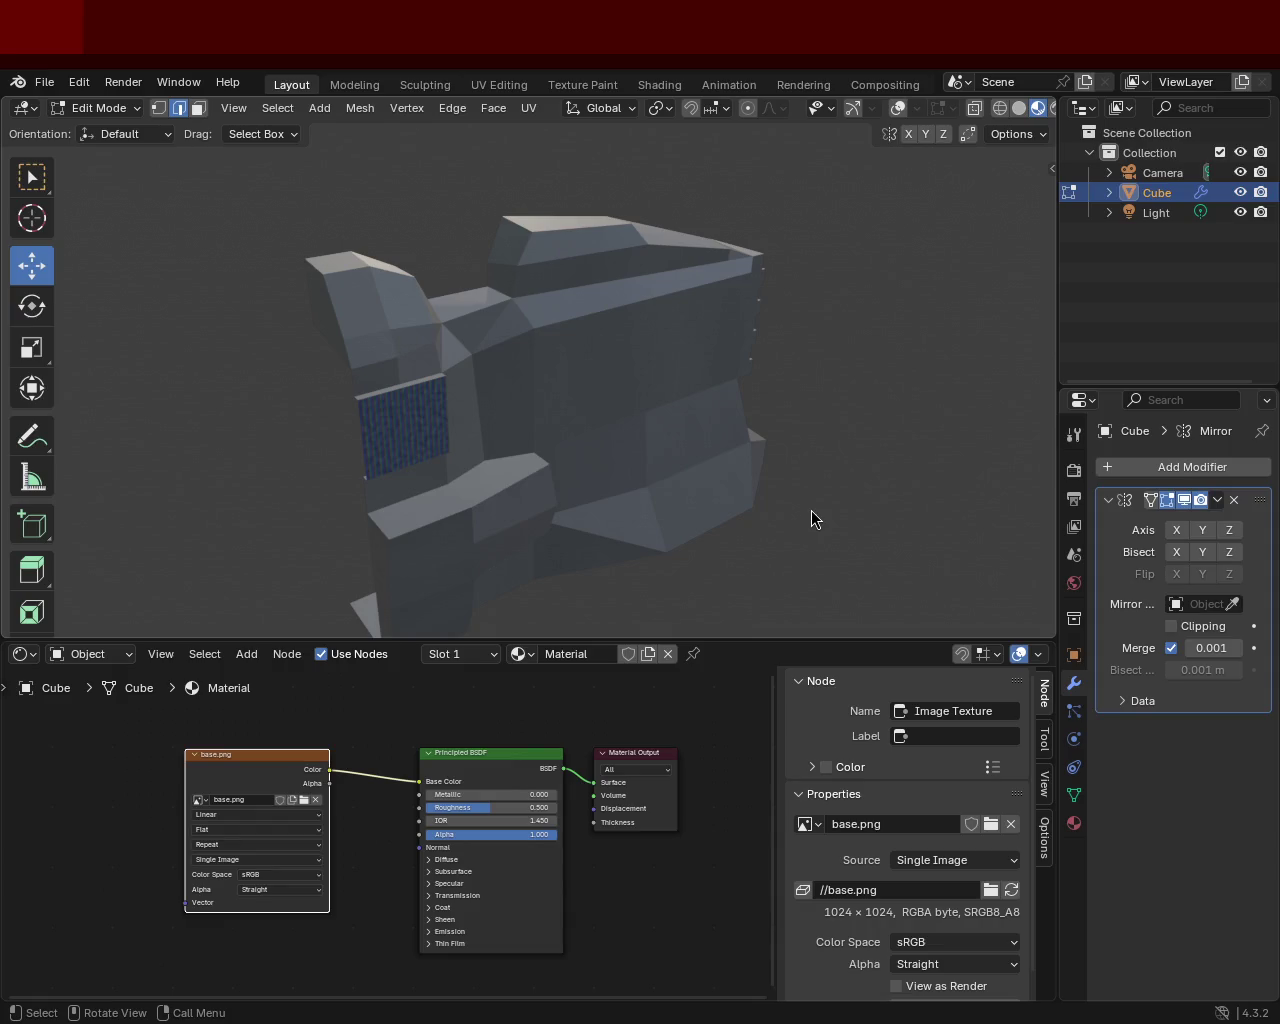
mouse_move(520, 437)
middle_down()
mouse_move(380, 457)
mouse_move(354, 311)
middle_up()
mouse_move(340, 232)
middle_down()
mouse_move(249, 466)
mouse_move(380, 334)
mouse_move(586, 346)
mouse_move(624, 283)
mouse_move(574, 403)
mouse_move(600, 263)
mouse_move(649, 360)
mouse_move(542, 443)
mouse_move(257, 371)
mouse_move(603, 354)
mouse_move(645, 372)
middle_up()
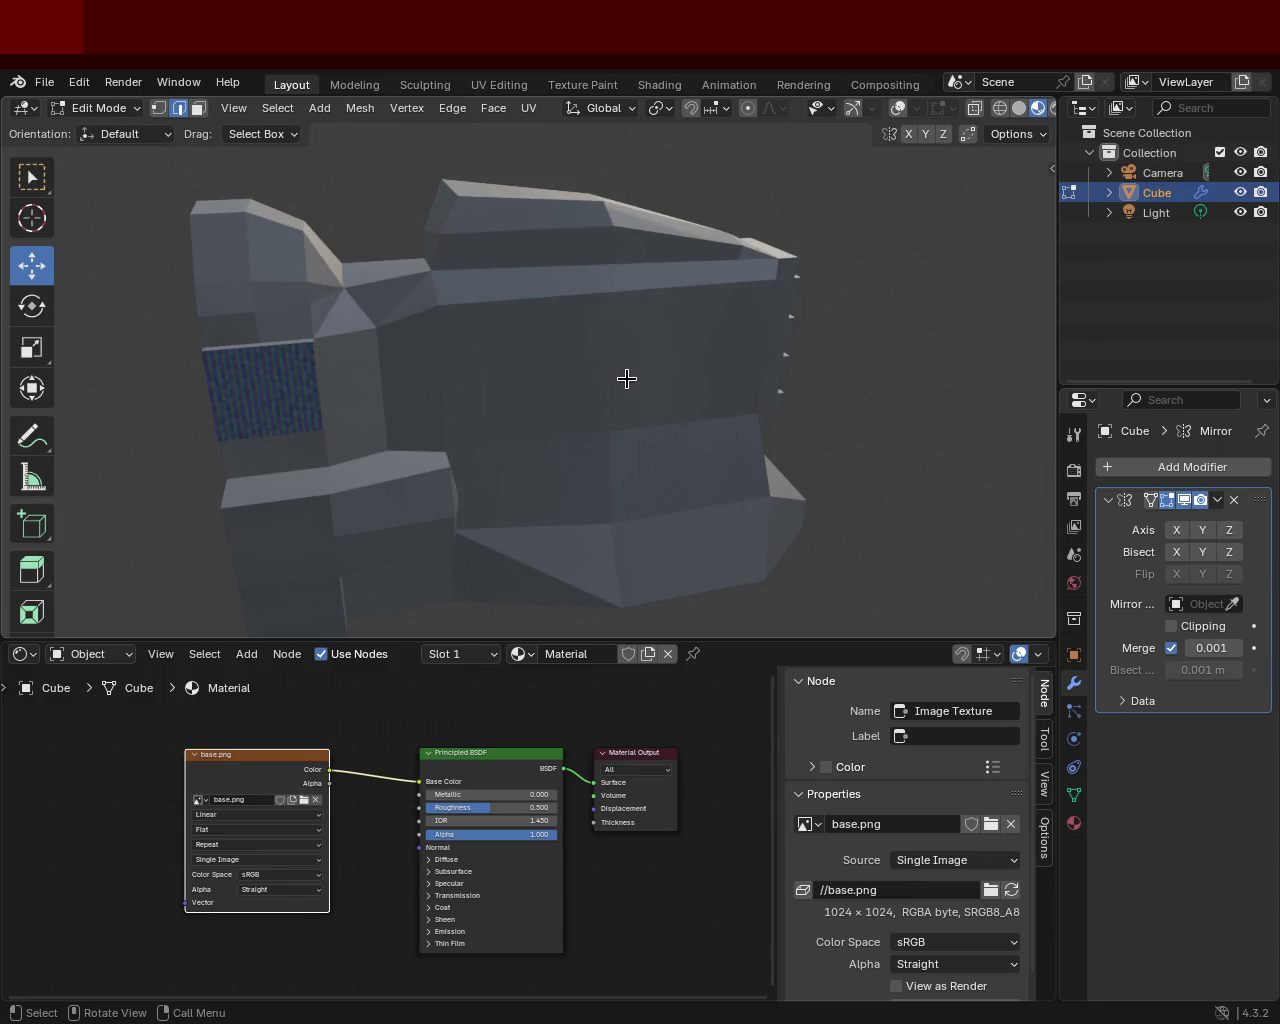
mouse_move(620, 381)
middle_down()
mouse_move(543, 443)
mouse_move(497, 454)
middle_up()
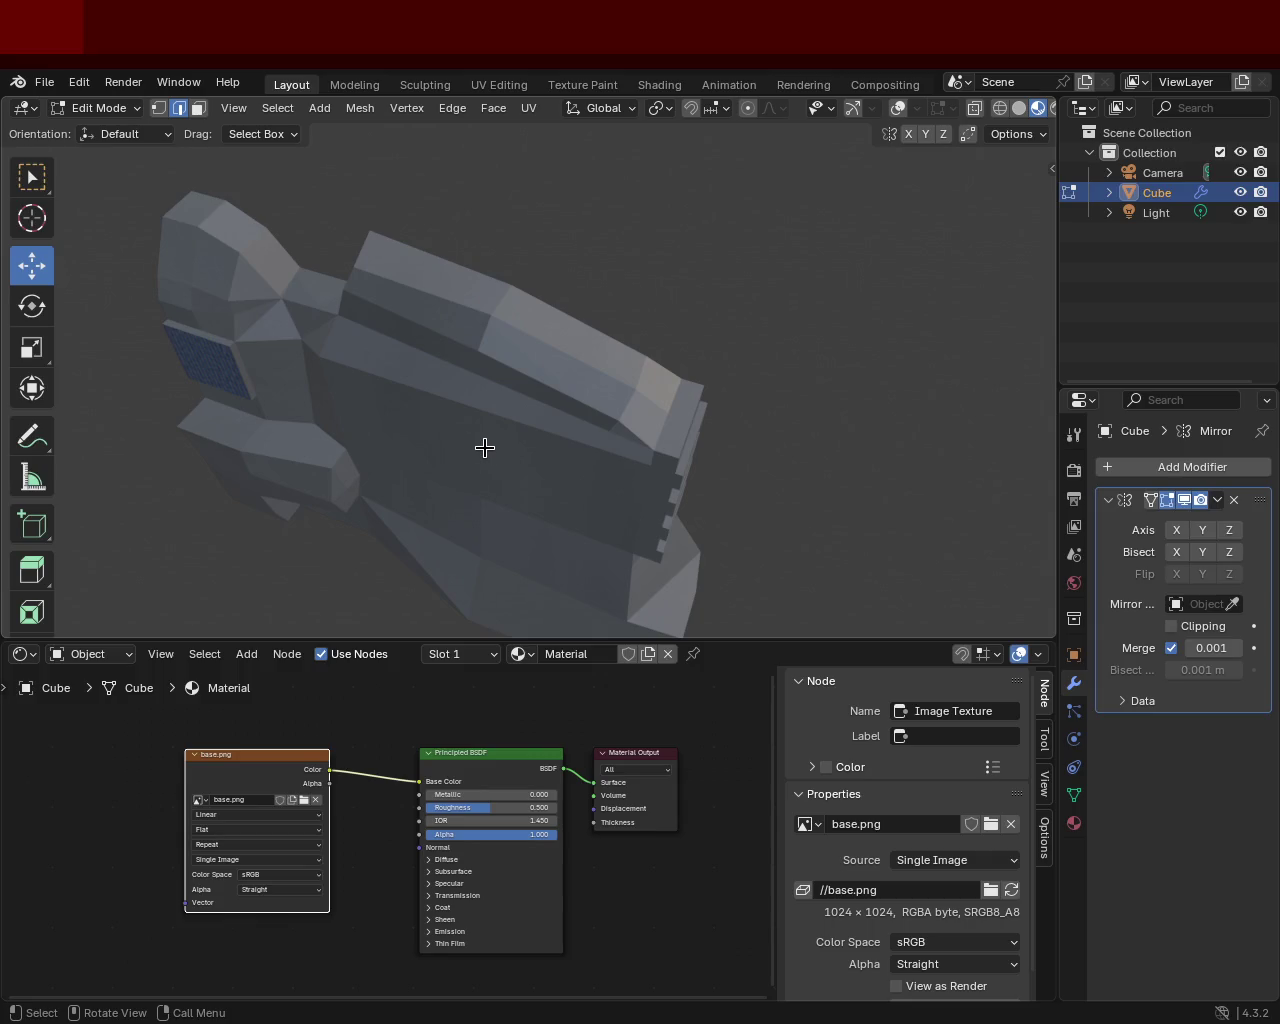
mouse_move(166, 434)
middle_down()
mouse_move(234, 291)
mouse_move(307, 217)
mouse_move(380, 209)
mouse_move(391, 306)
mouse_move(629, 423)
mouse_move(648, 361)
mouse_move(143, 366)
mouse_move(359, 410)
middle_up()
scroll(497, 309, up, 5)
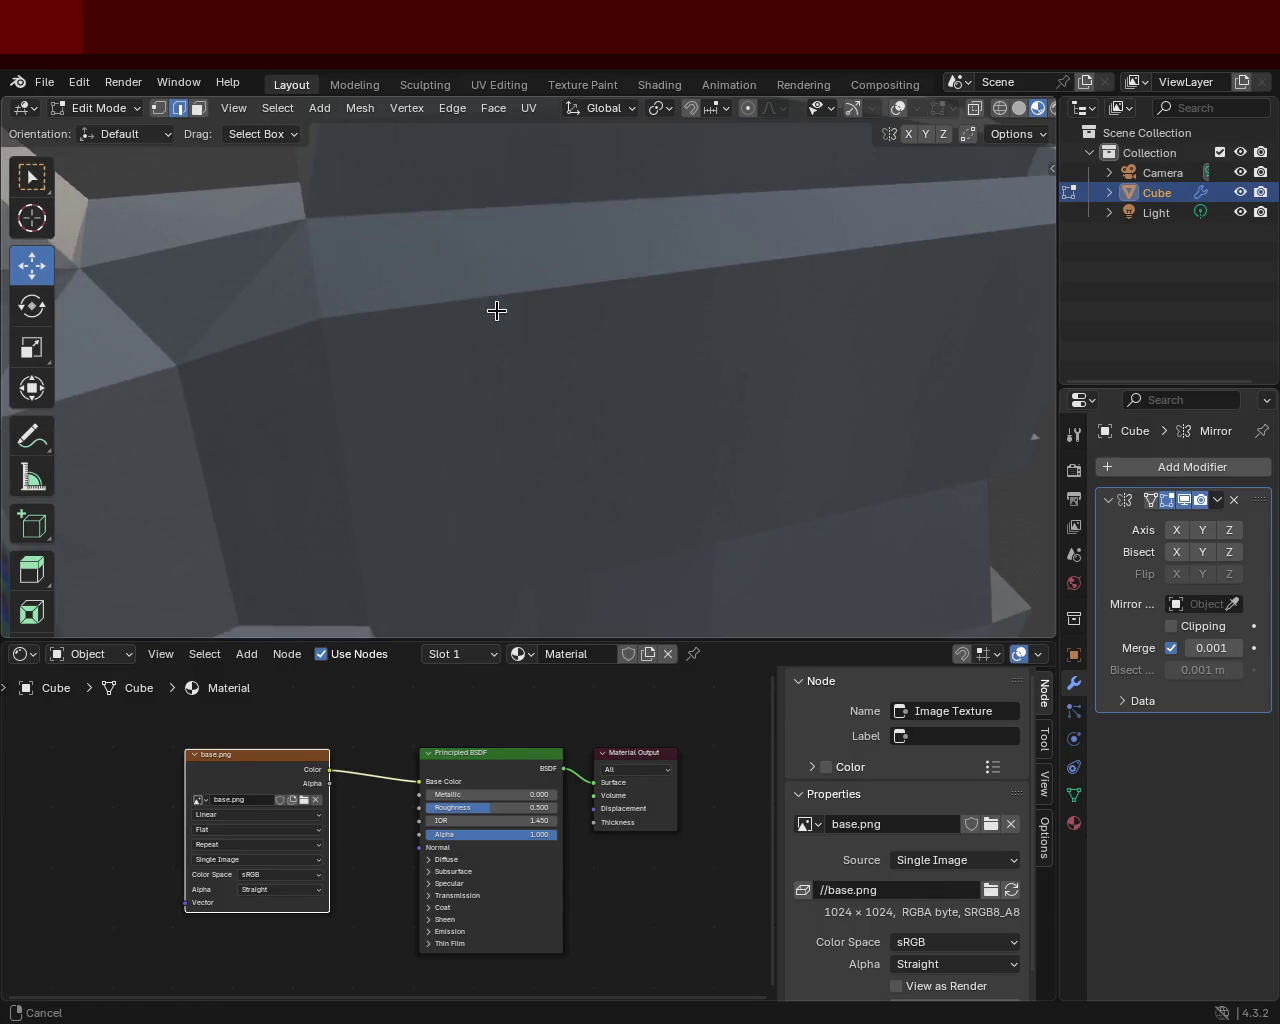
scroll(497, 309, up, 3)
scroll(508, 354, down, 6)
scroll(508, 354, down, 2)
mouse_move(508, 354)
middle_down()
mouse_move(523, 410)
mouse_move(454, 369)
mouse_move(587, 431)
middle_up()
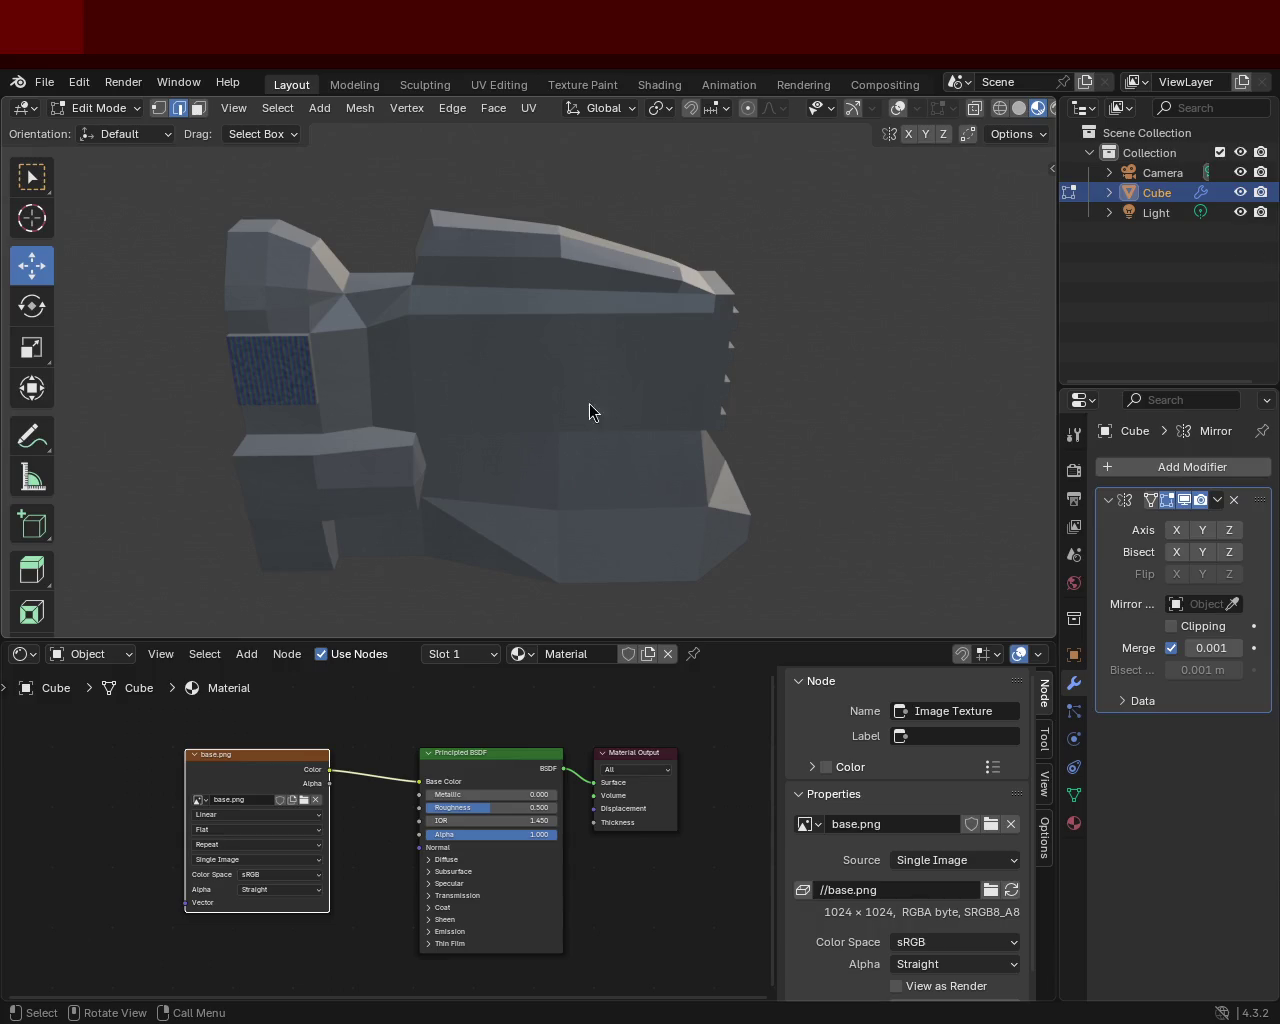
Orbit and zoom around the mesh to inspect the blue textured face, then return to GIMP
mouse_move(587, 415)
ctrl+middle_down()
mouse_move(574, 286)
mouse_move(631, 320)
mouse_move(433, 381)
mouse_move(266, 366)
mouse_move(480, 277)
mouse_move(615, 370)
mouse_move(503, 414)
mouse_move(520, 383)
mouse_move(481, 384)
ctrl+middle_up()
scroll(503, 410, up, 2)
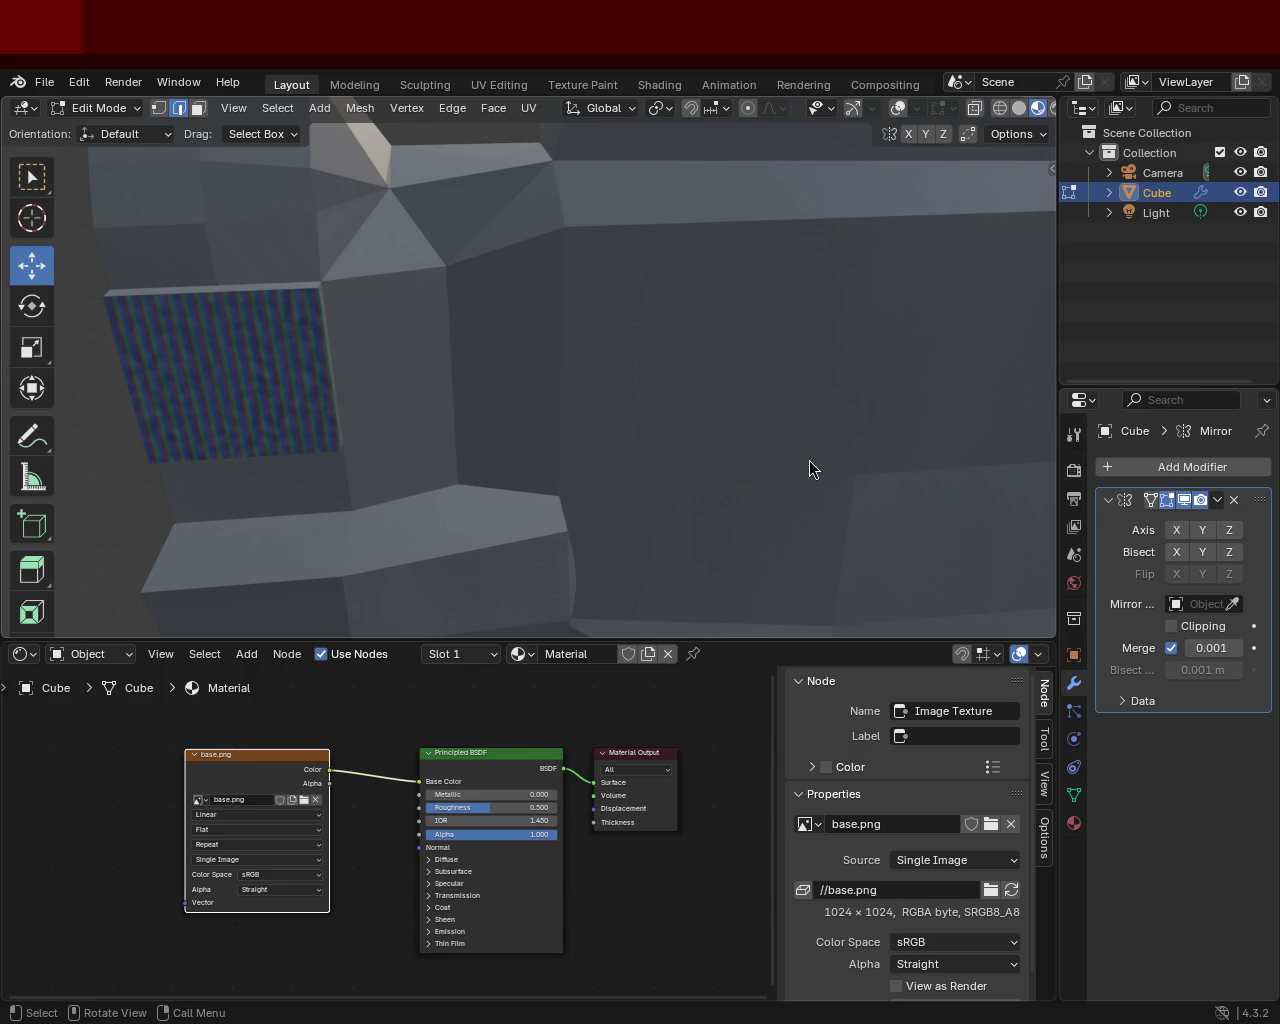
mouse_move(808, 463)
middle_down()
mouse_move(785, 455)
mouse_move(806, 429)
mouse_move(603, 429)
mouse_move(560, 480)
mouse_move(442, 502)
mouse_move(689, 506)
mouse_move(605, 512)
mouse_move(651, 463)
mouse_move(657, 420)
mouse_move(677, 492)
mouse_move(660, 402)
mouse_move(751, 374)
mouse_move(797, 377)
mouse_move(720, 380)
mouse_move(628, 407)
middle_up()
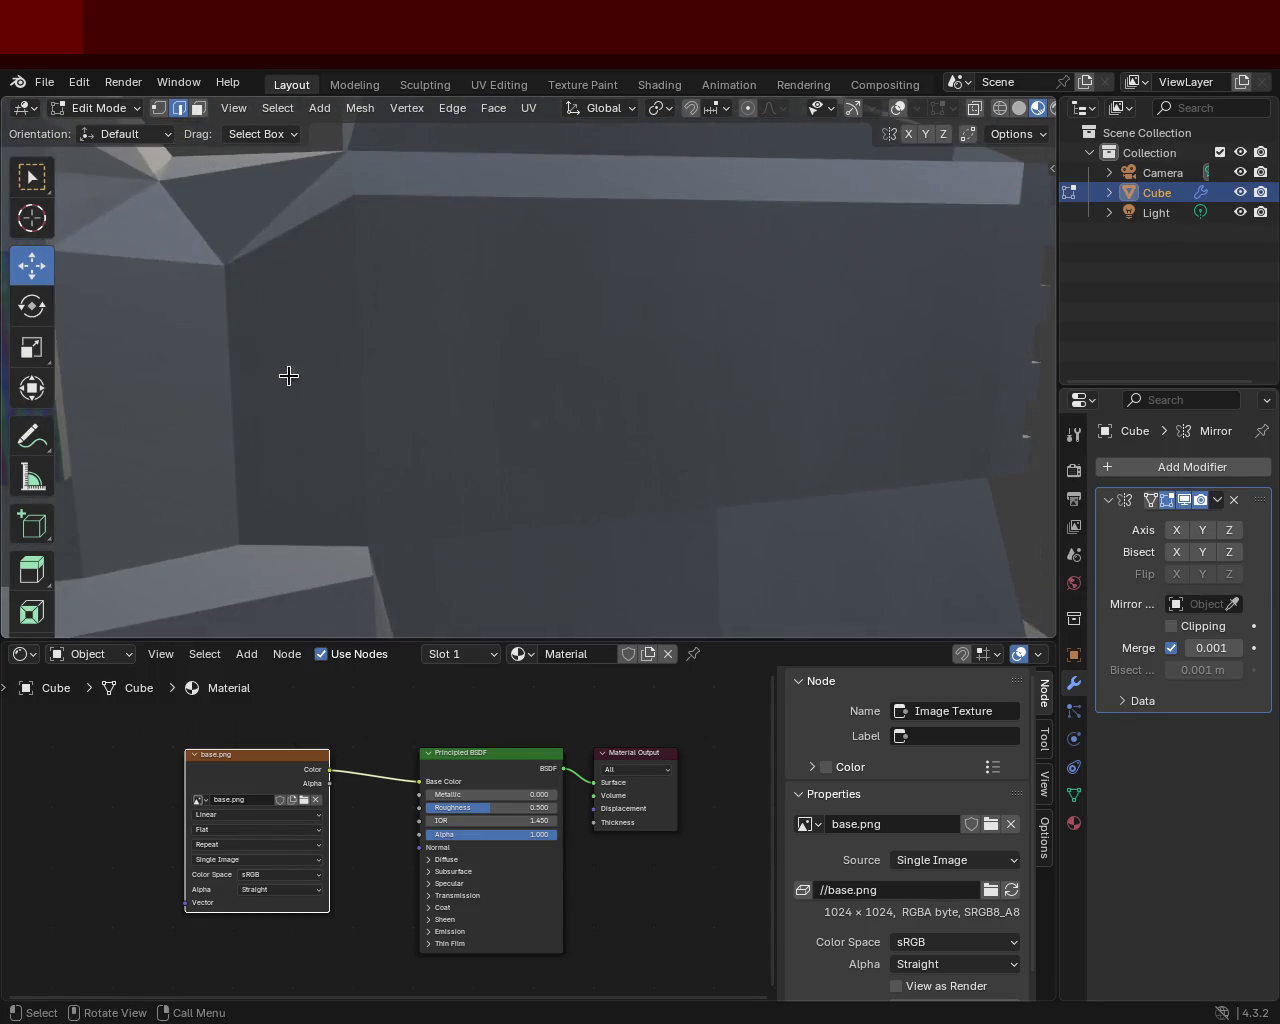
scroll(526, 449, down, 5)
mouse_move(526, 449)
middle_down()
mouse_move(449, 423)
mouse_move(509, 452)
middle_up()
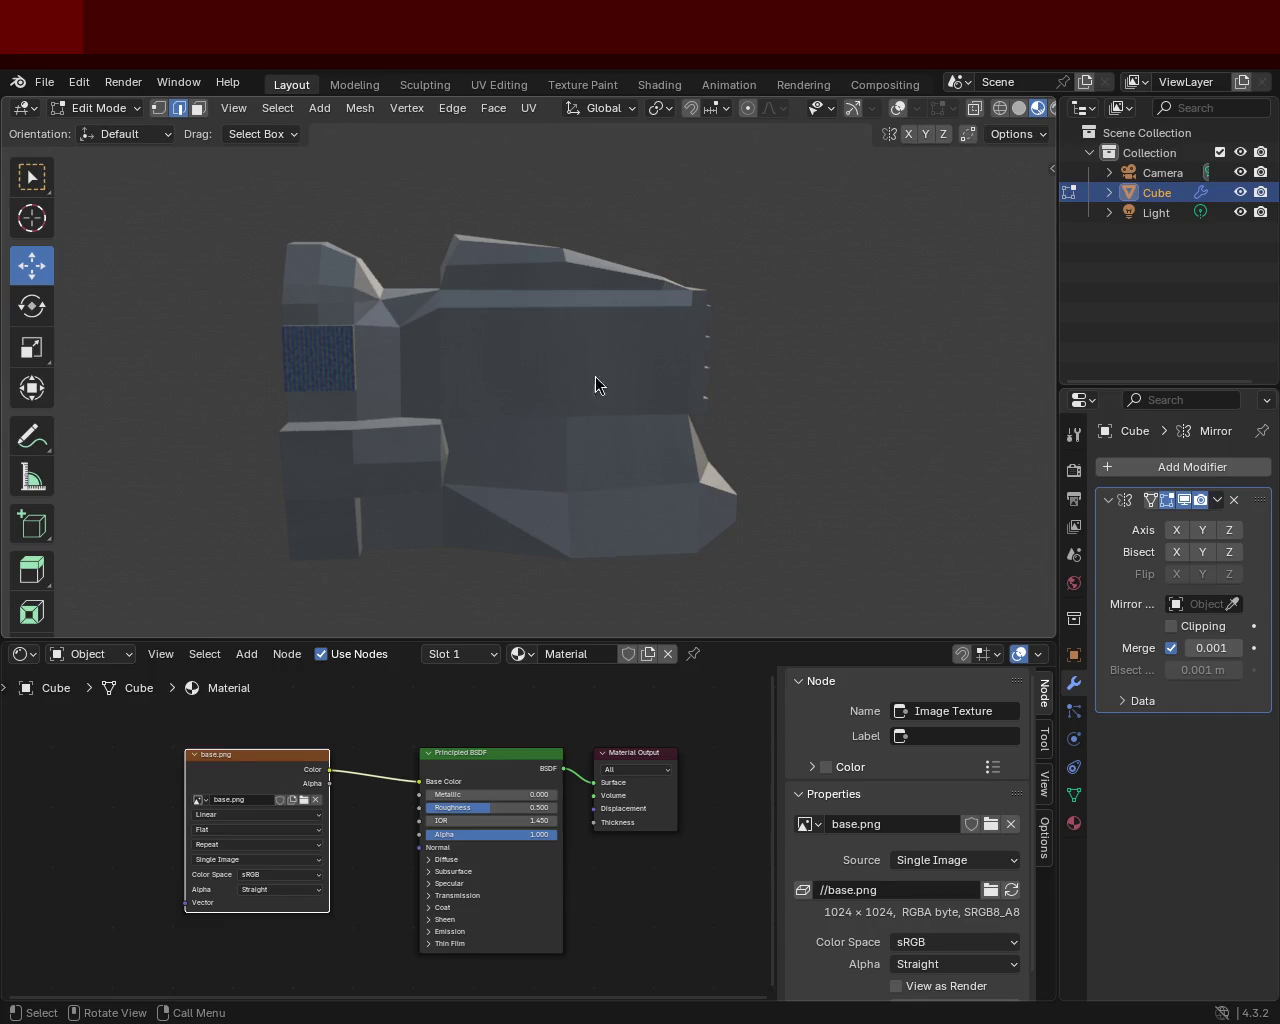
key(alt+Tab)
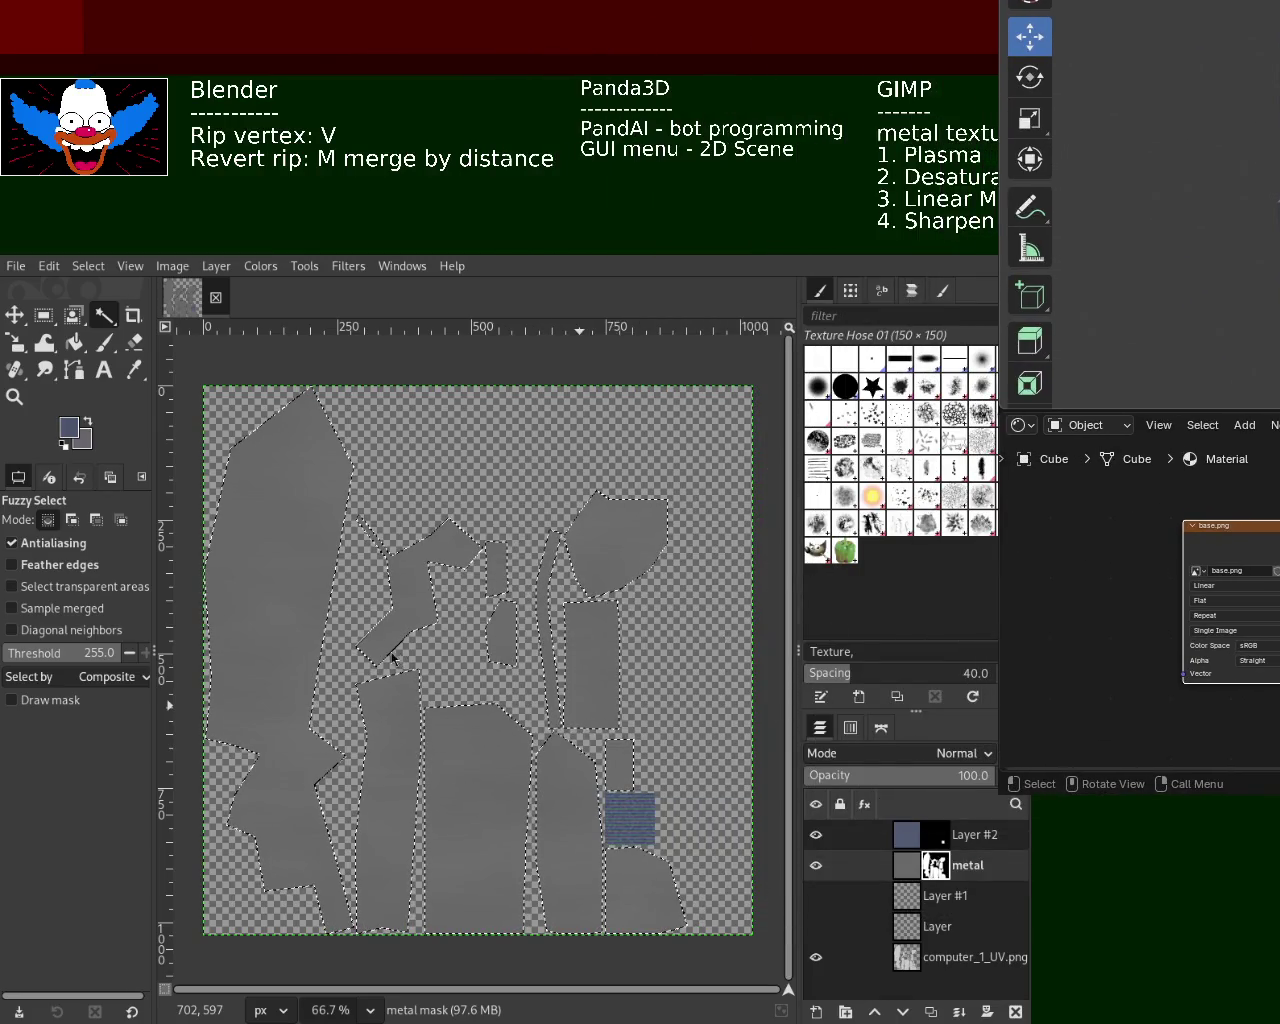
mouse_move(850, 866)
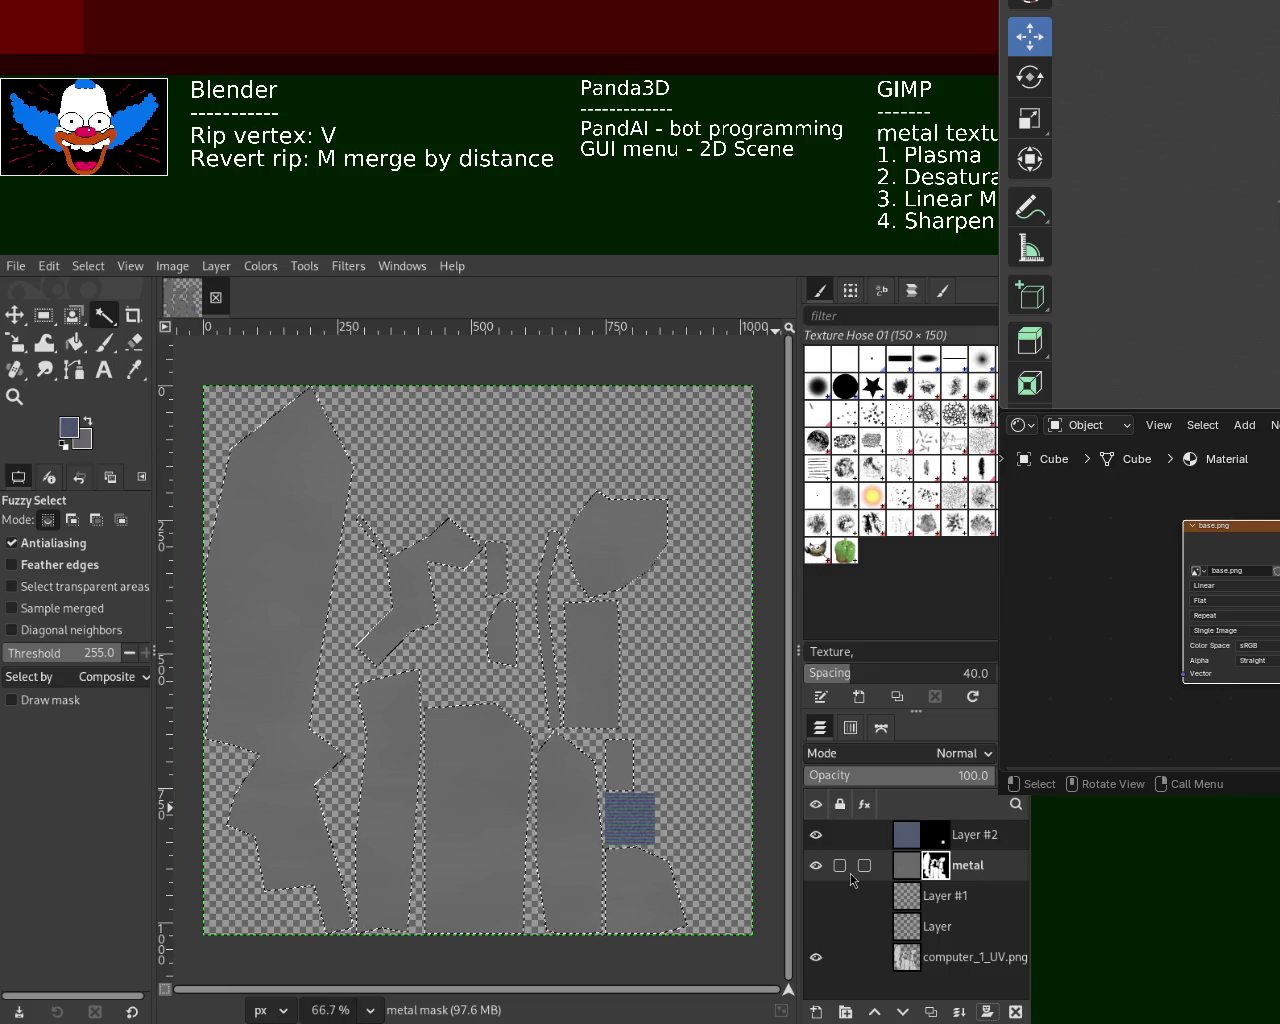
Make Layer #1 and Layer visible, activate Layer #2, and clear the selection
drag(816, 896, 816, 927)
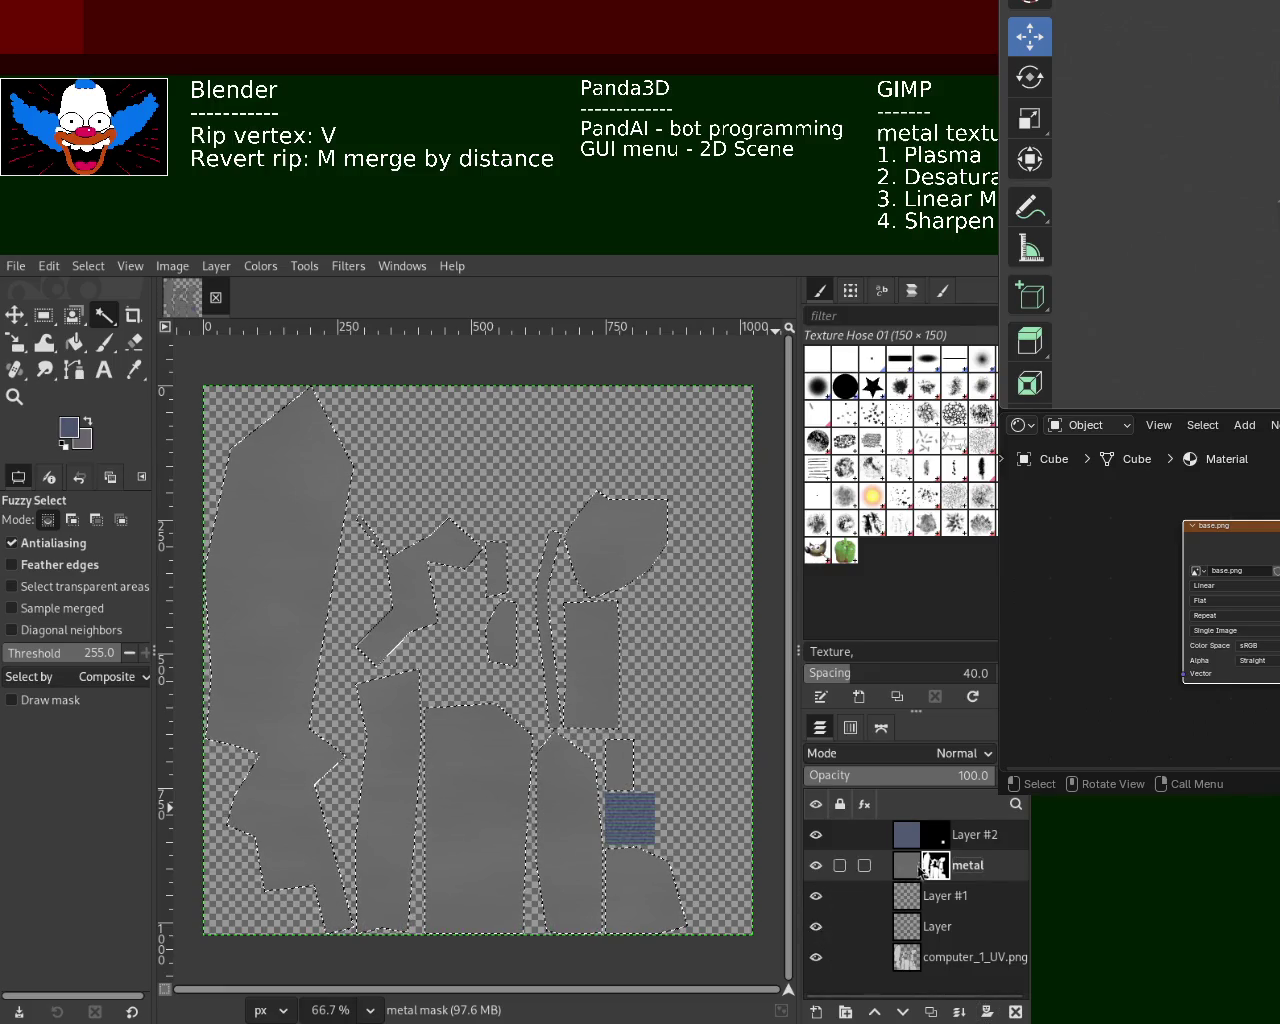
click(916, 833)
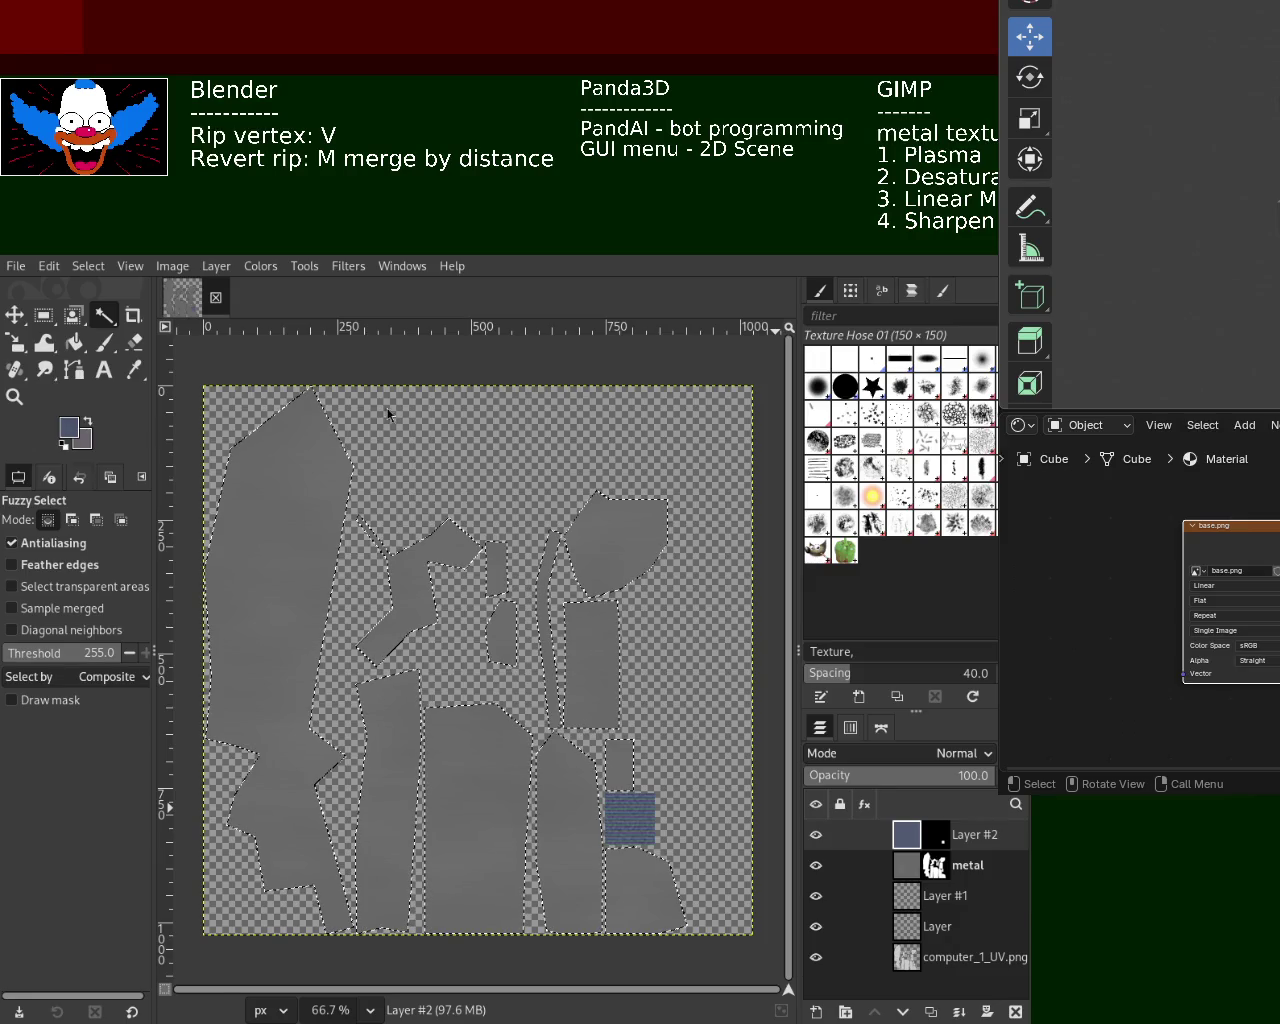
click(668, 710)
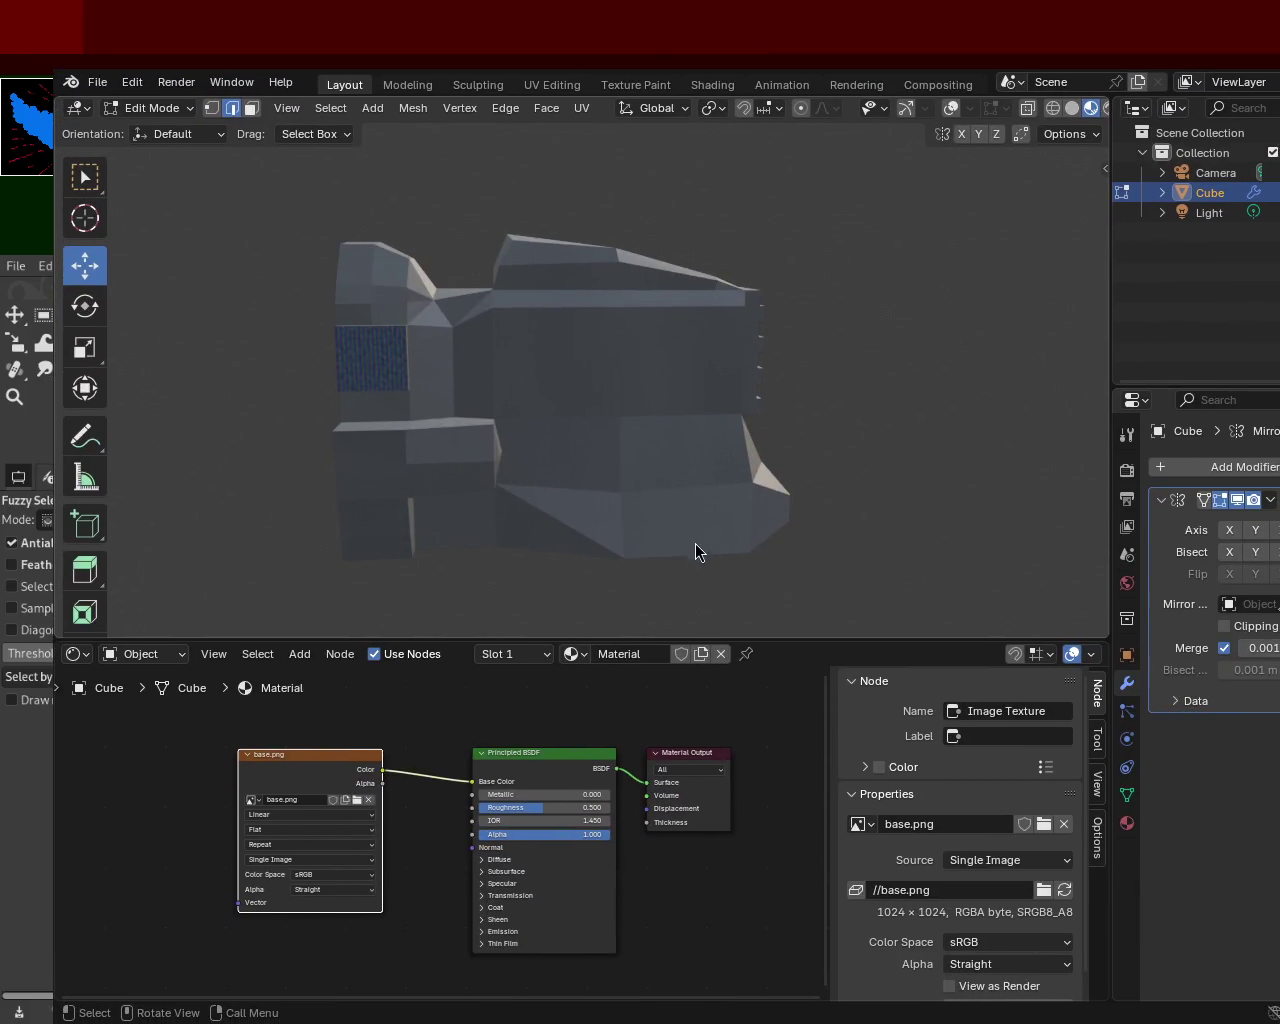
Orbit in close on the textured mesh, then bring GIMP back to the front
mouse_move(634, 423)
middle_down()
mouse_move(703, 477)
mouse_move(574, 406)
mouse_move(597, 295)
mouse_move(614, 357)
mouse_move(497, 366)
mouse_move(599, 361)
mouse_move(734, 314)
mouse_move(703, 269)
mouse_move(626, 280)
mouse_move(641, 376)
mouse_move(671, 346)
mouse_move(606, 274)
mouse_move(606, 329)
mouse_move(715, 336)
mouse_move(760, 354)
mouse_move(760, 389)
mouse_move(631, 323)
mouse_move(706, 229)
mouse_move(657, 234)
mouse_move(723, 357)
mouse_move(563, 329)
mouse_move(403, 331)
mouse_move(708, 343)
mouse_move(648, 340)
mouse_move(614, 389)
mouse_move(609, 377)
mouse_move(658, 344)
middle_up()
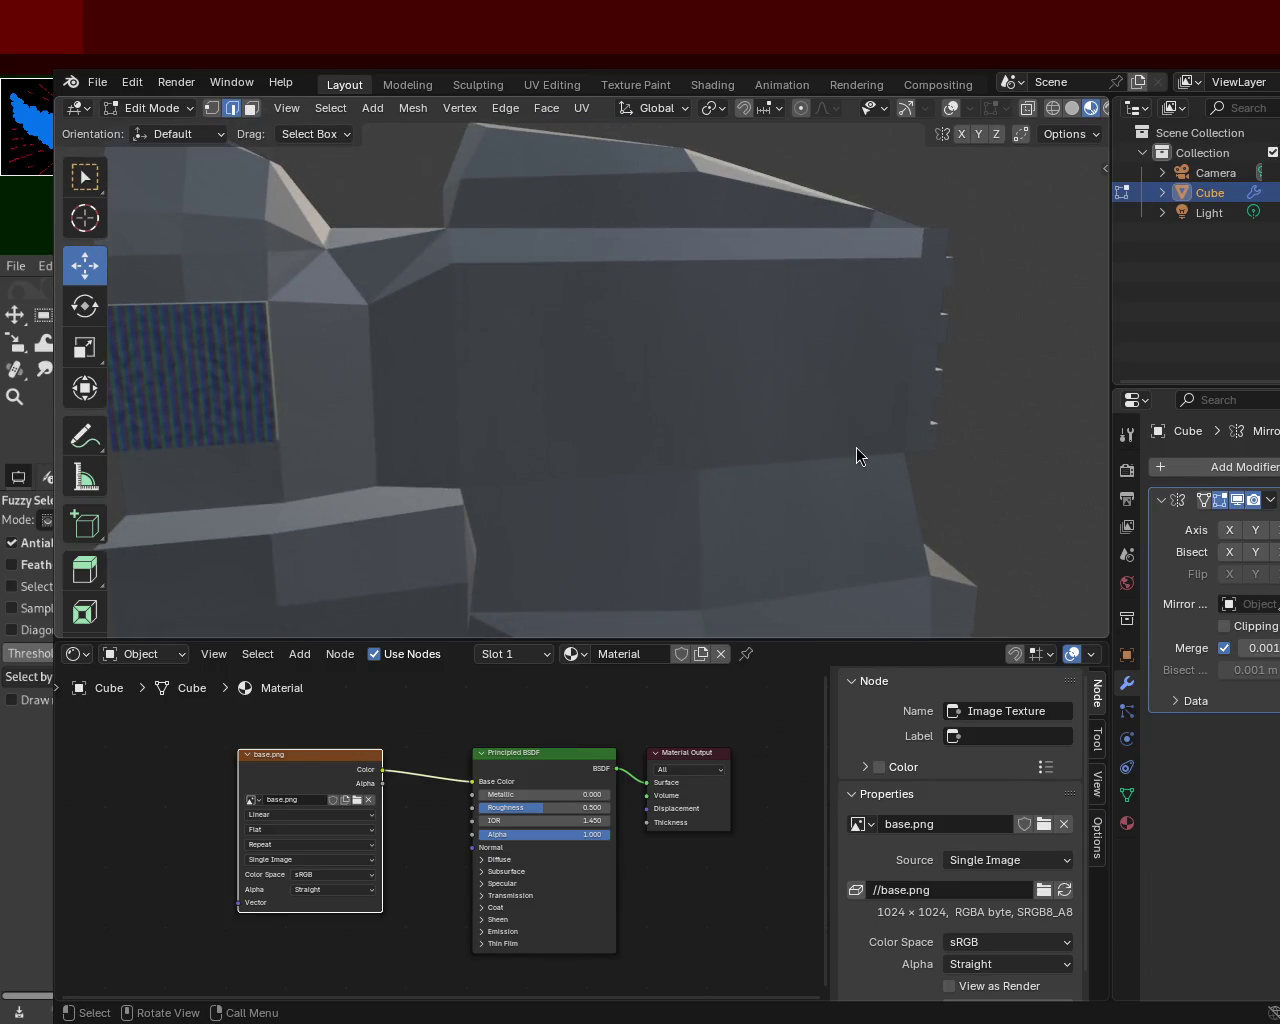
key(alt+Tab)
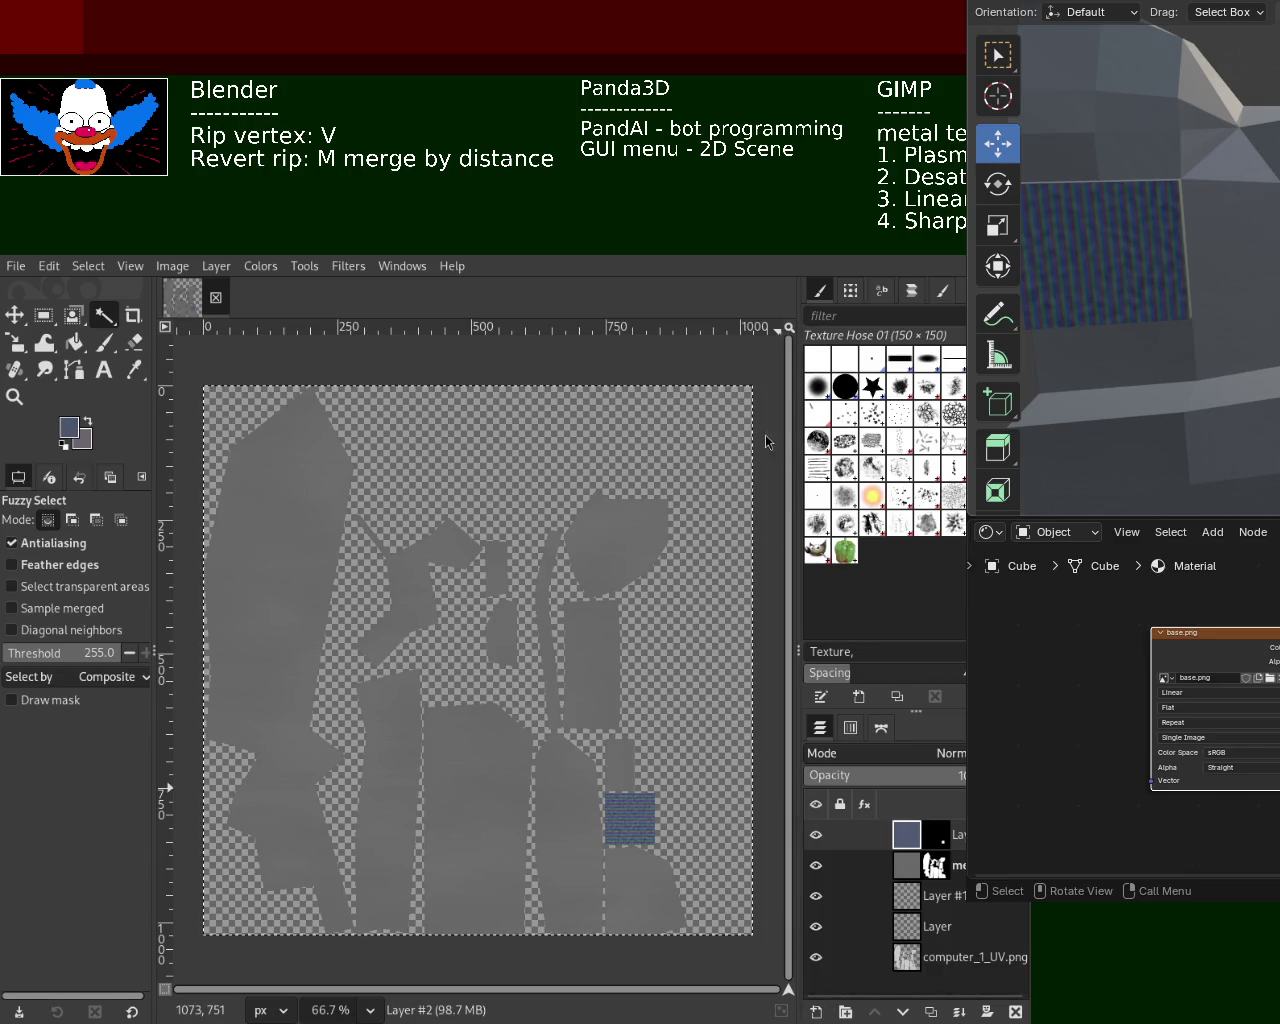
Add new Layer #3, delete Layer #2, and hide Layer #1, Layer and computer_1_UV.png
key(ctrl+shift+n)
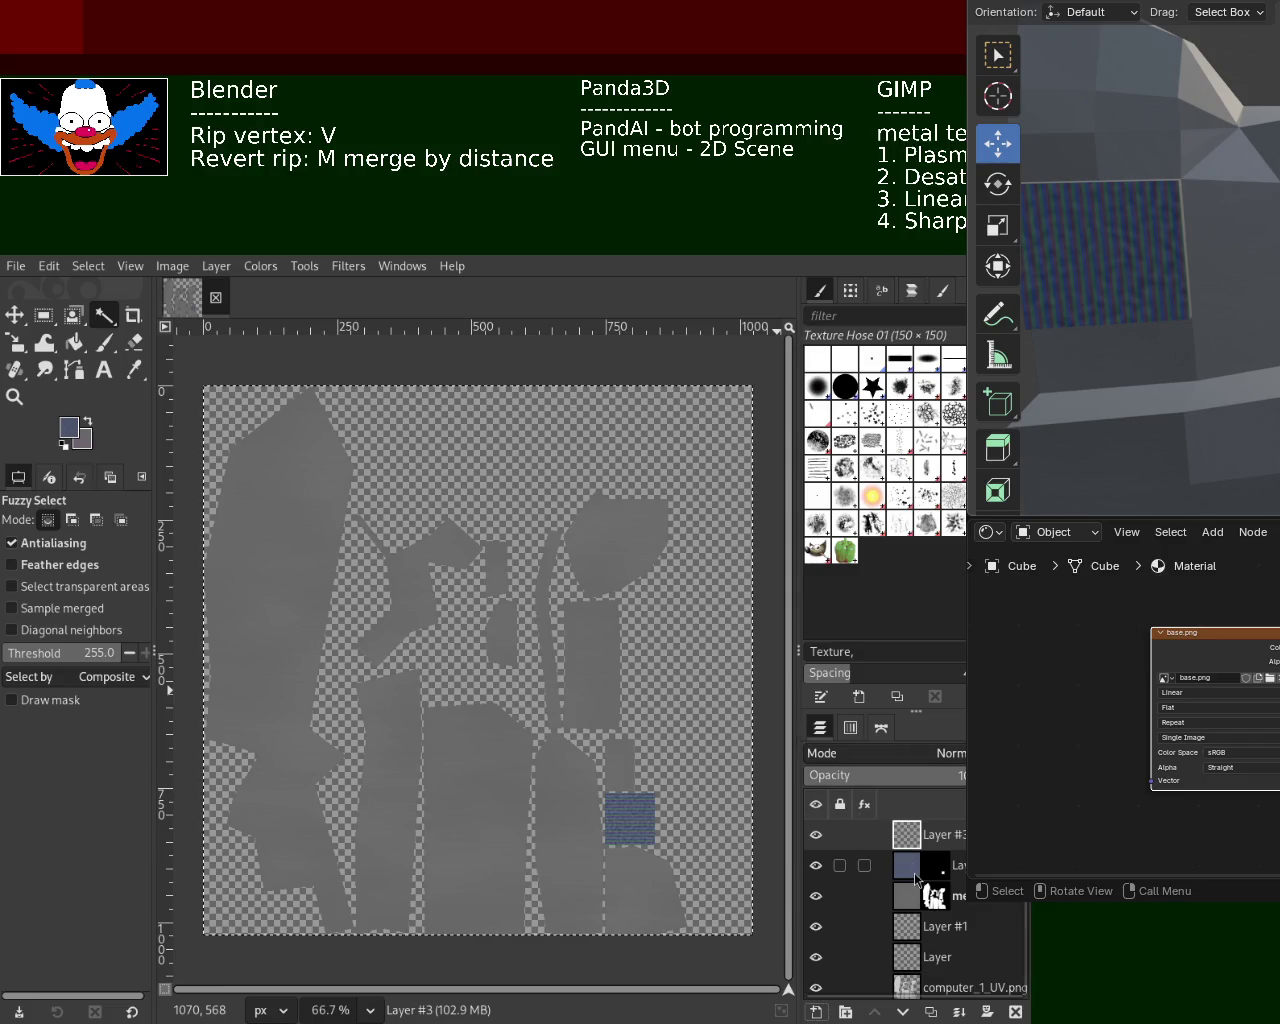
click(916, 876)
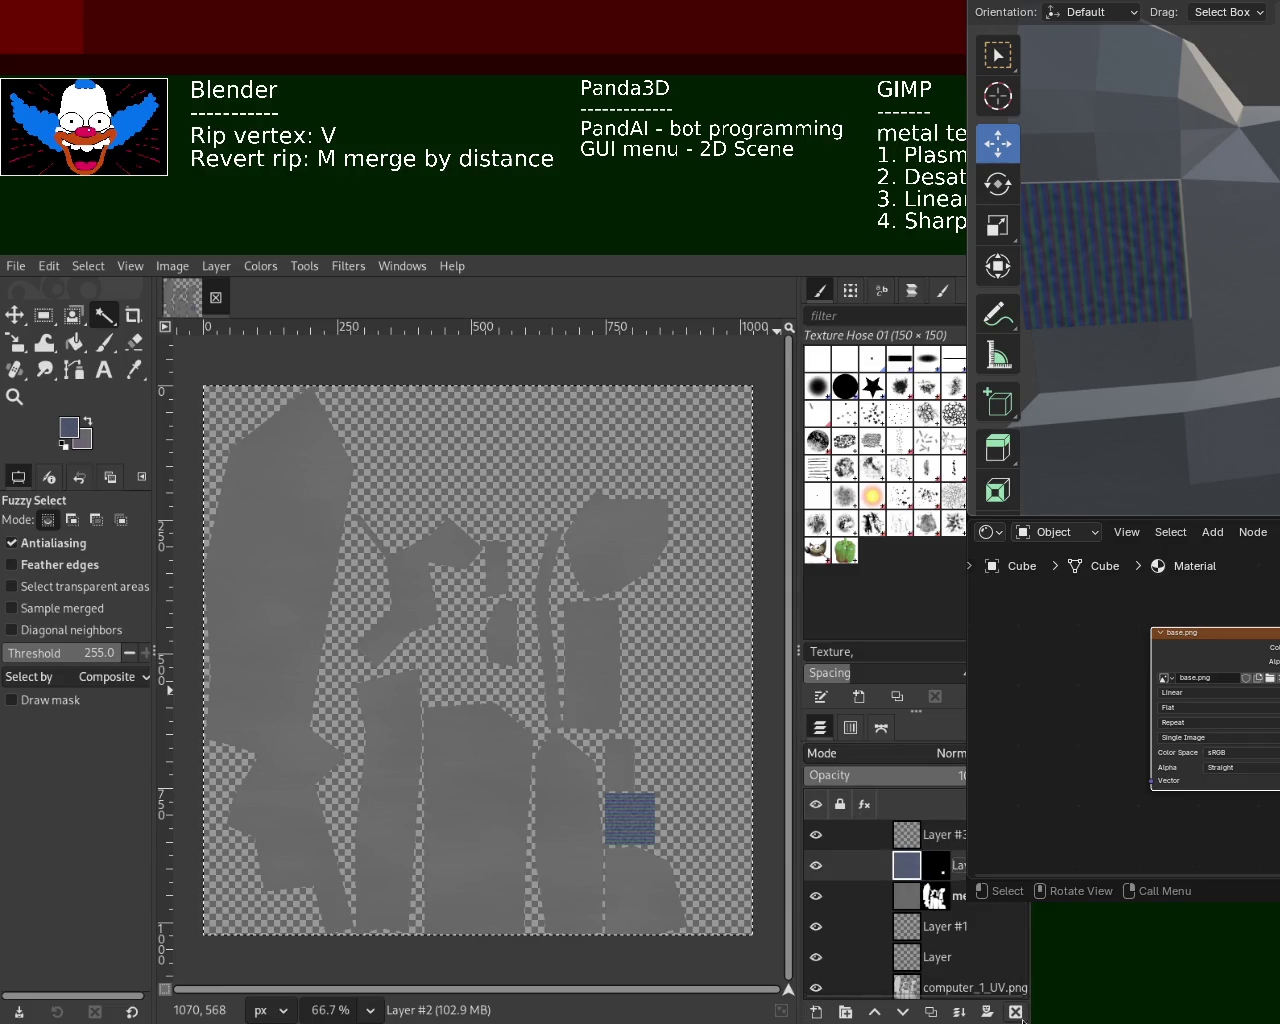
click(1016, 1012)
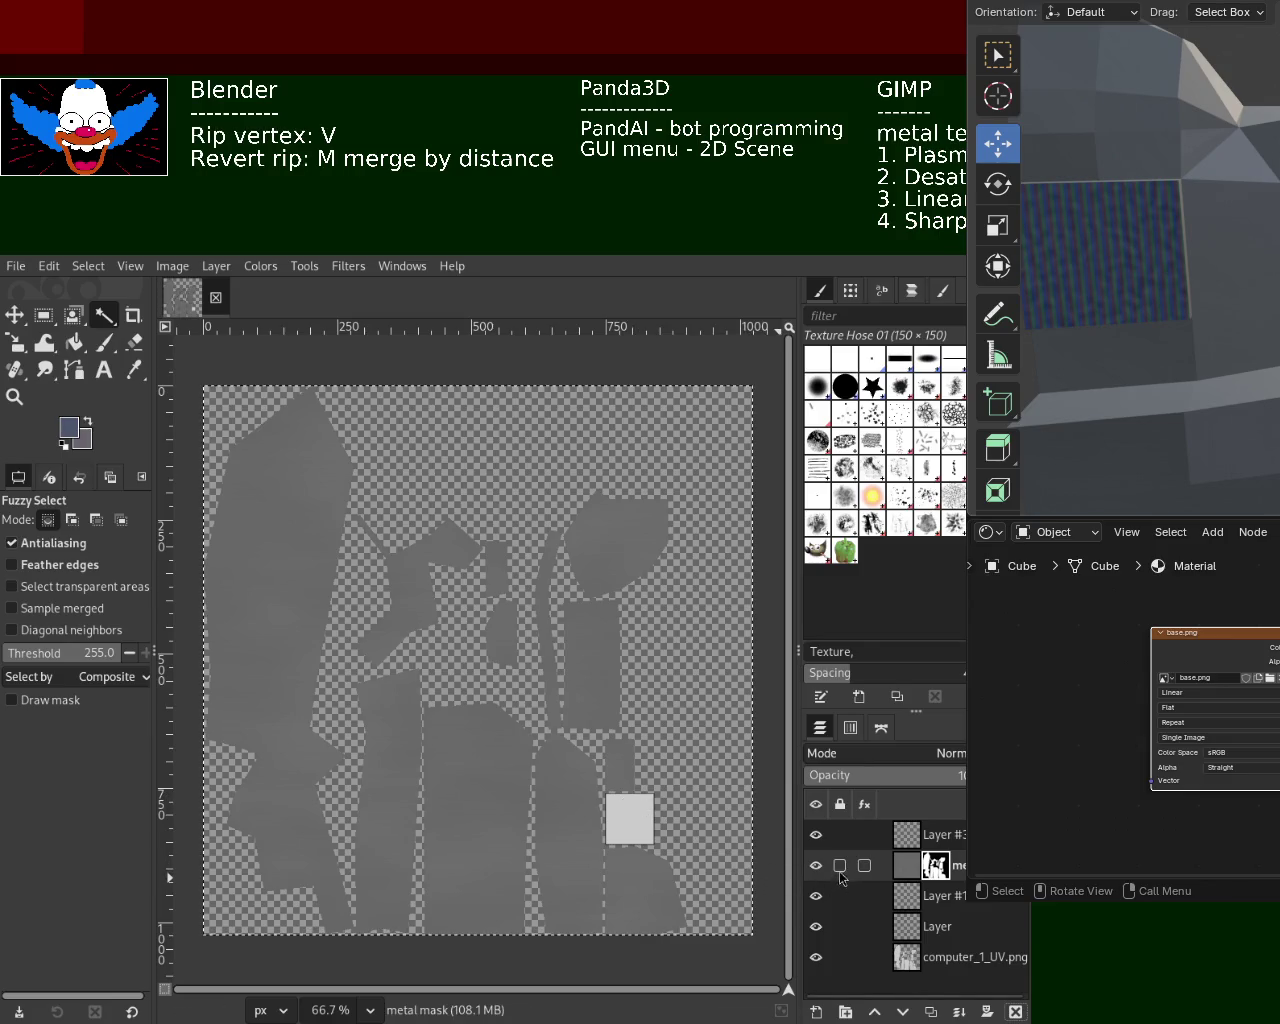
click(905, 838)
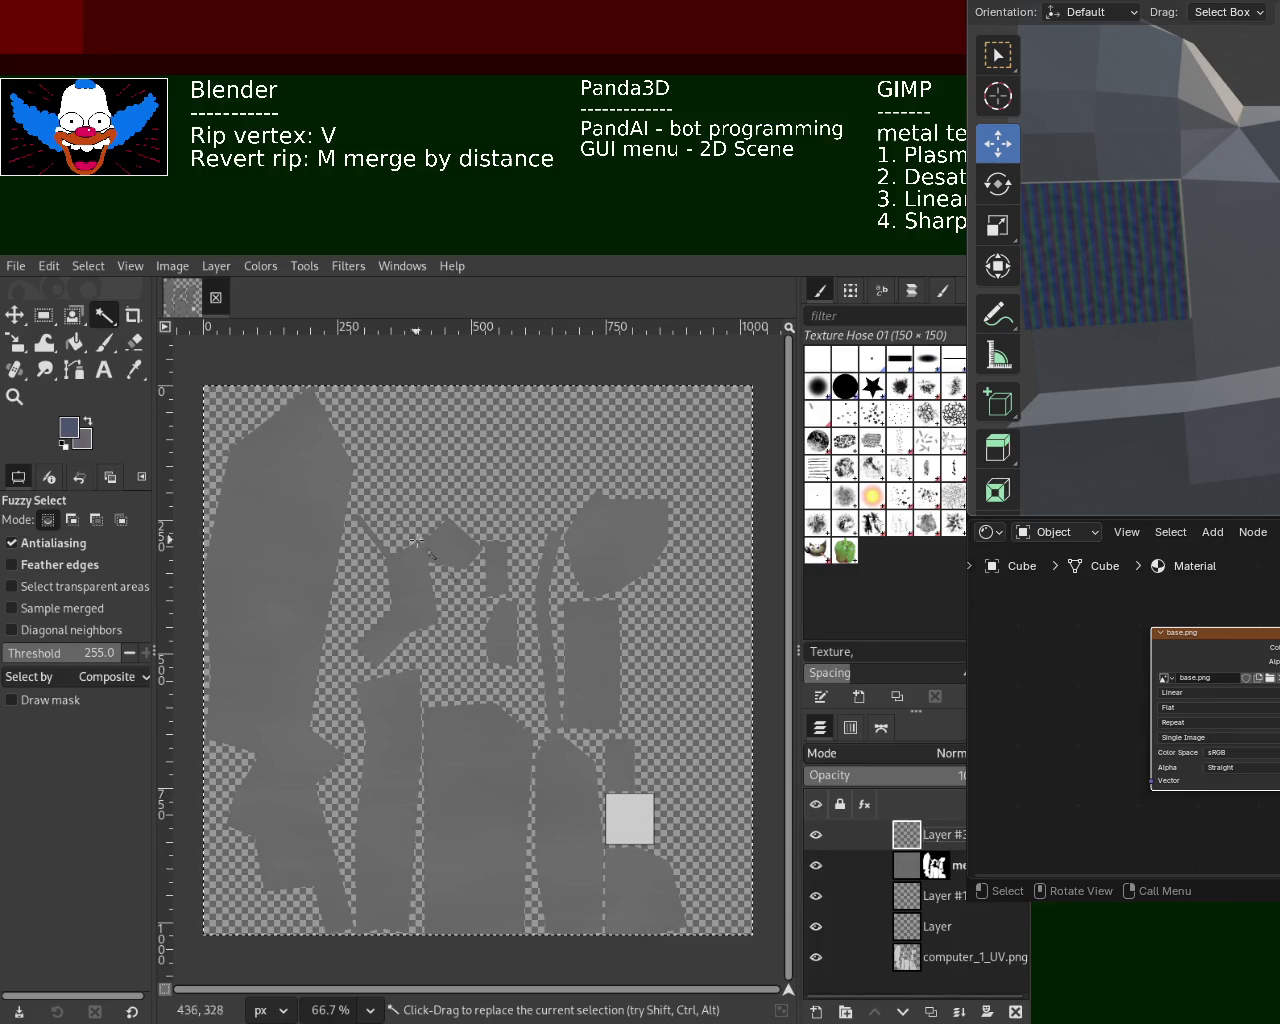
drag(816, 896, 815, 962)
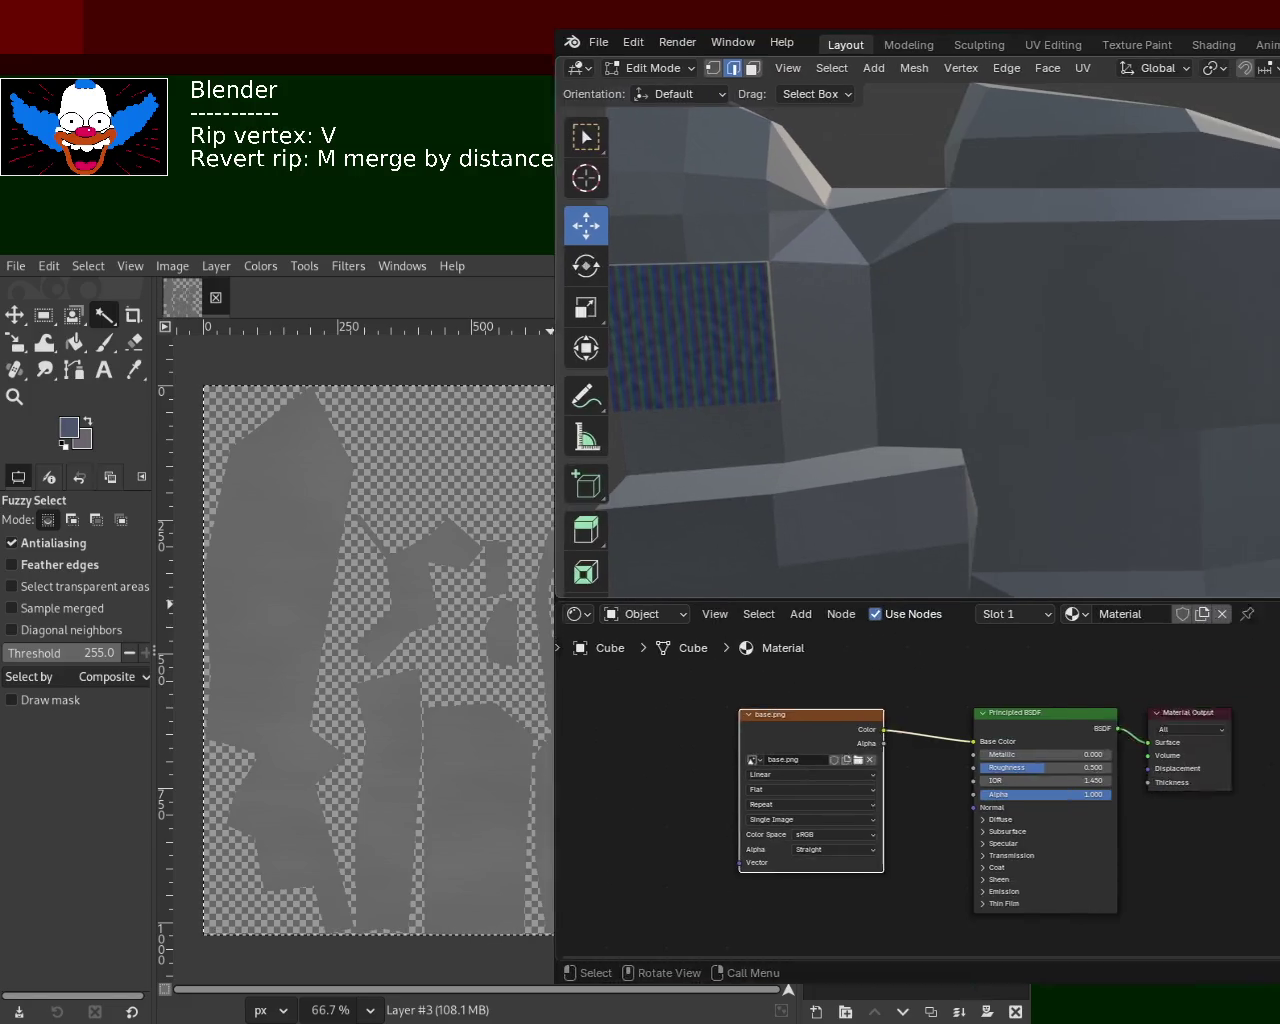
Move the Blender window to check its material nodes, then park it over GIMP's right side
drag(660, 949, 1127, 571)
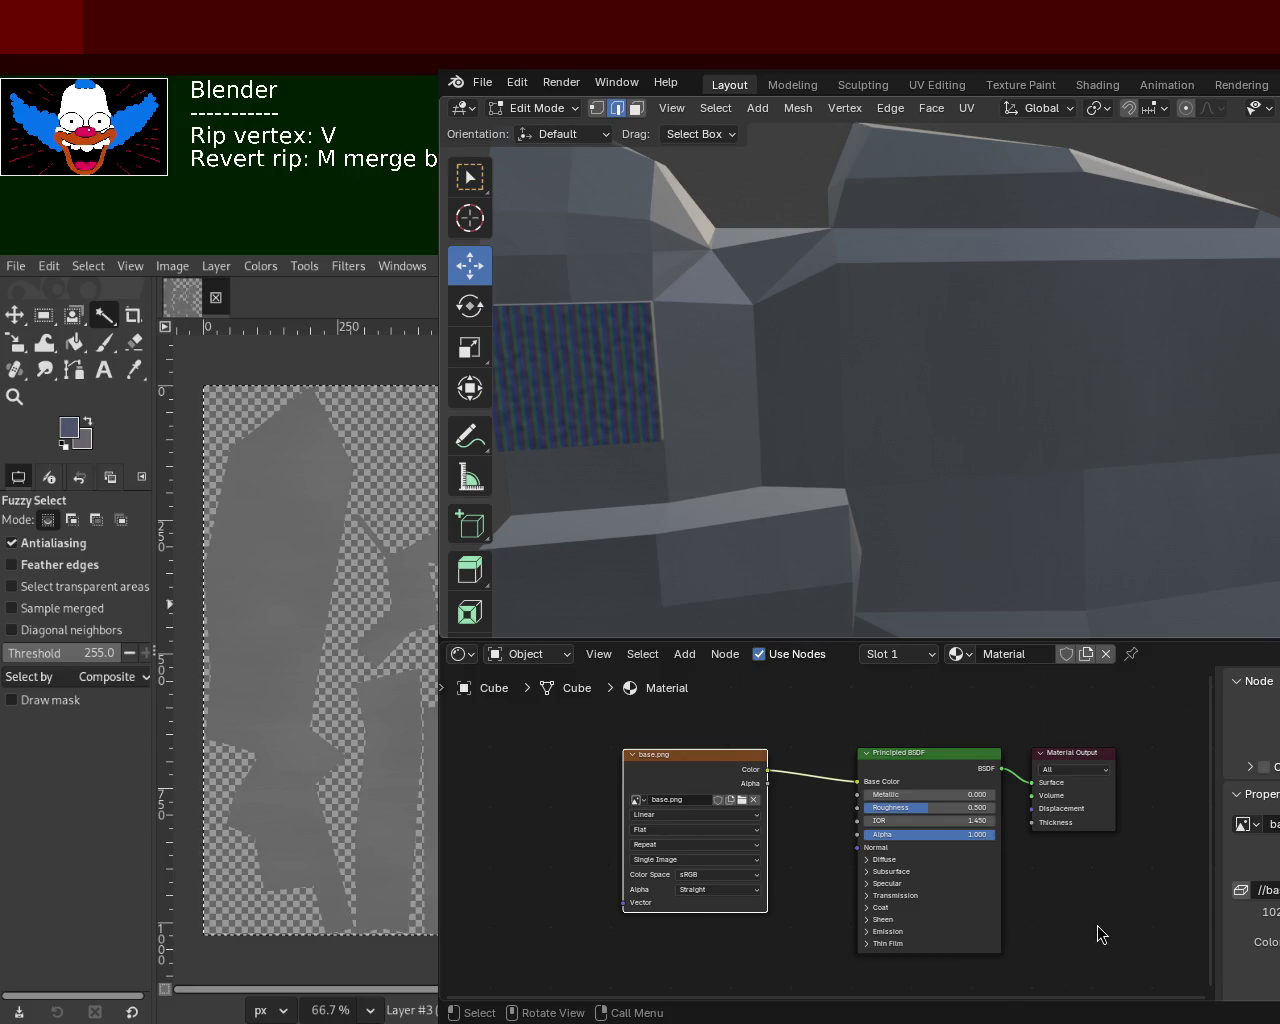
mouse_move(433, 641)
mouse_down()
mouse_move(632, 519)
mouse_move(1026, 641)
mouse_up()
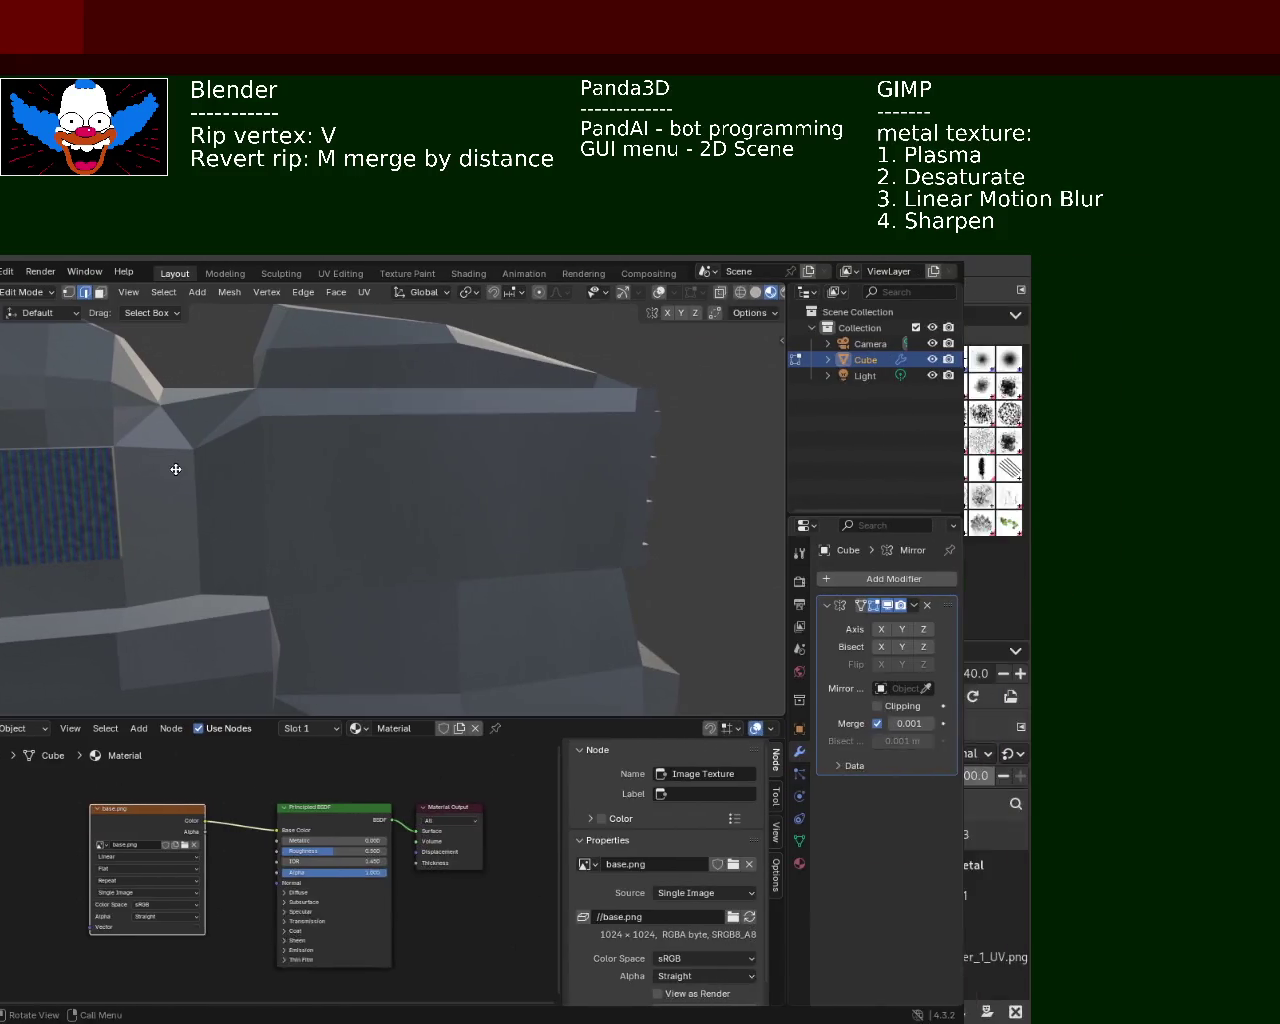
alt+drag(667, 396, 620, 449)
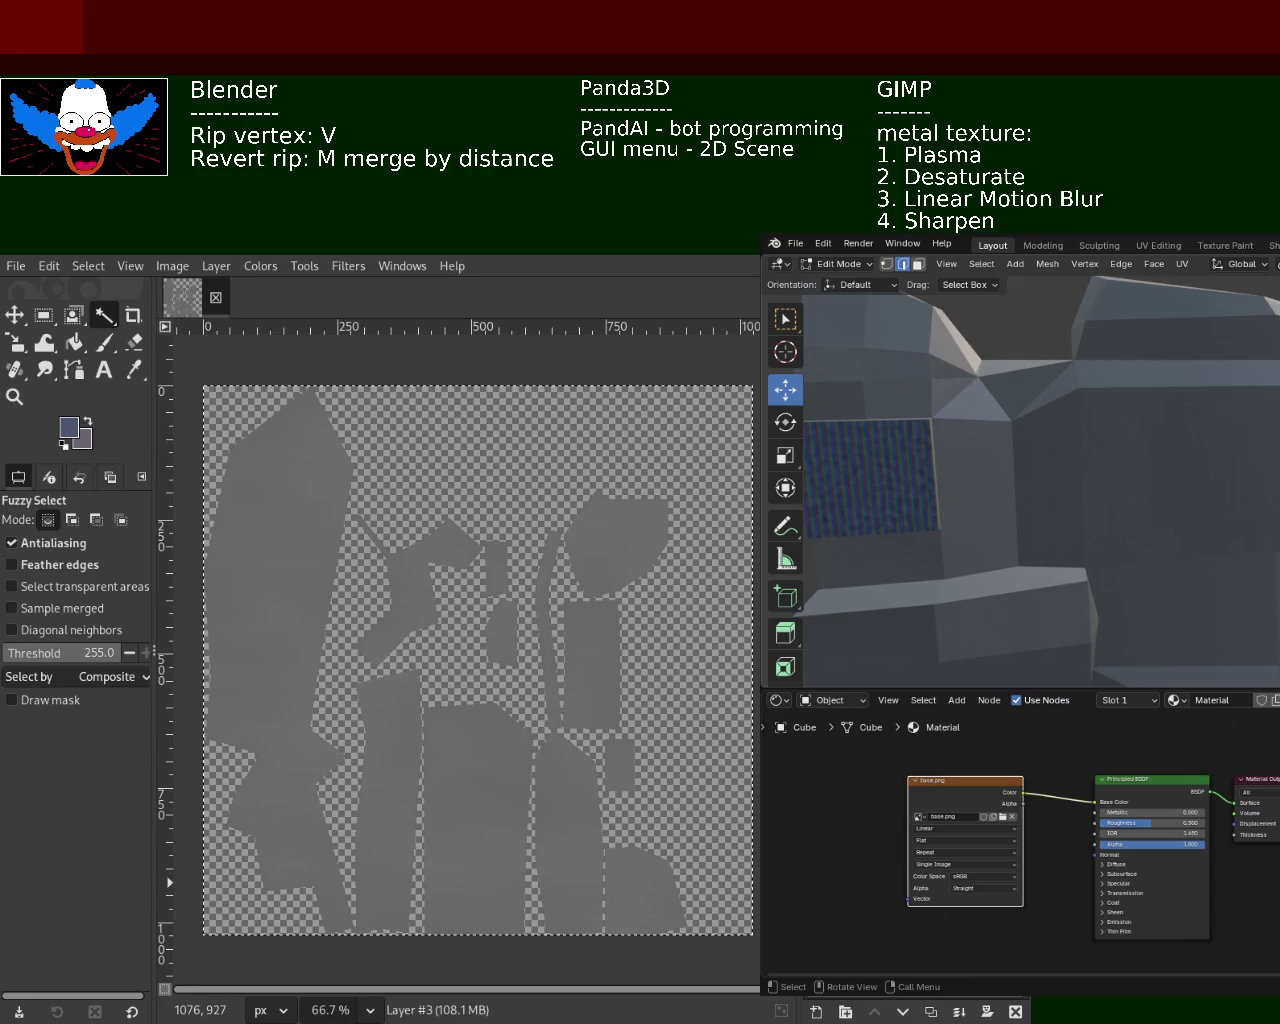
Bucket-fill Layer #3 with black using default colours, then start a linear motion blur
key(ctrl+z)
click(73, 342)
click(64, 444)
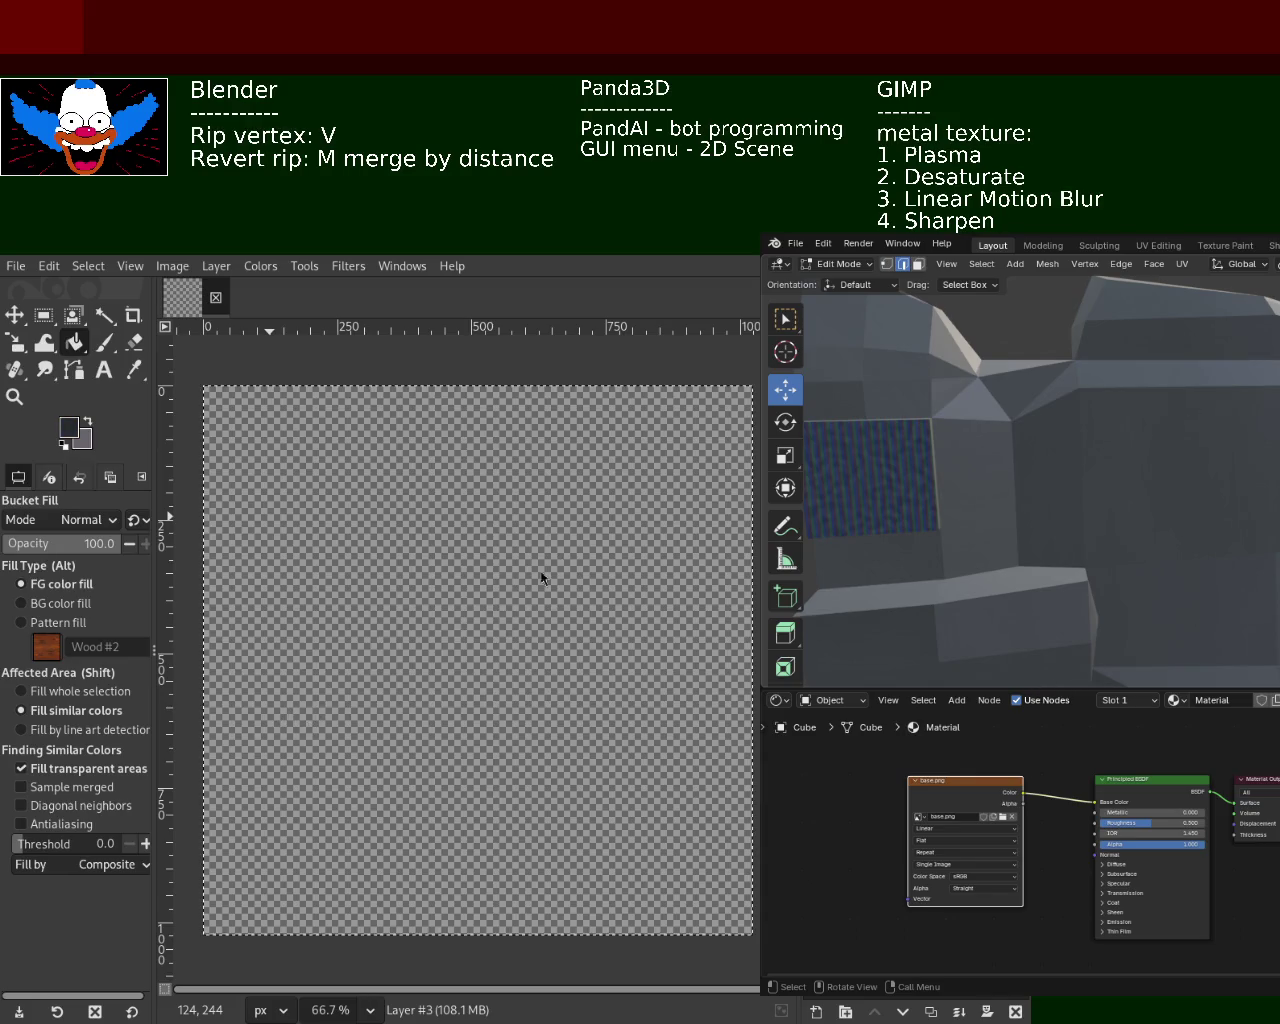
click(512, 630)
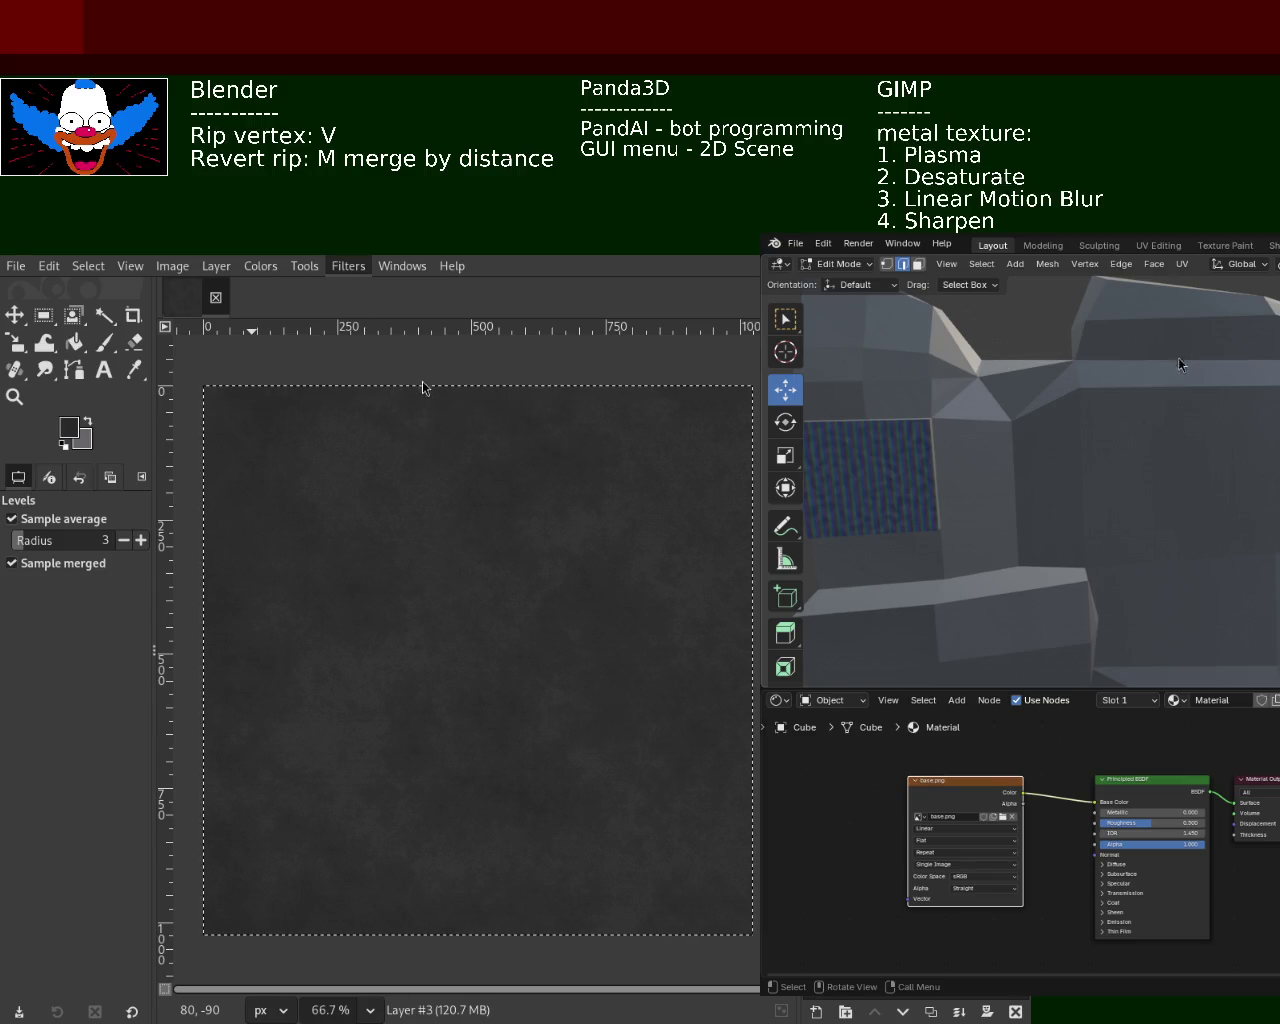
click(619, 580)
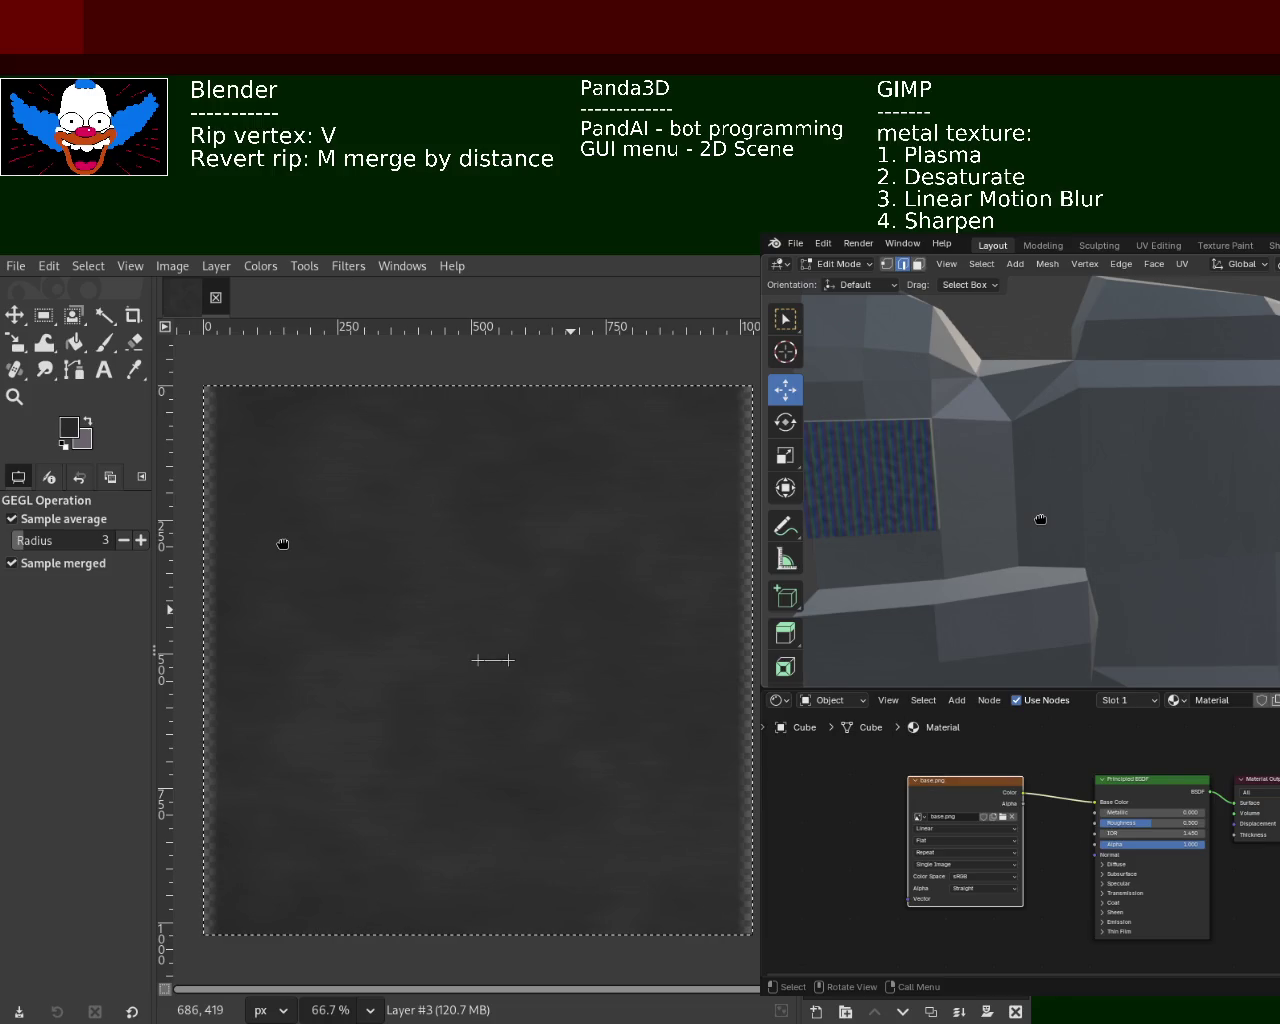
Apply a horizontal motion blur to Layer #3, restore the docks, and select the metal layer
drag(283, 544, 380, 544)
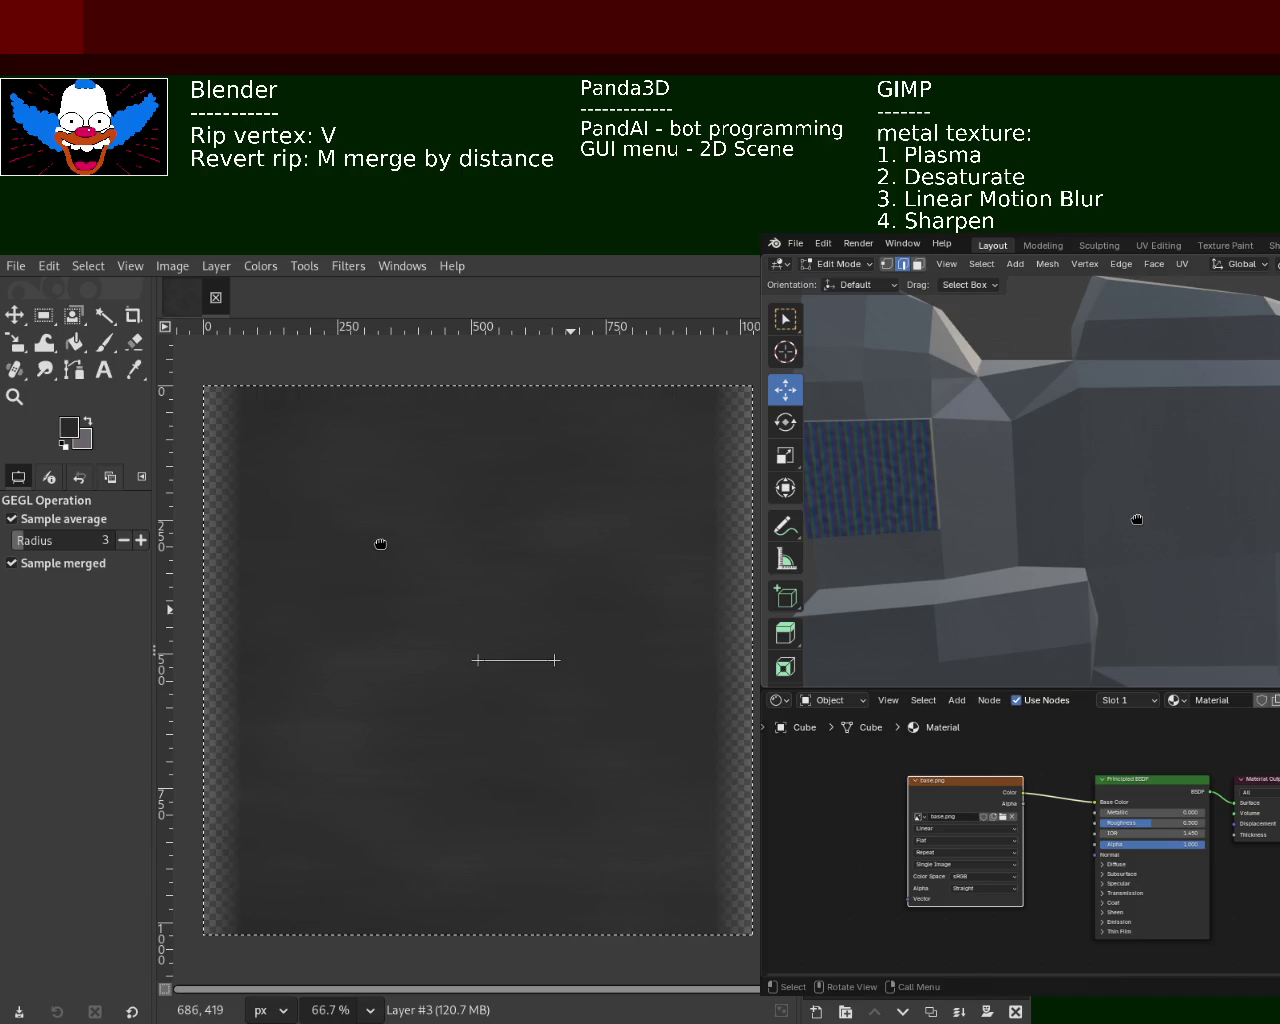
key(Return)
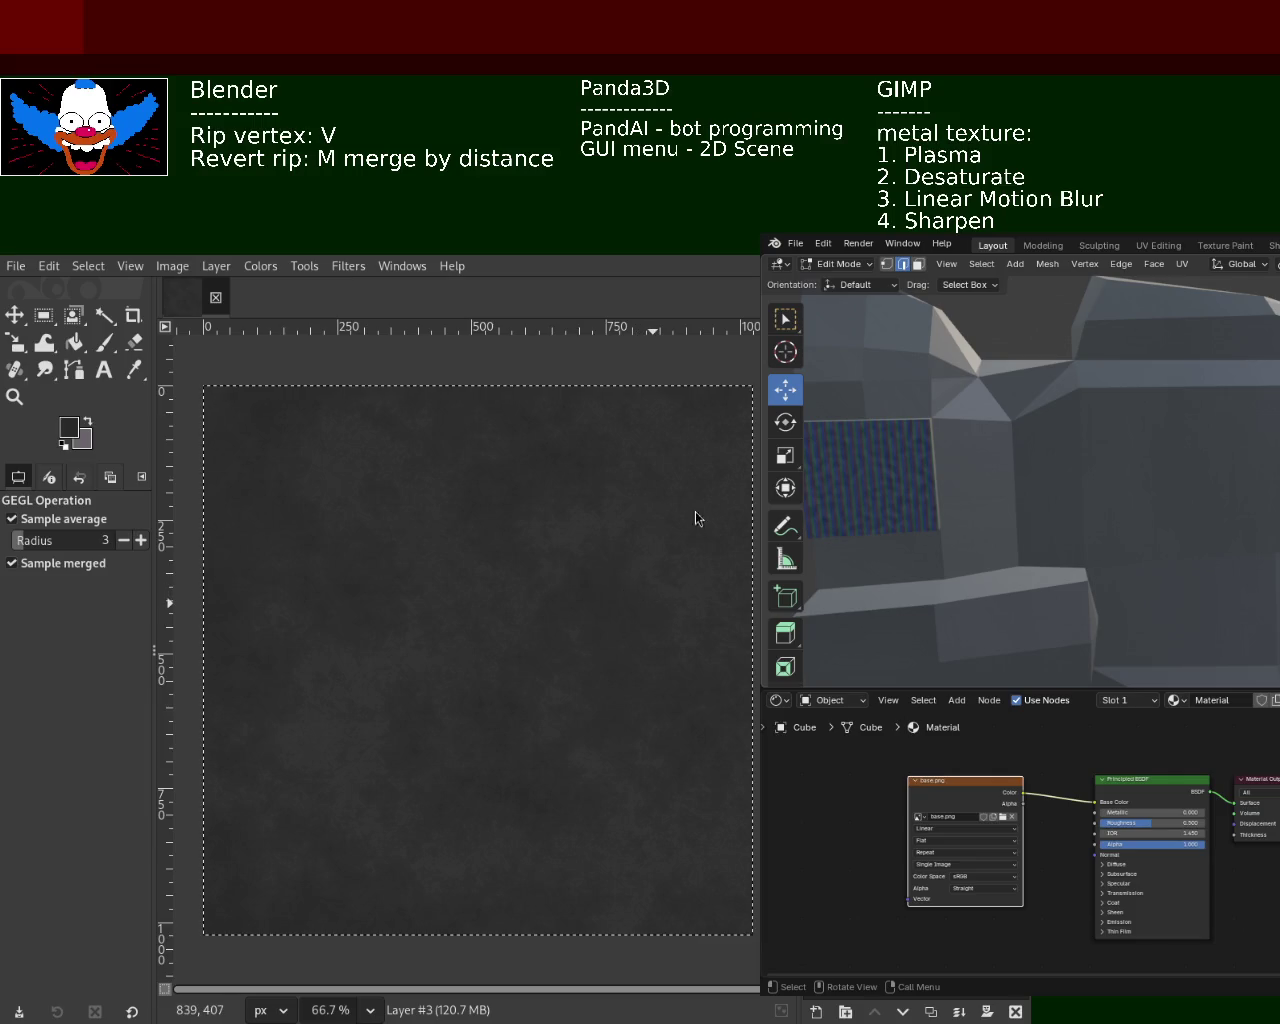
key(Tab)
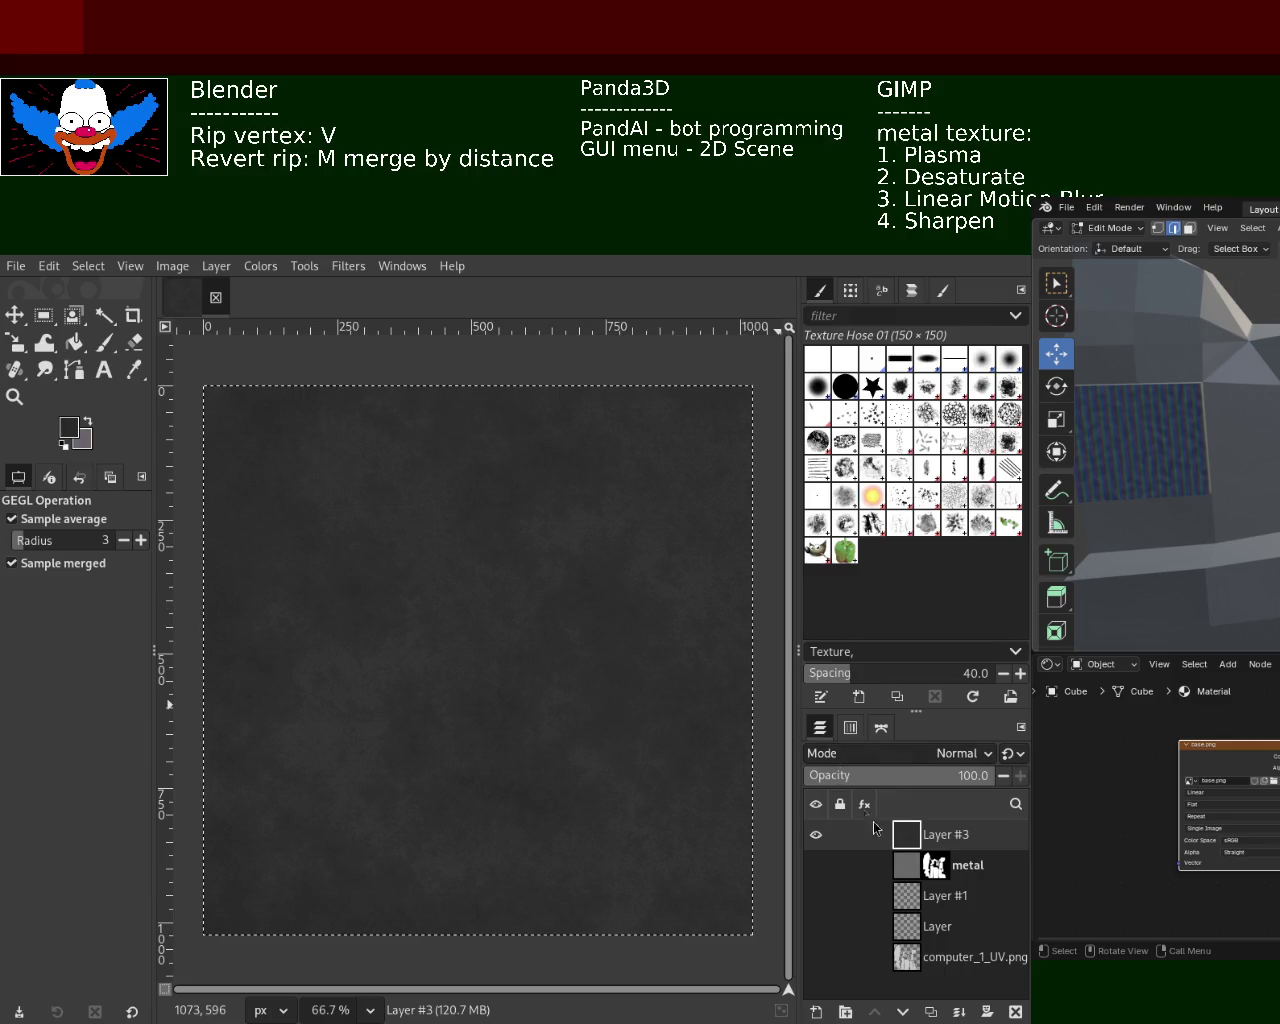
click(907, 870)
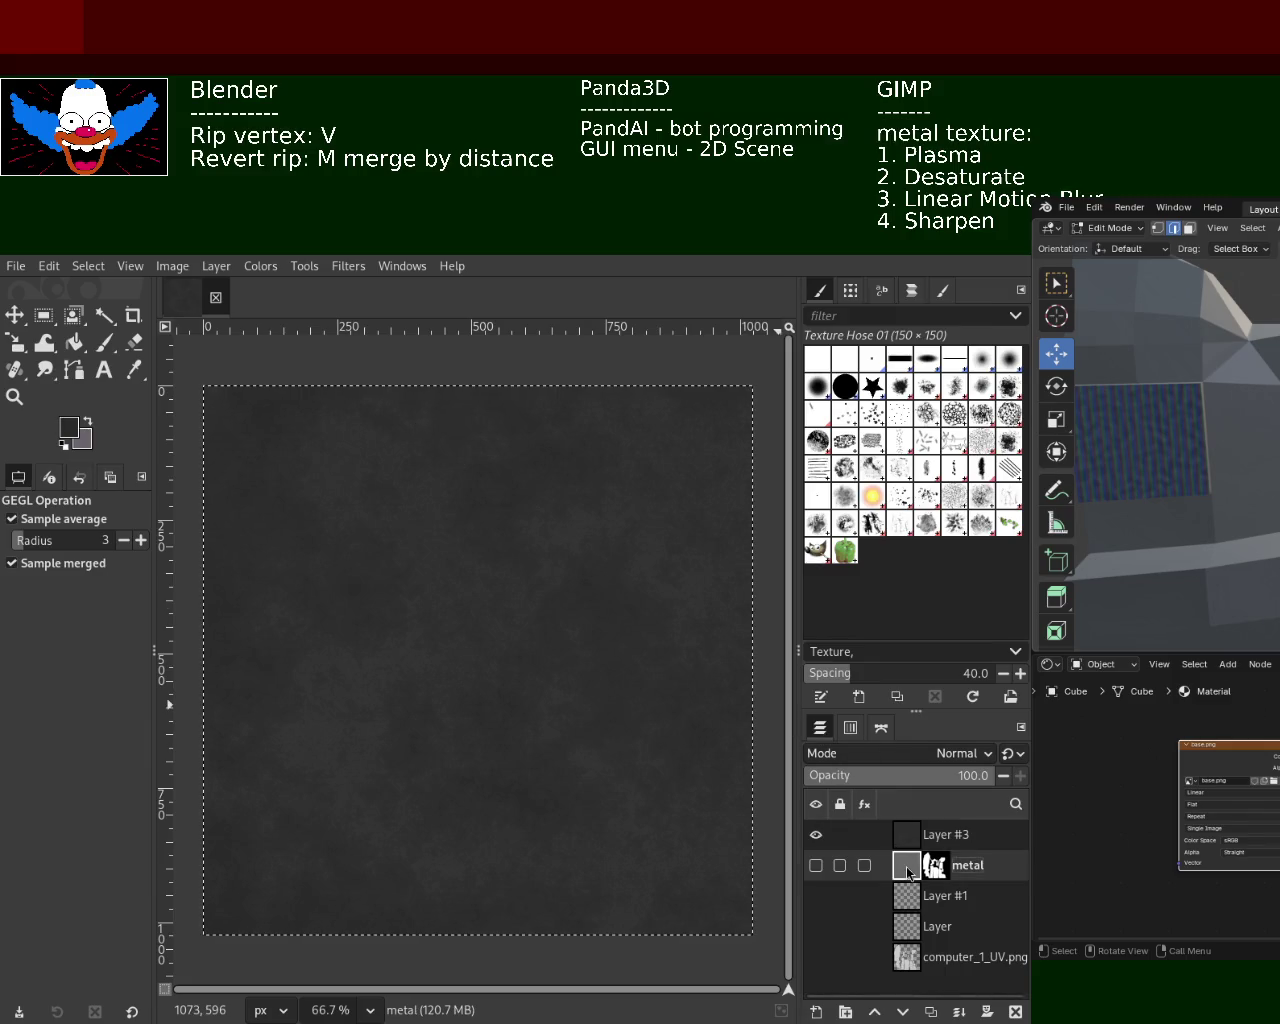
shift+click(816, 865)
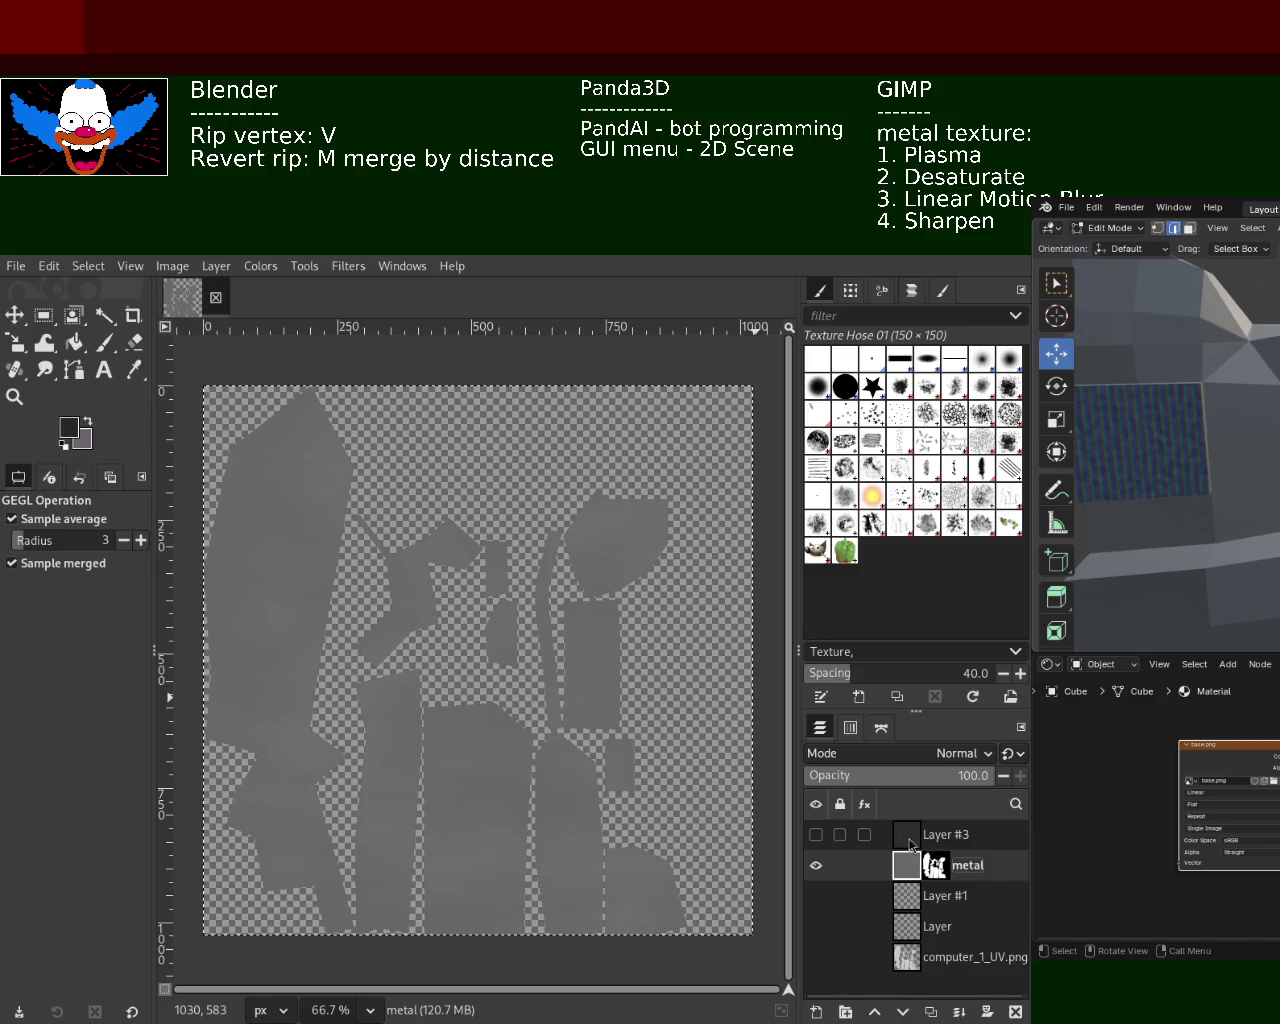
click(912, 838)
shift+click(816, 836)
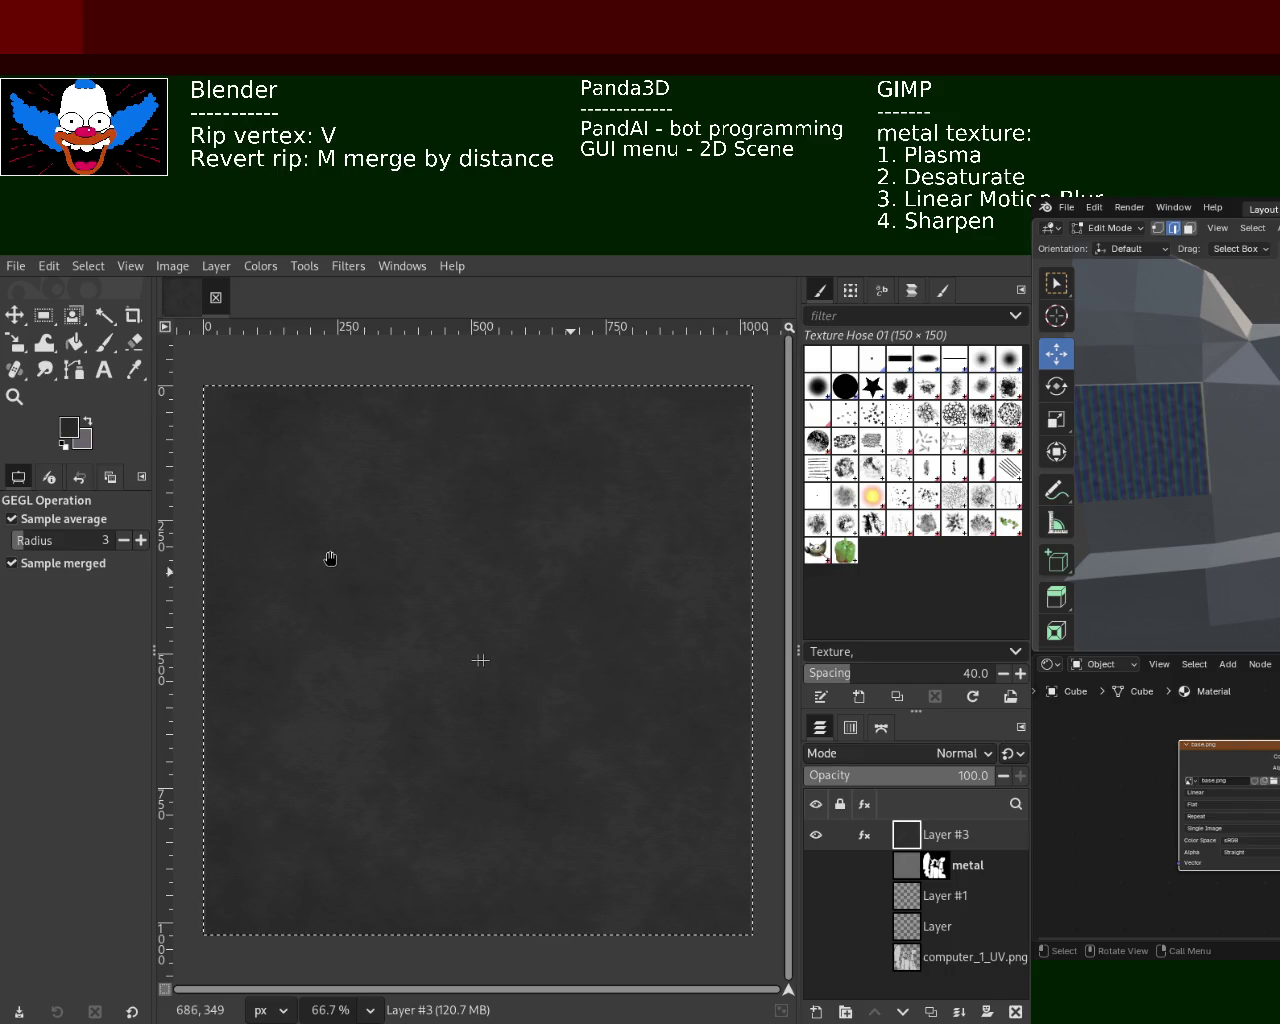
drag(331, 558, 277, 537)
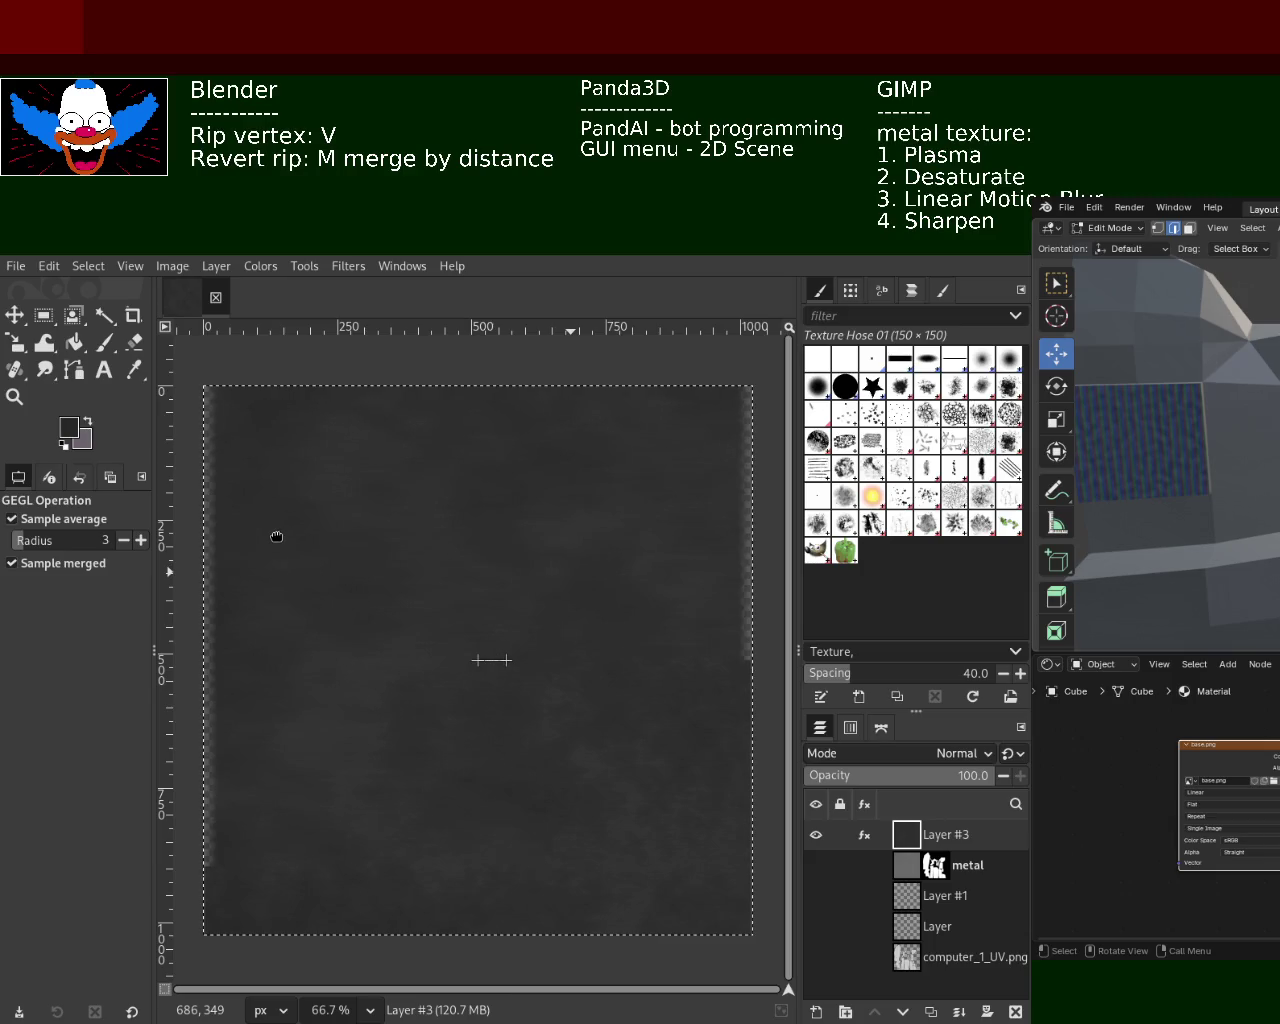
mouse_move(277, 537)
mouse_down()
mouse_move(339, 558)
mouse_move(437, 557)
mouse_move(300, 538)
mouse_up()
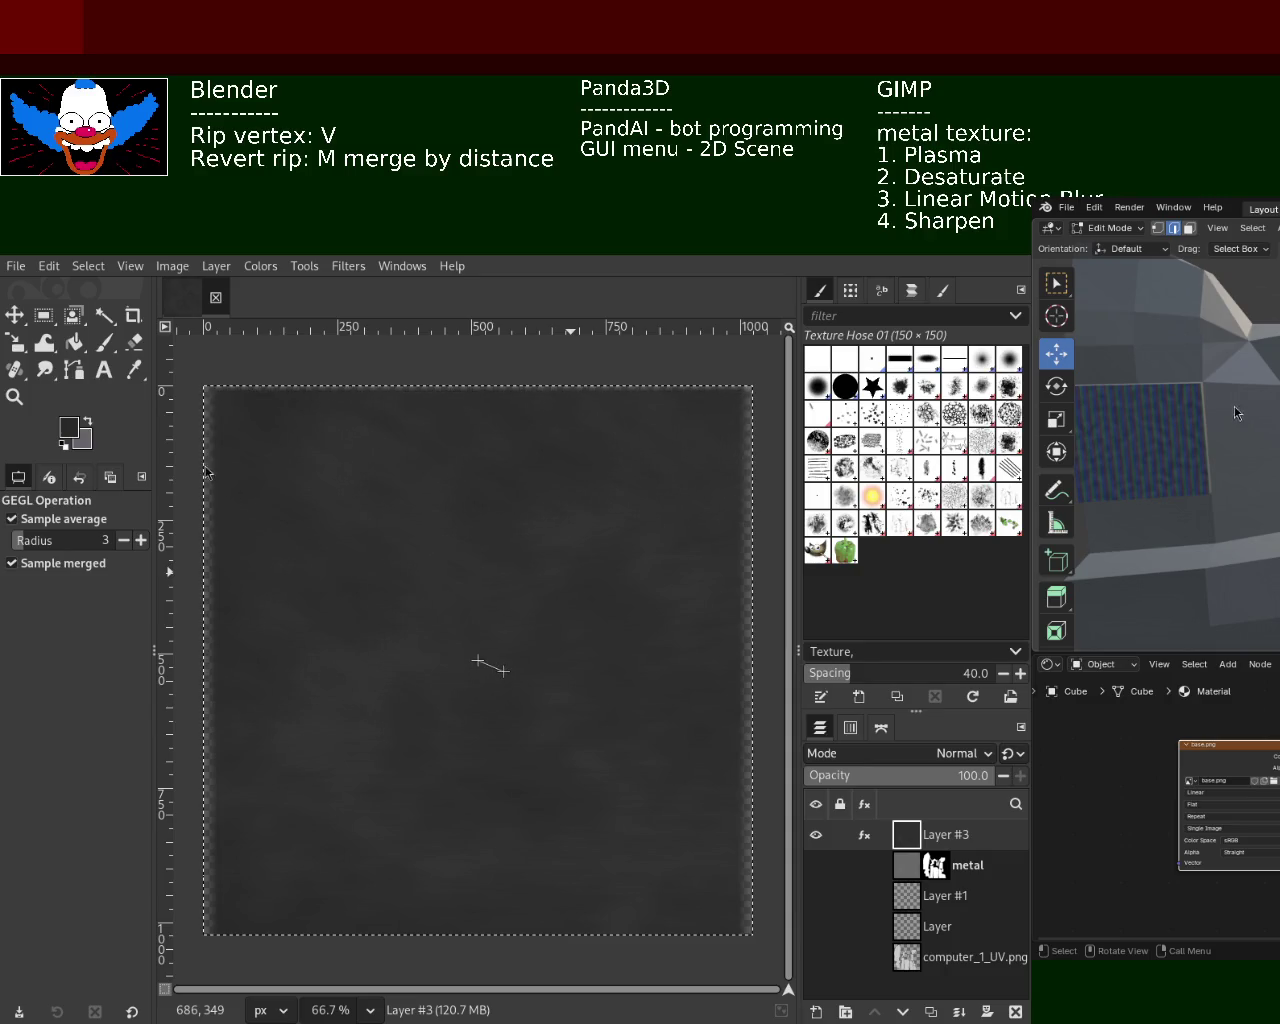
key(Escape)
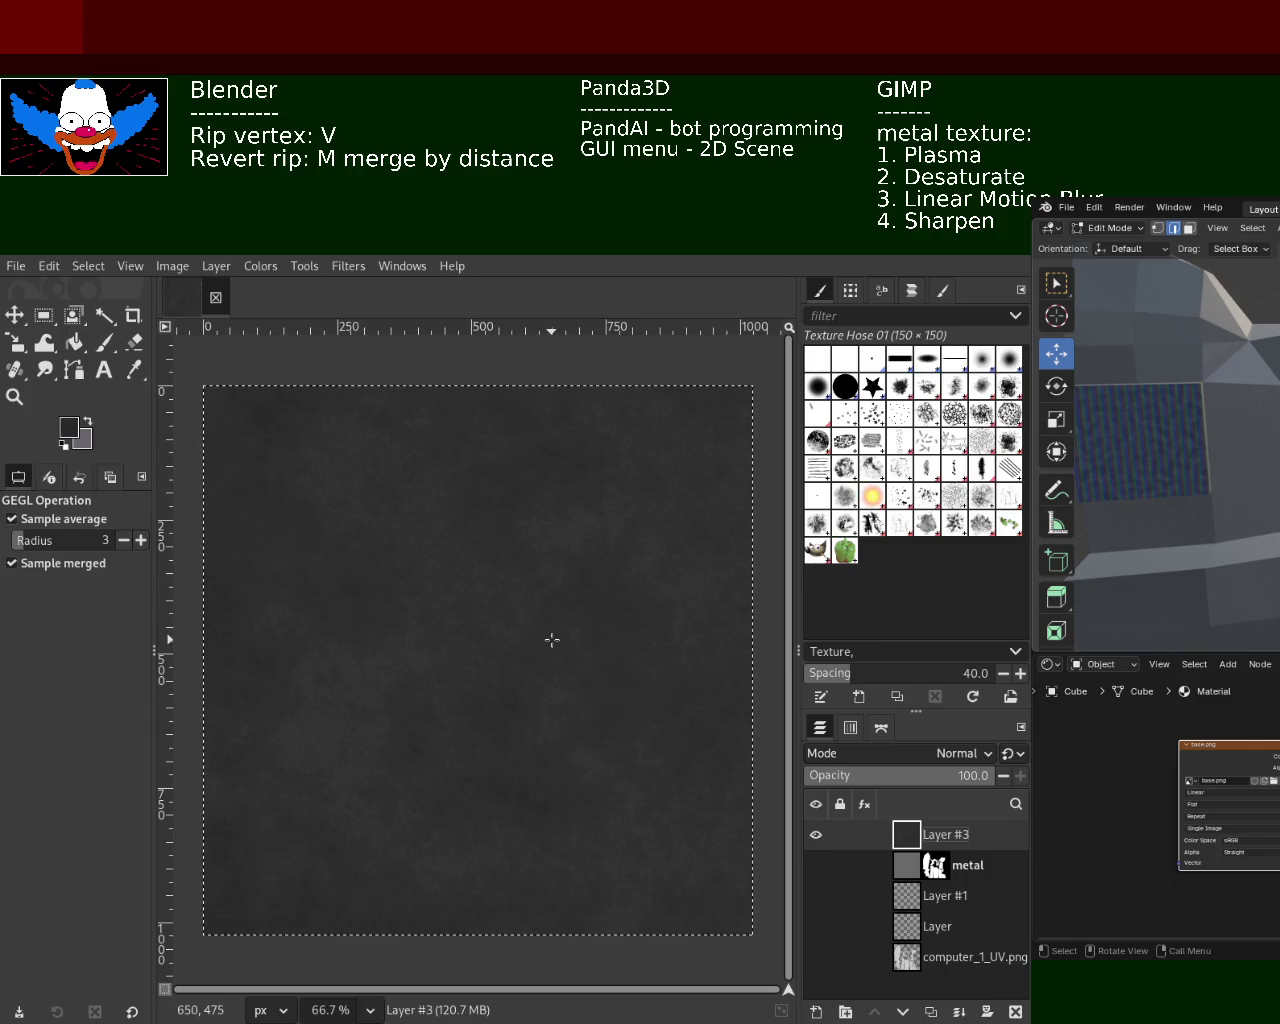
key(a)
click(422, 598)
key(ctrl+z)
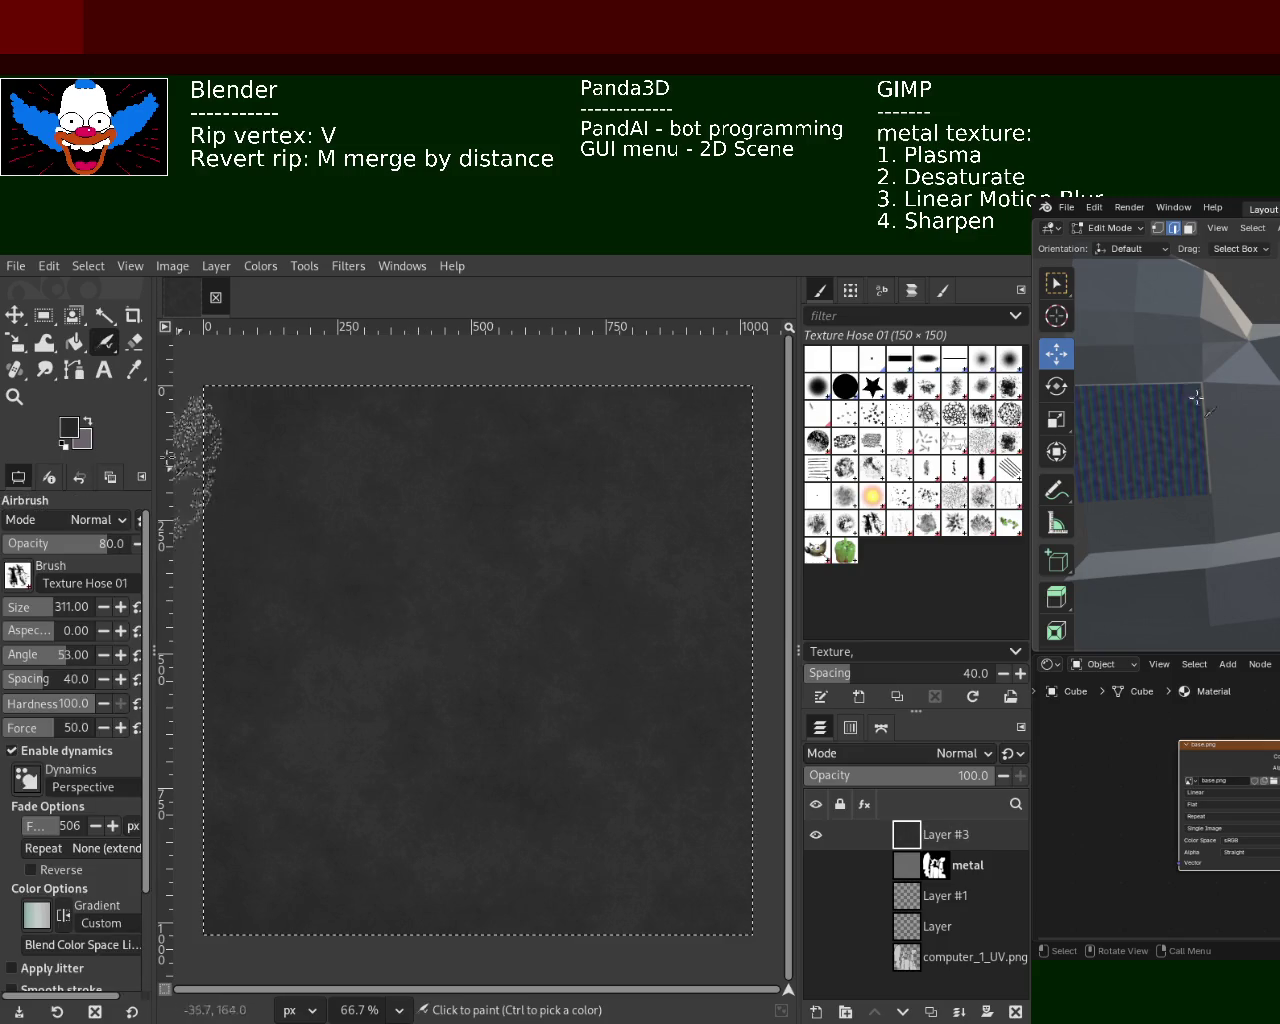
Rectangle-select the whole canvas, then delete the trial Layer #3 so metal is on top
click(16, 318)
click(43, 315)
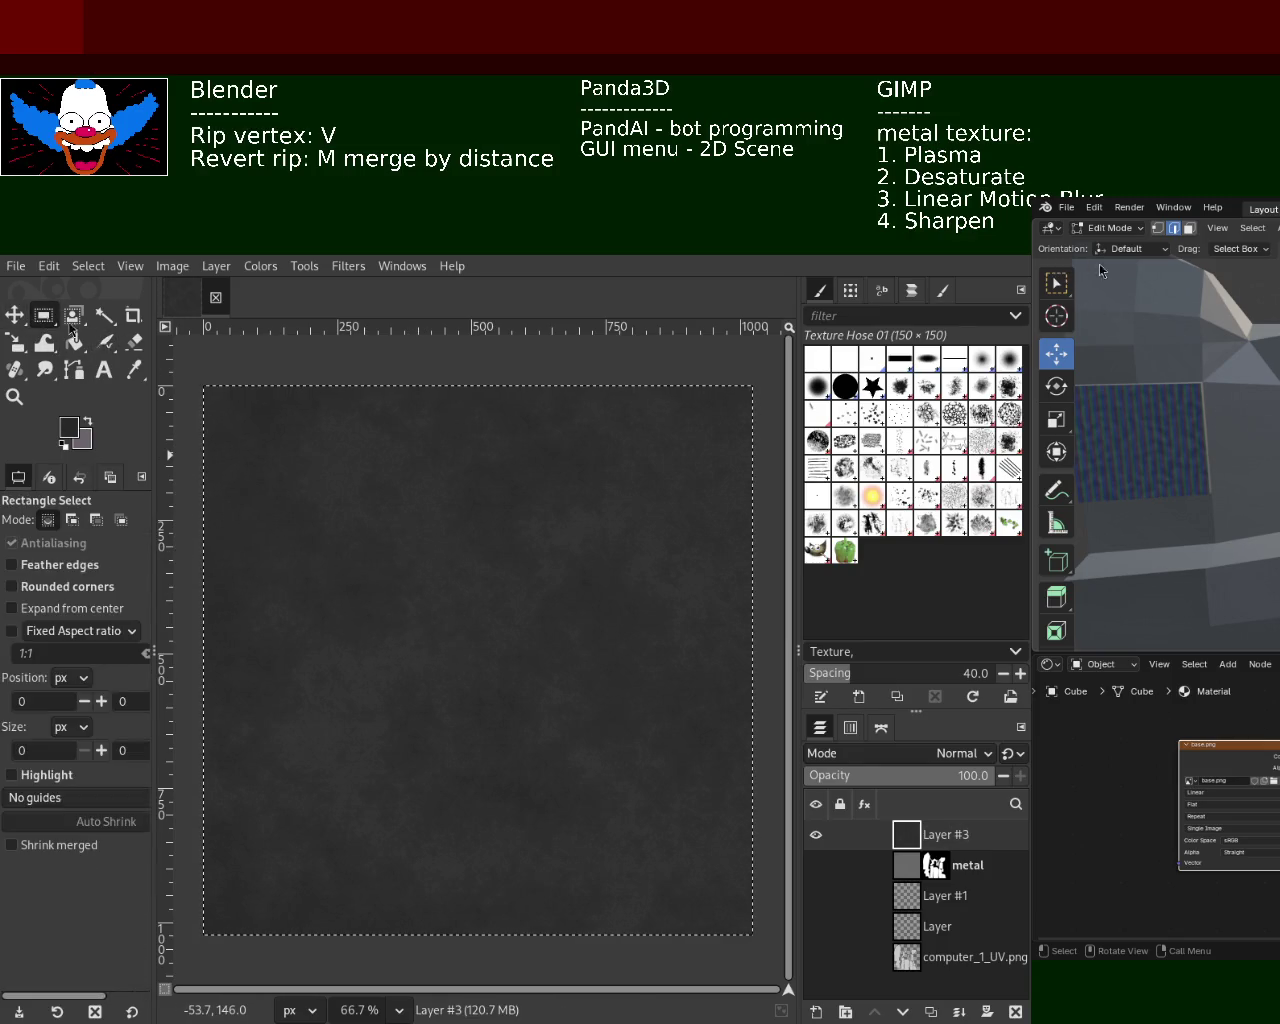
drag(195, 381, 787, 926)
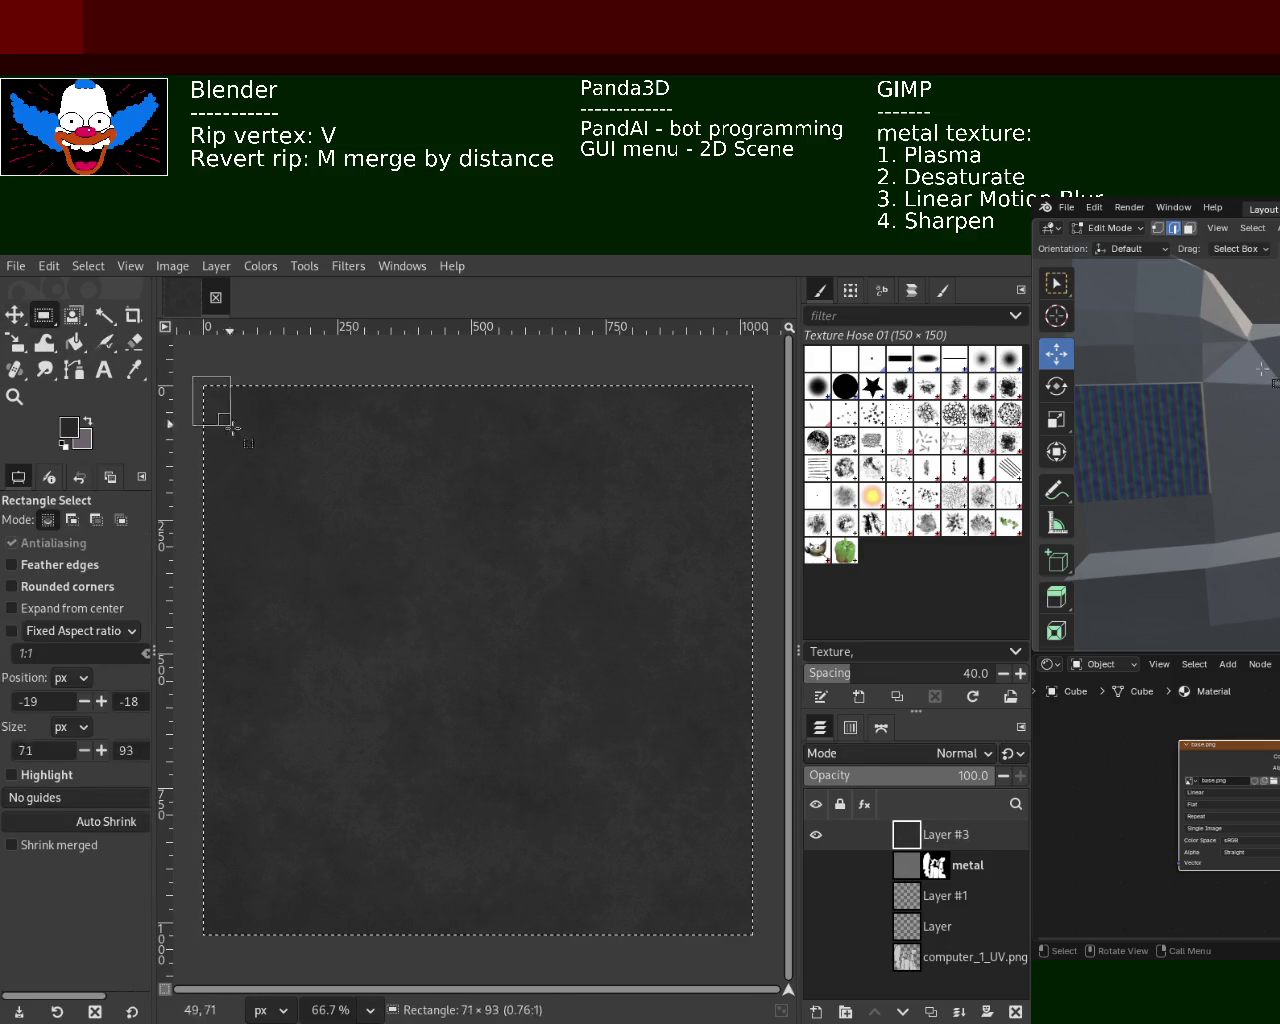
click(510, 684)
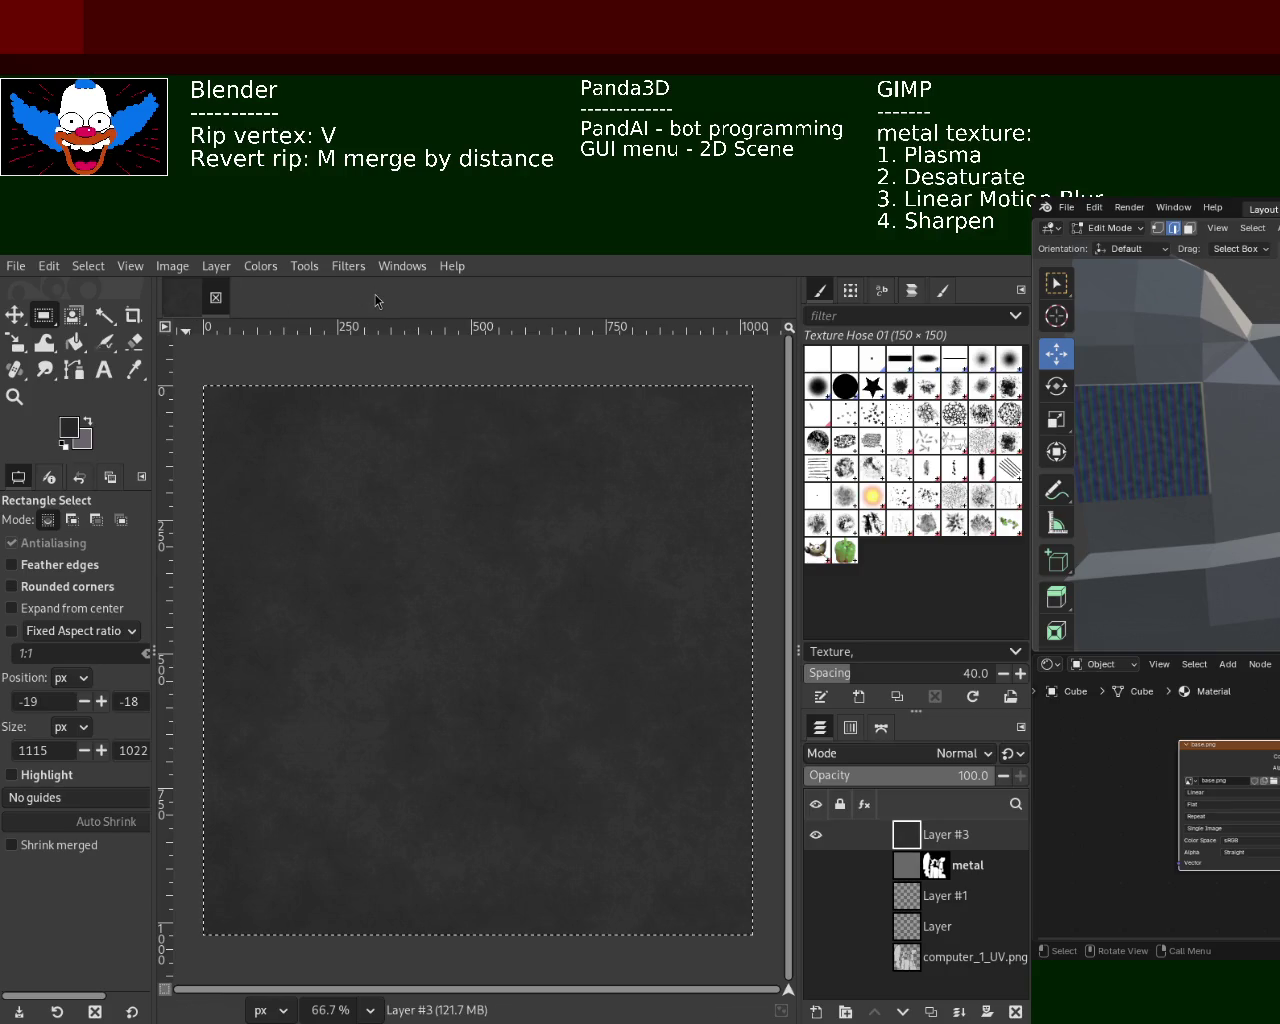
click(1015, 1011)
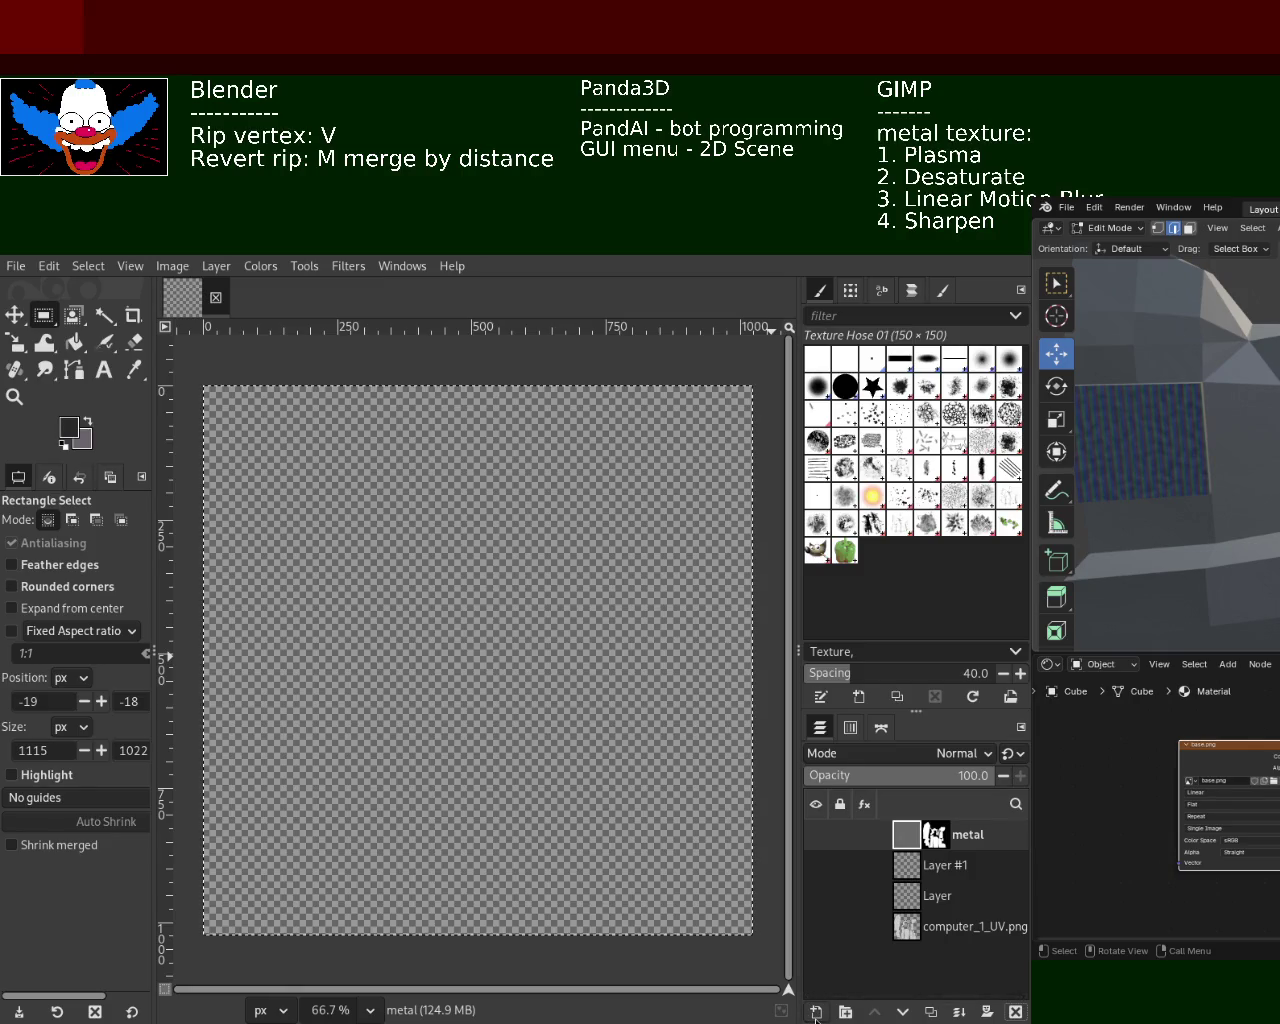